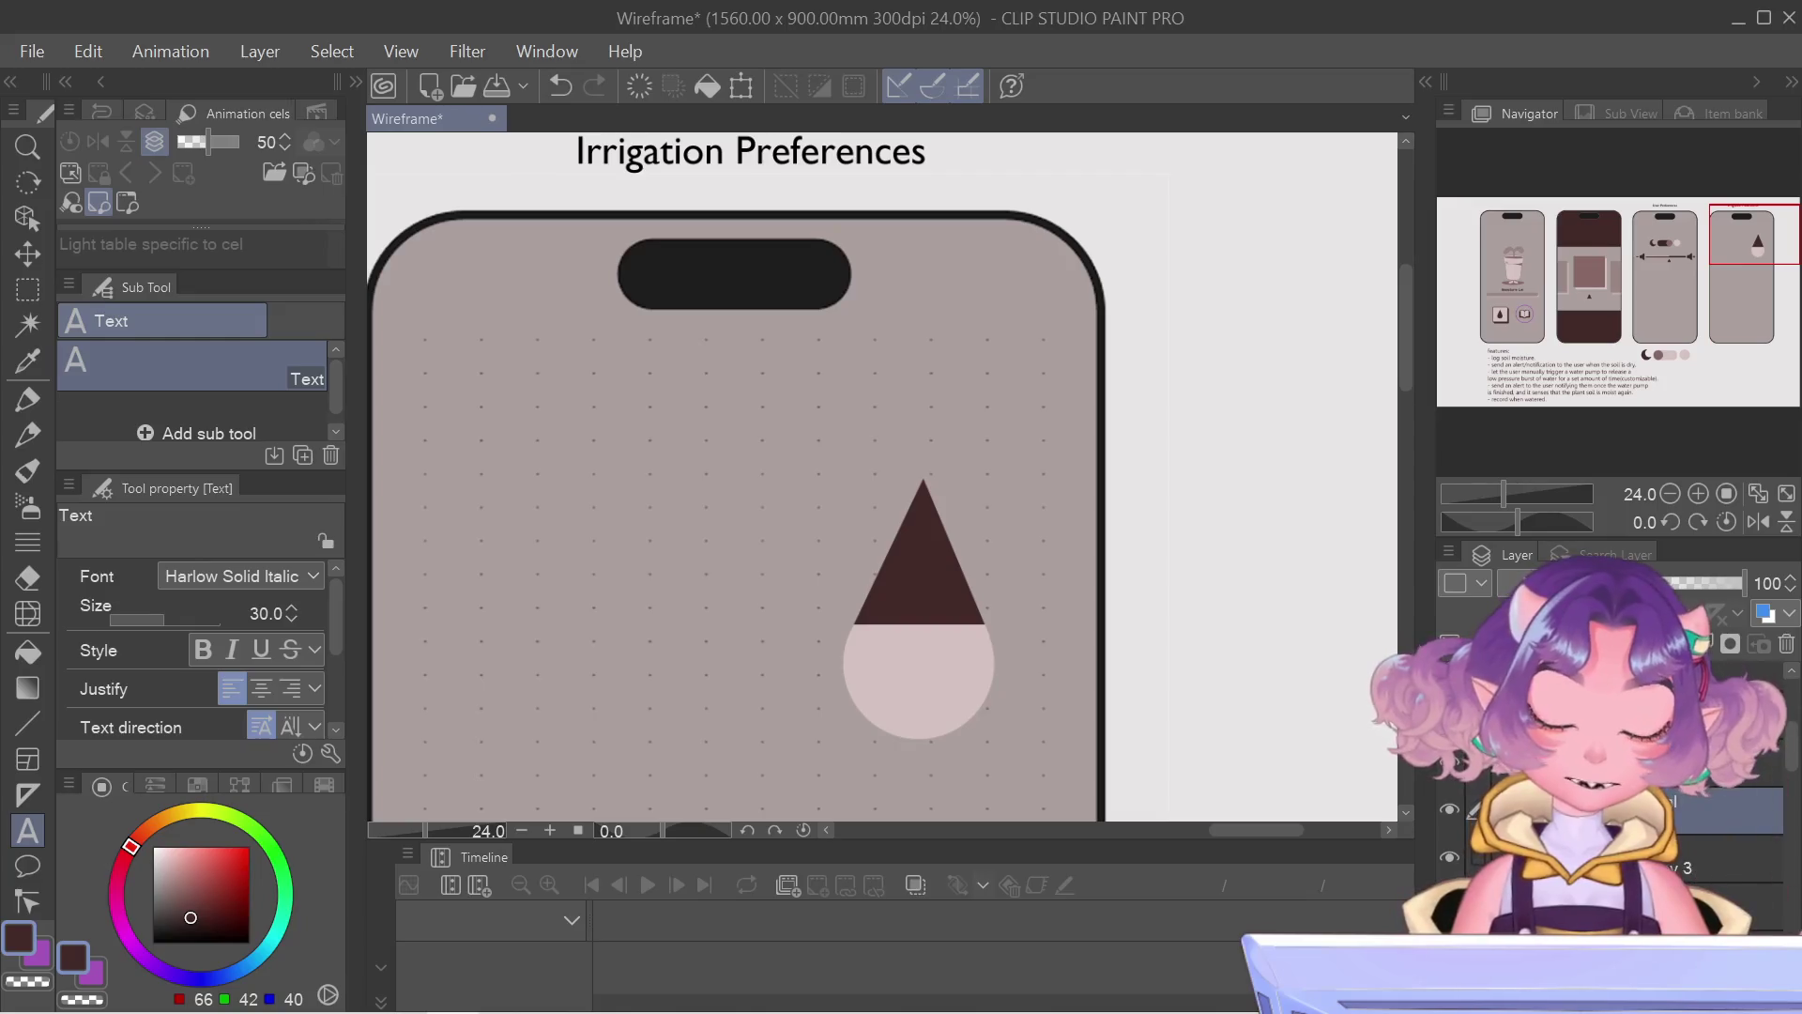
pyautogui.scroll(-1, 724, 664)
pyautogui.scroll(-2, 878, 633)
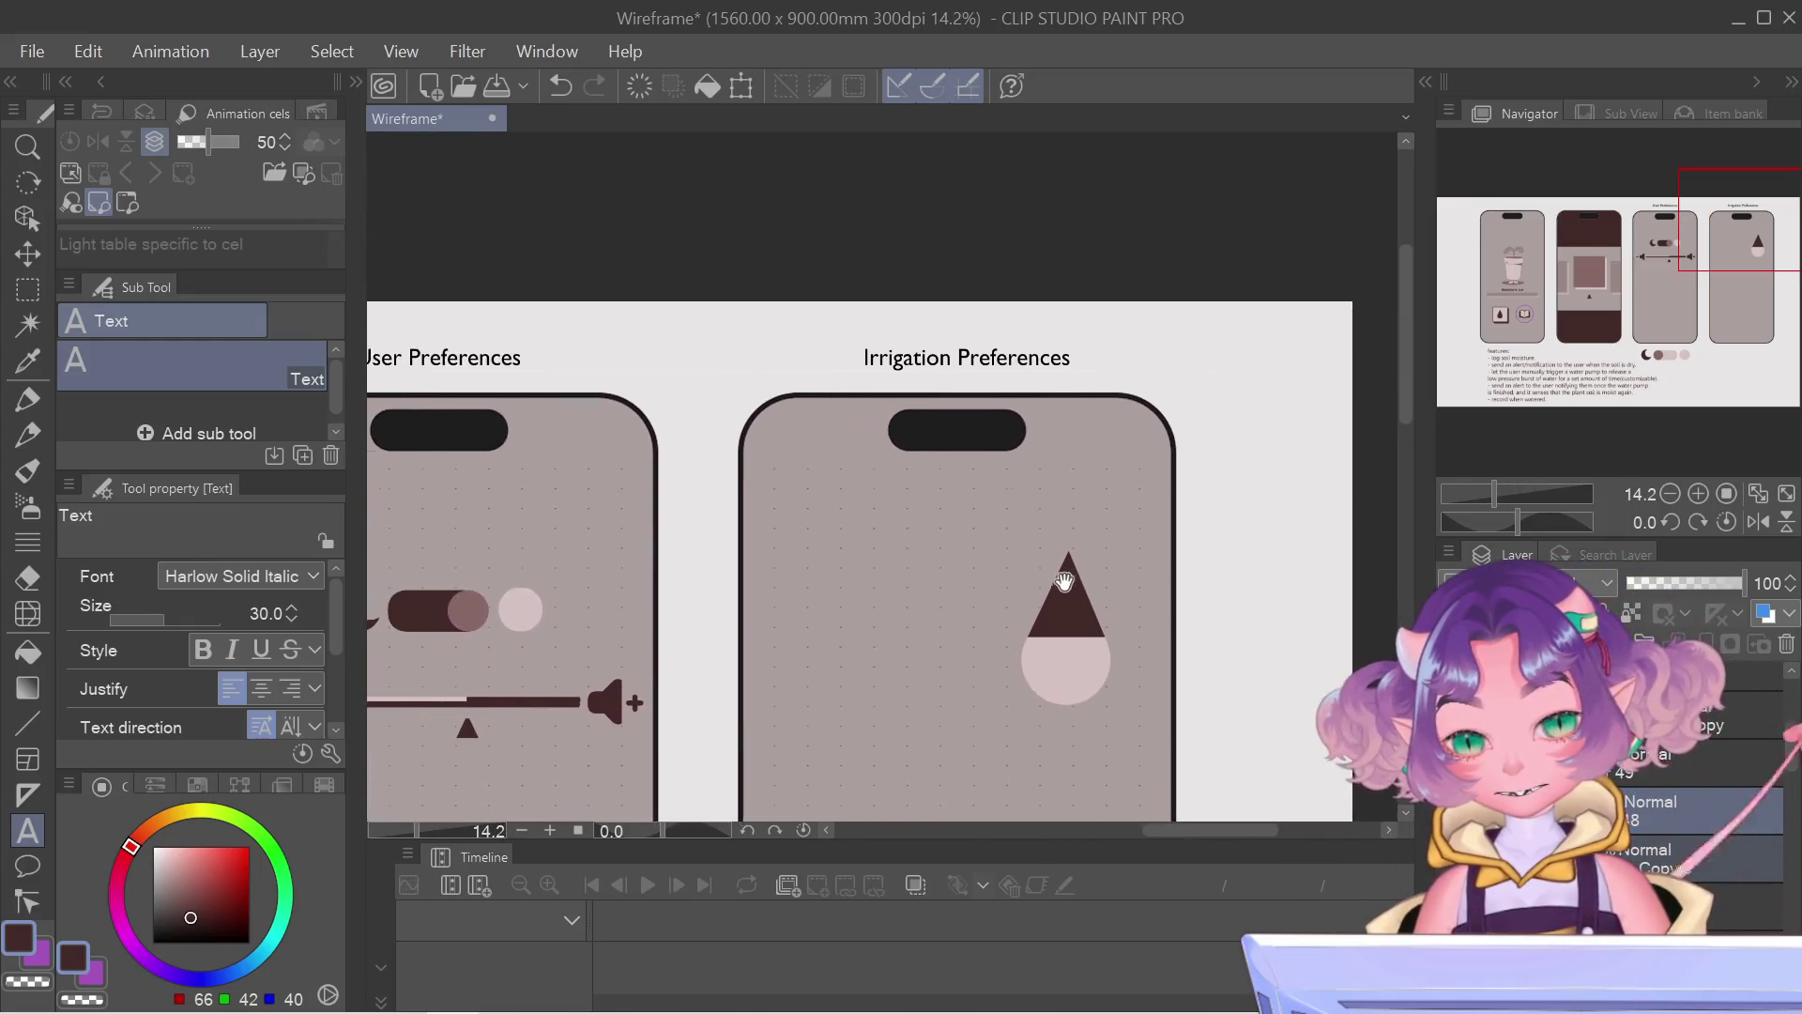
# Step: Move the drop shape further left with a transform and confirm its new position
pyautogui.hotkey('ctrl', 't')
pyautogui.moveTo(1091, 608)
pyautogui.mouseDown()
pyautogui.moveTo(891, 605)
pyautogui.moveTo(908, 606)
pyautogui.mouseUp()
pyautogui.press('Return')
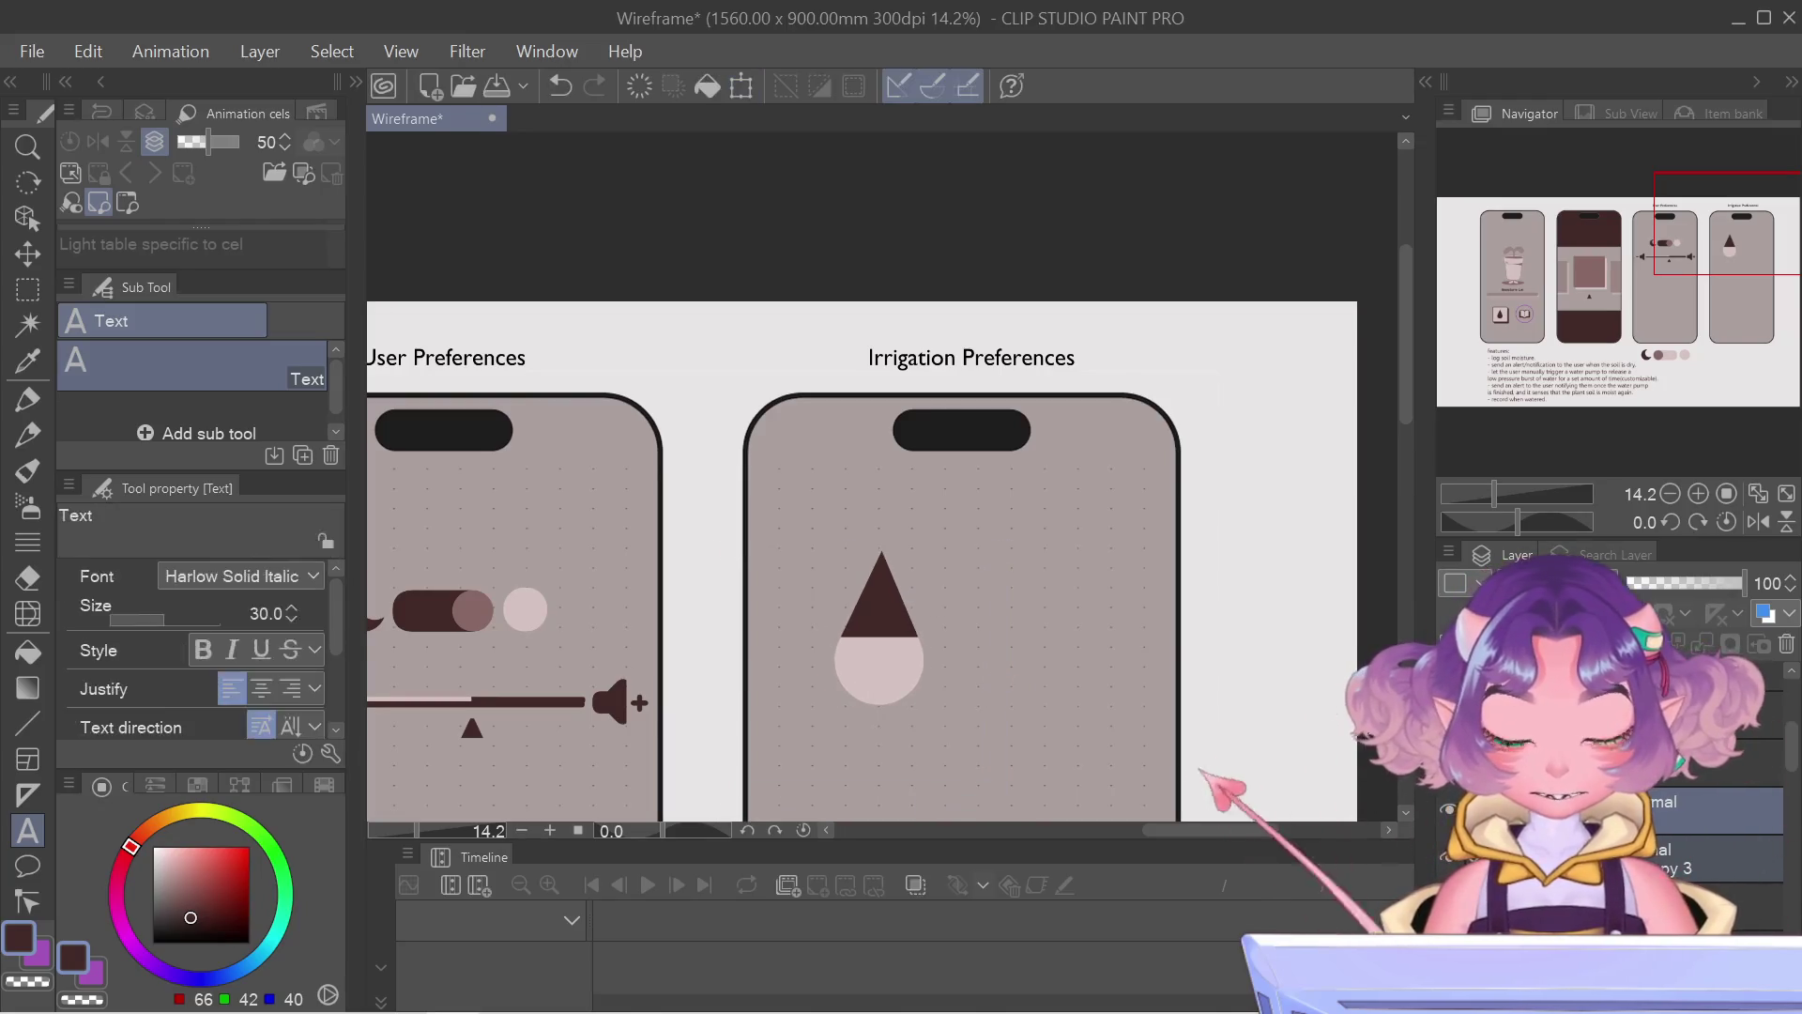
pyautogui.rightClick(1671, 821)
pyautogui.click(1619, 346)
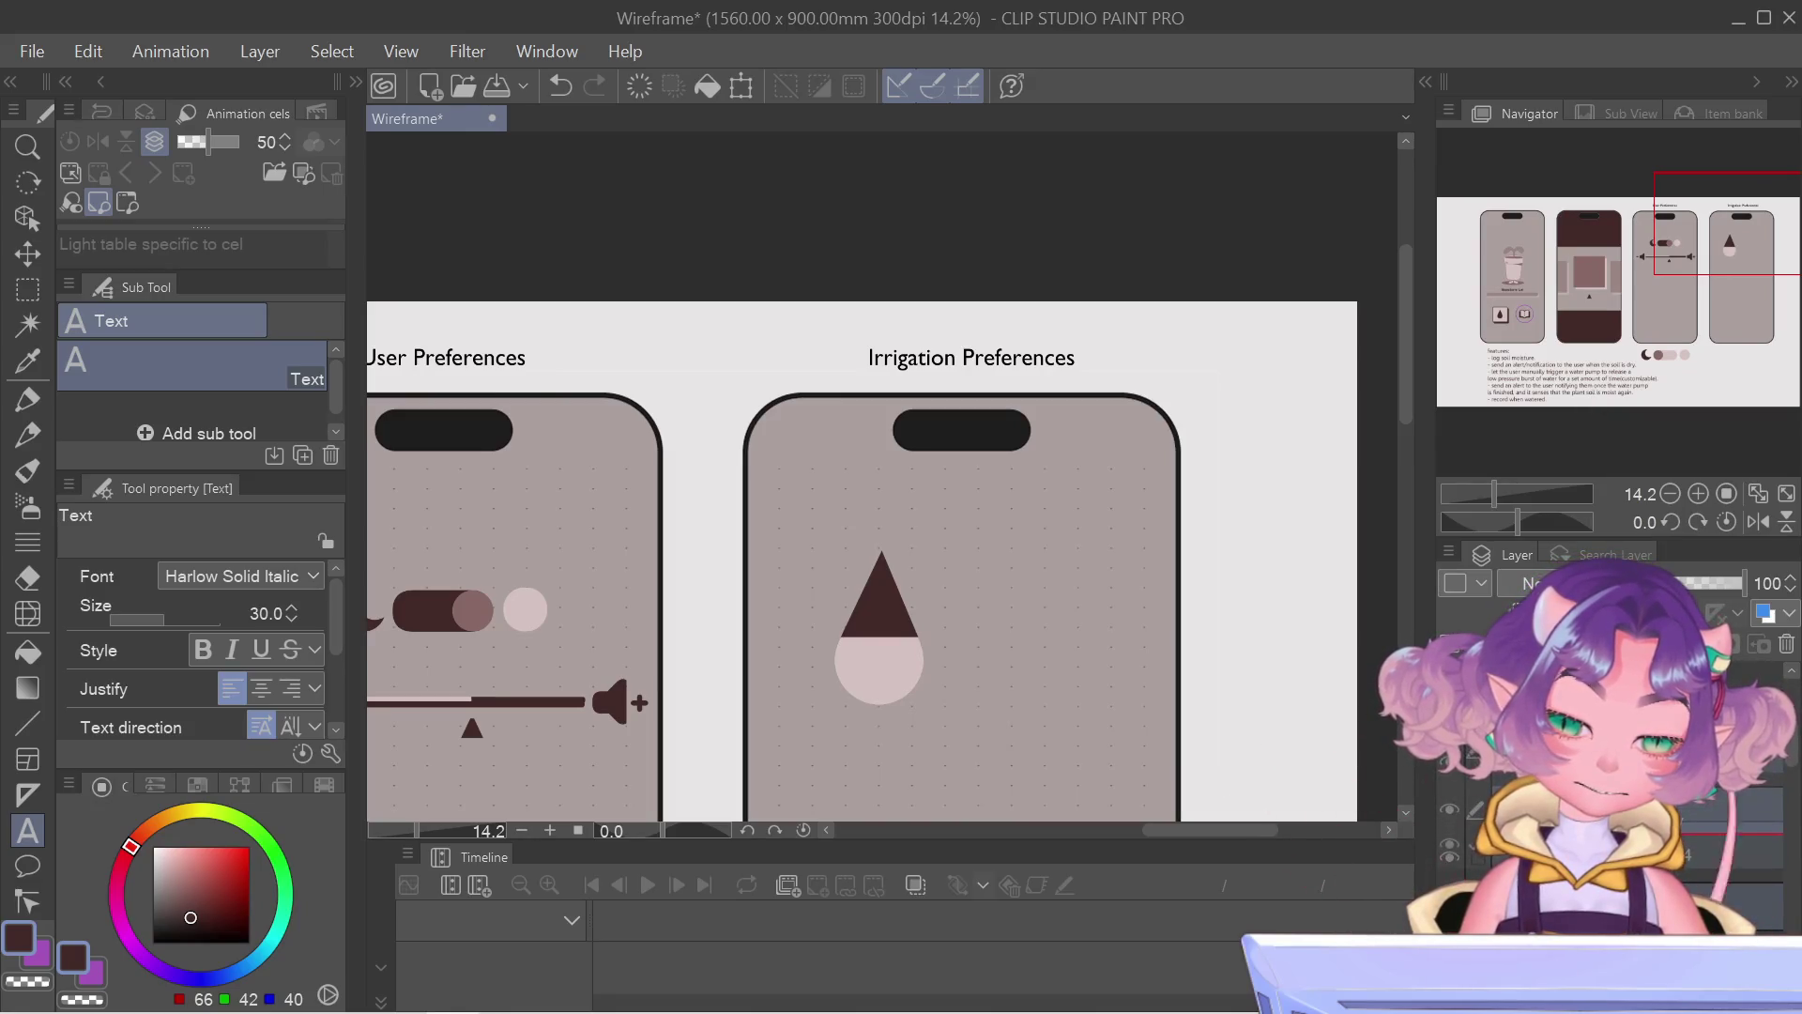
# Step: Transform again to place an identical copy of the drop to its right
pyautogui.hotkey('ctrl', 't')
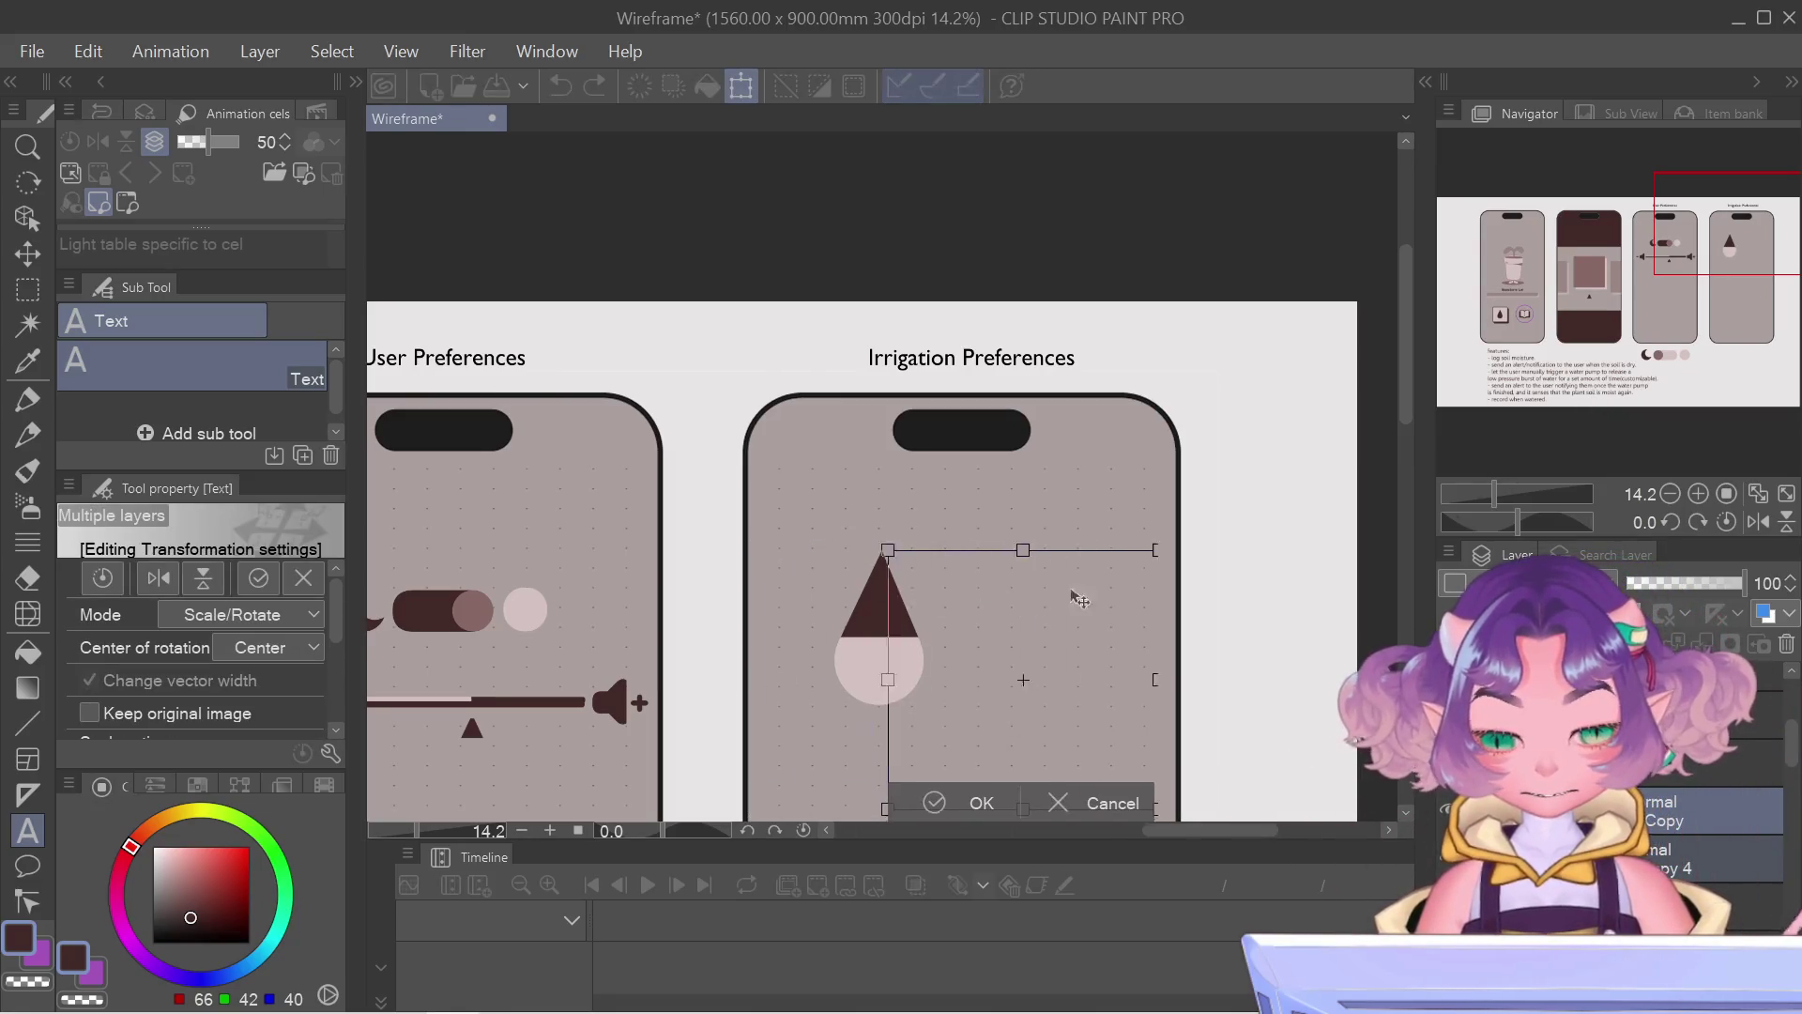
pyautogui.moveTo(1078, 598); pyautogui.dragTo(1087, 600)
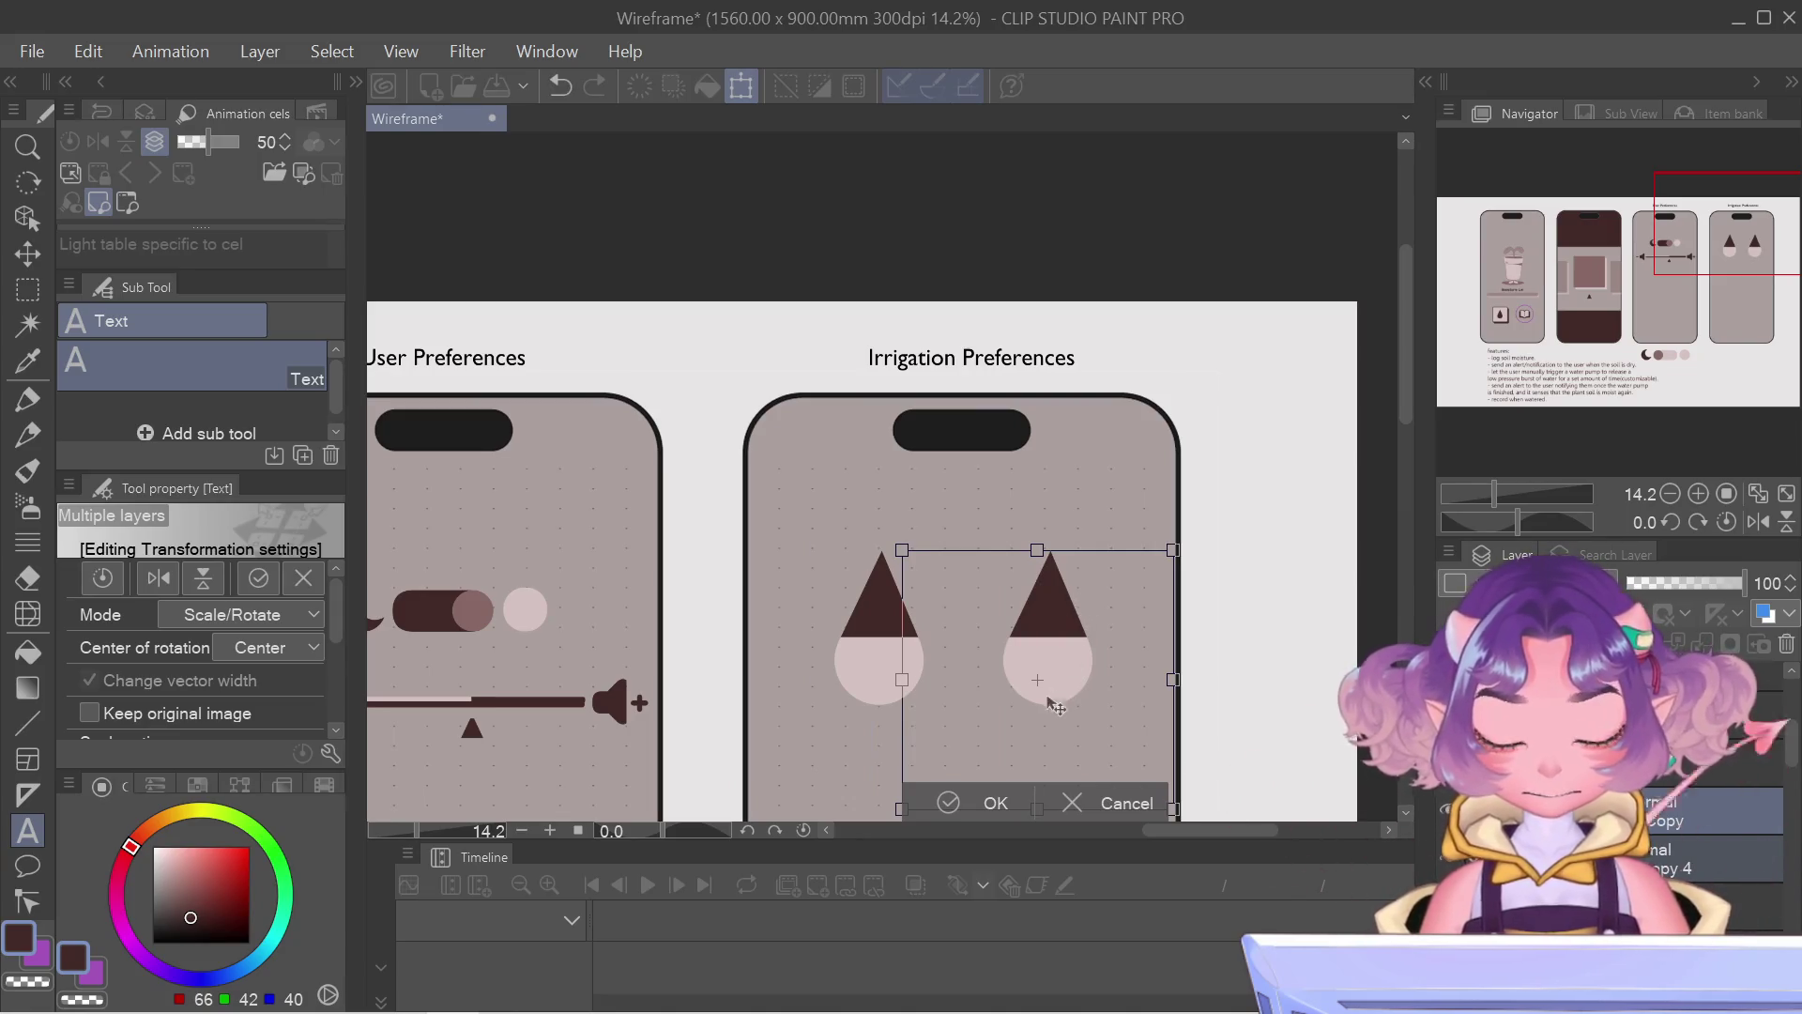
pyautogui.press('Return')
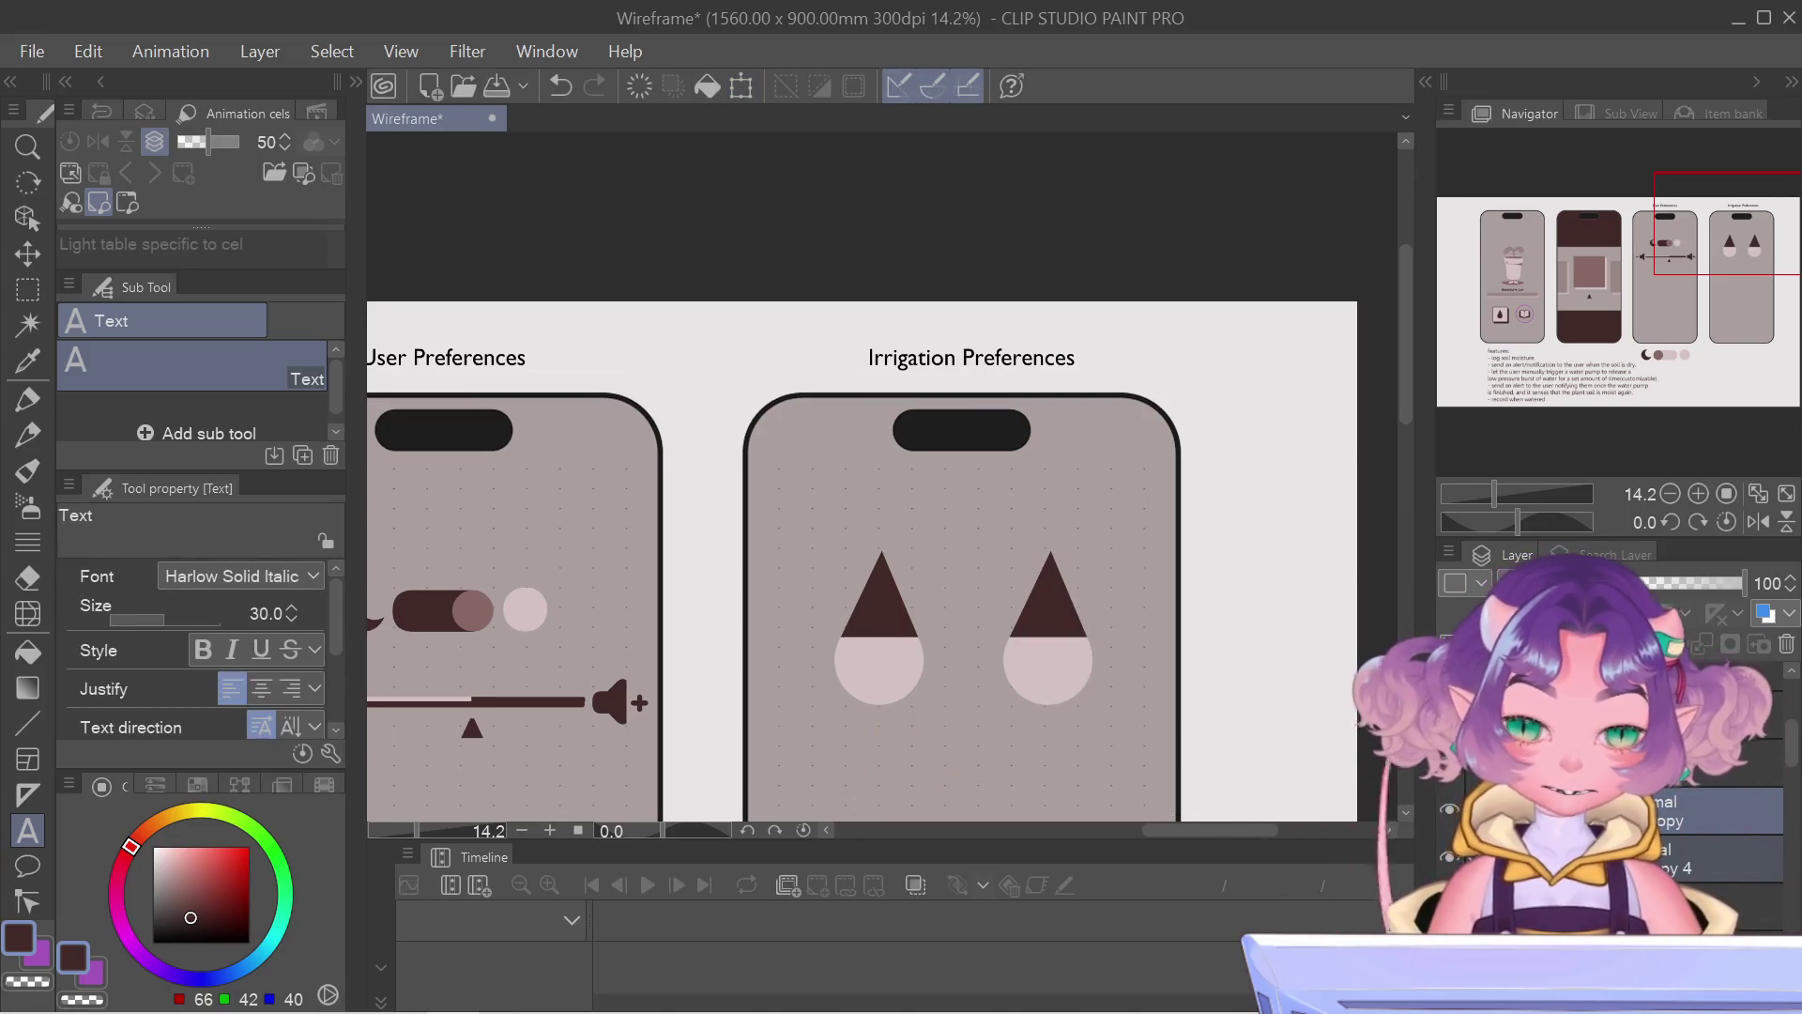
pyautogui.press('f')
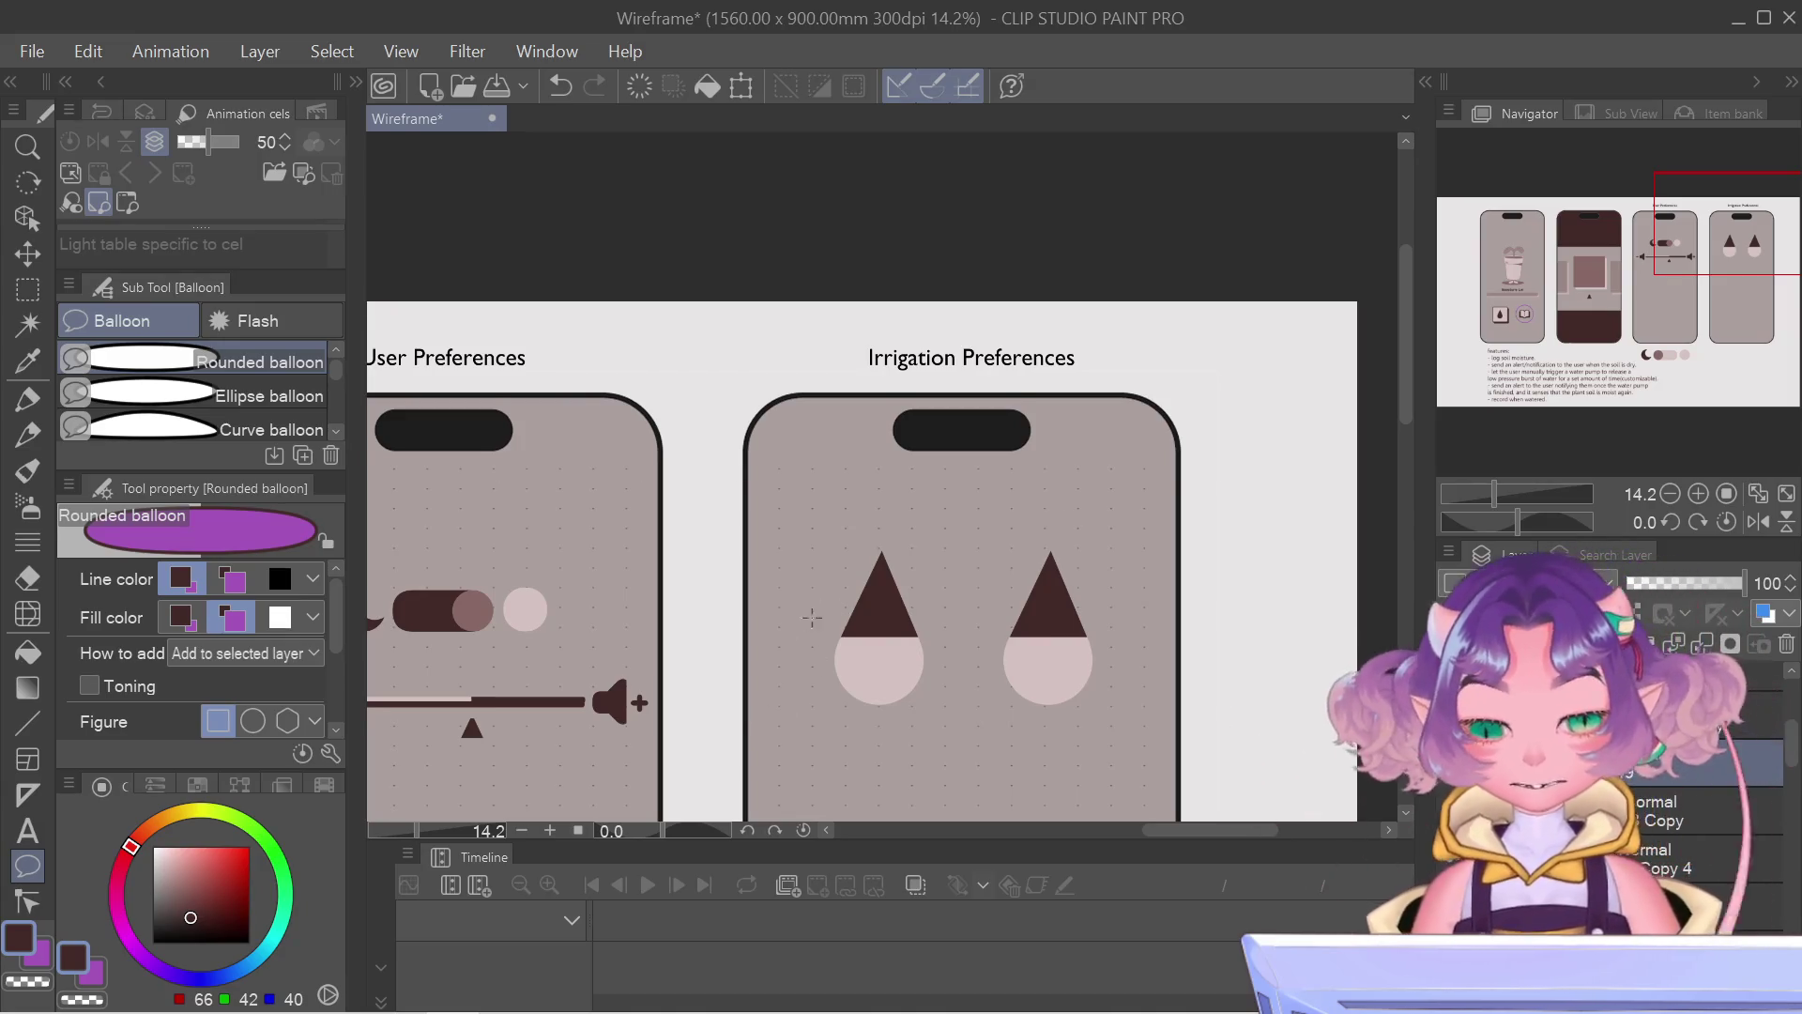
pyautogui.scroll(2, 795, 629)
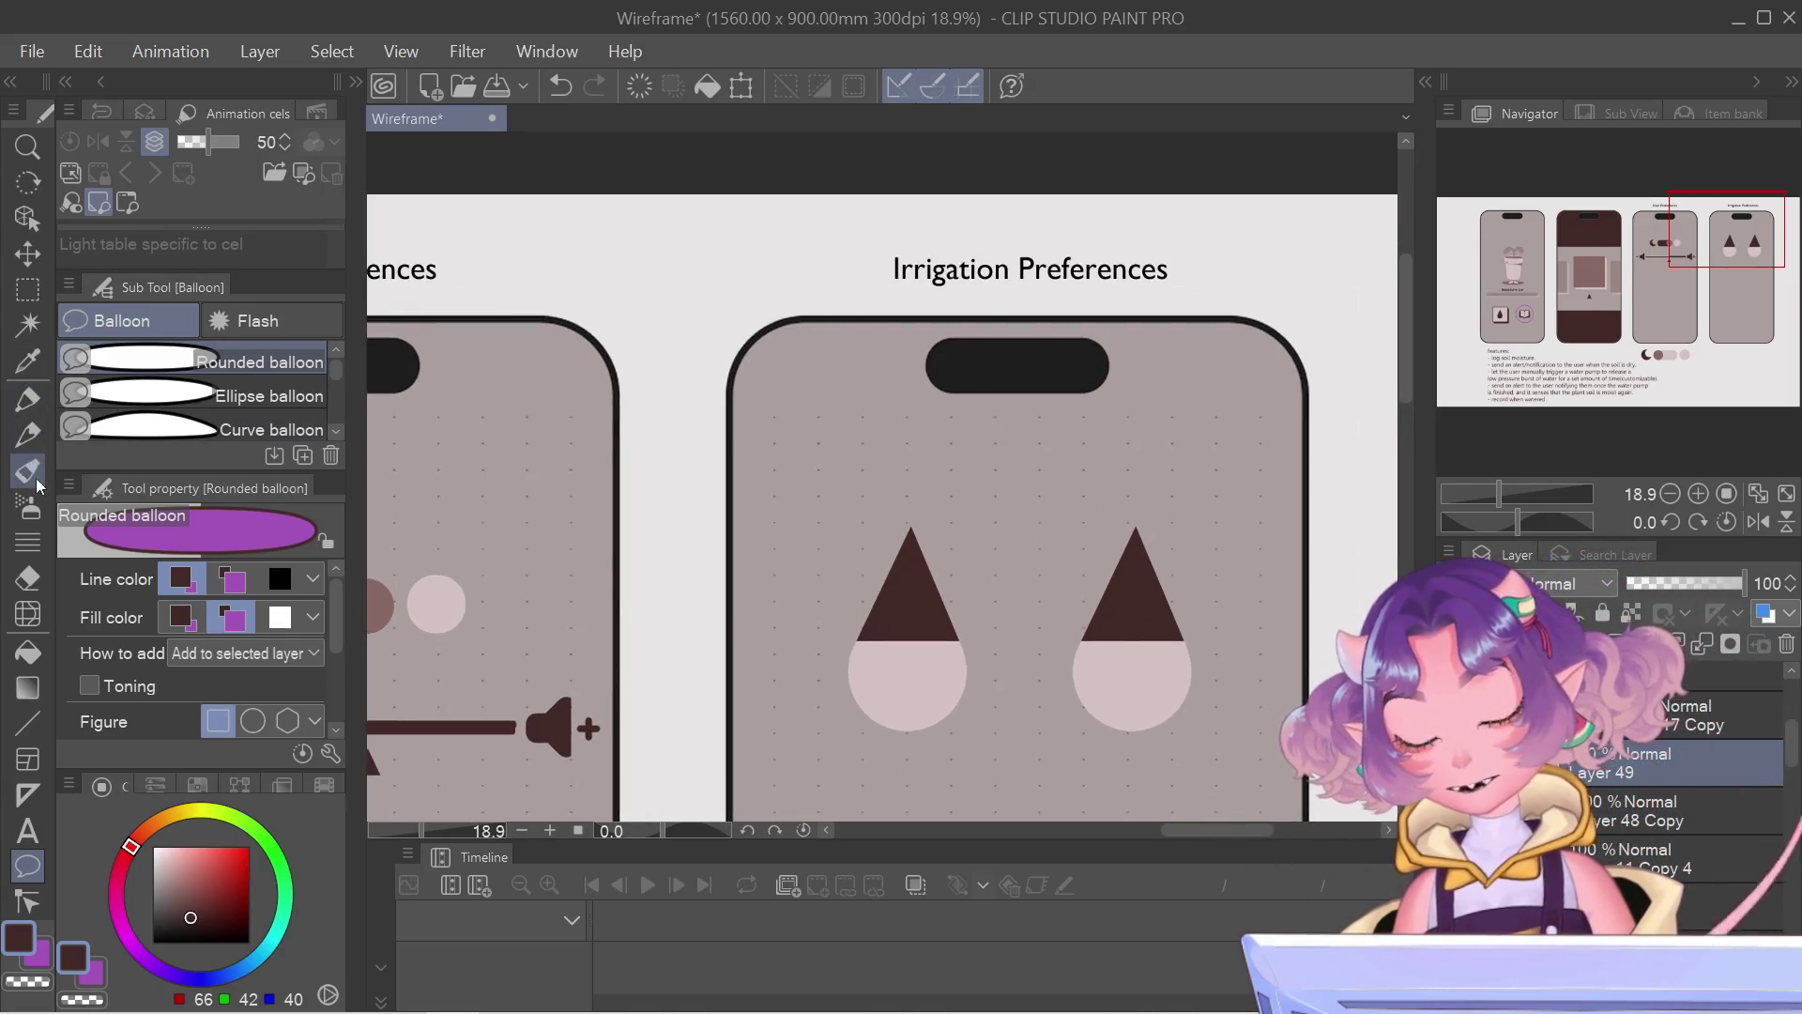
# Step: Create a 'Moisture Threshold' text label above the left drop and nudge it slightly upward
pyautogui.click(27, 829)
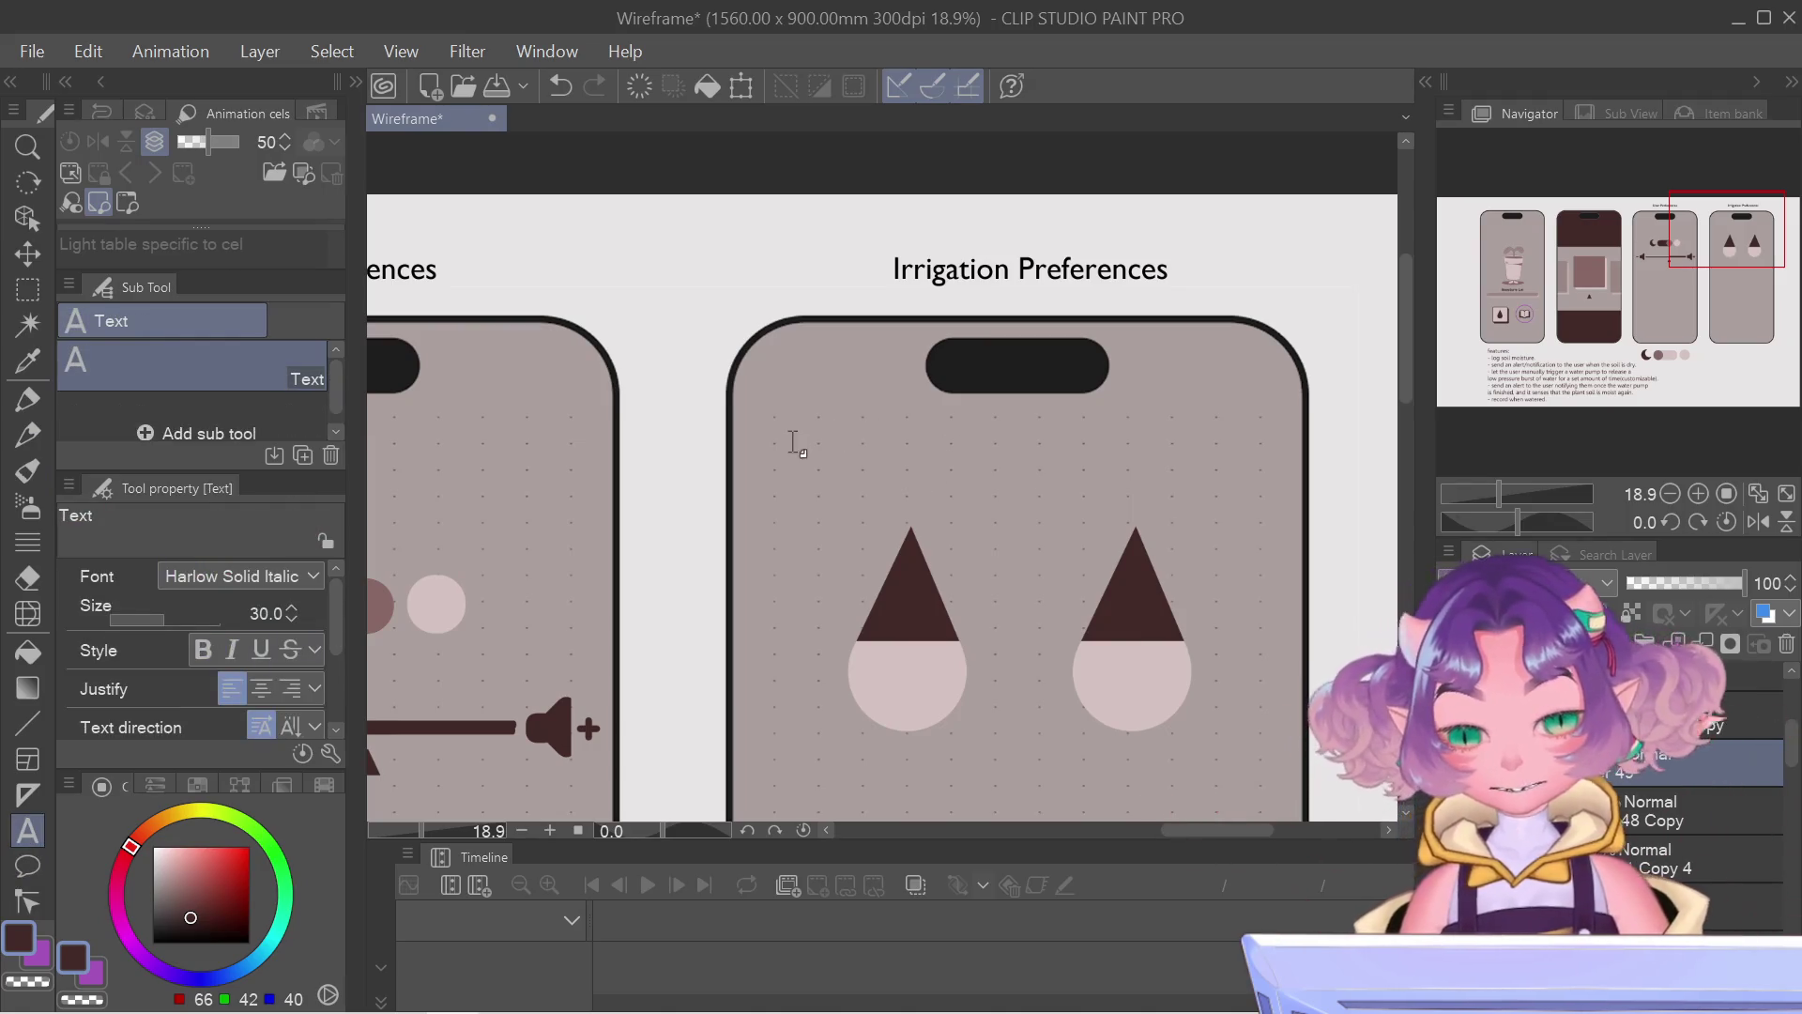
pyautogui.click(776, 490)
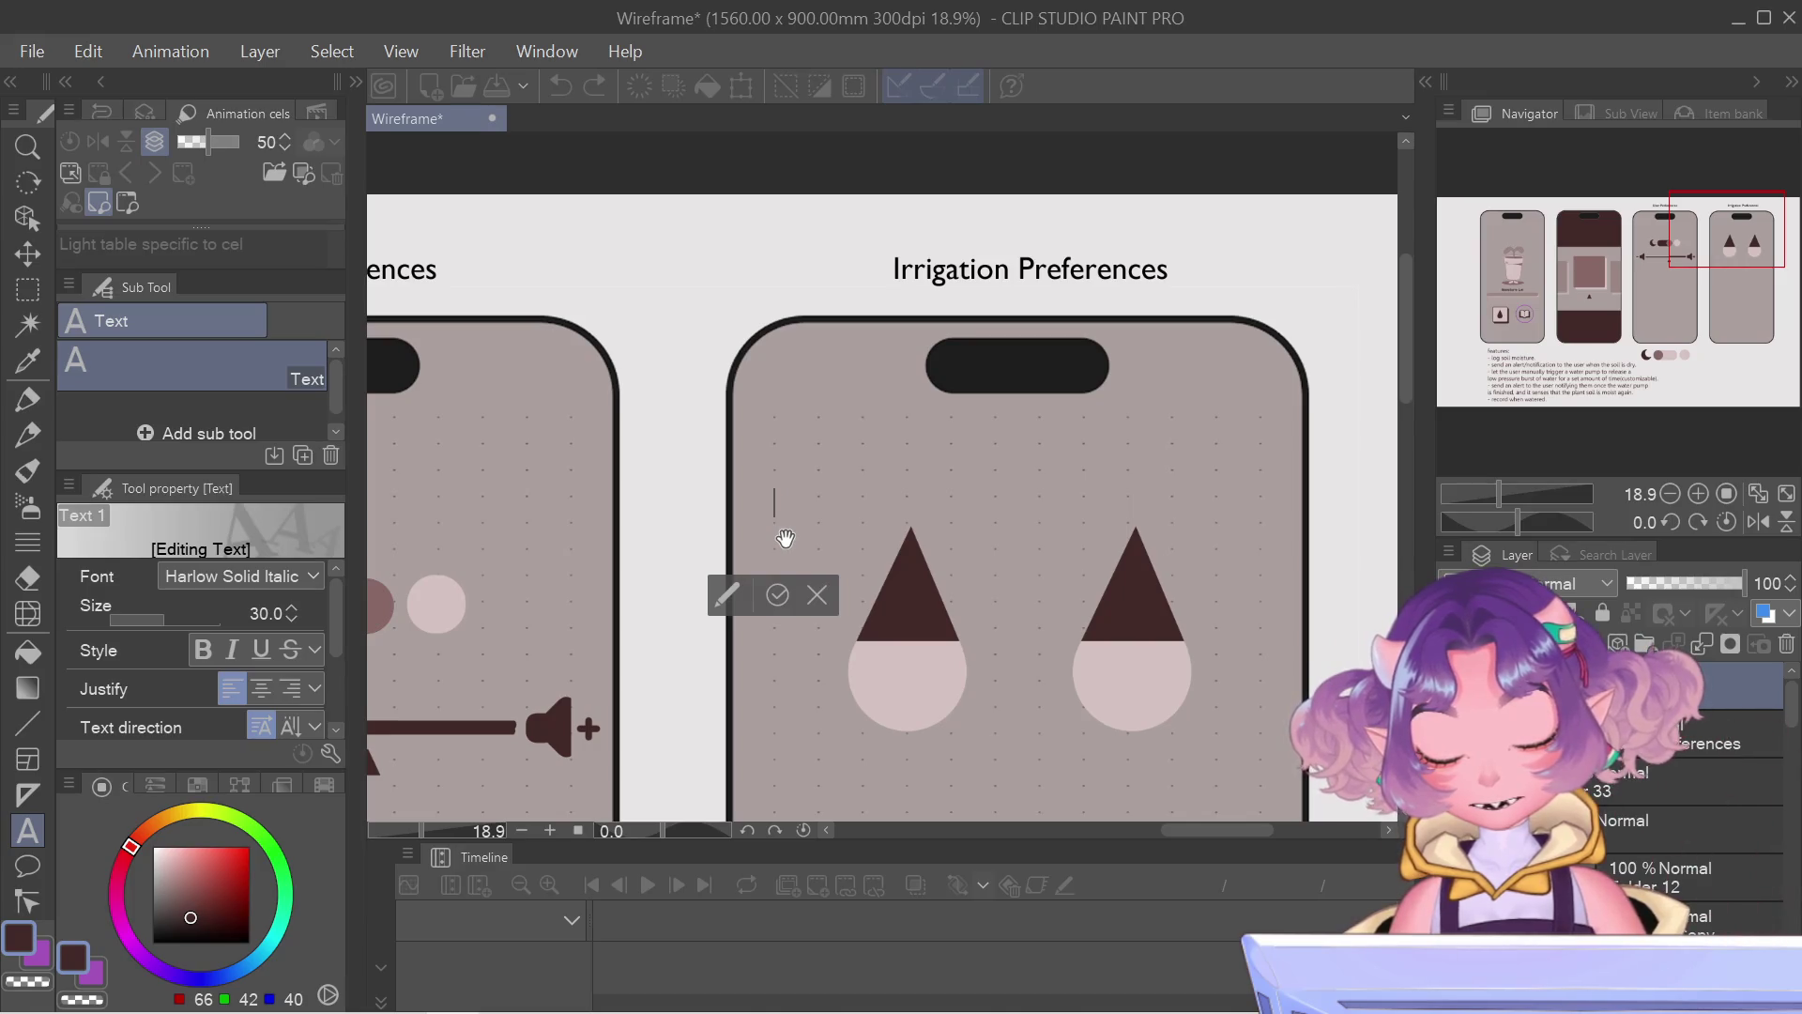
pyautogui.write('A')
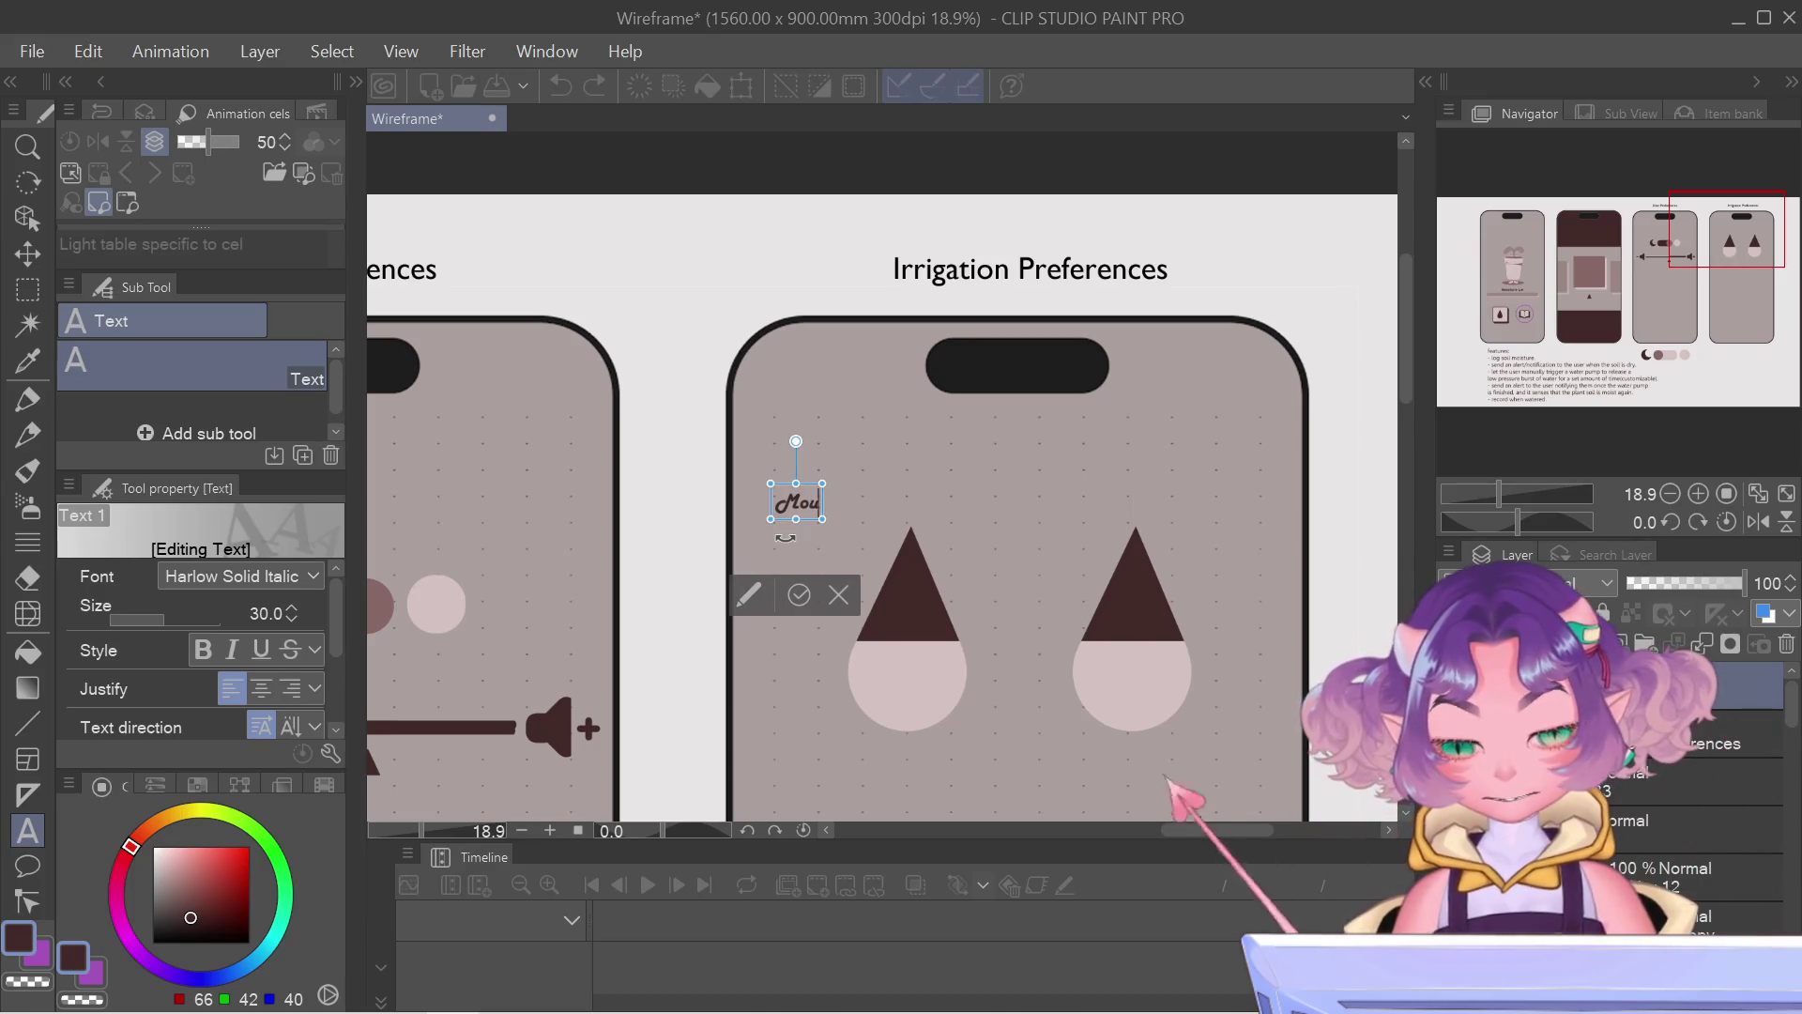
pyautogui.press('BackSpace')
pyautogui.press('BackSpace')
pyautogui.press('BackSpace')
pyautogui.write('M')
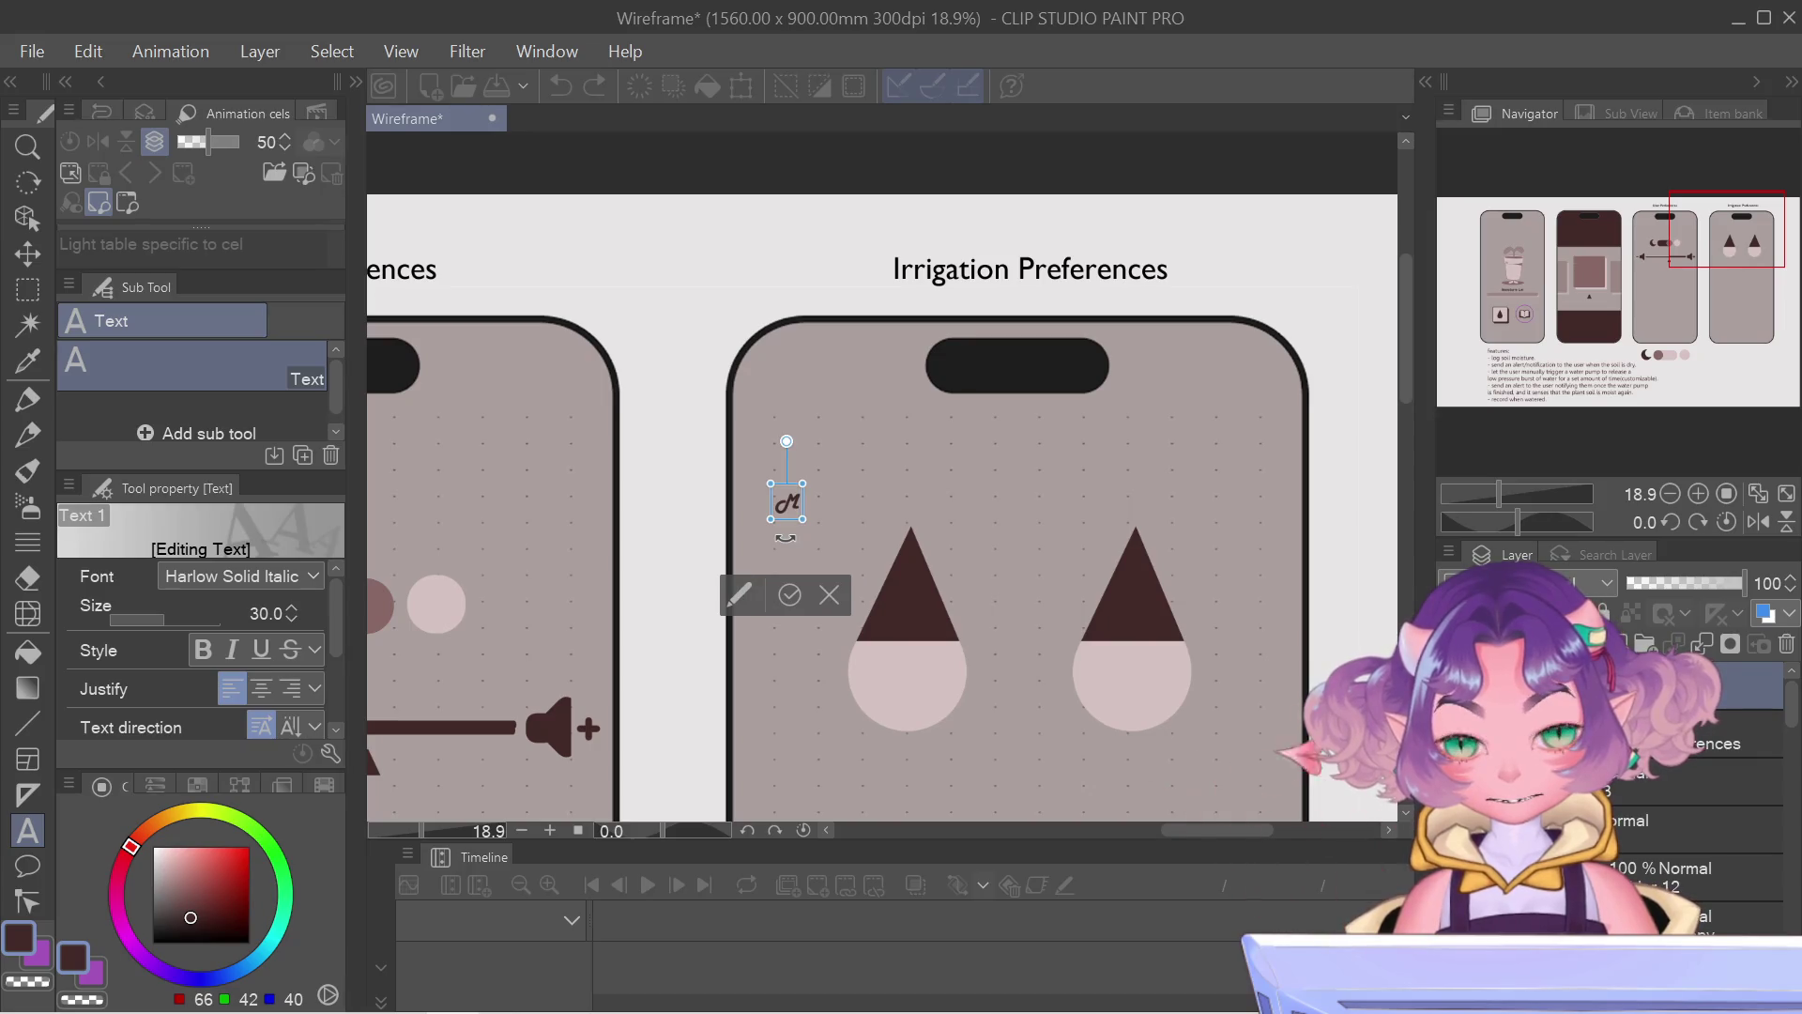
pyautogui.write('oist')
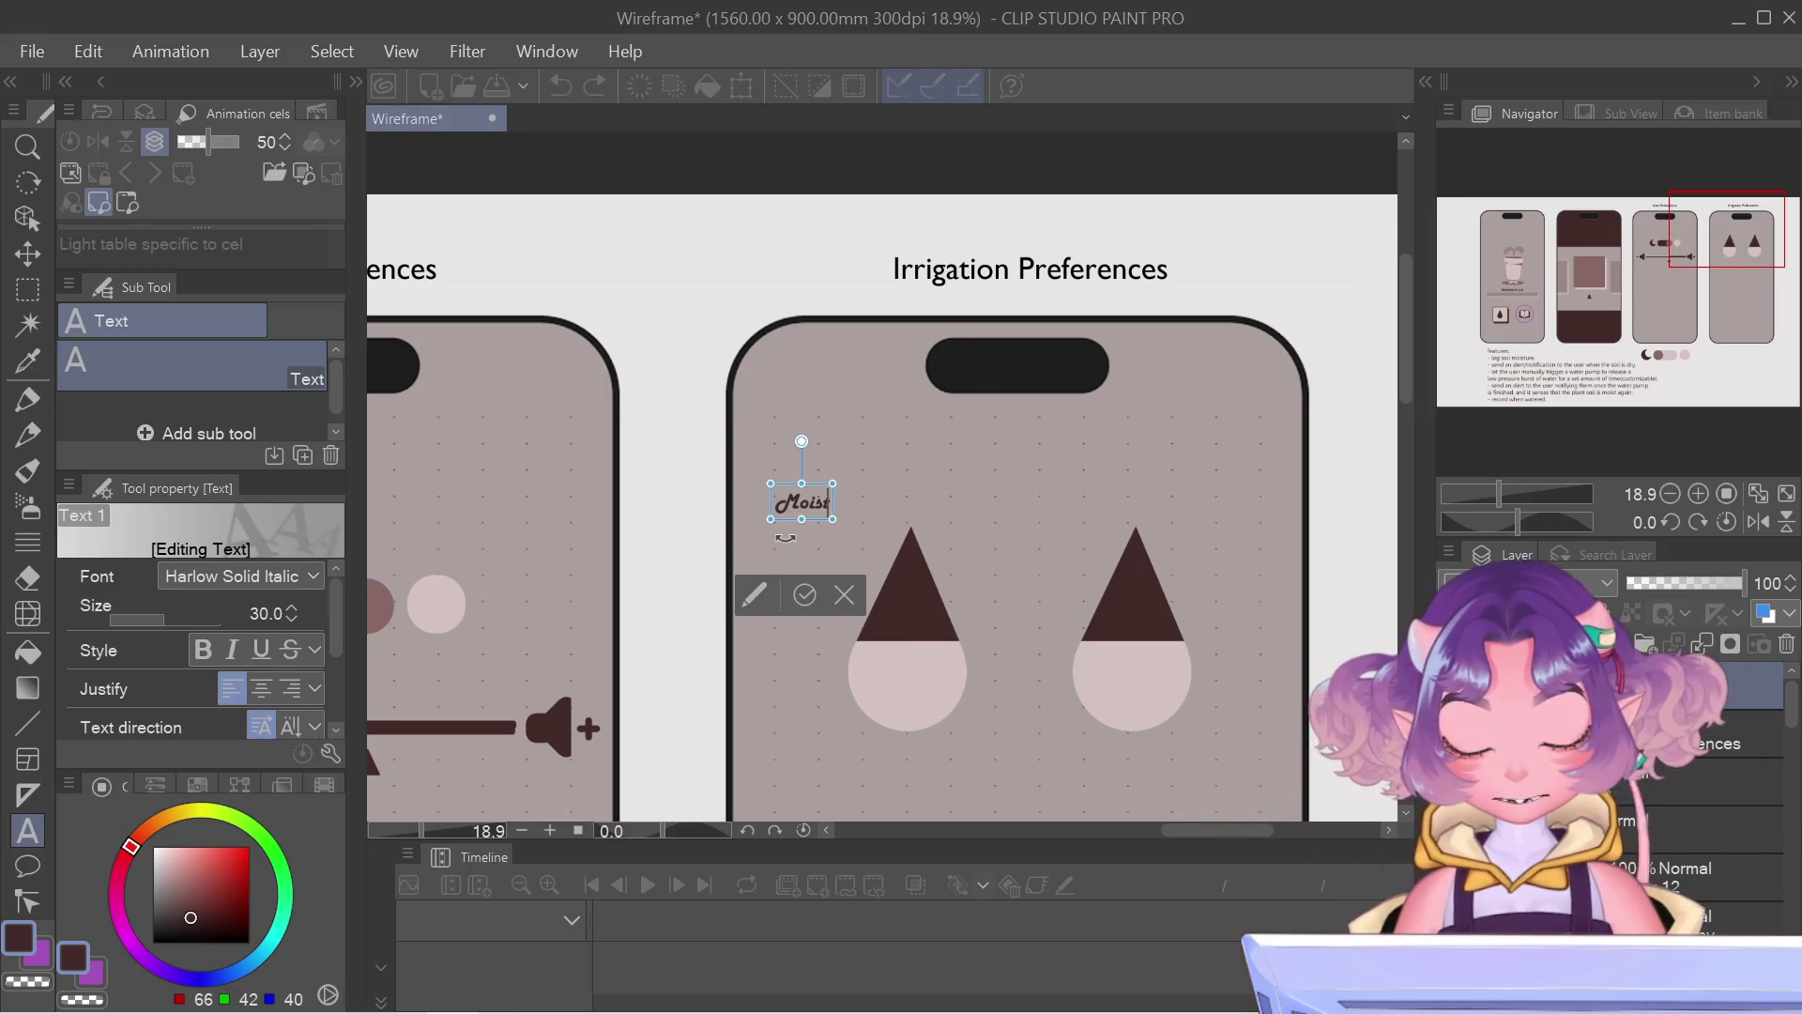
pyautogui.write('ure')
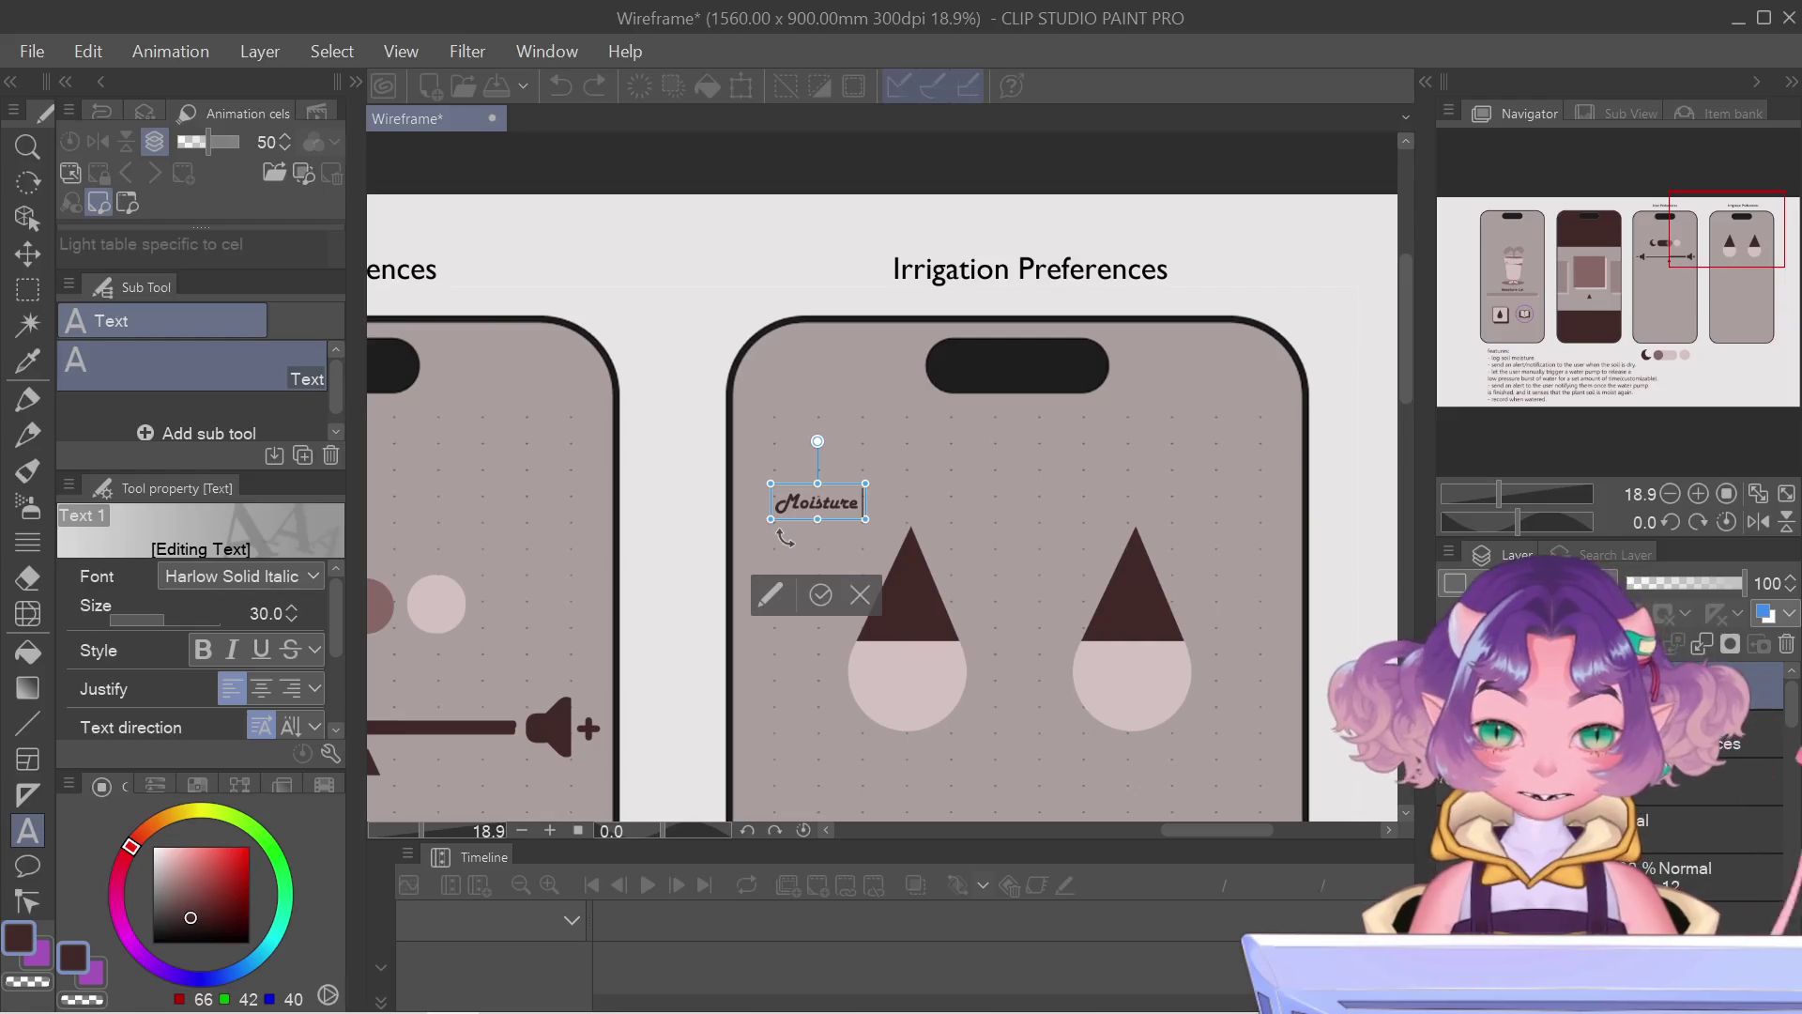
pyautogui.write(' Thre')
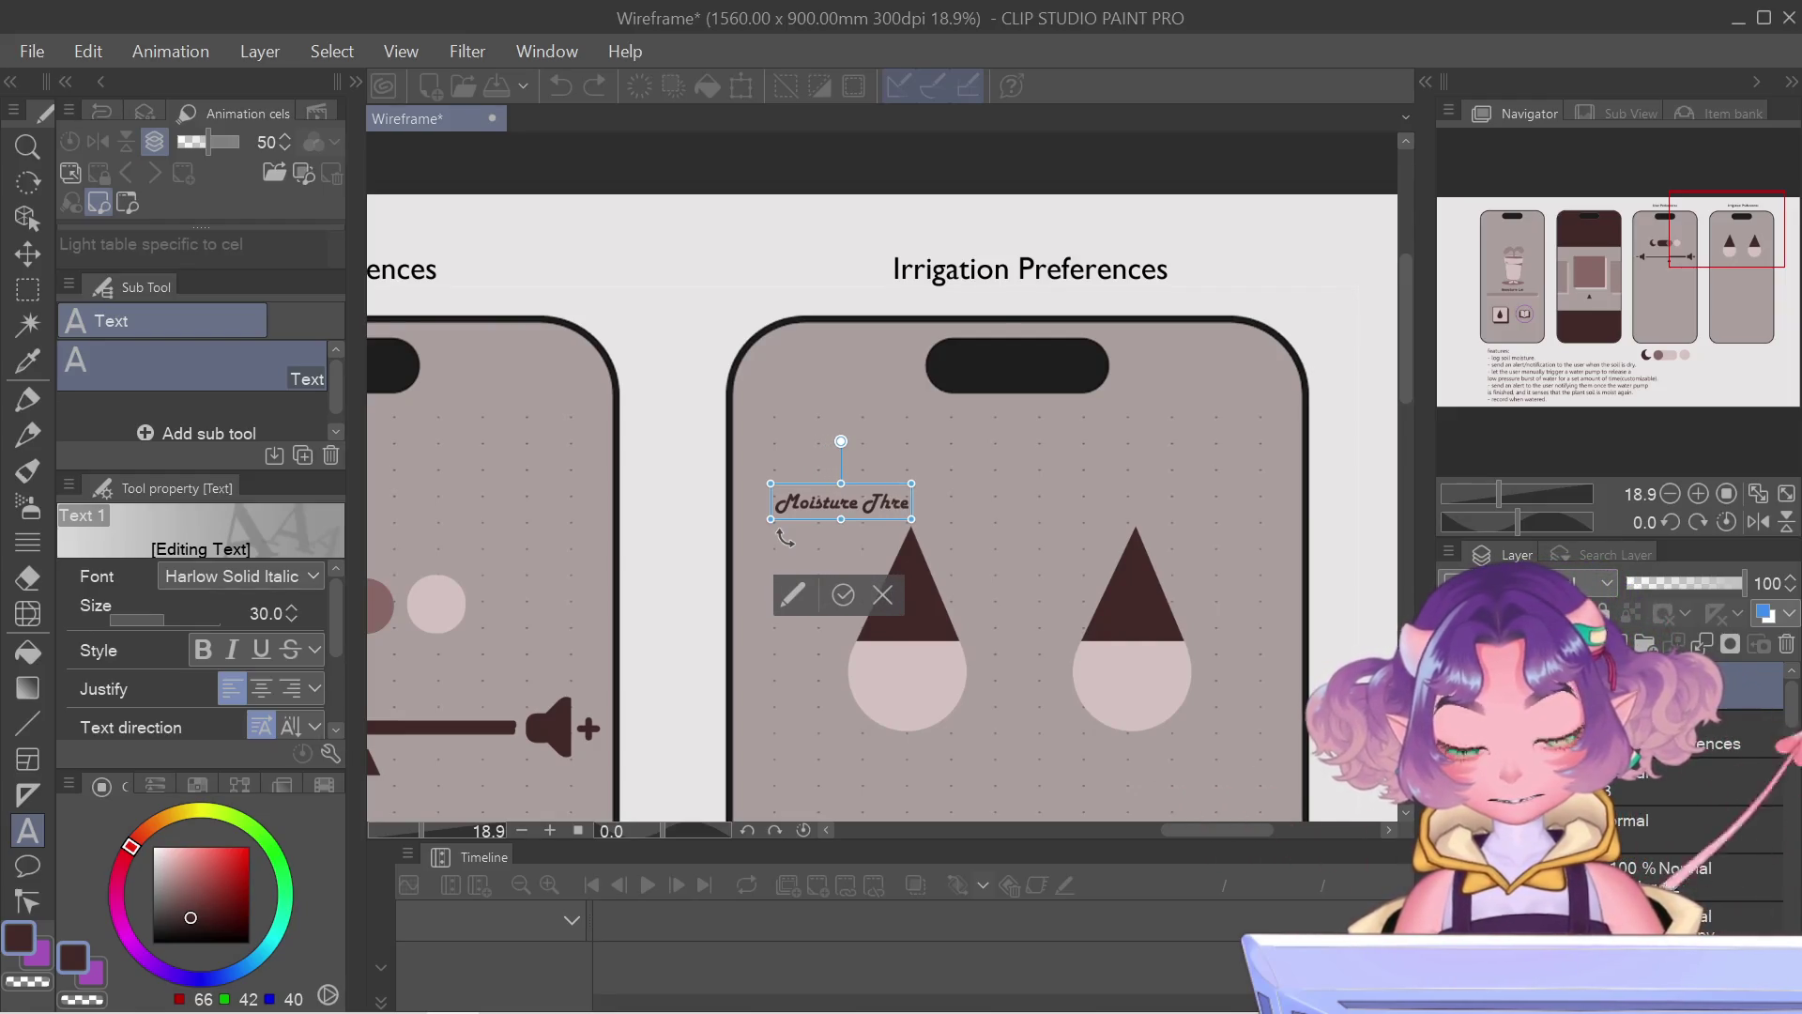
pyautogui.write('s')
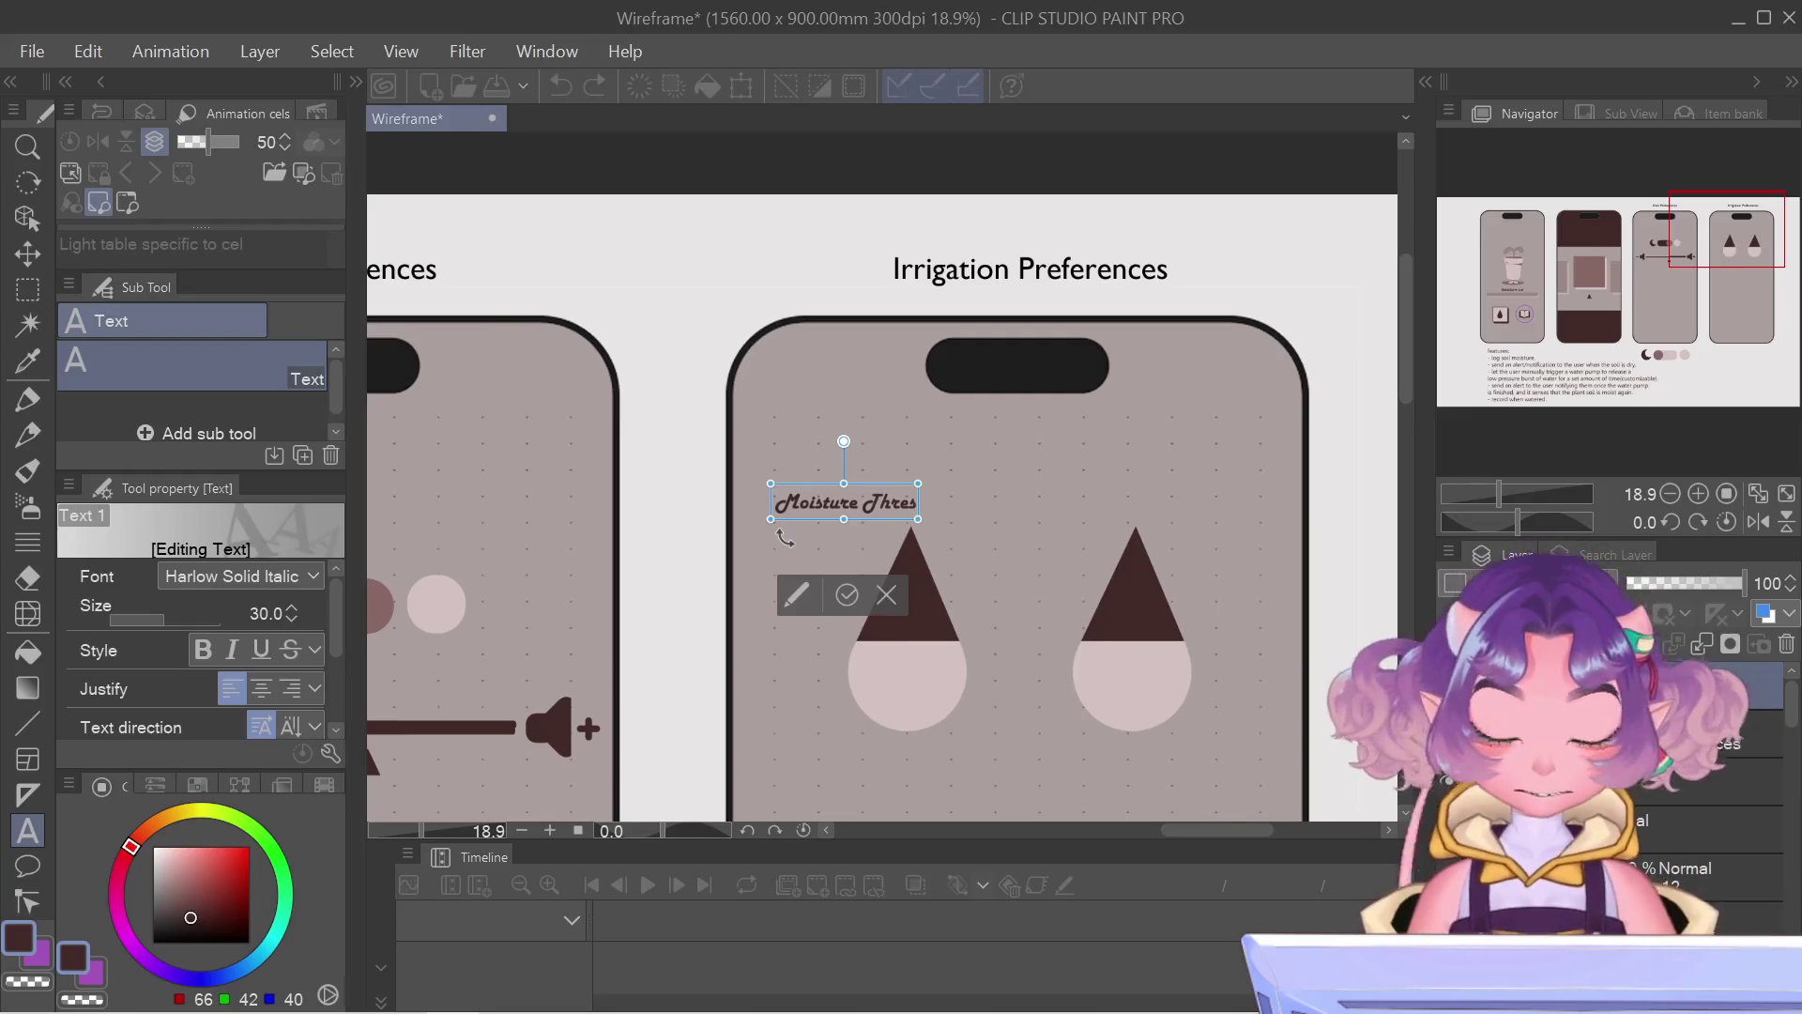
pyautogui.write('hold')
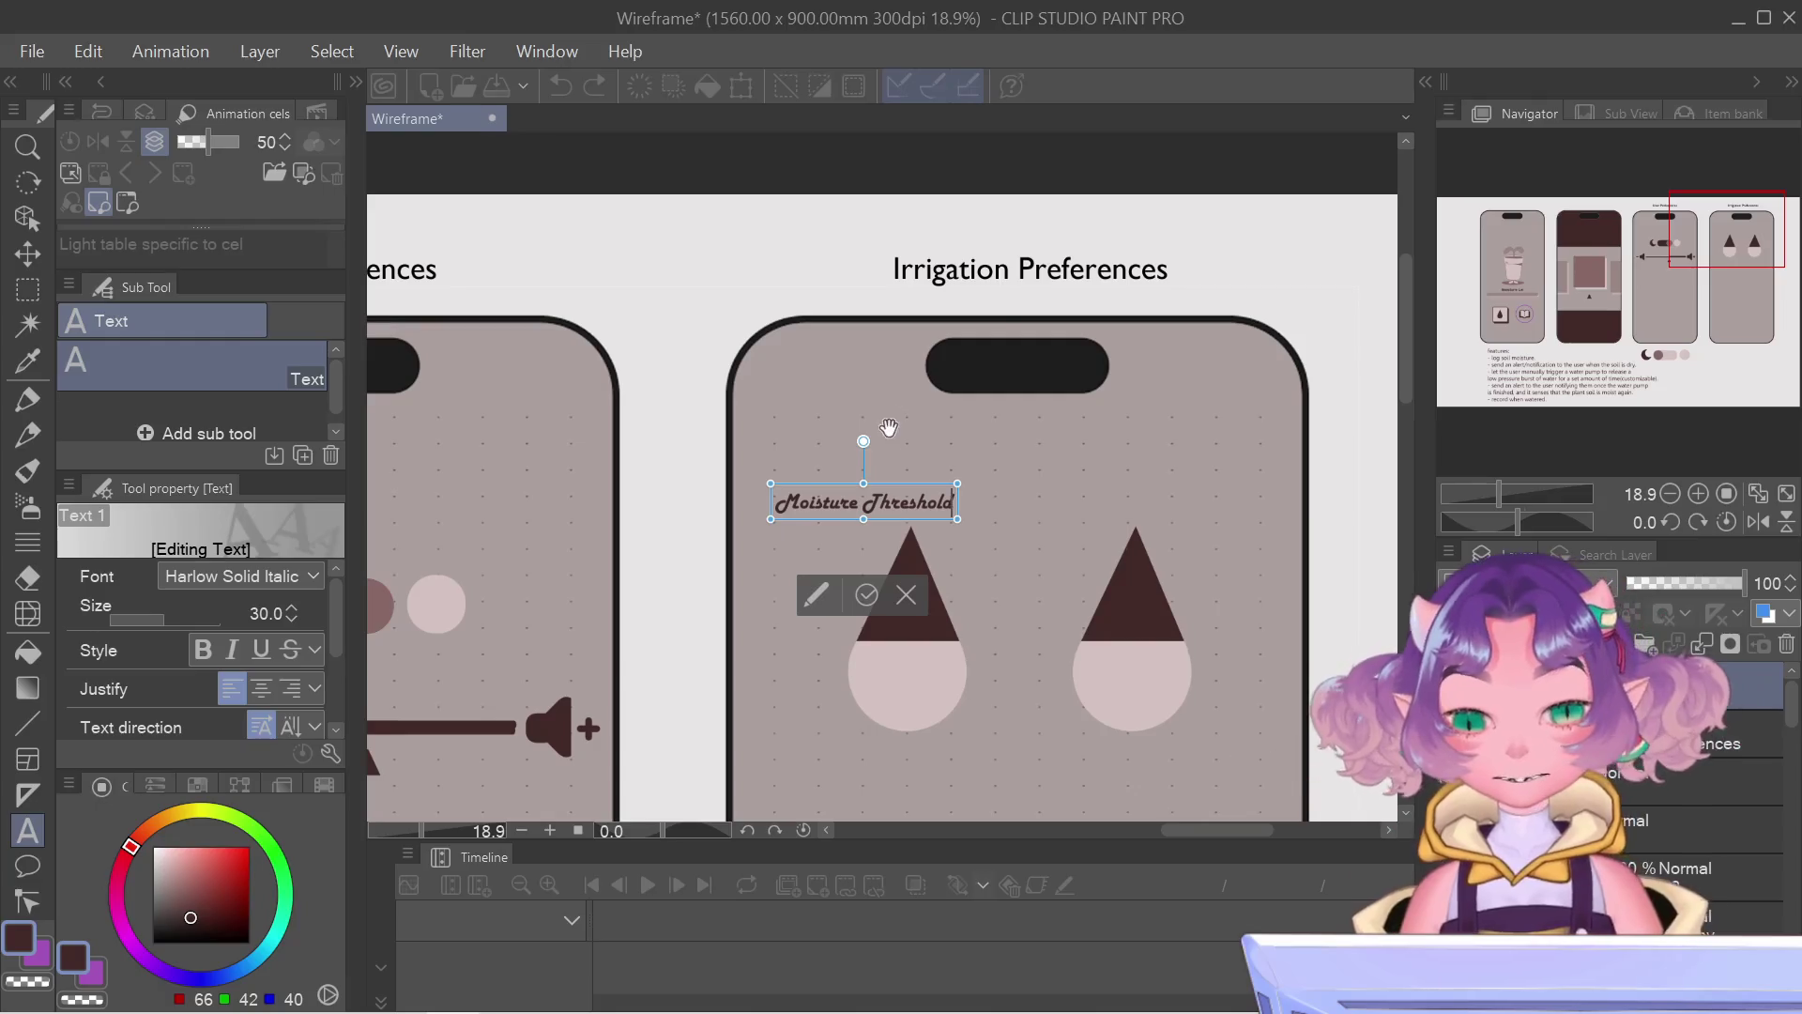
pyautogui.moveTo(813, 488); pyautogui.dragTo(815, 470)
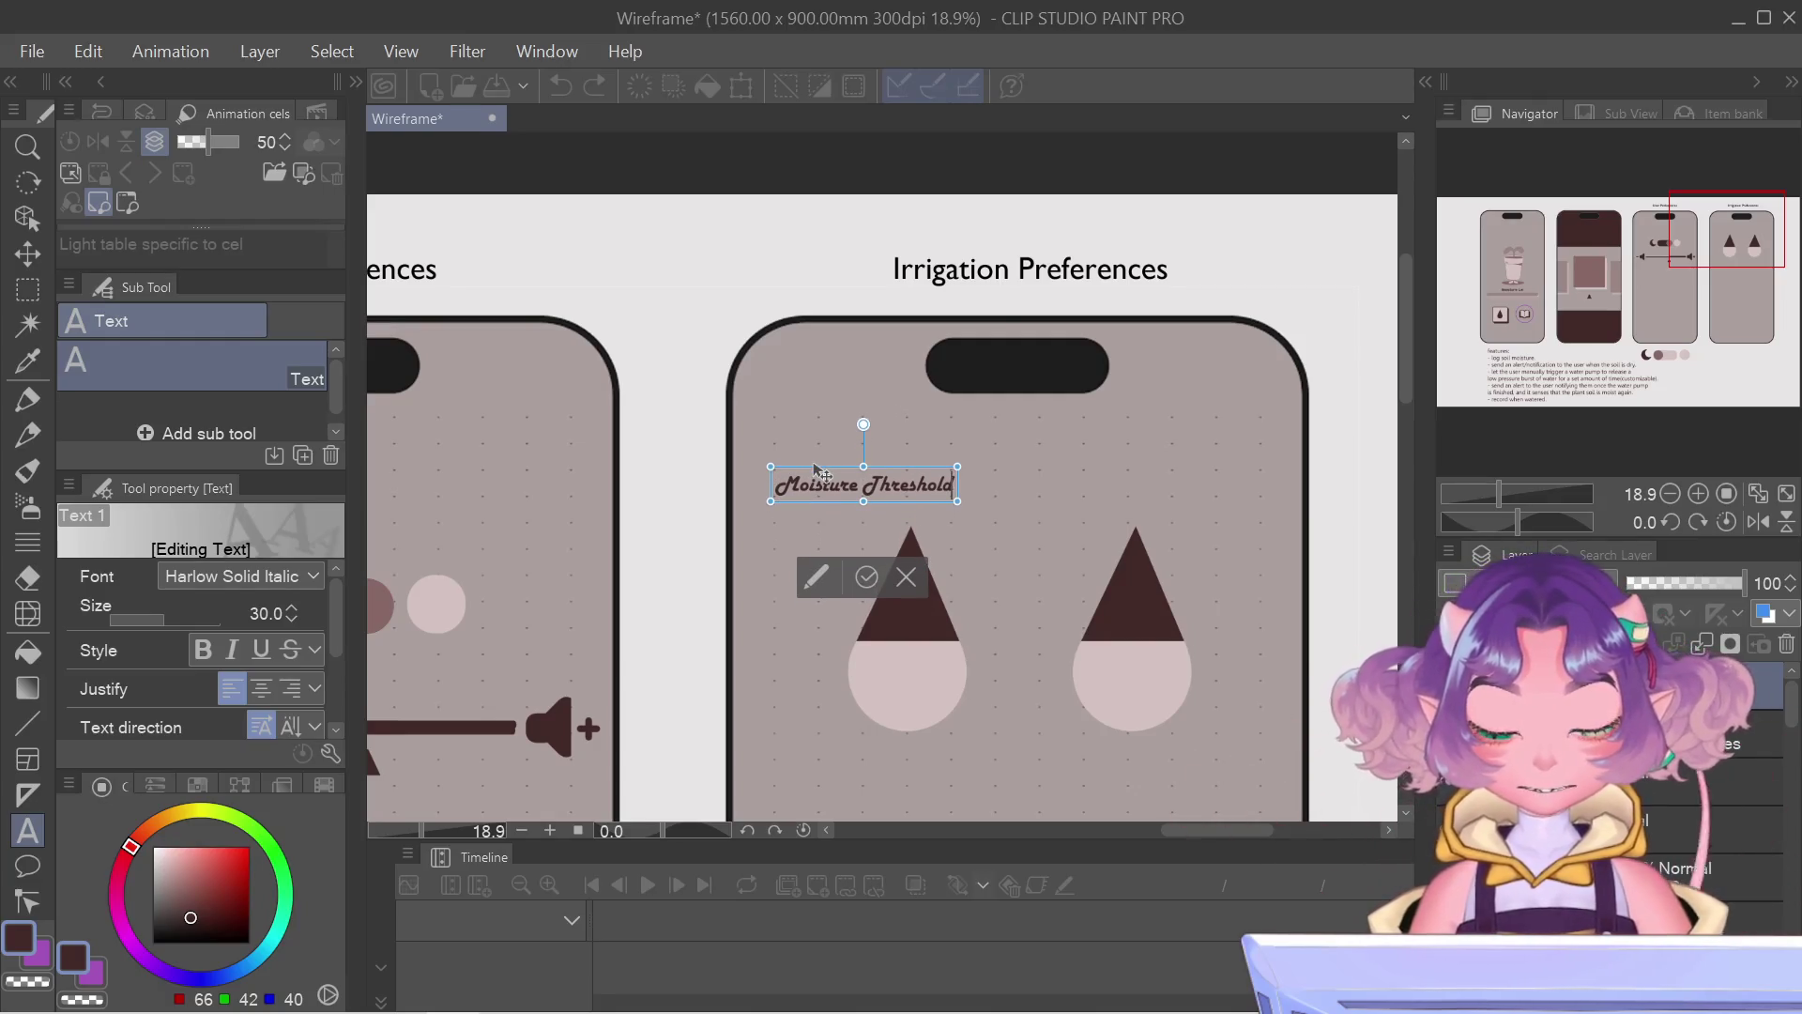
pyautogui.moveTo(1518, 270); pyautogui.dragTo(1743, 240)
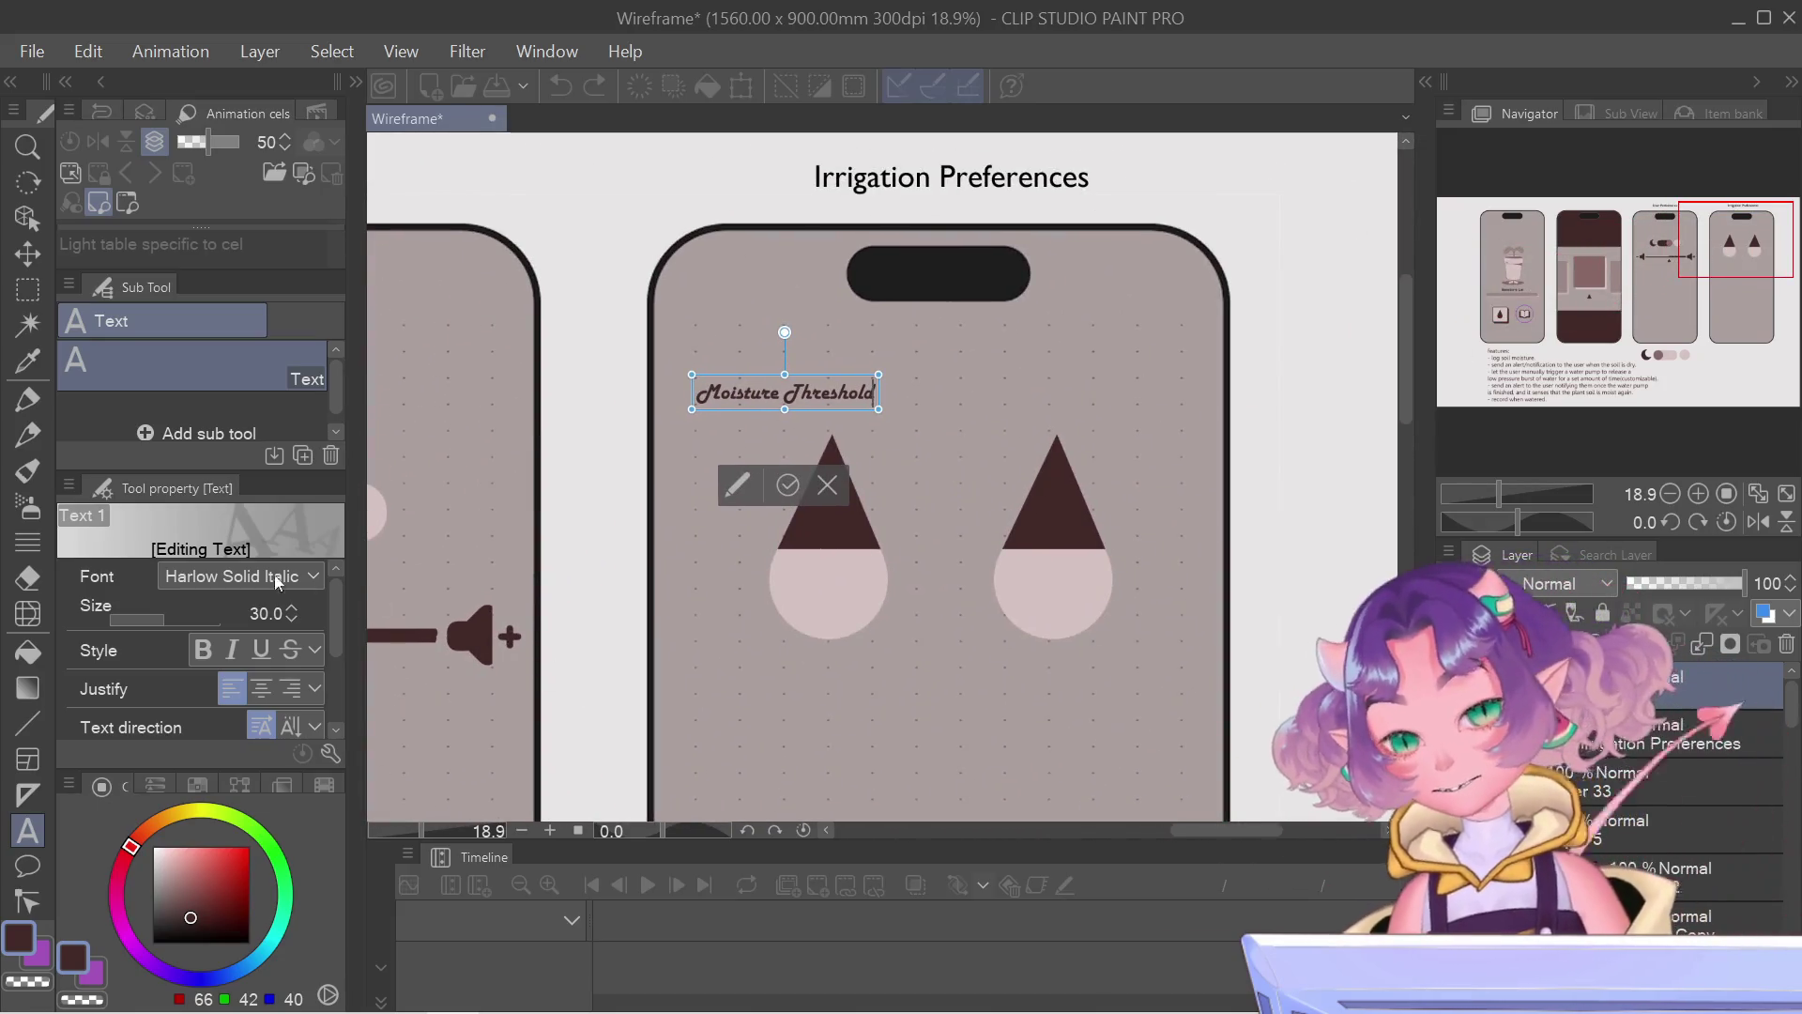
# Step: Commit the heading, then add a 'Minimum' label positioned beneath the left drop
pyautogui.click(787, 484)
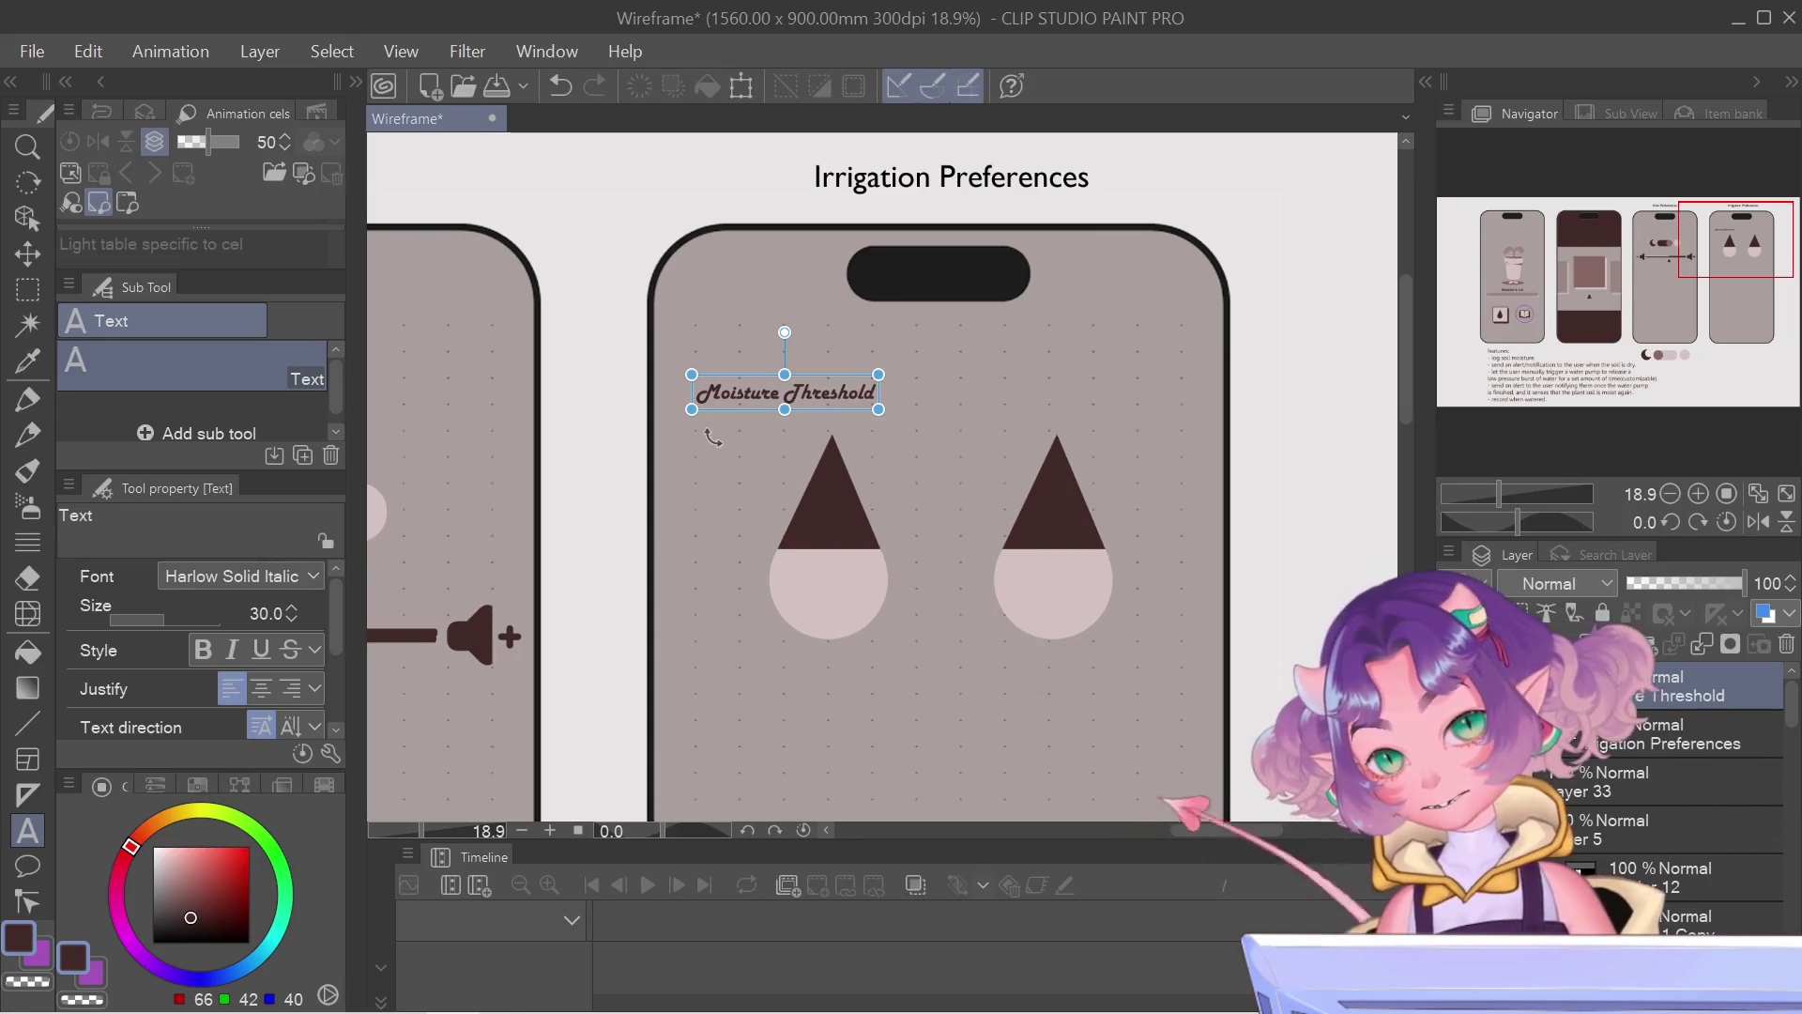
pyautogui.click(713, 443)
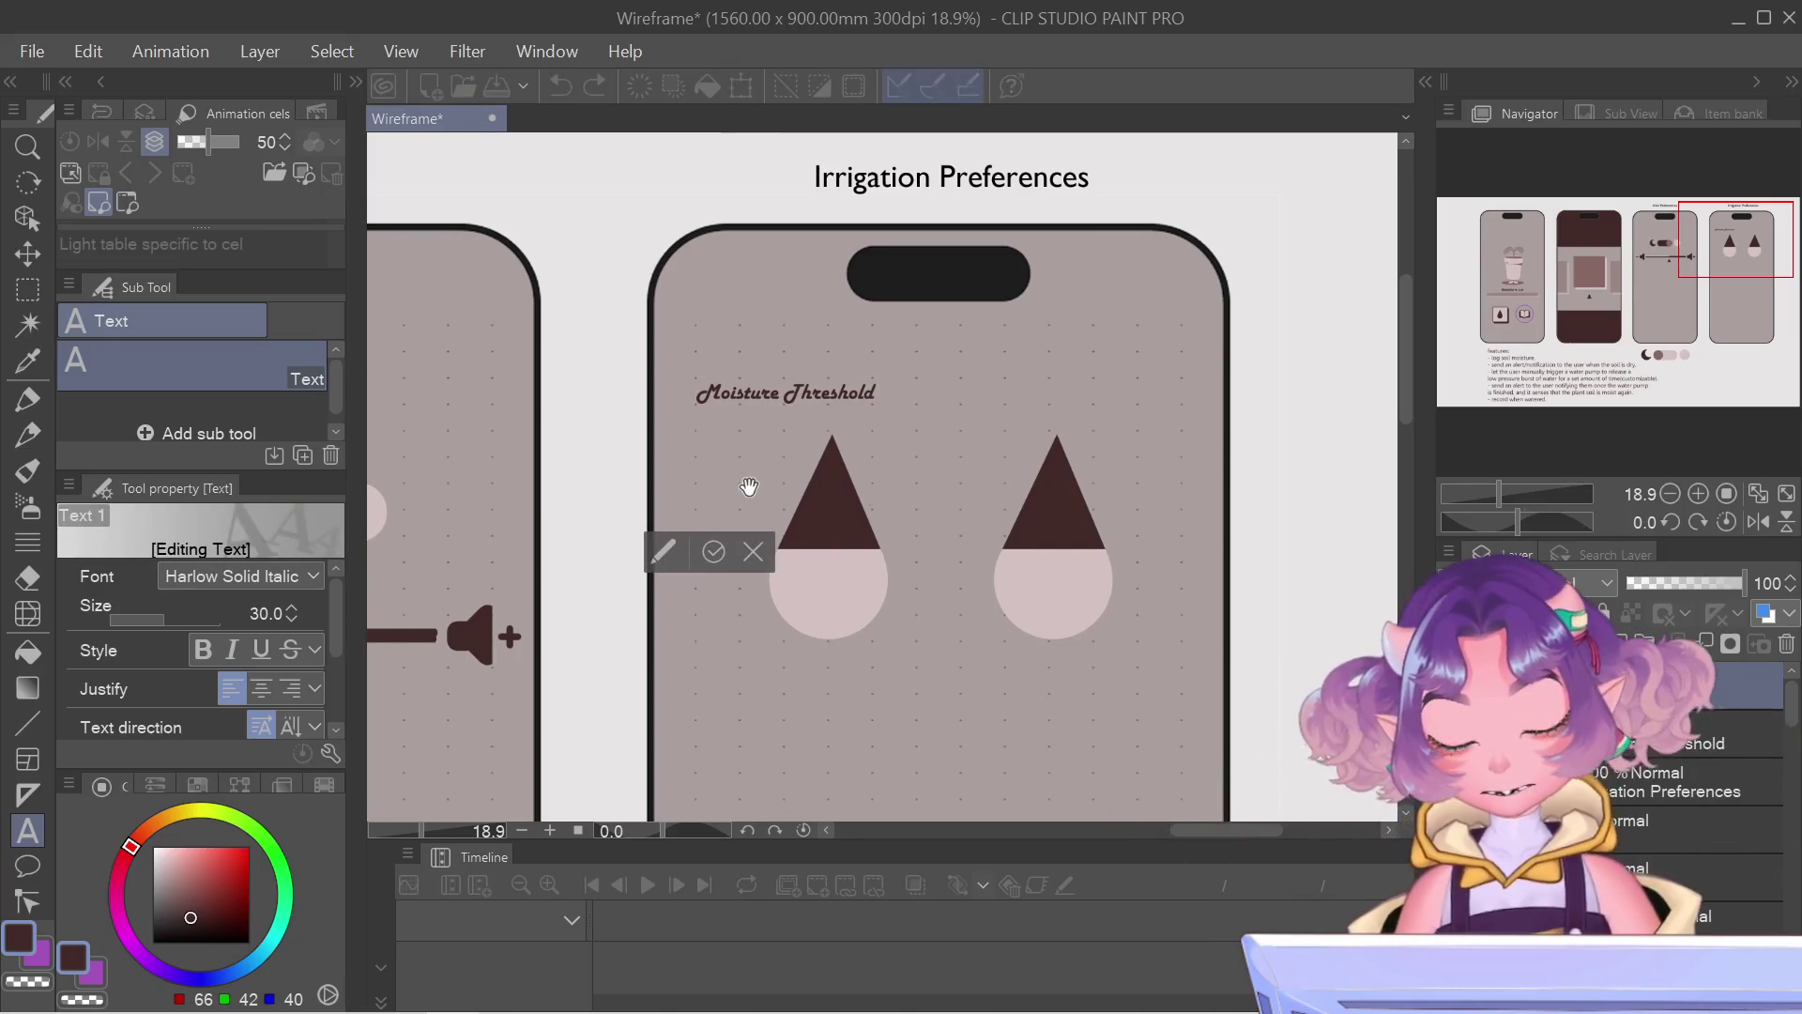
pyautogui.write('Min')
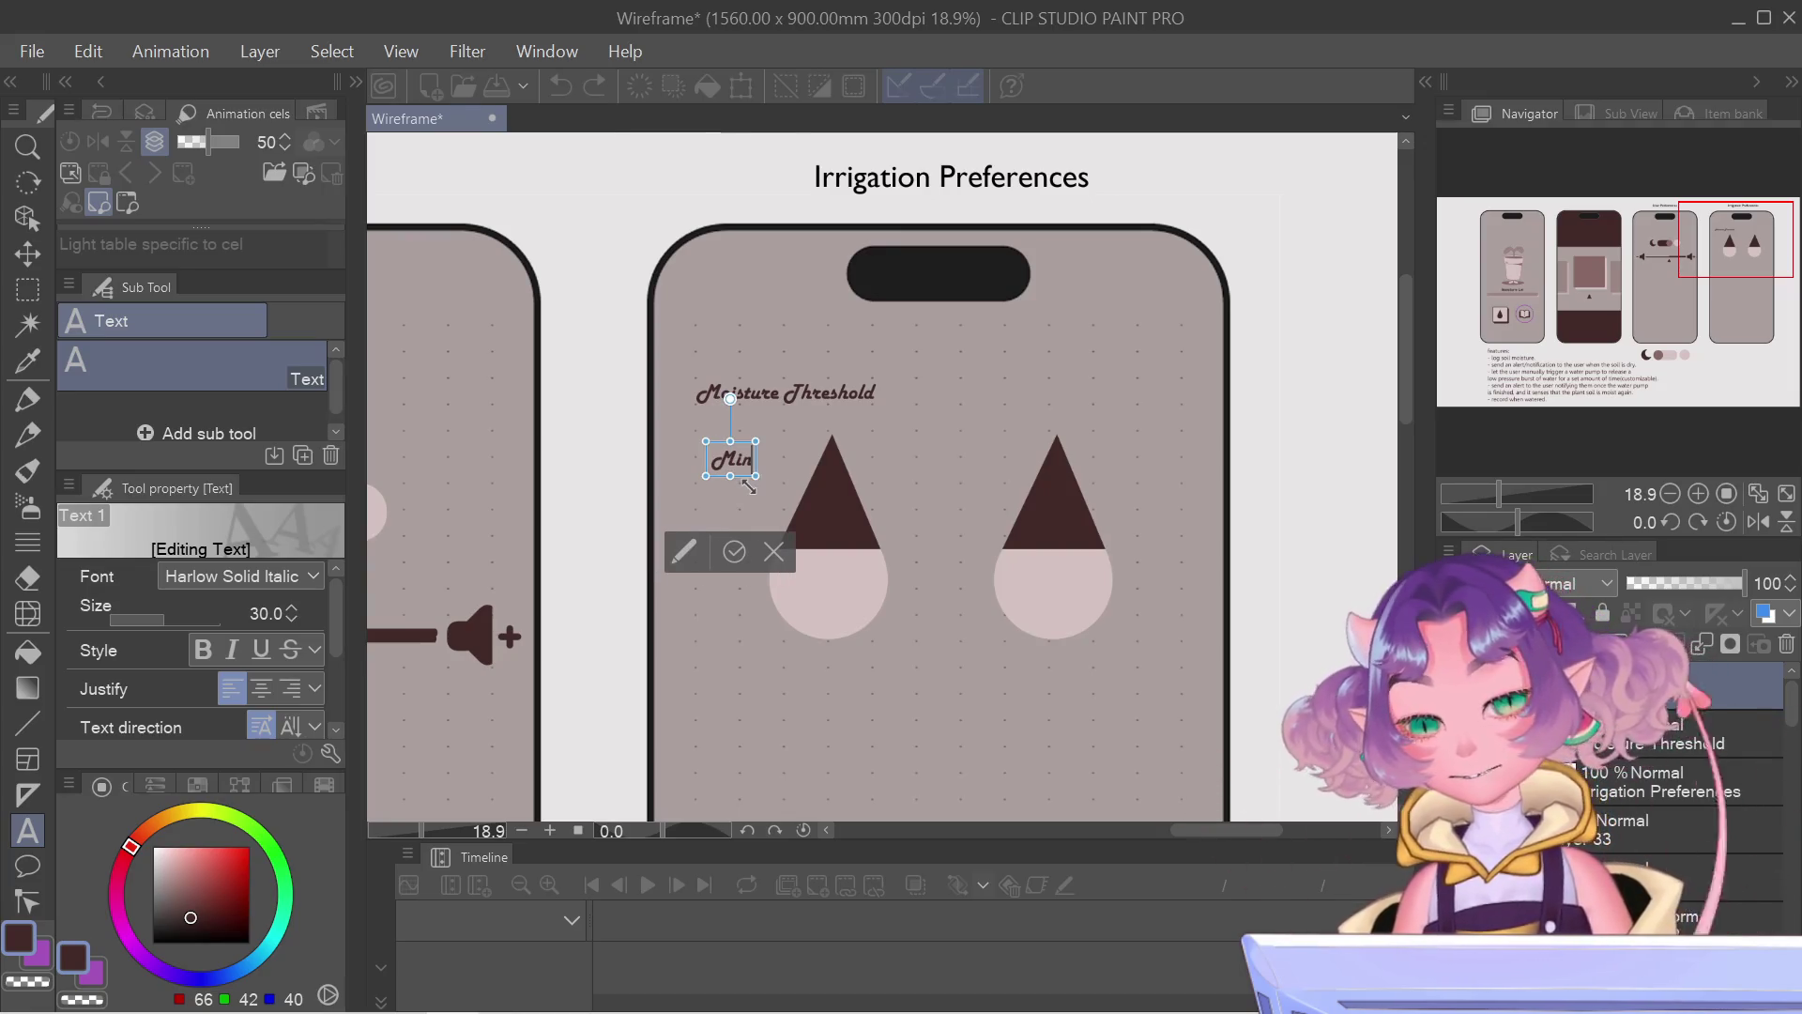
pyautogui.write('i')
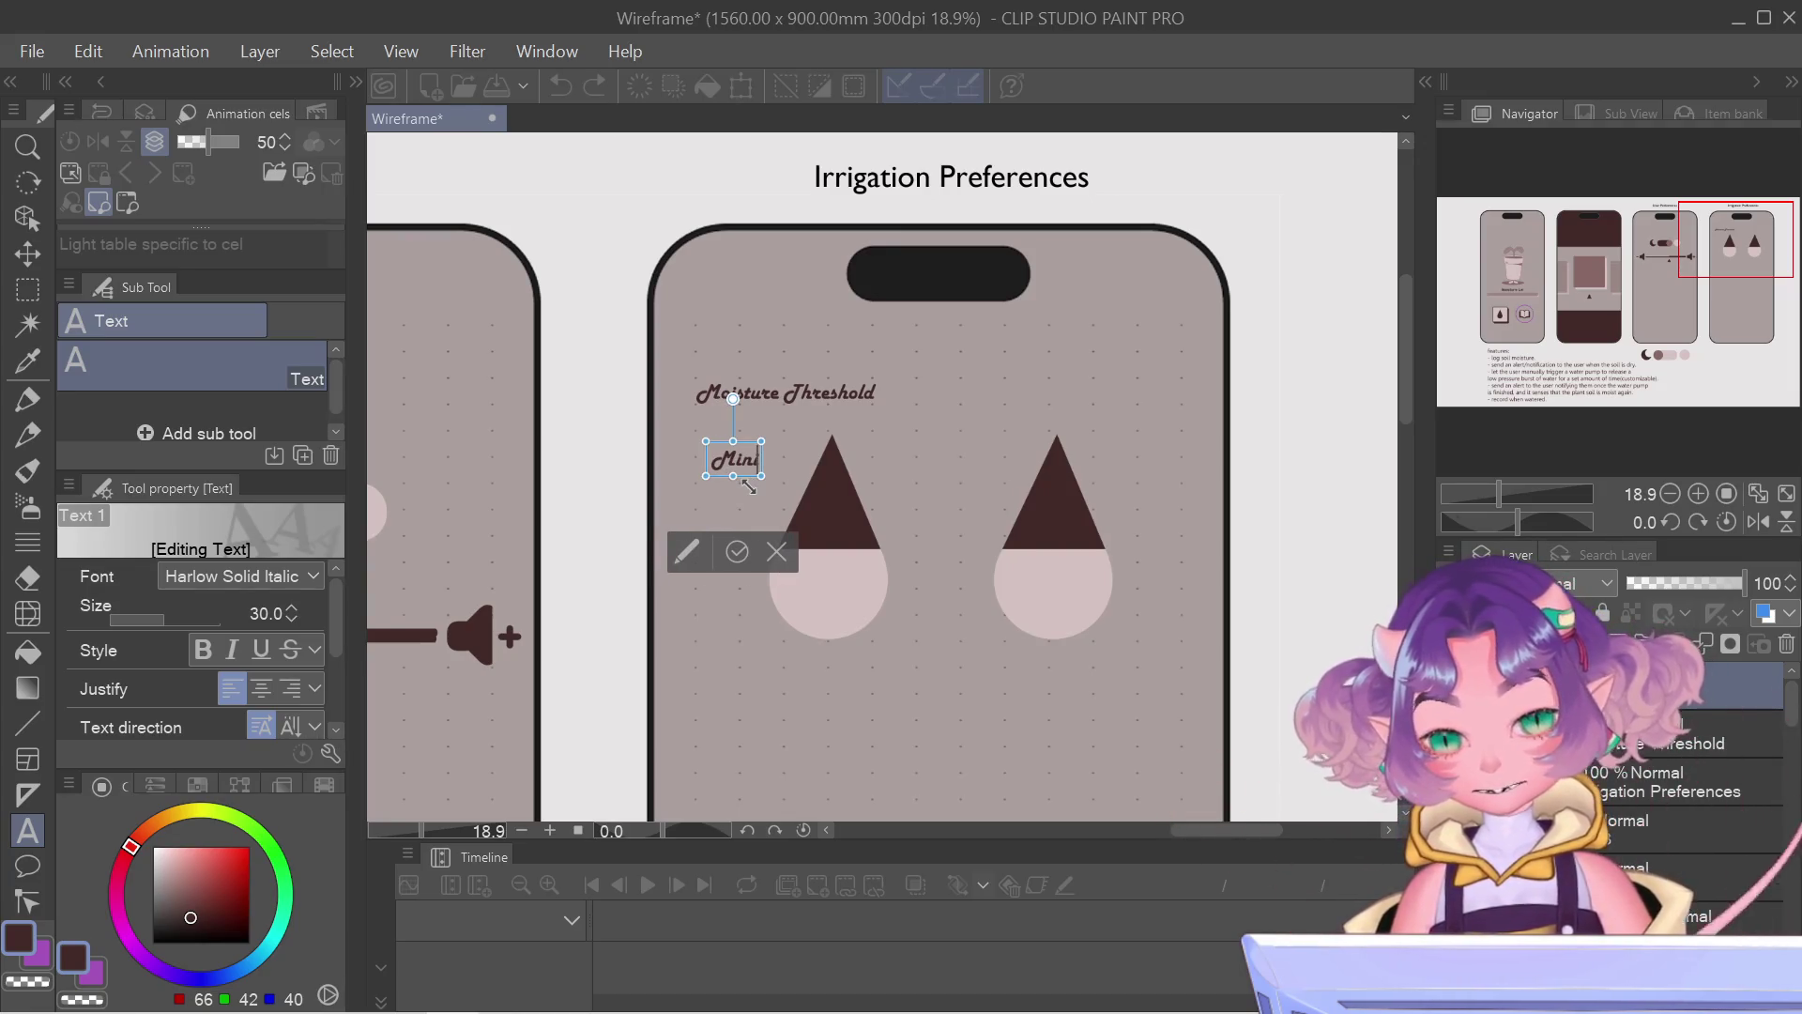
pyautogui.write('mu')
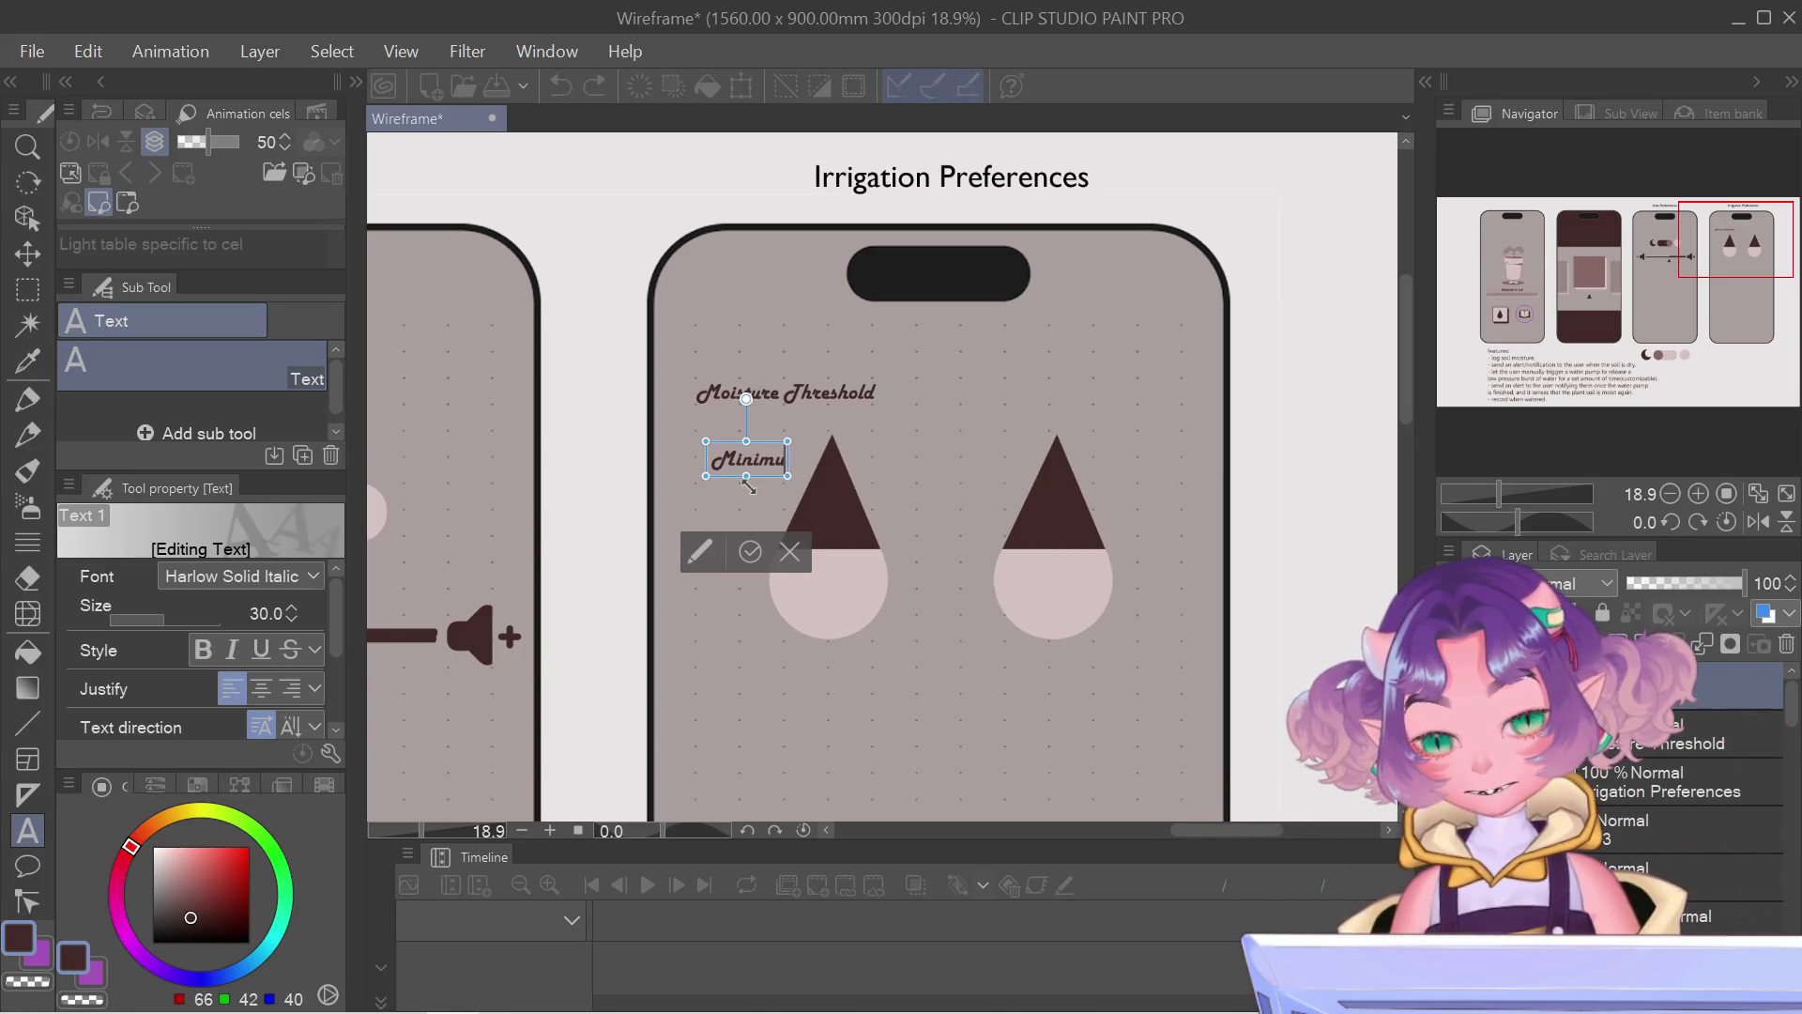
pyautogui.write('m')
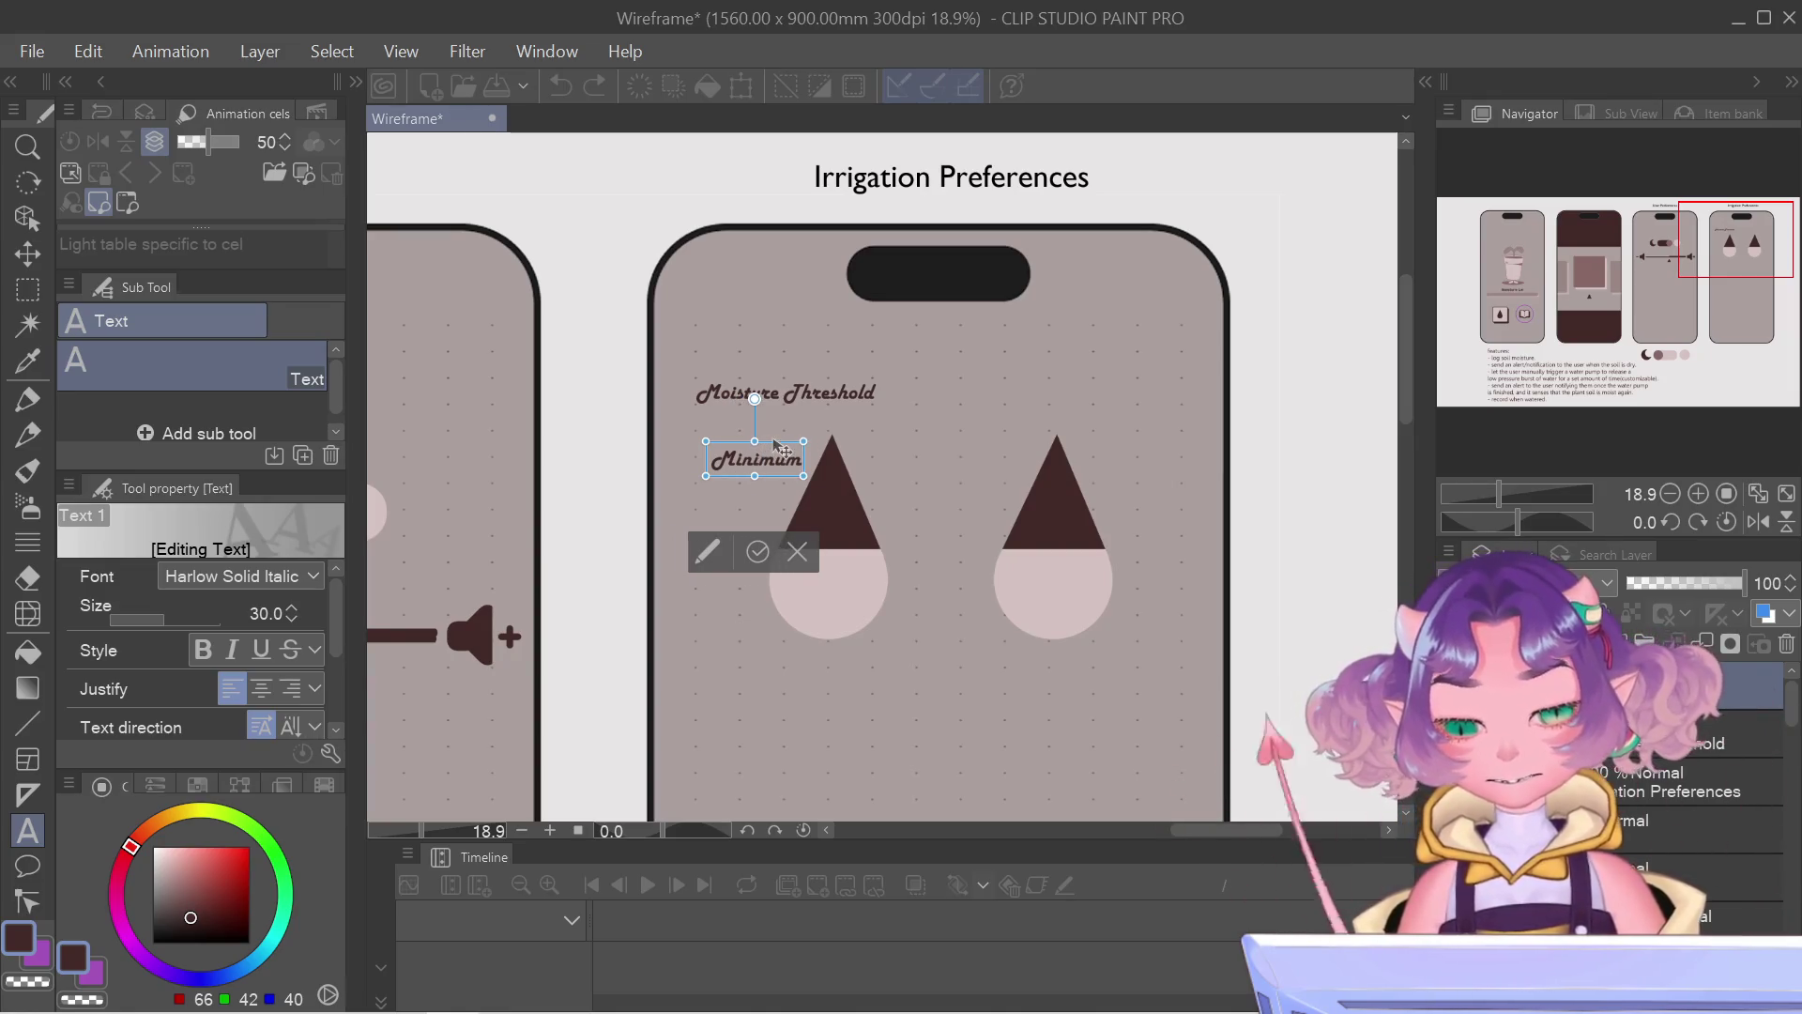
pyautogui.moveTo(757, 448)
pyautogui.mouseDown()
pyautogui.moveTo(759, 652)
pyautogui.moveTo(843, 657)
pyautogui.mouseUp()
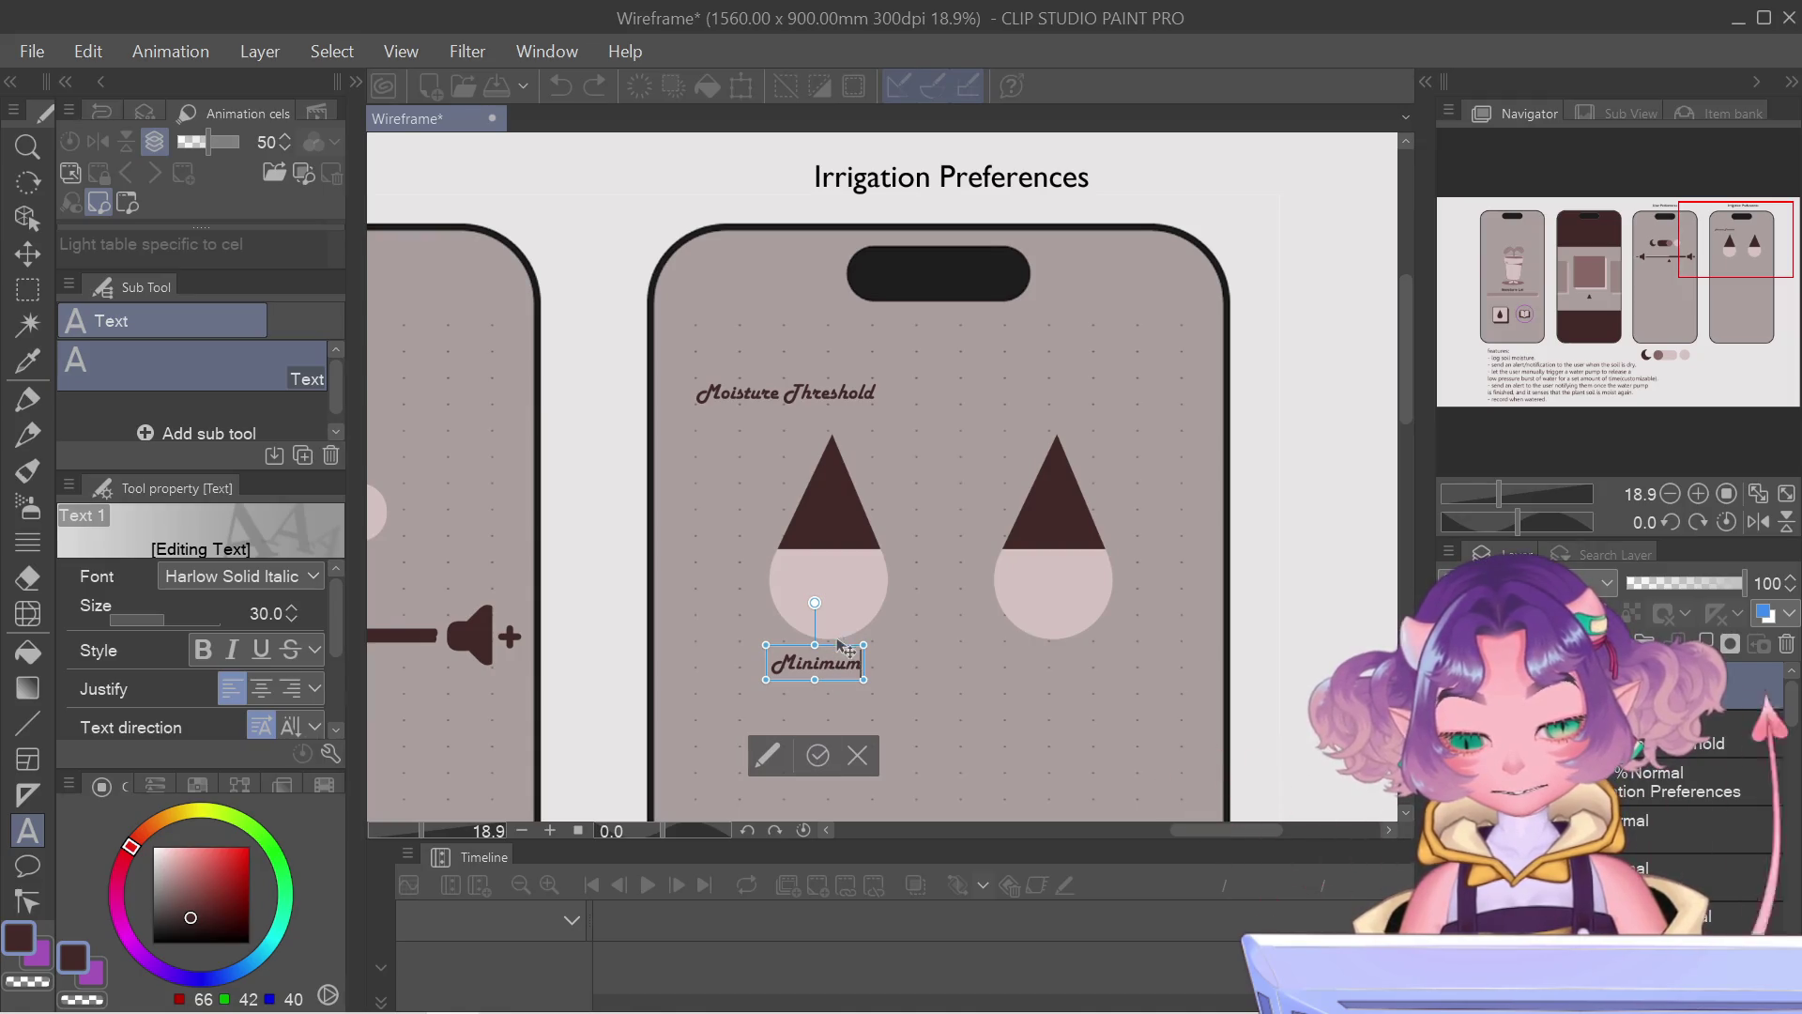
pyautogui.moveTo(835, 637); pyautogui.dragTo(841, 648)
pyautogui.click(822, 758)
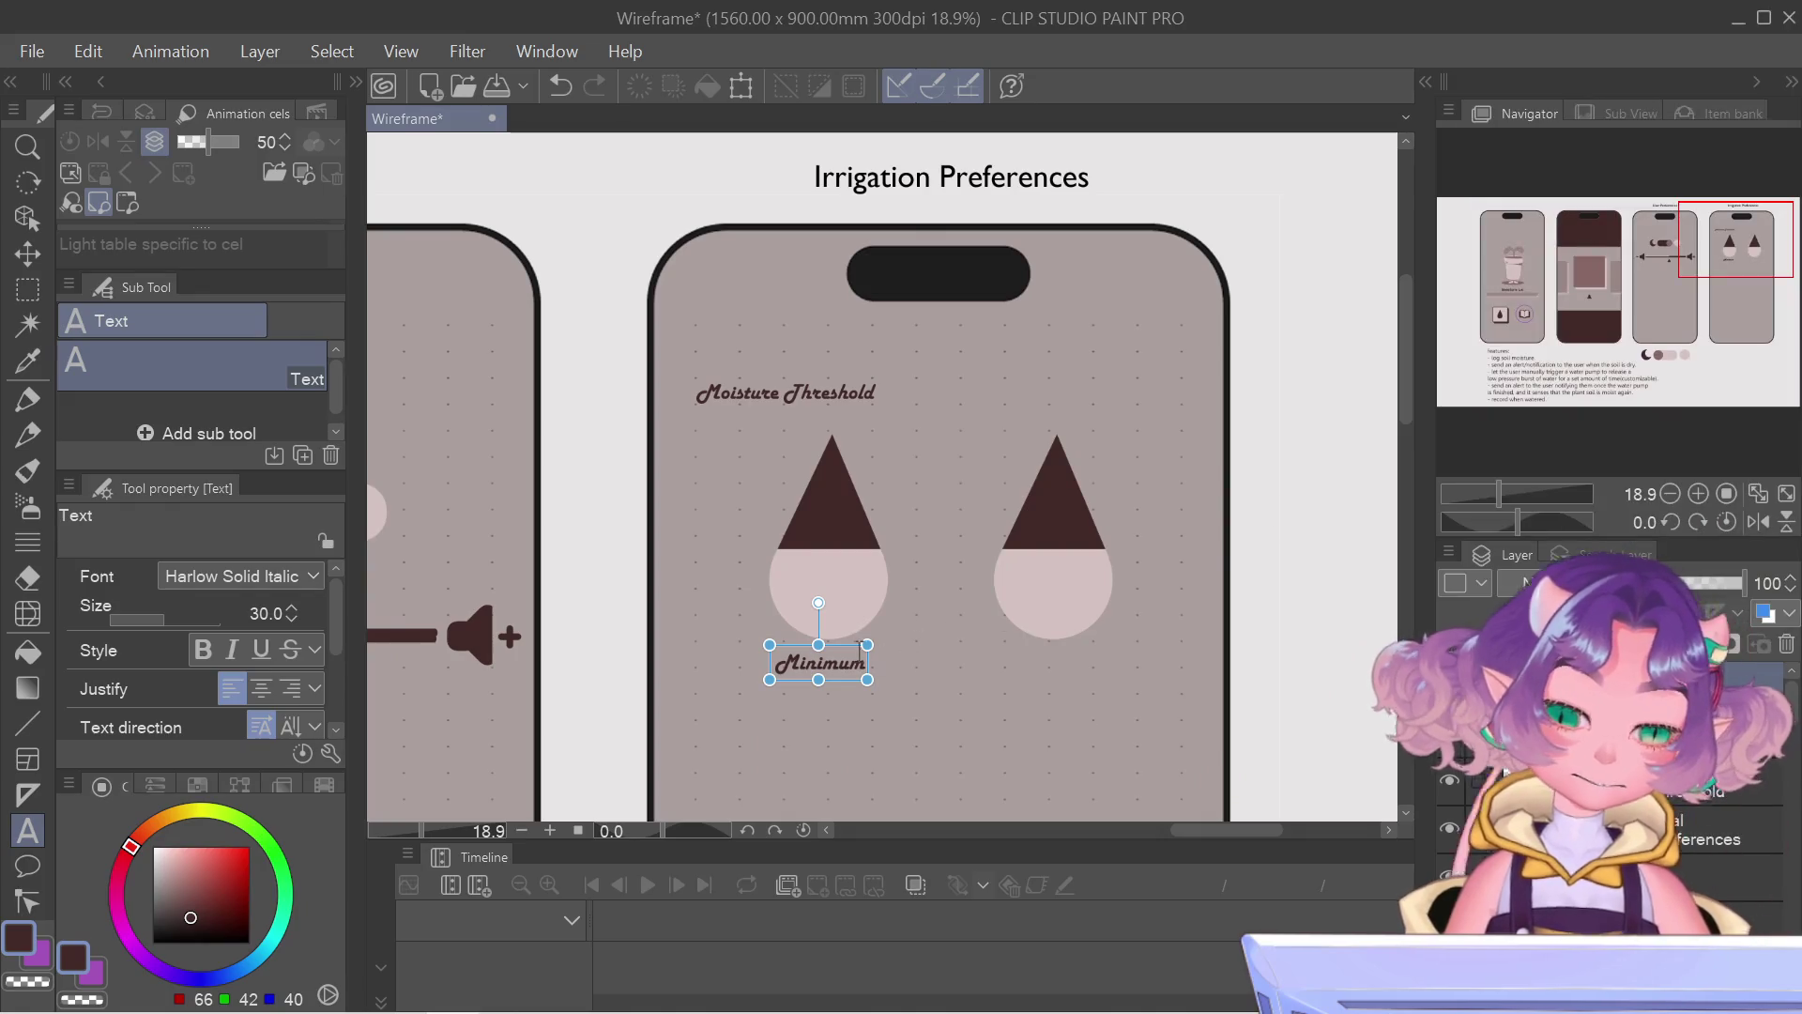
# Step: Duplicate the Minimum label, move the copy under the right drop and select its word for replacement
pyautogui.hotkey('ctrl', 'c')
pyautogui.hotkey('ctrl', 'v')
pyautogui.moveTo(845, 657); pyautogui.dragTo(1072, 655)
pyautogui.doubleClick(1059, 655)
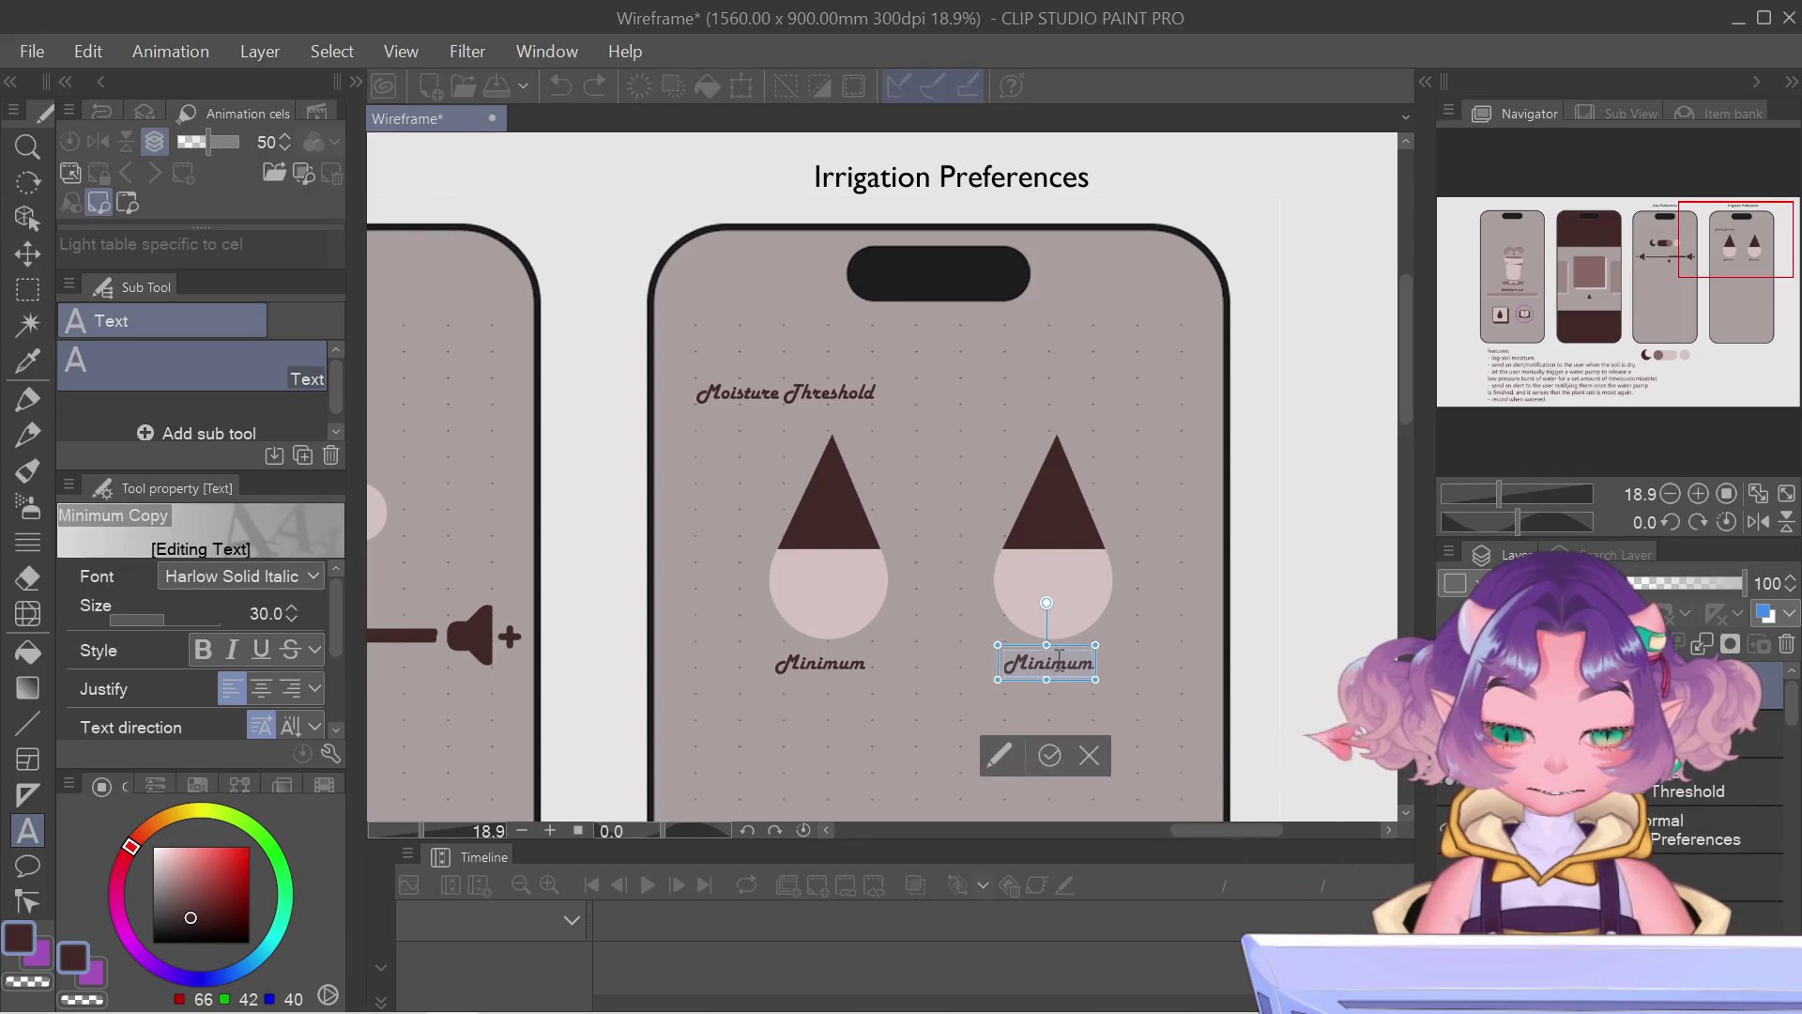
pyautogui.write('Max')
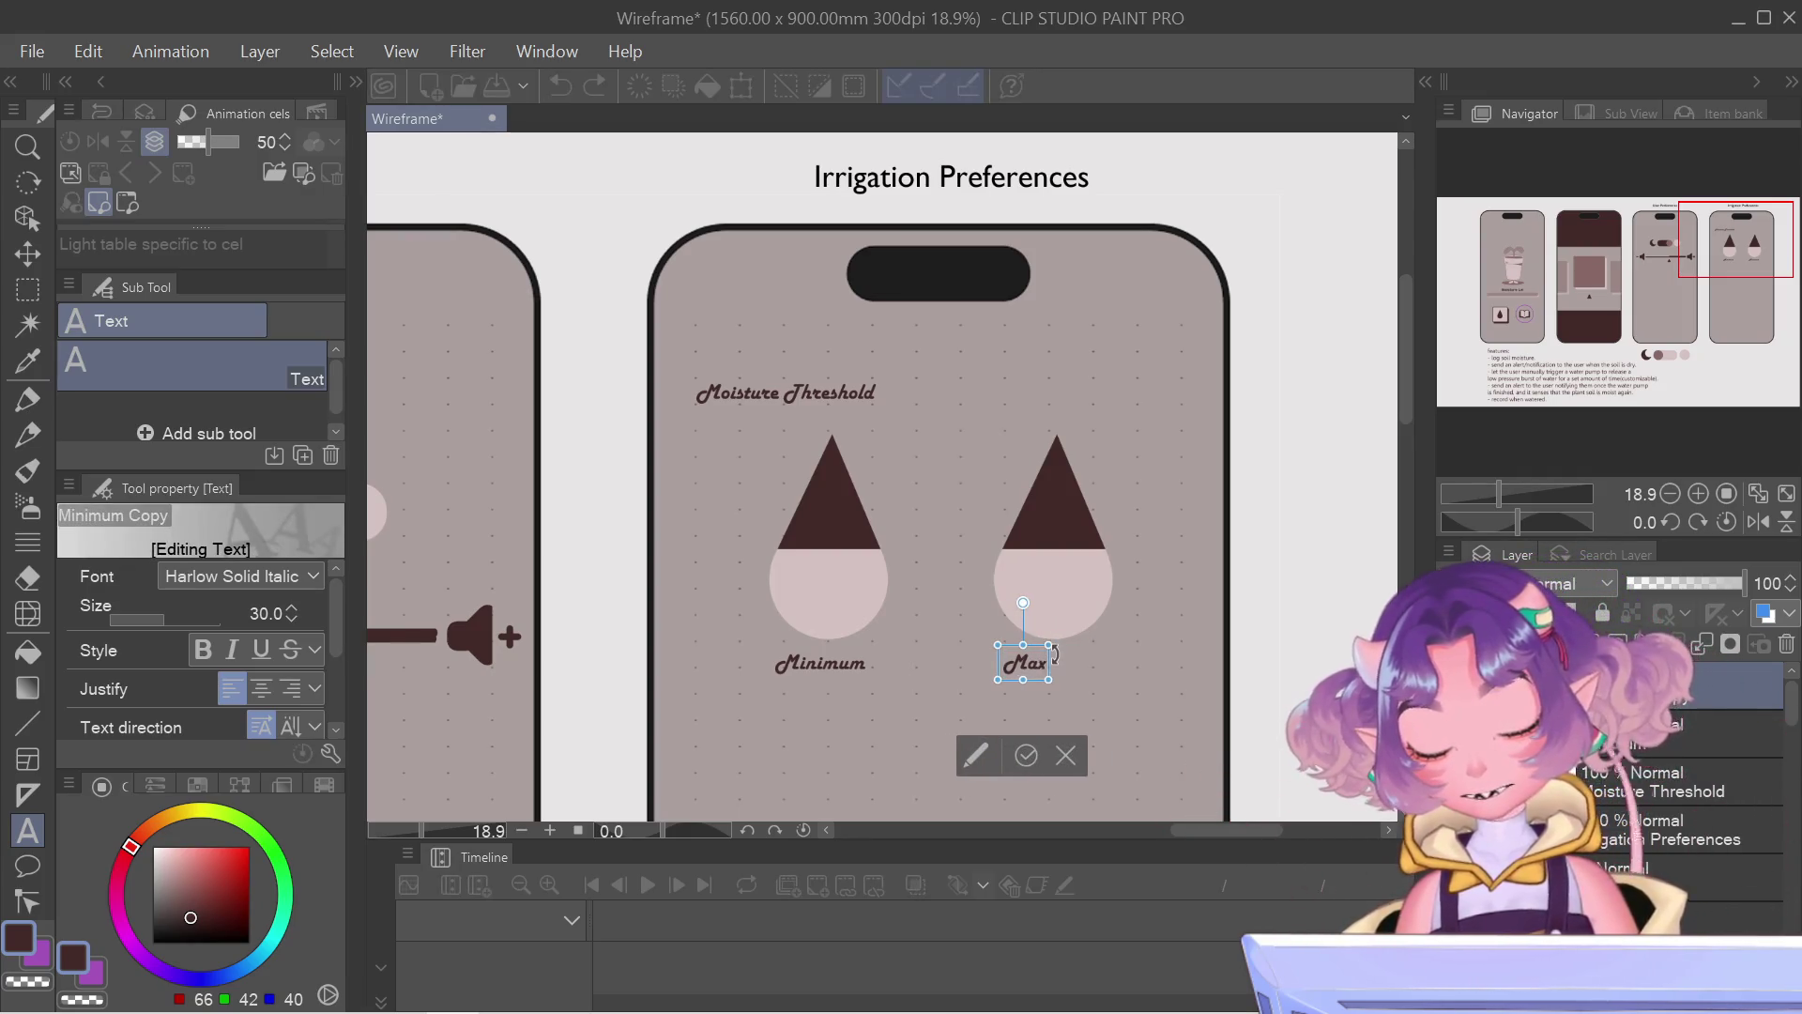
pyautogui.write('imum')
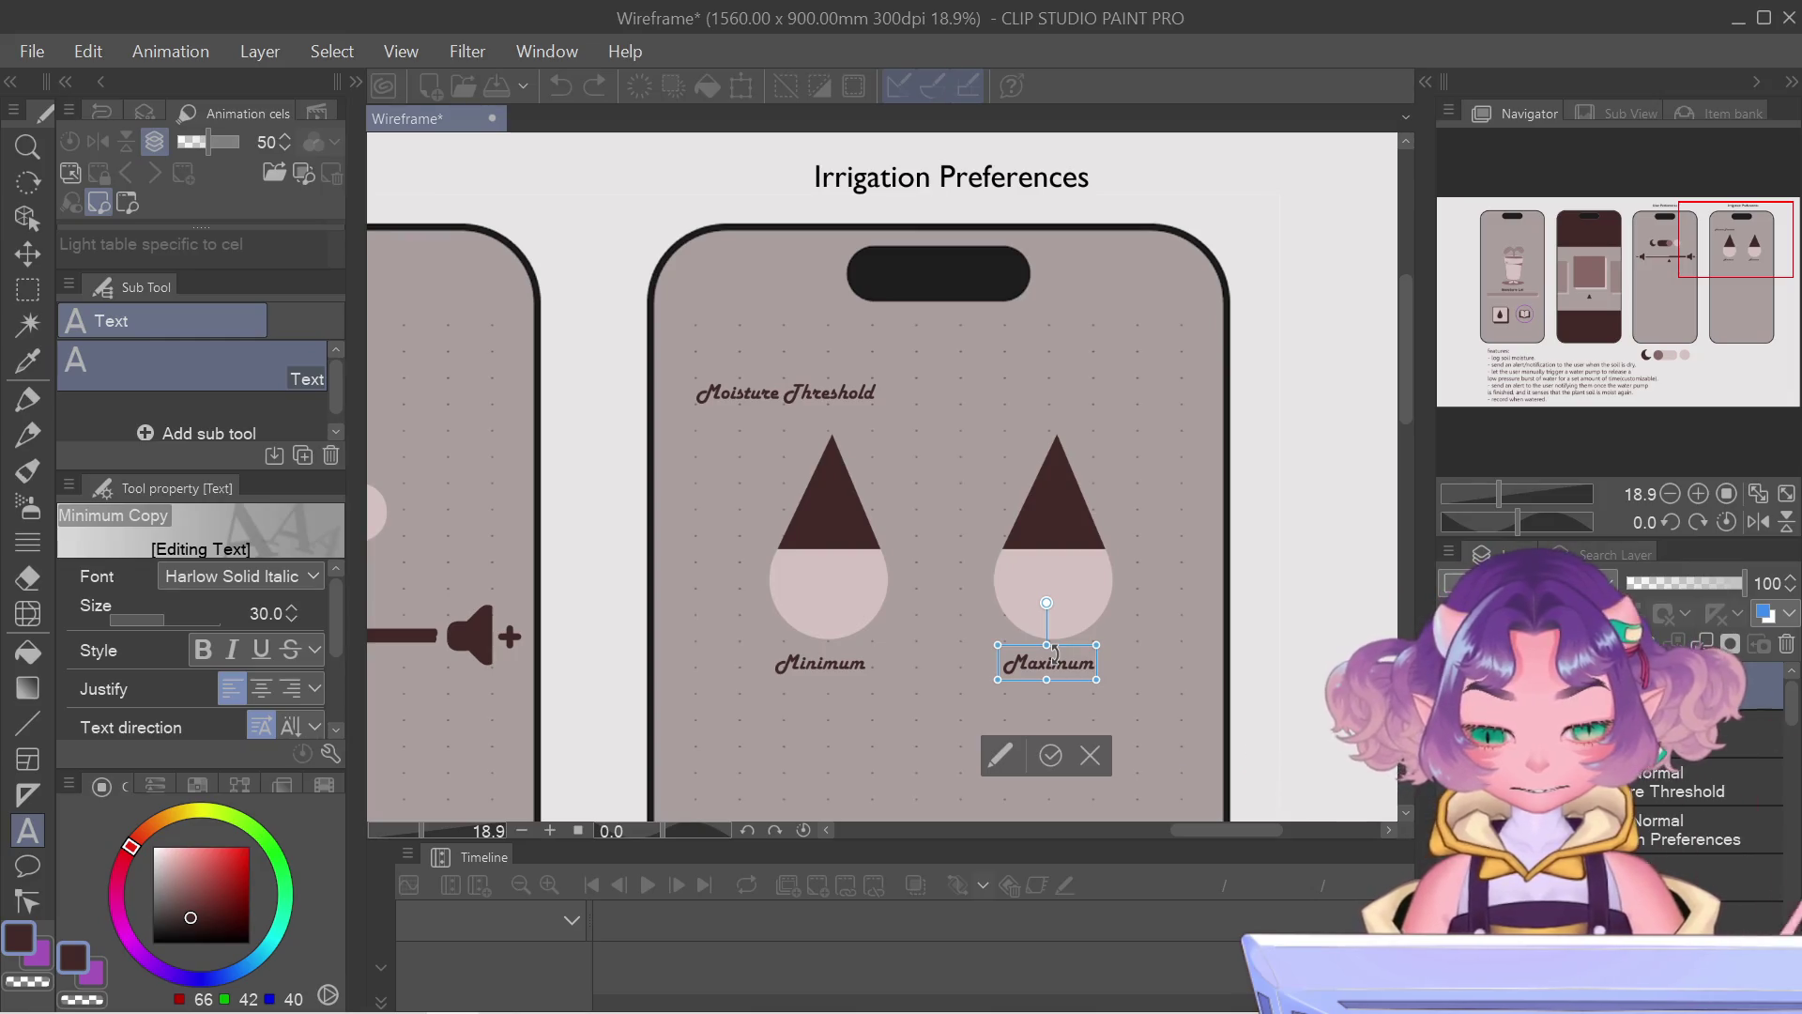
# Step: Commit the Maximum label, nudge it right, then select all of the Moisture Threshold heading text
pyautogui.click(1047, 757)
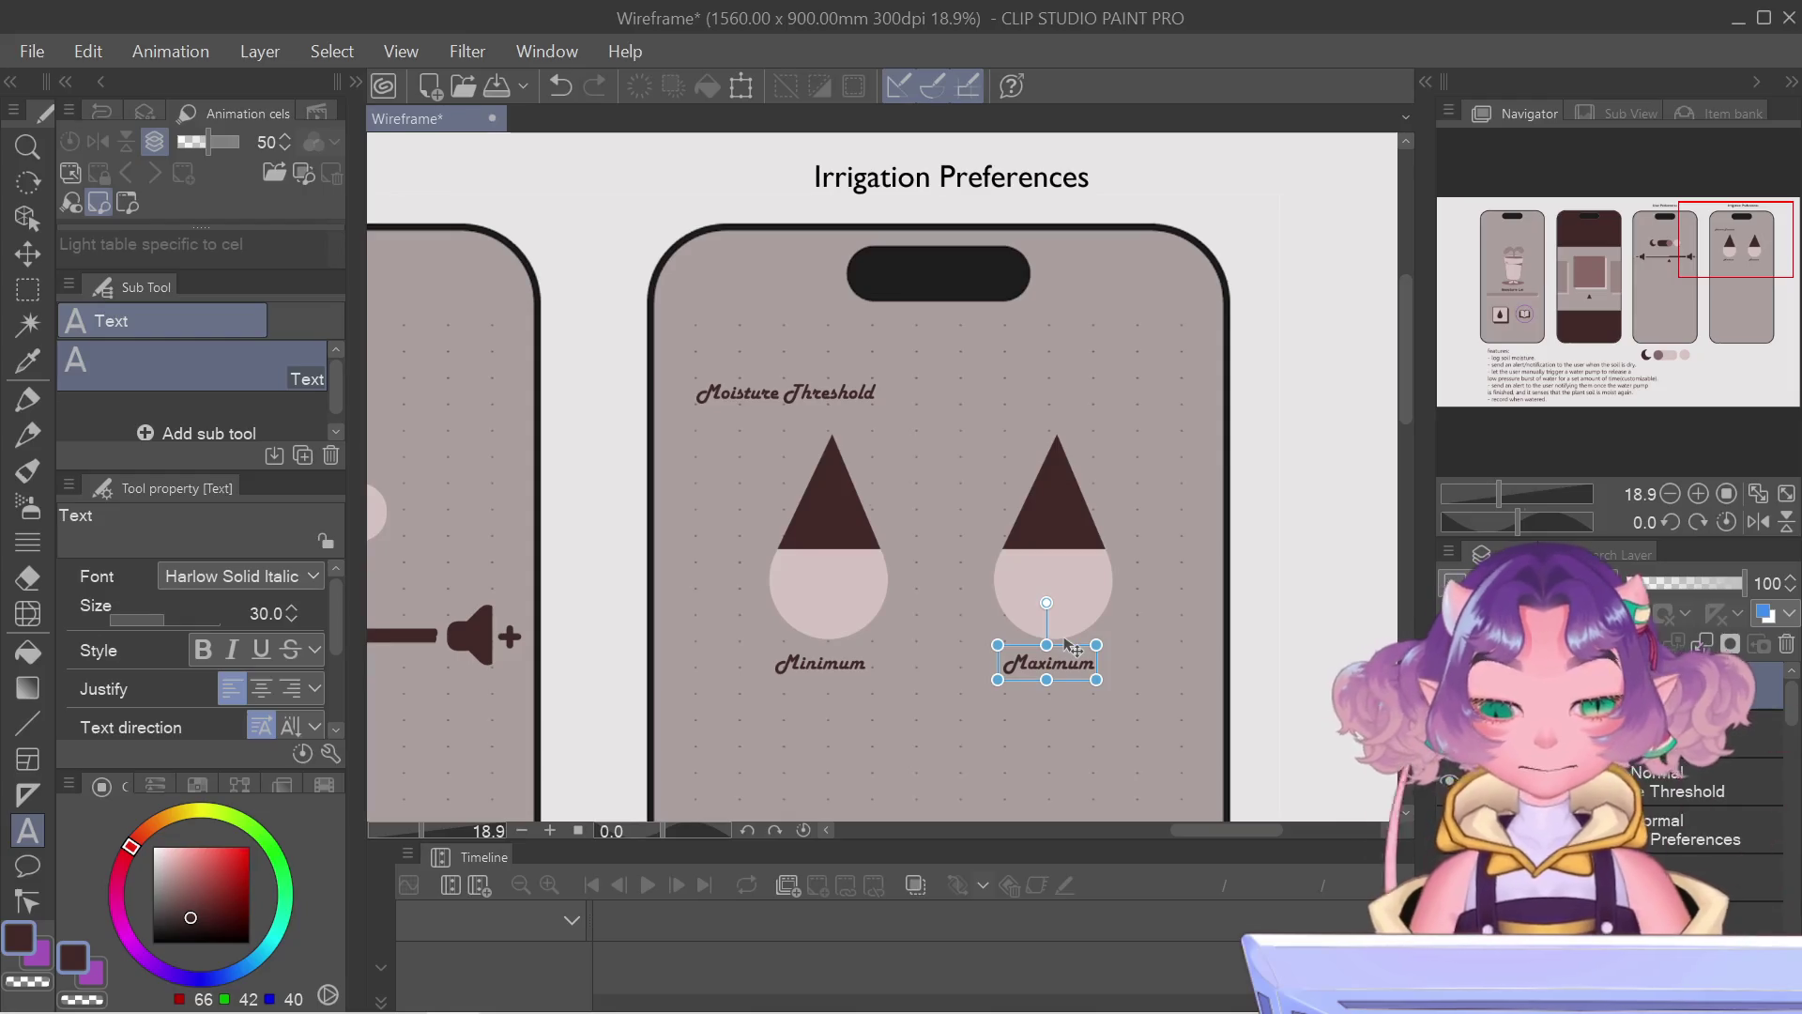
pyautogui.moveTo(1073, 646); pyautogui.dragTo(1081, 647)
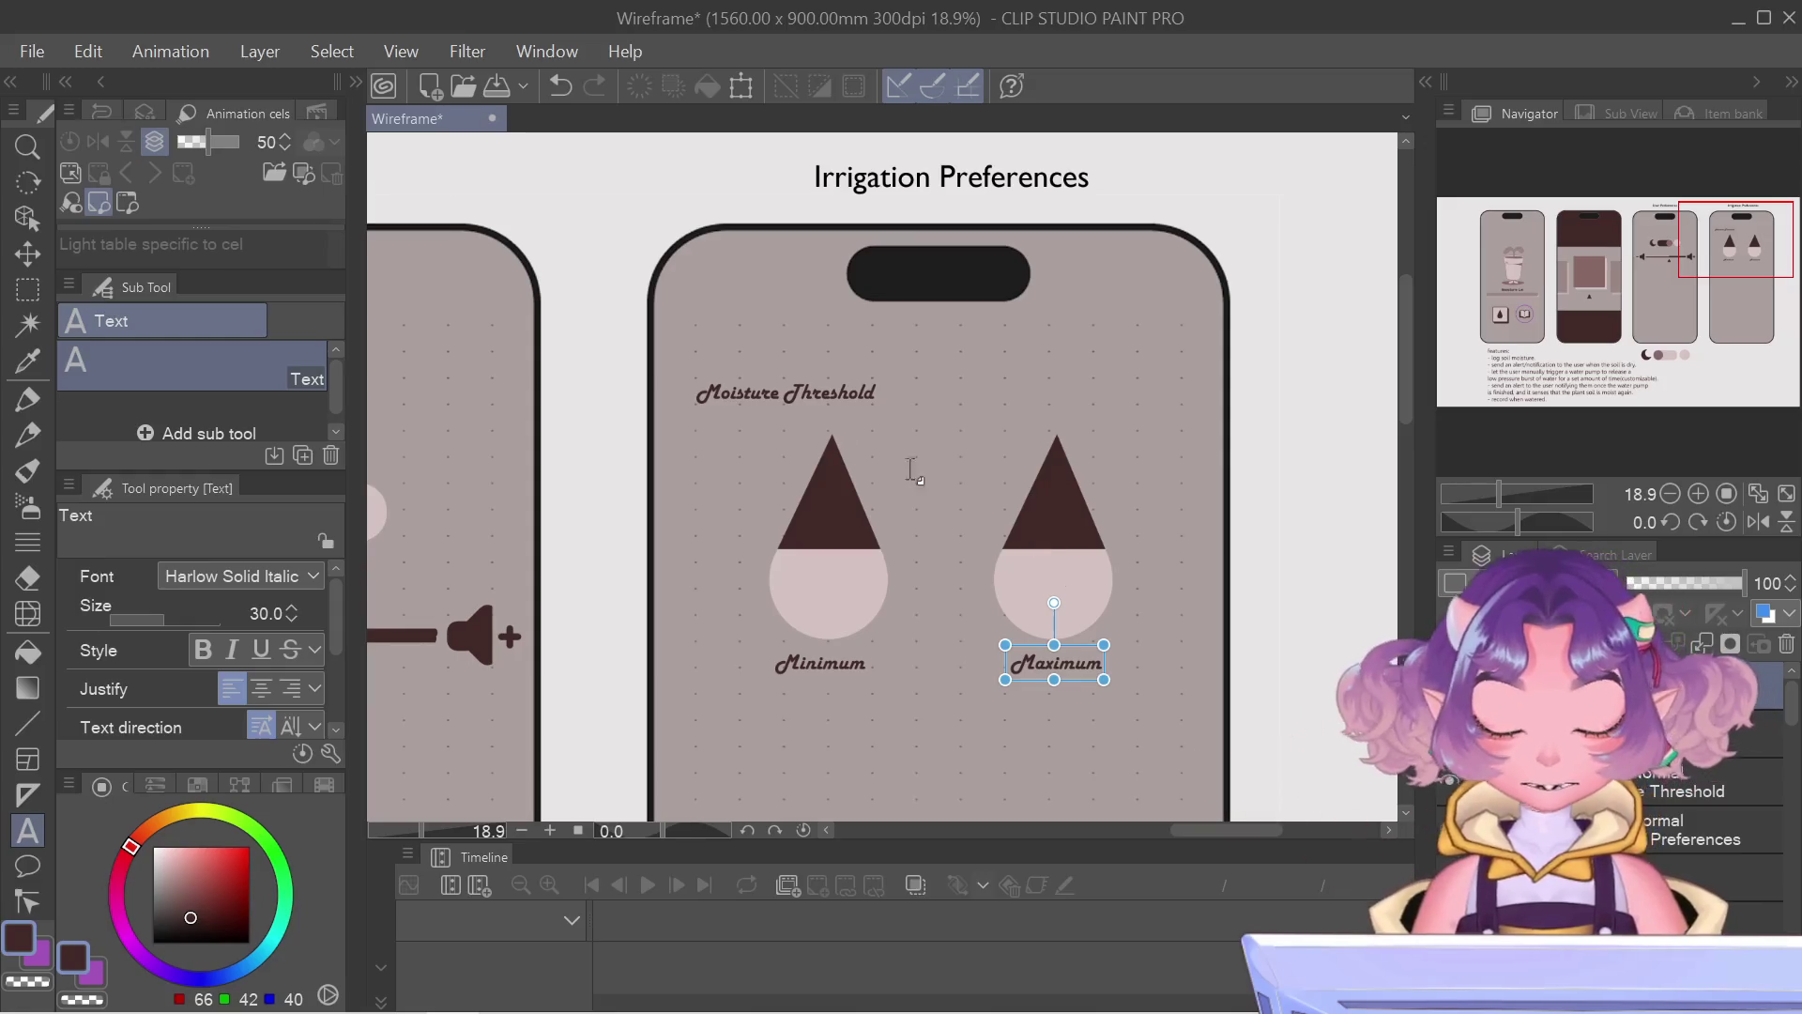
pyautogui.click(734, 391)
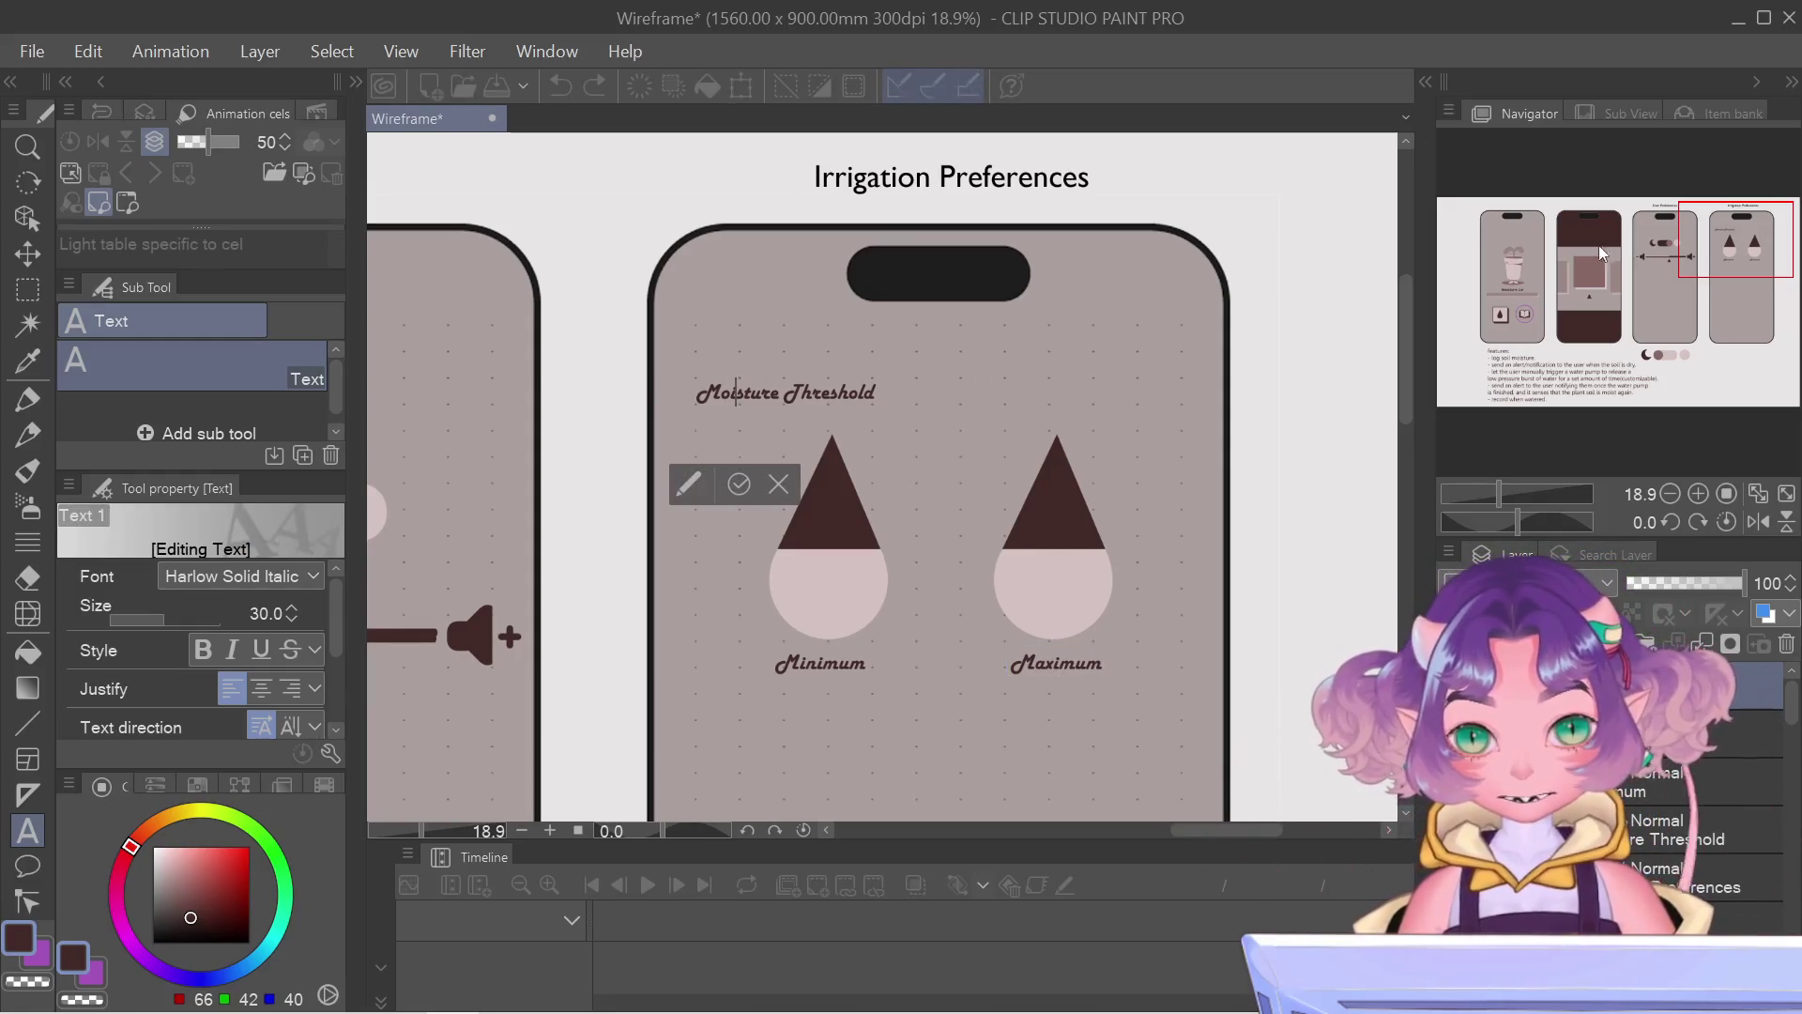
pyautogui.hotkey('ctrl', 'a')
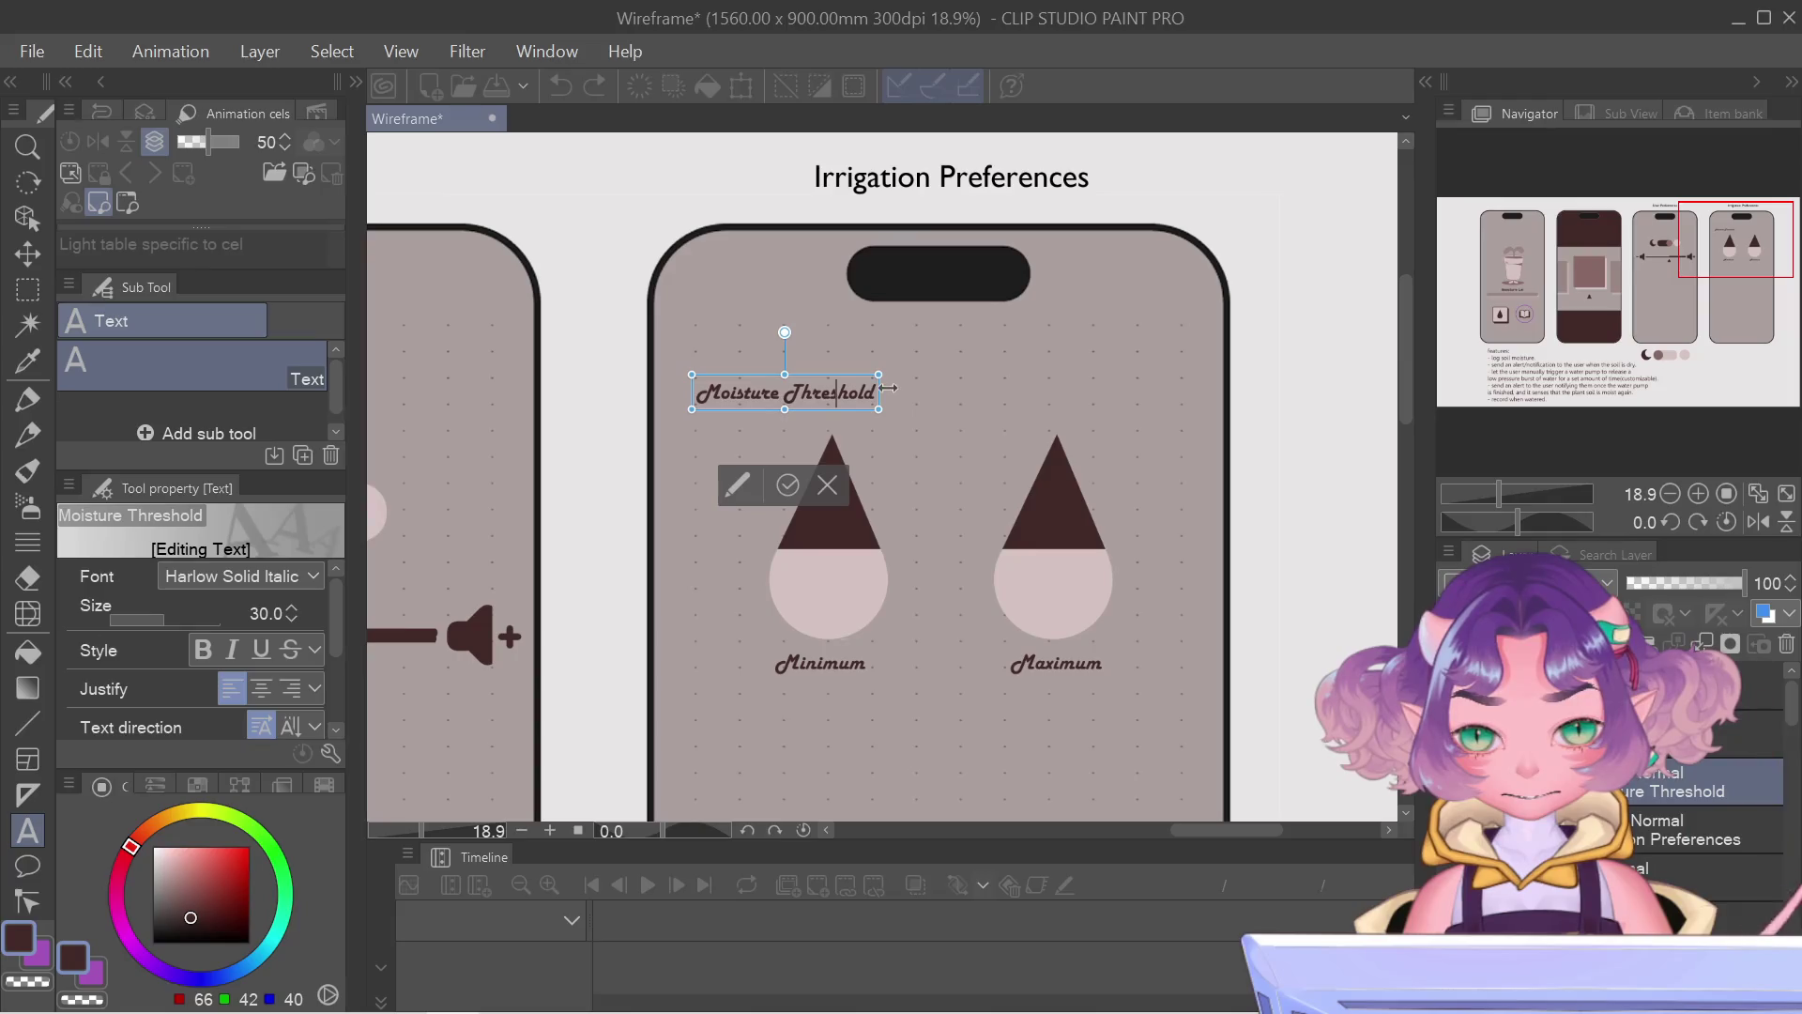
pyautogui.moveTo(1609, 282); pyautogui.dragTo(1502, 293)
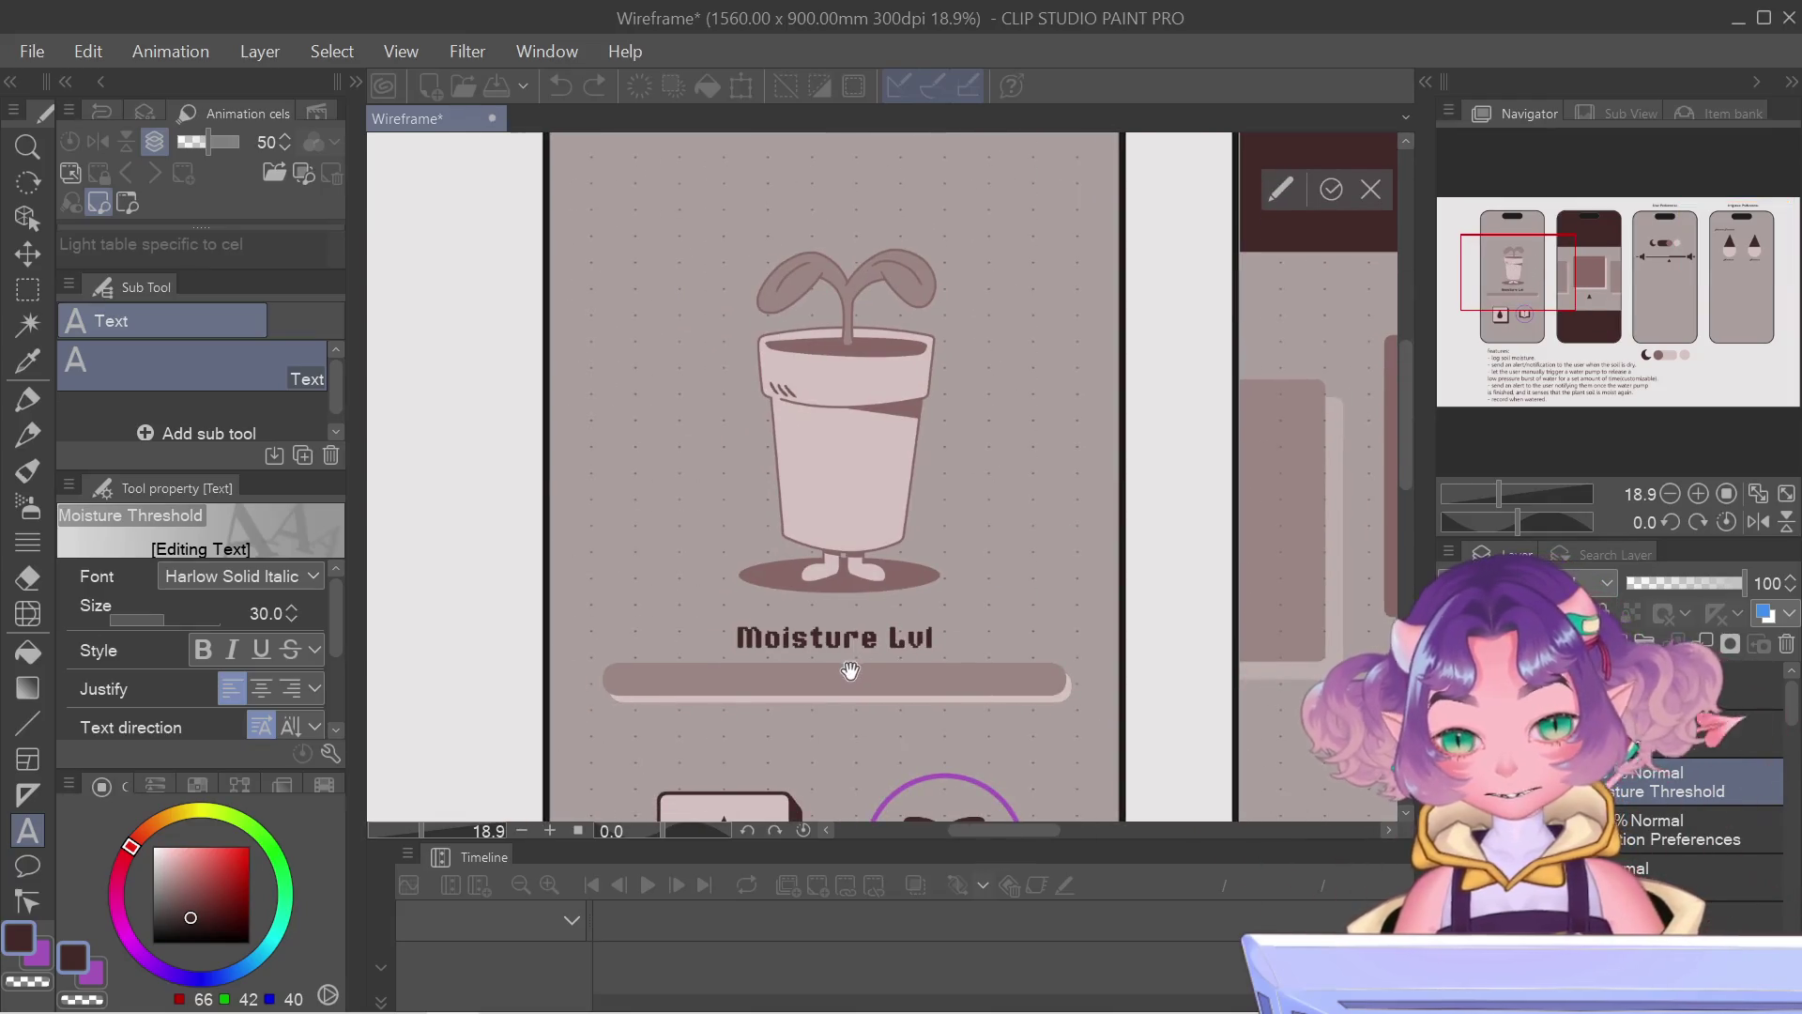
# Step: Check the Moisture Lvl label's font and return to edit the Moisture Threshold heading
pyautogui.click(847, 643)
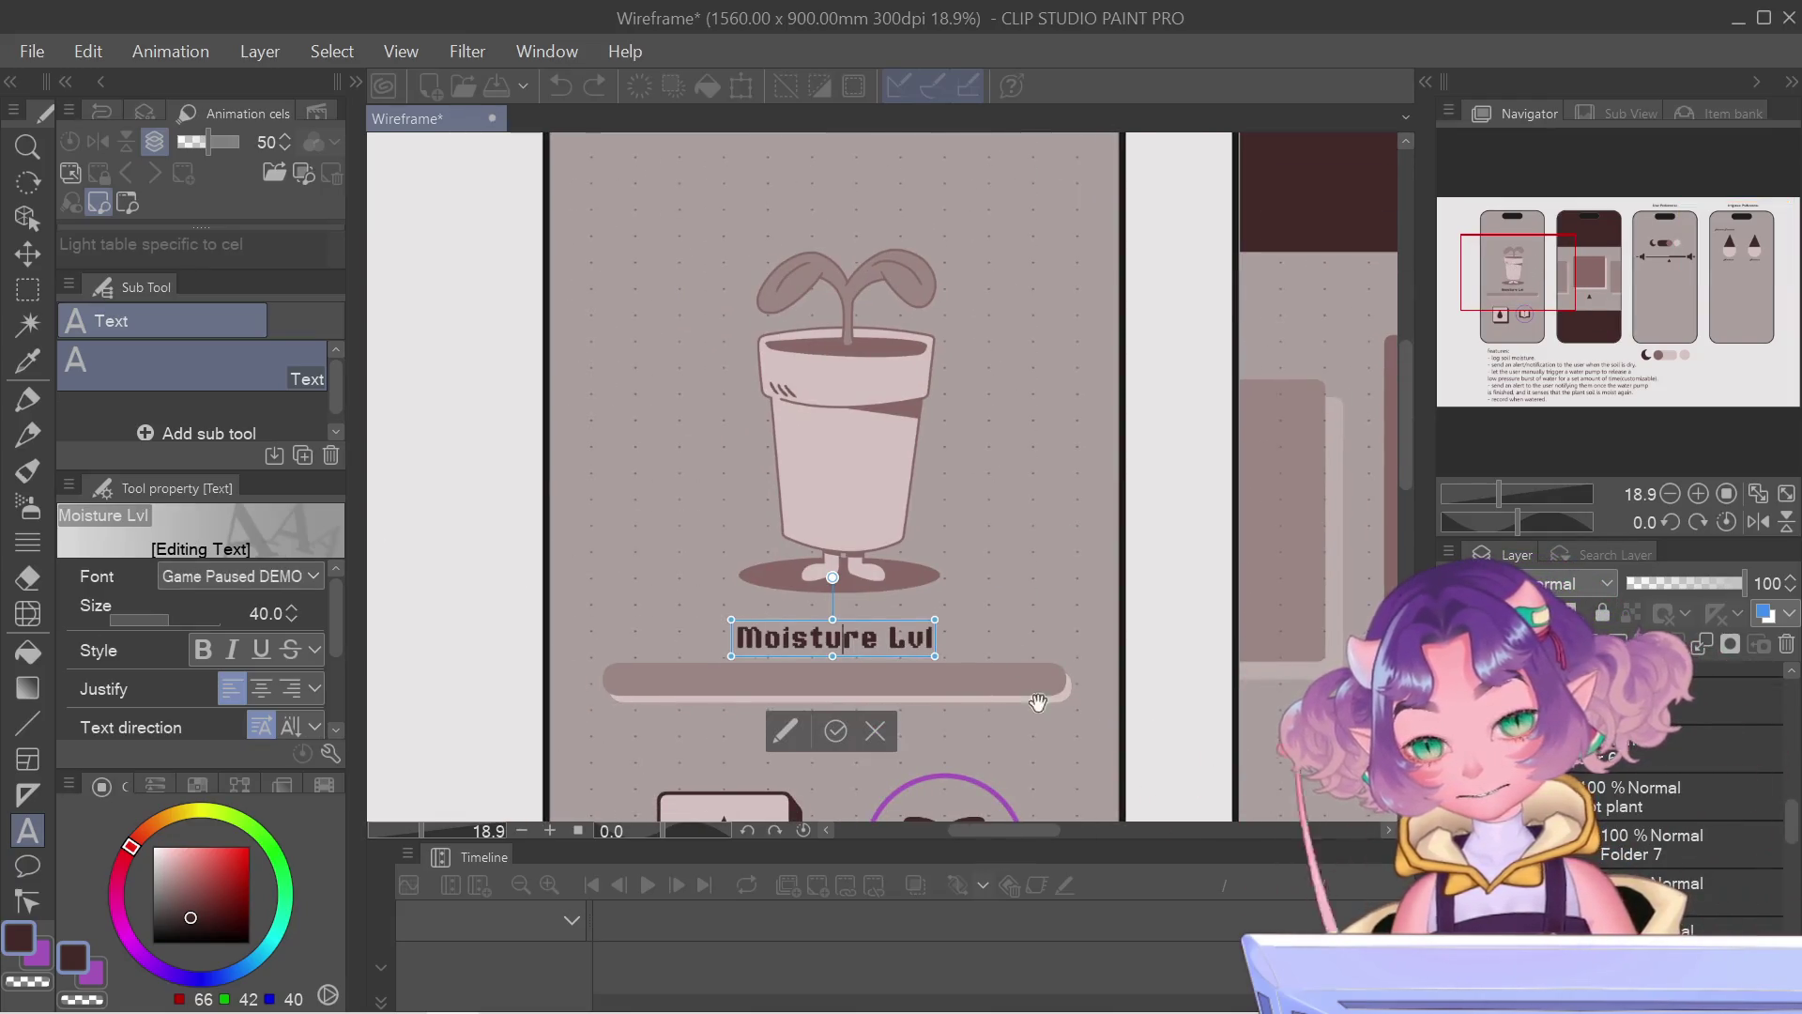
pyautogui.click(835, 730)
pyautogui.moveTo(1667, 275); pyautogui.dragTo(1731, 240)
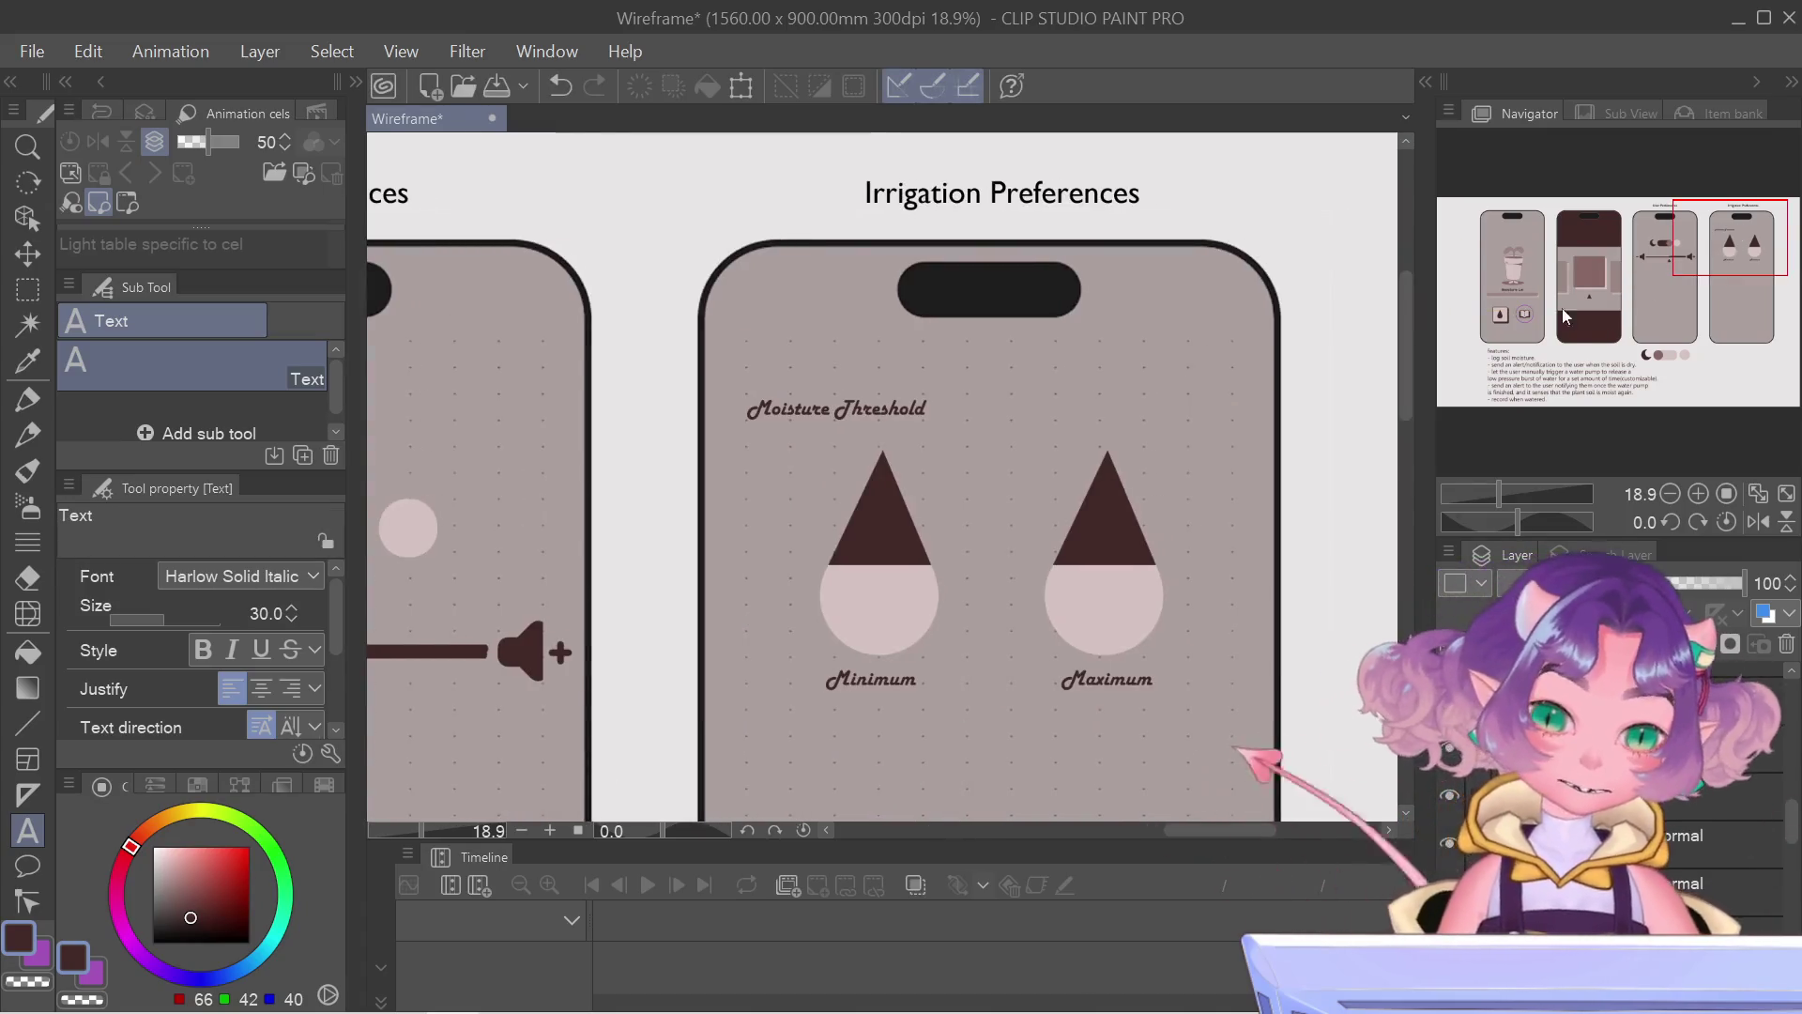
pyautogui.click(771, 404)
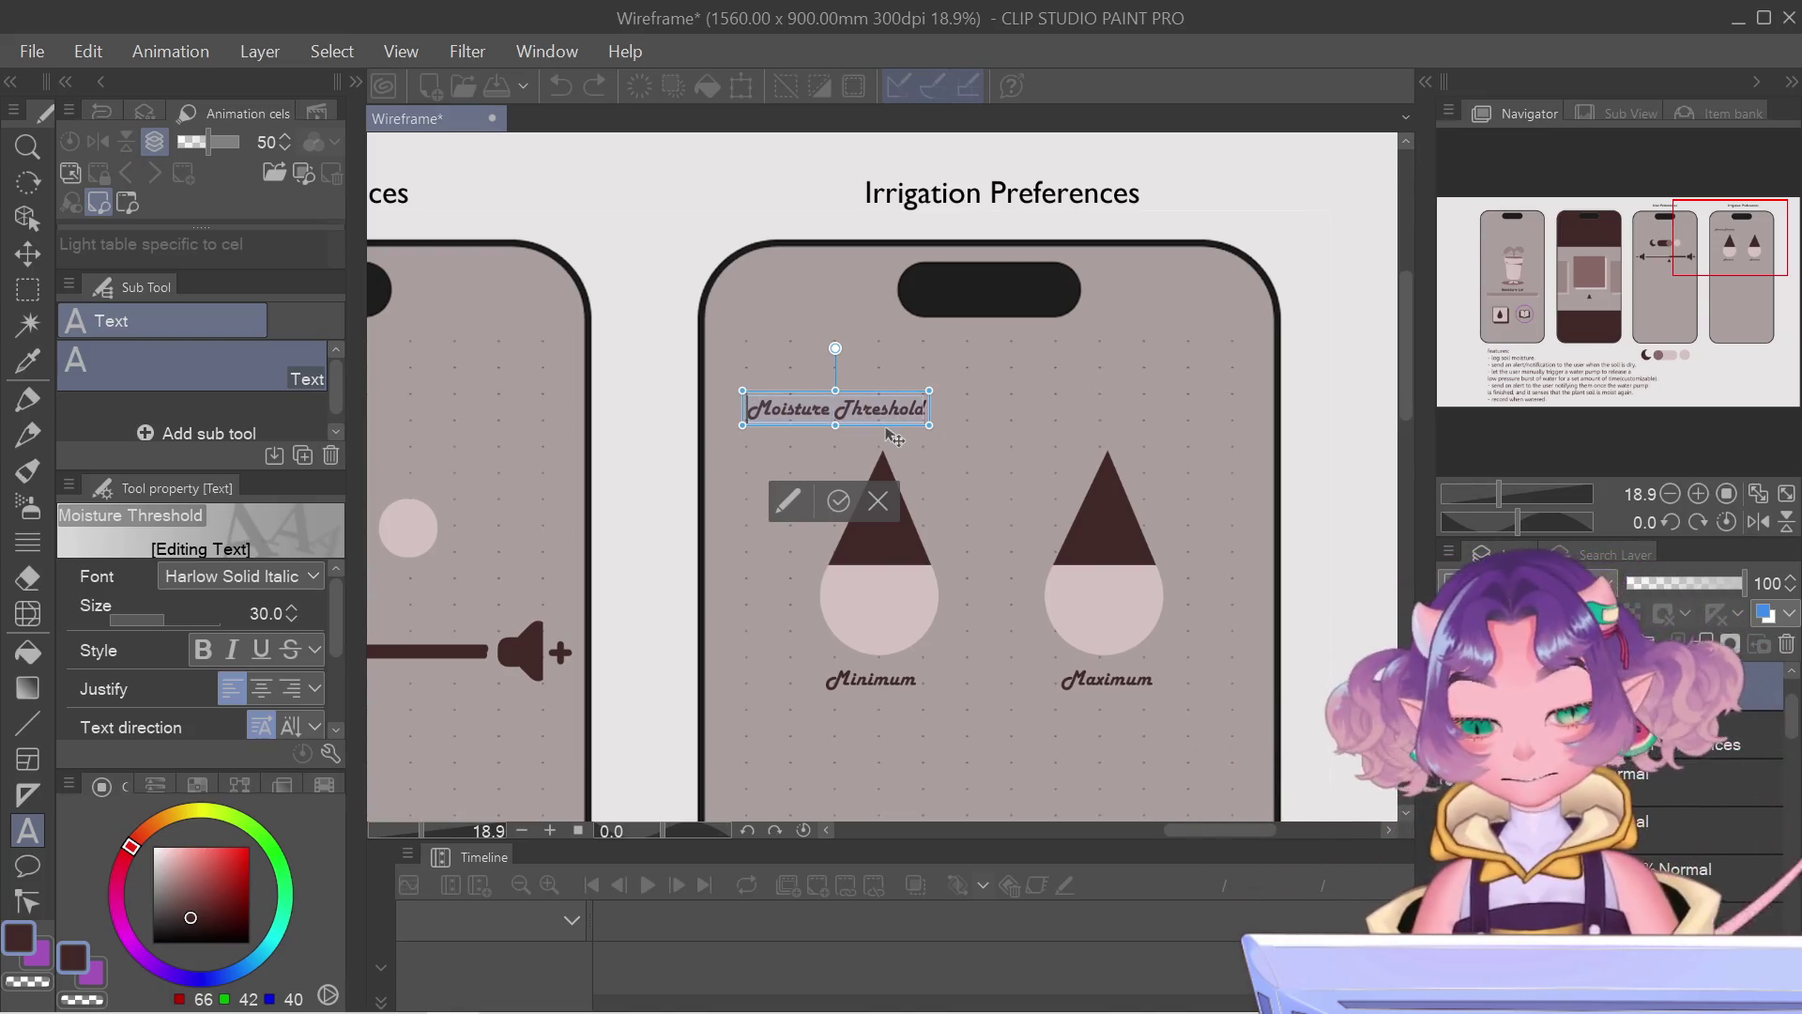
# Step: Set the heading to Game Paused DEMO at size 37, nudge it right, then begin editing Minimum
pyautogui.click(248, 581)
pyautogui.scroll(2, 180, 711)
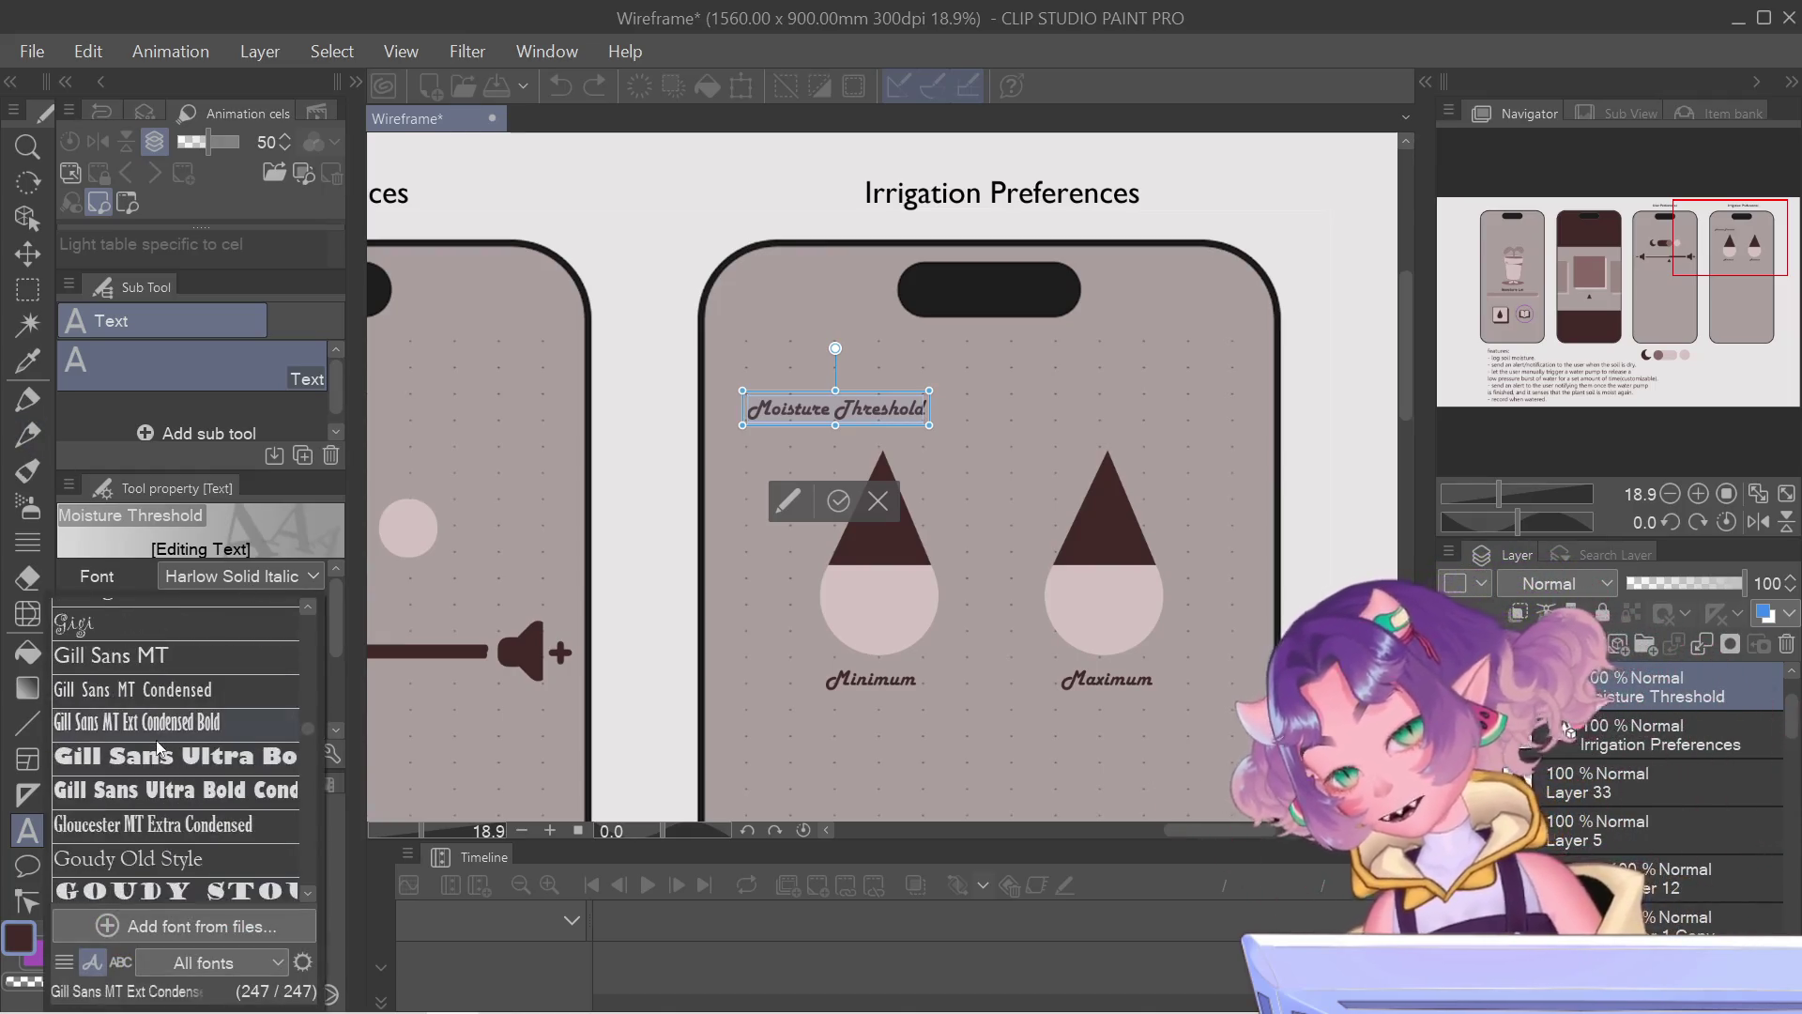
pyautogui.scroll(2, 169, 732)
pyautogui.scroll(1, 162, 746)
pyautogui.scroll(2, 157, 764)
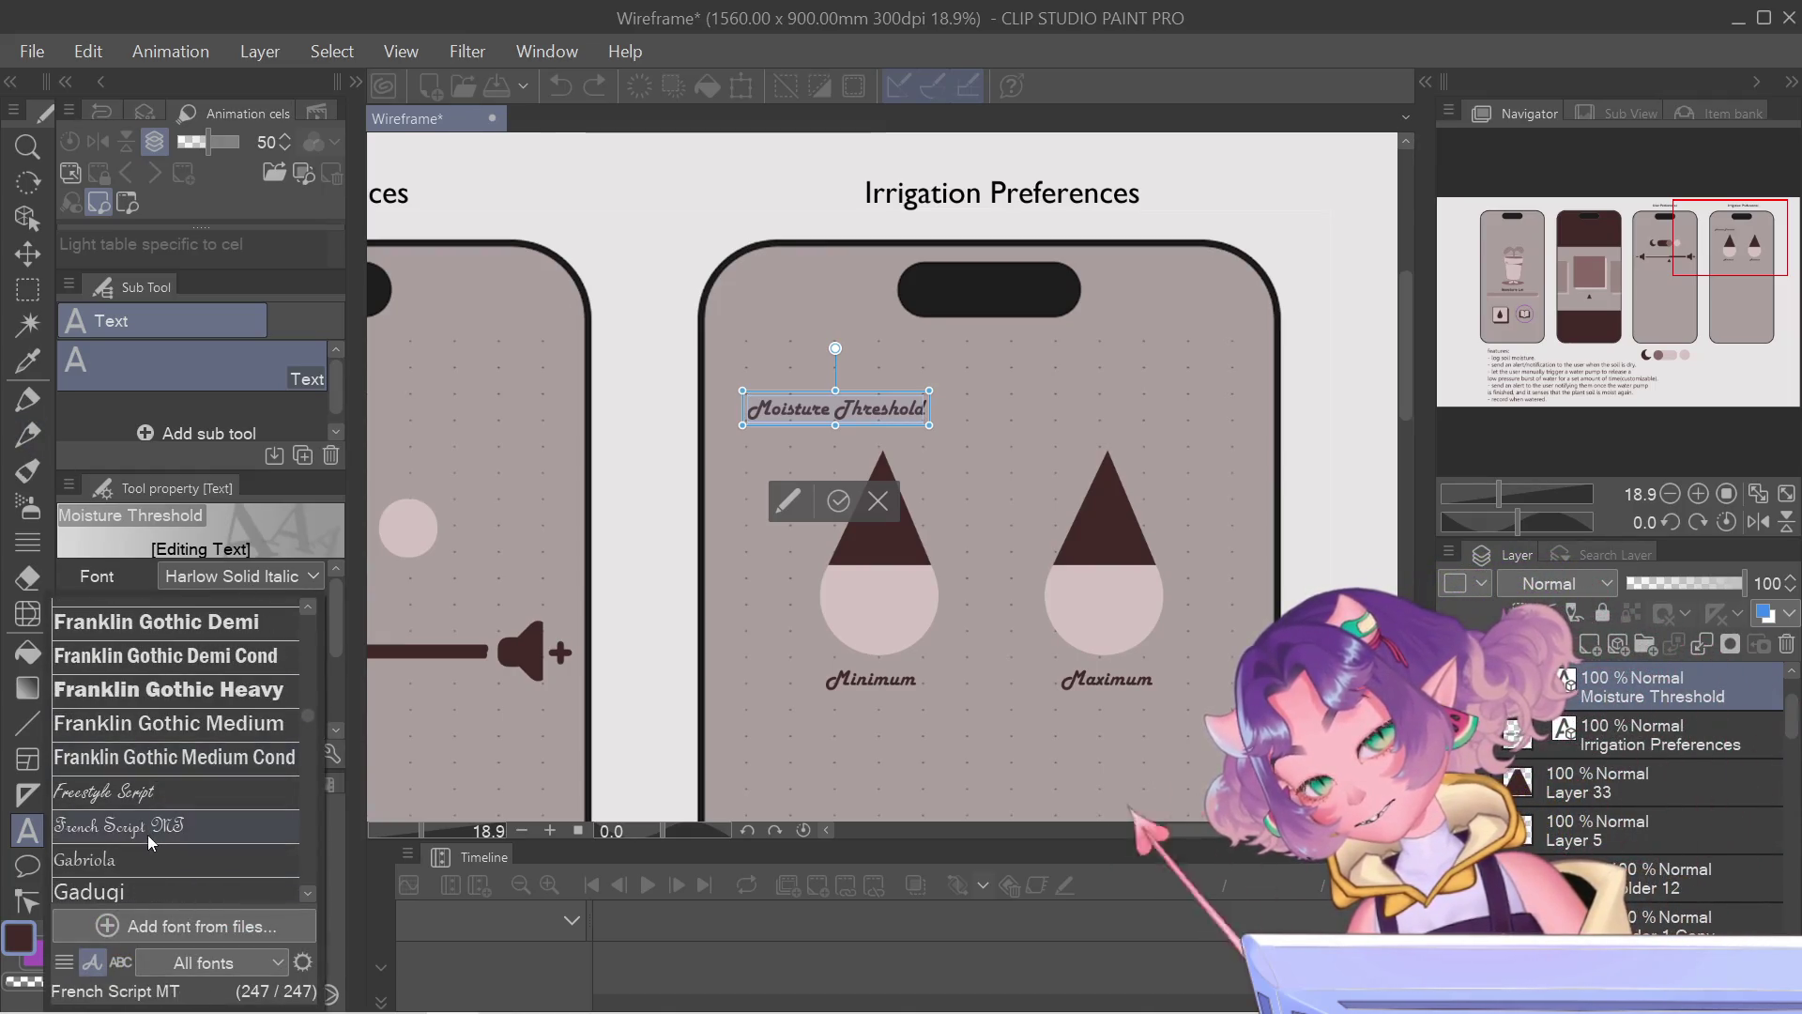
pyautogui.scroll(-2, 150, 863)
pyautogui.click(149, 860)
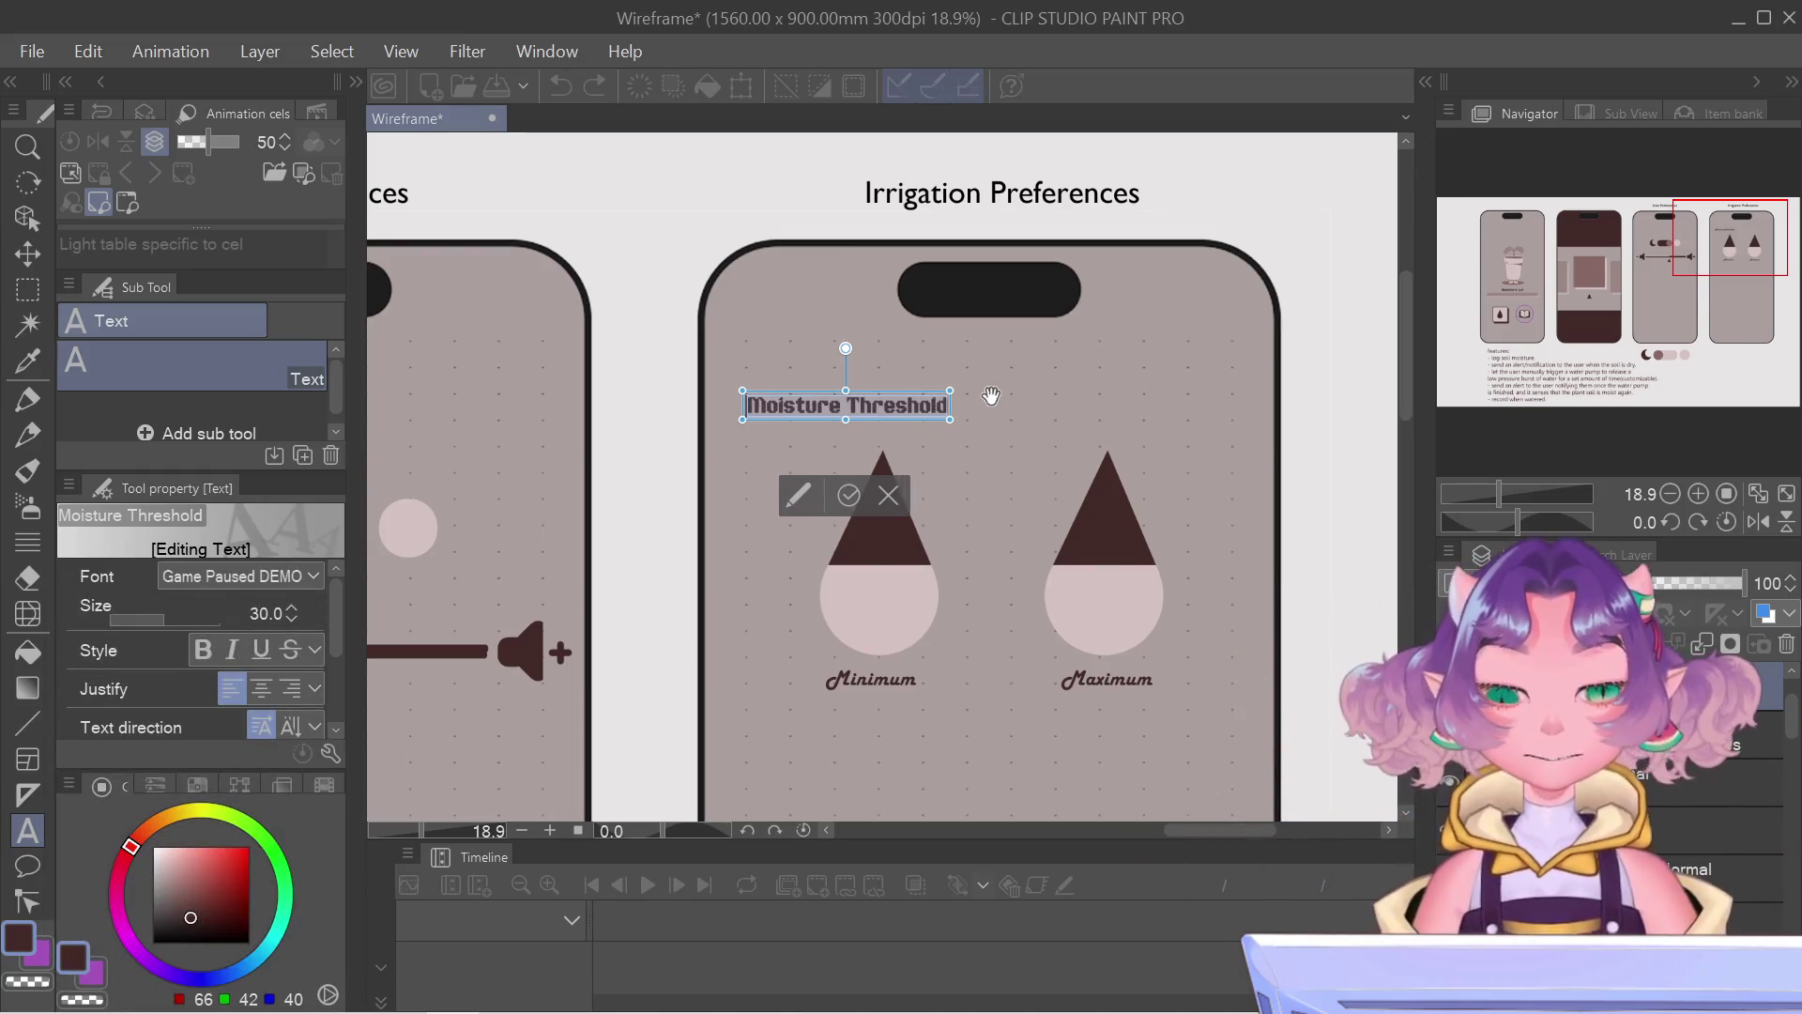
pyautogui.click(289, 602)
pyautogui.click(289, 602)
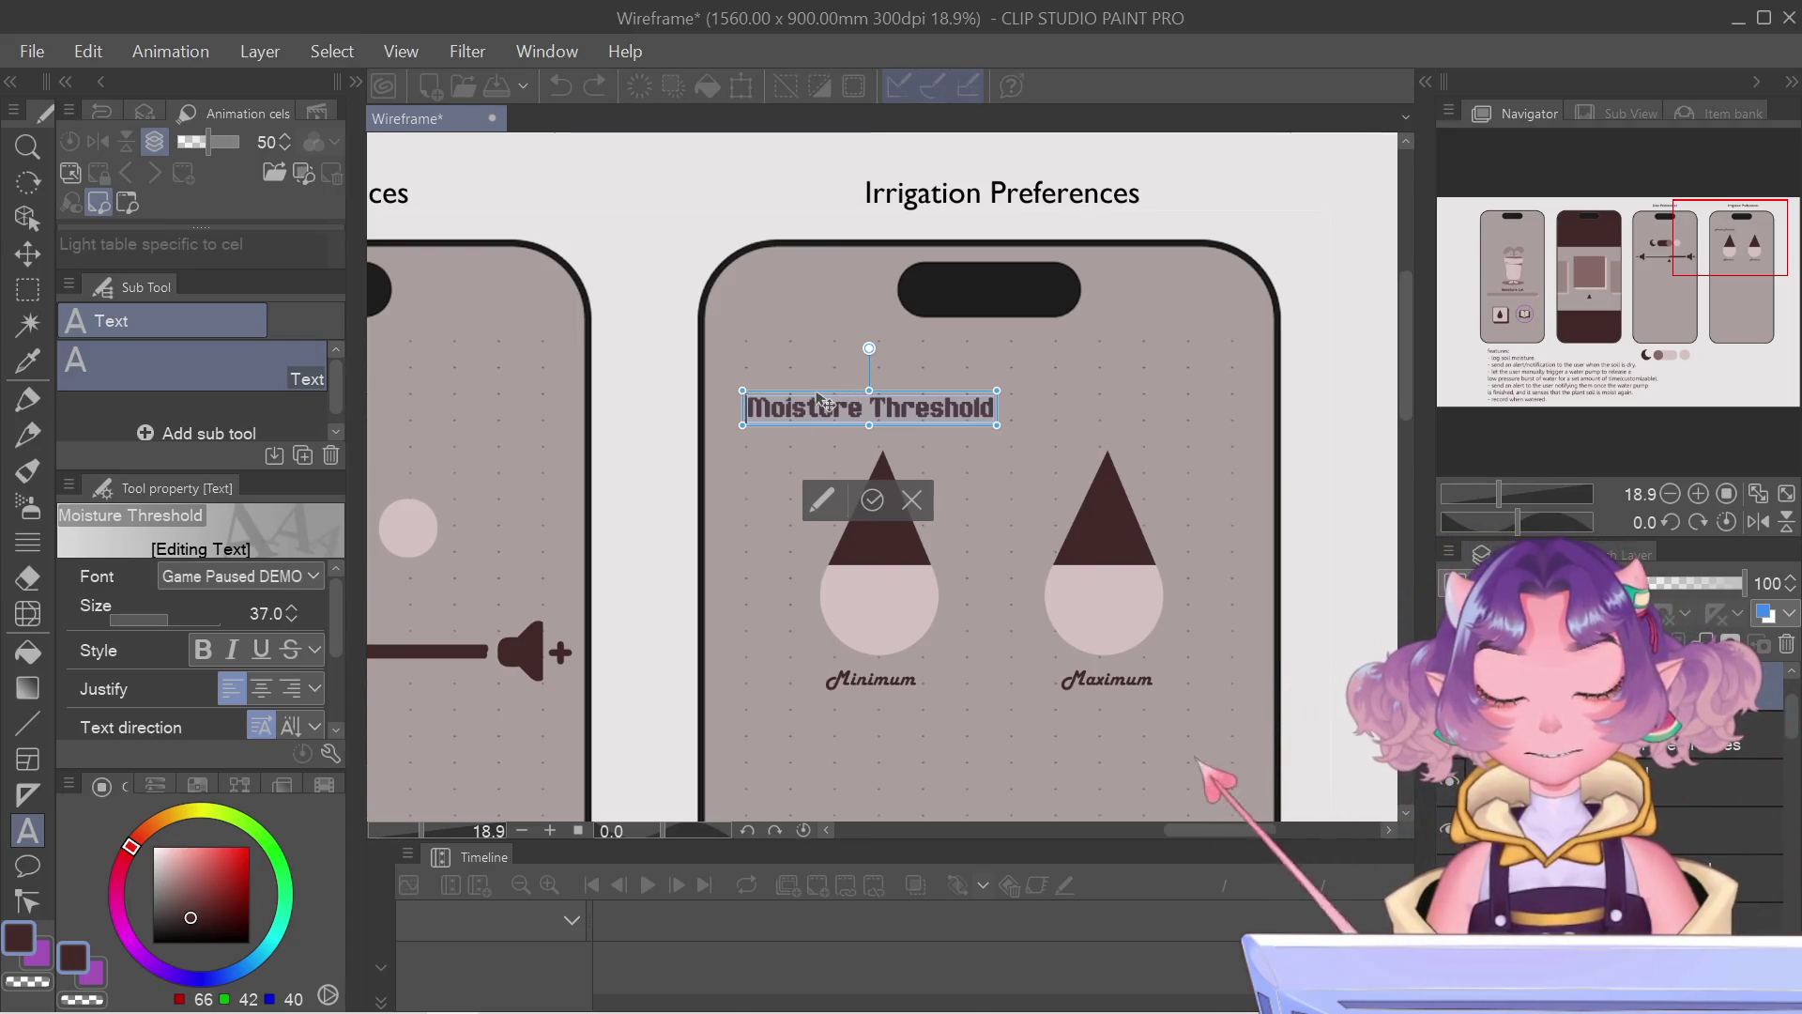
pyautogui.moveTo(817, 399); pyautogui.dragTo(822, 401)
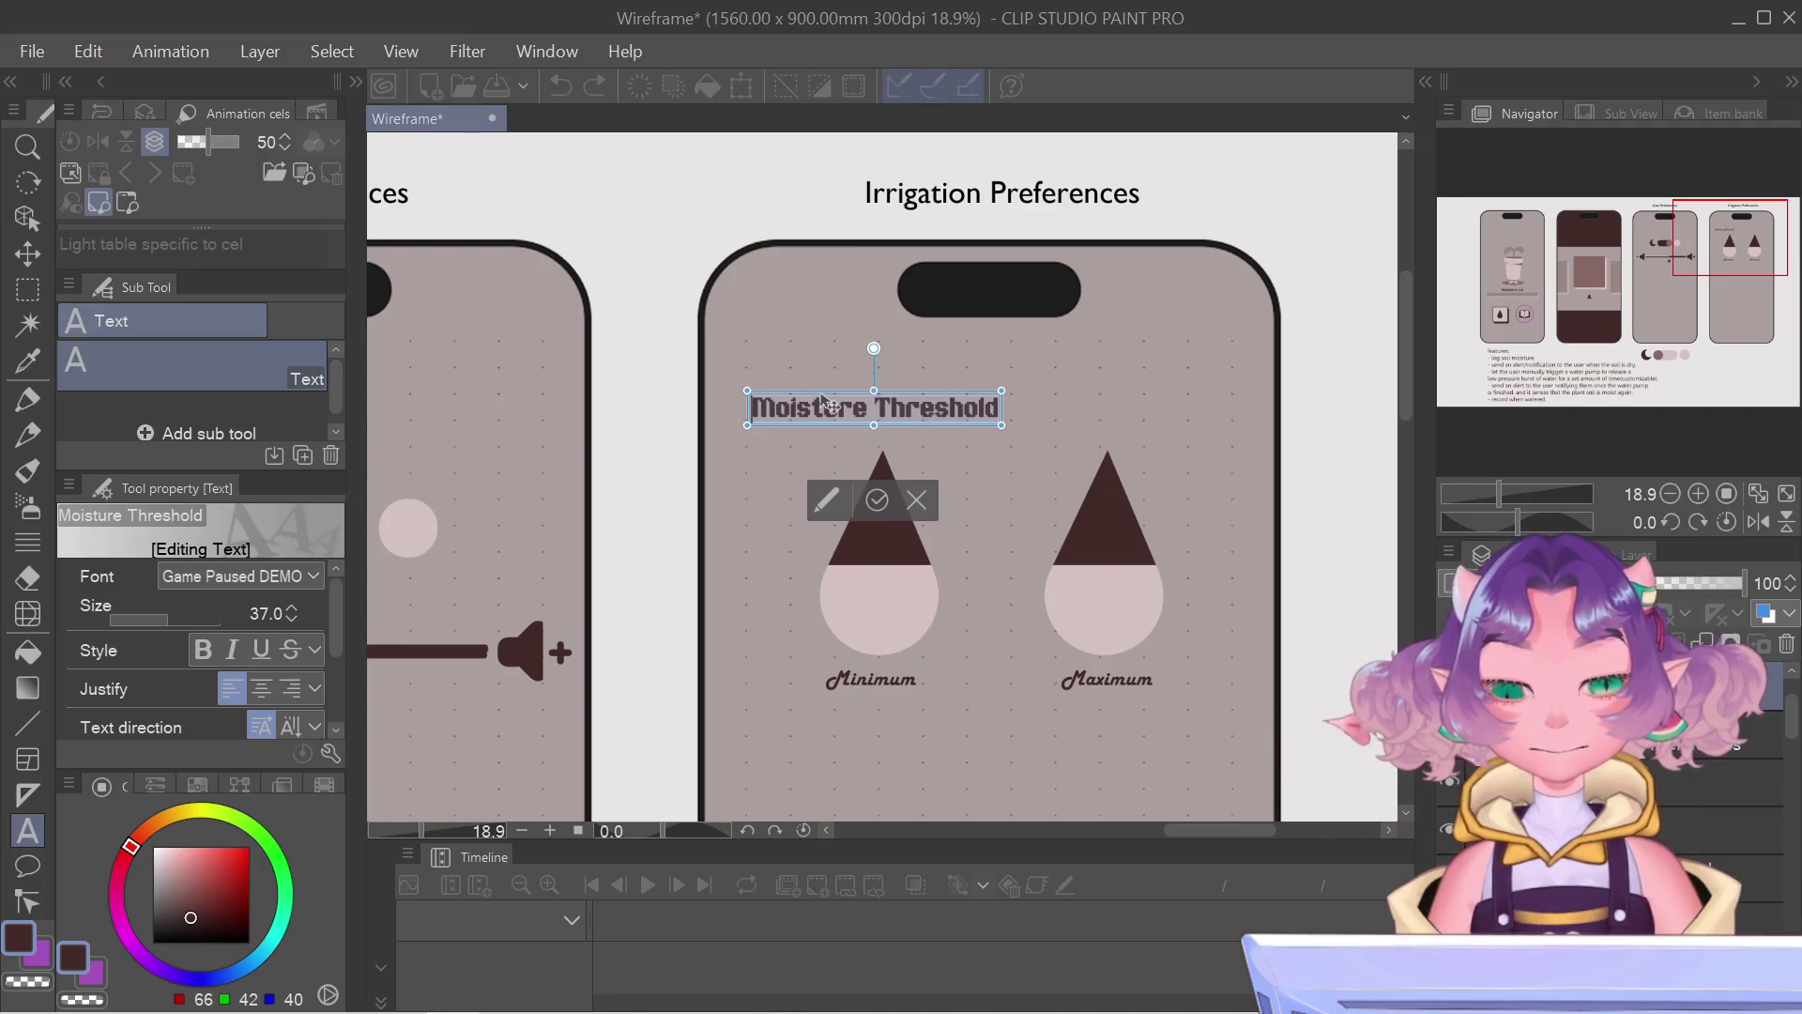
pyautogui.scroll(-3, 1354, 786)
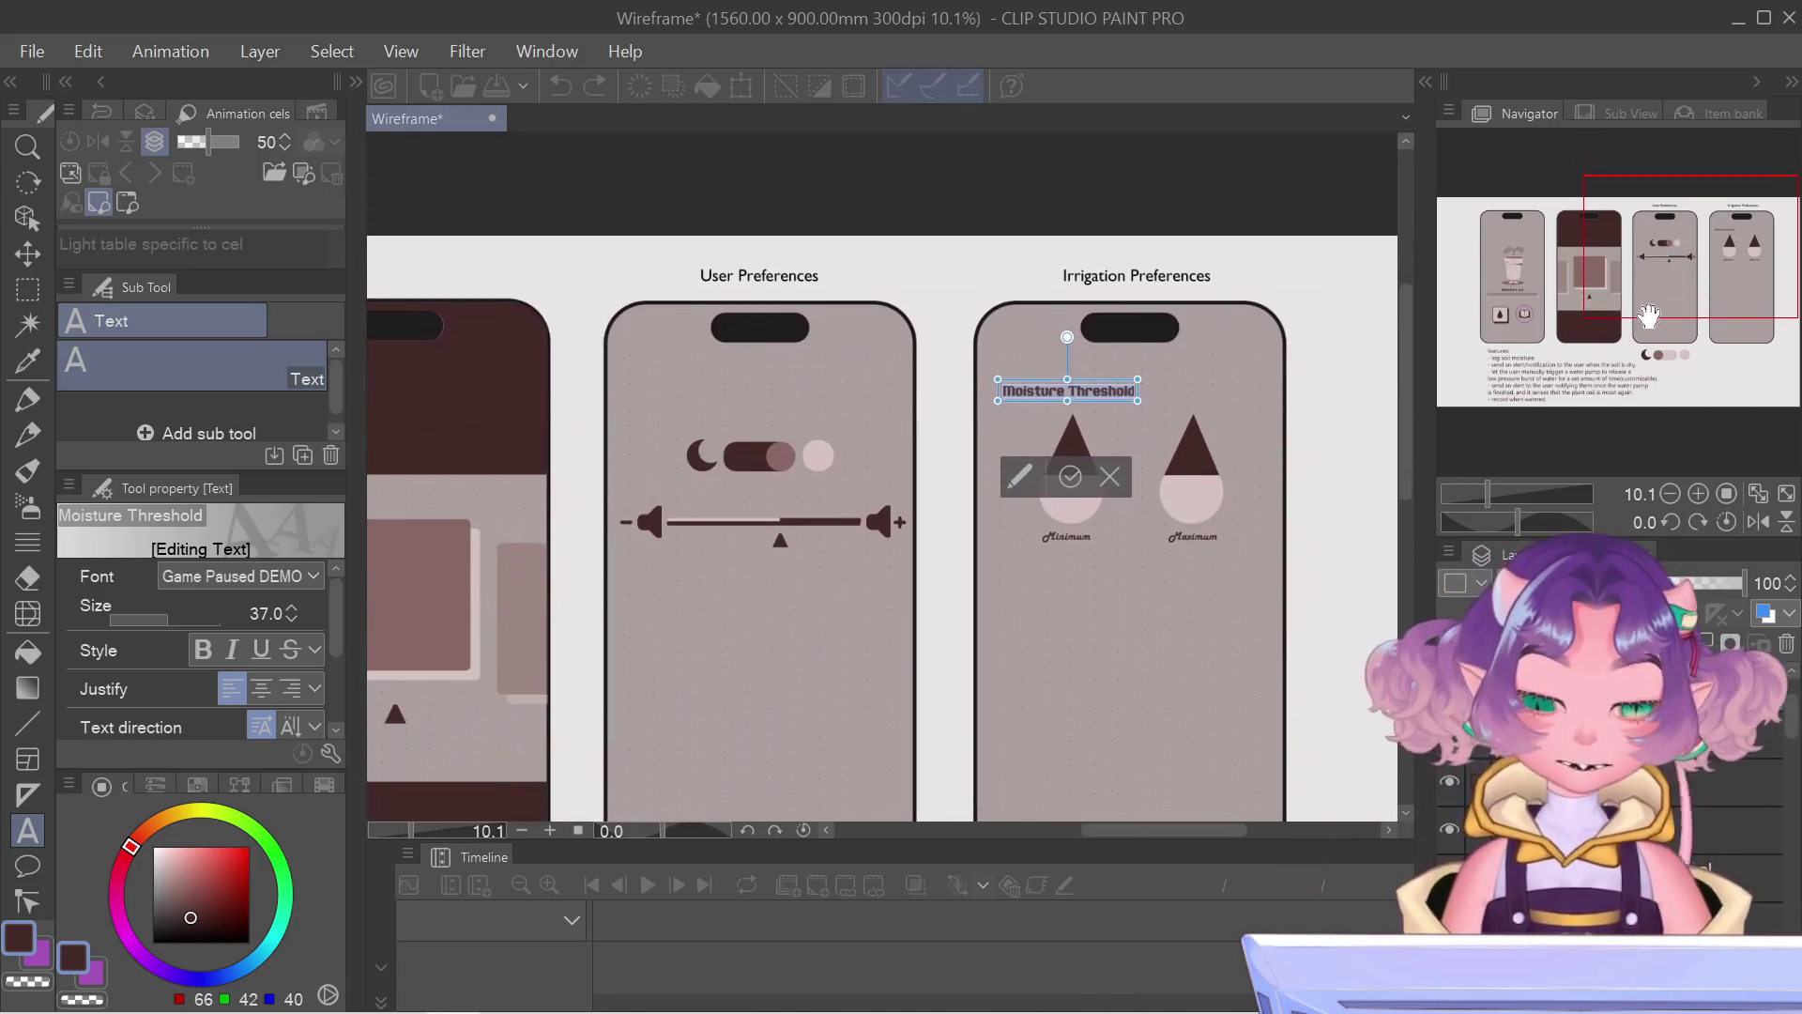
pyautogui.moveTo(1626, 313); pyautogui.dragTo(1673, 313)
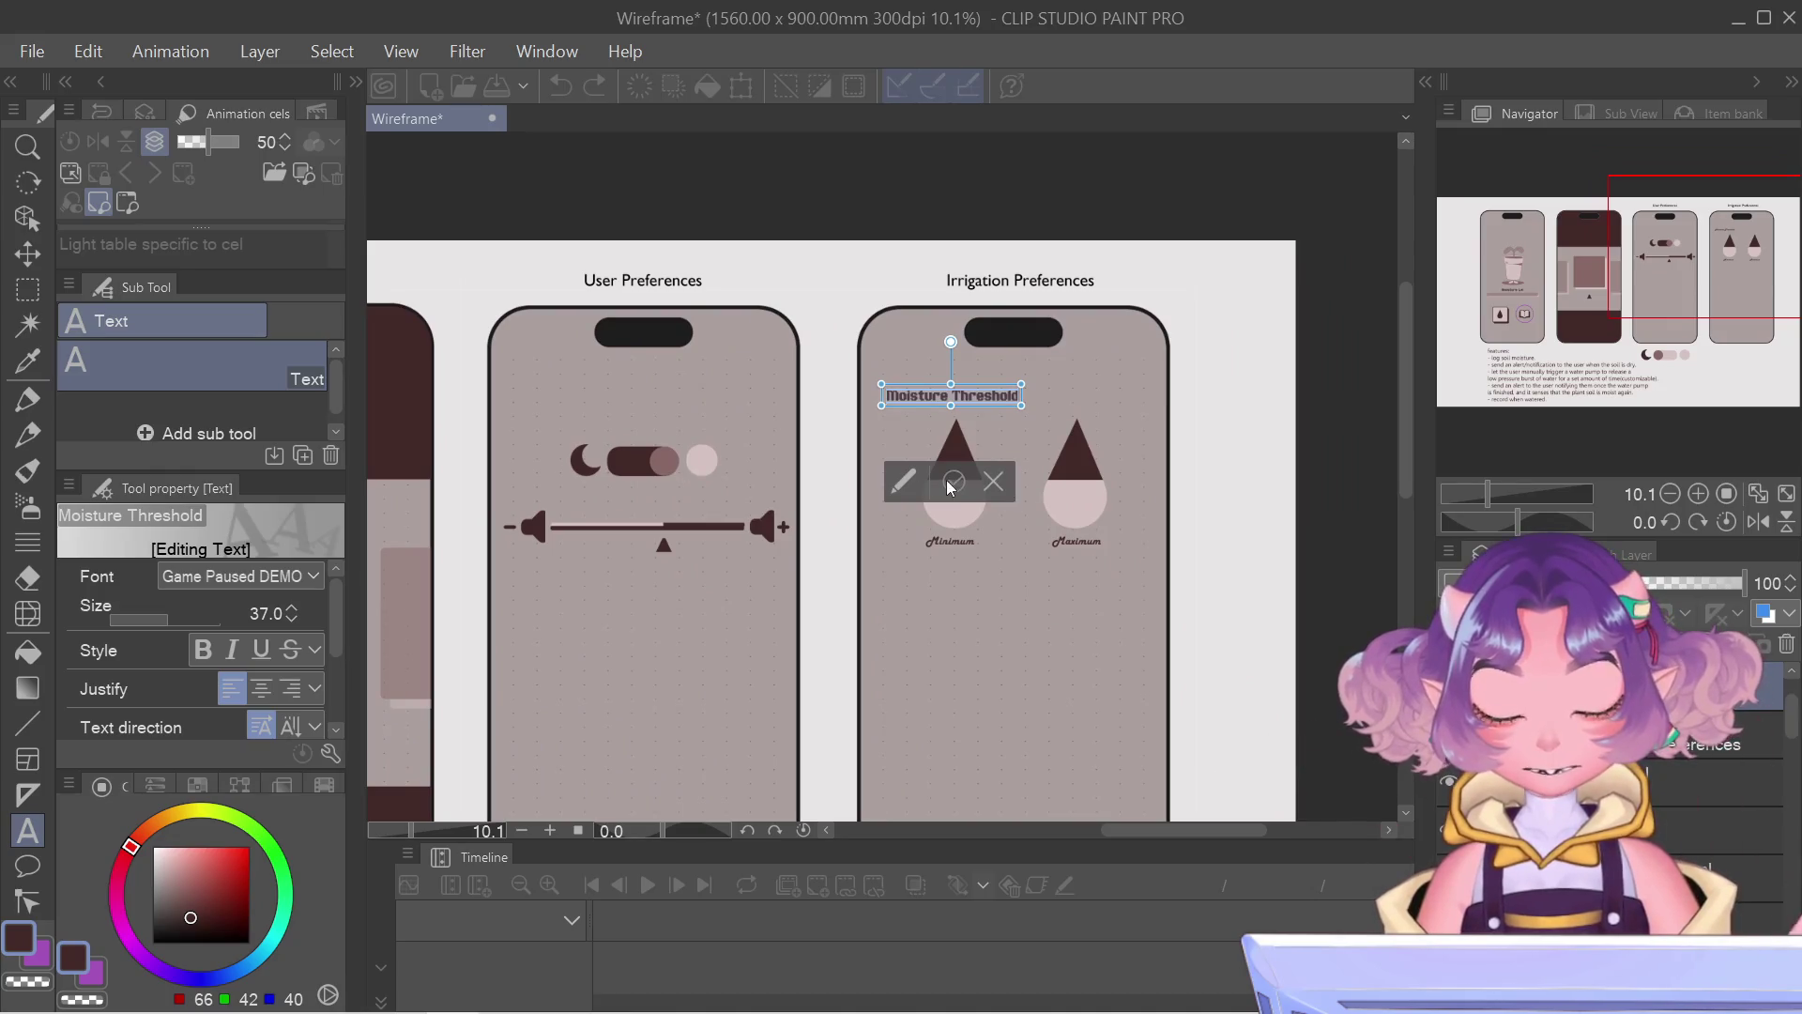
pyautogui.click(949, 486)
pyautogui.scroll(1, 949, 486)
pyautogui.scroll(1, 950, 486)
pyautogui.click(935, 539)
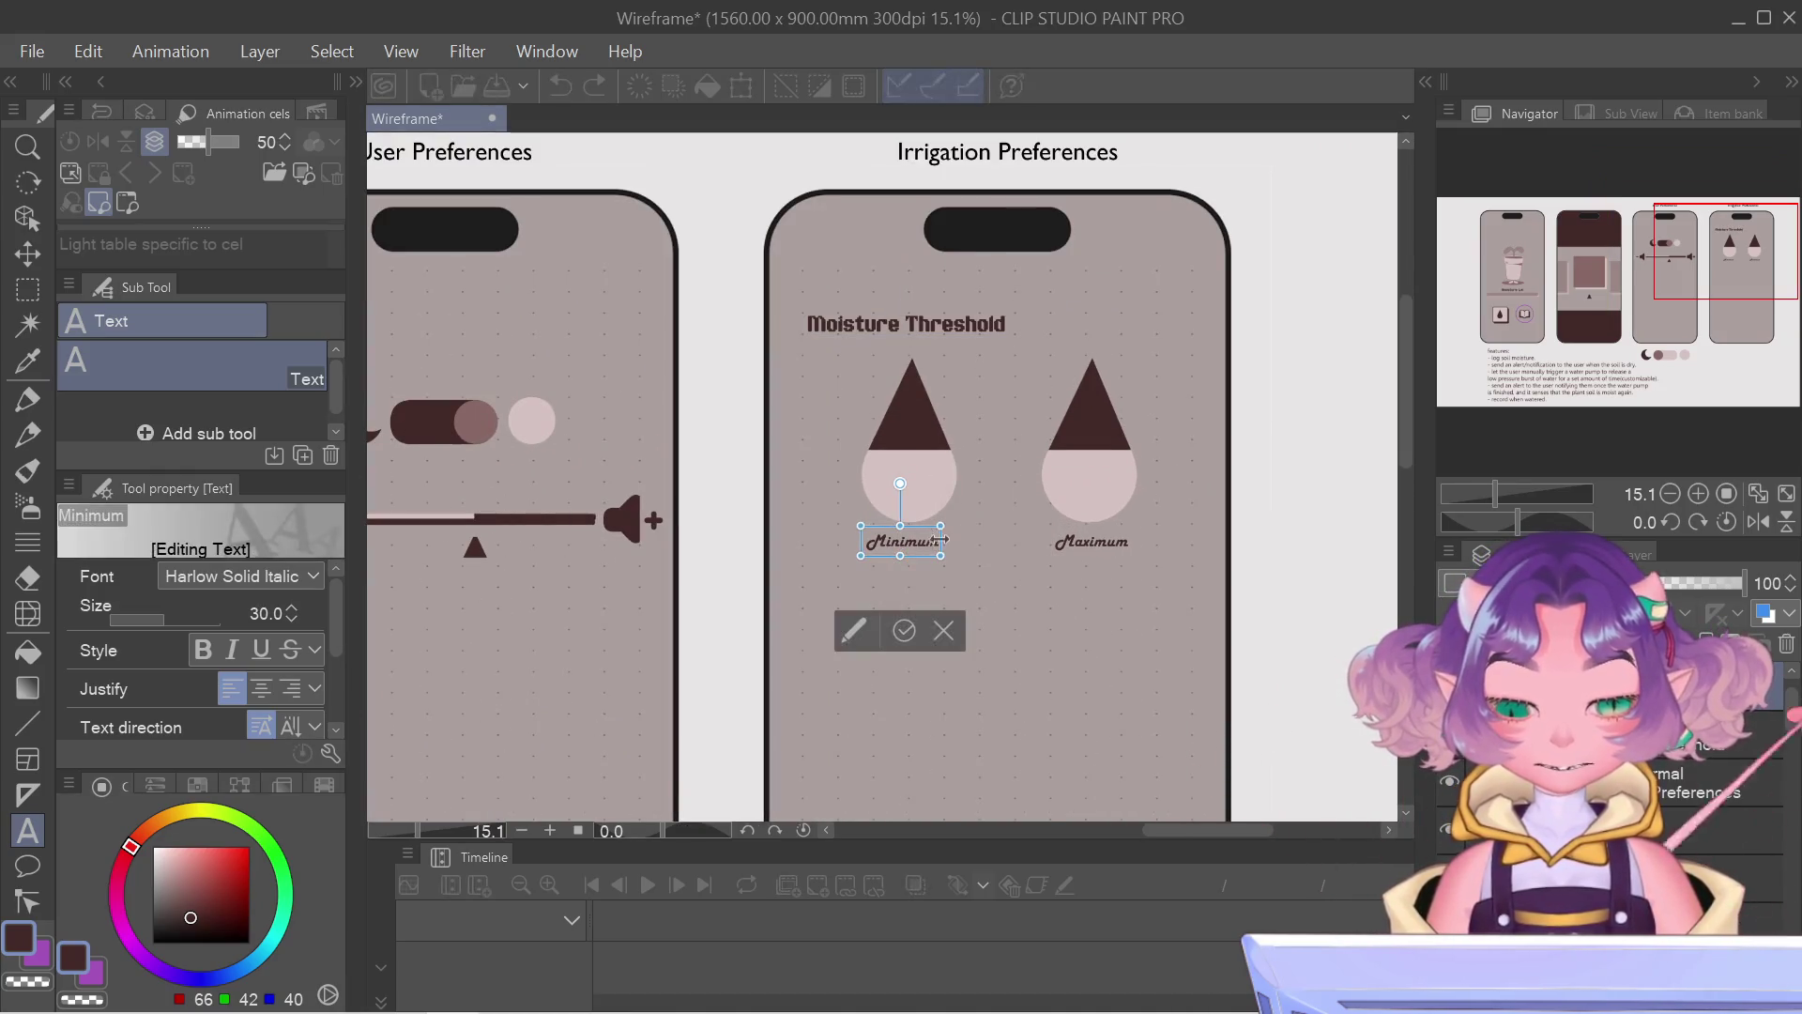
pyautogui.scroll(2, 928, 543)
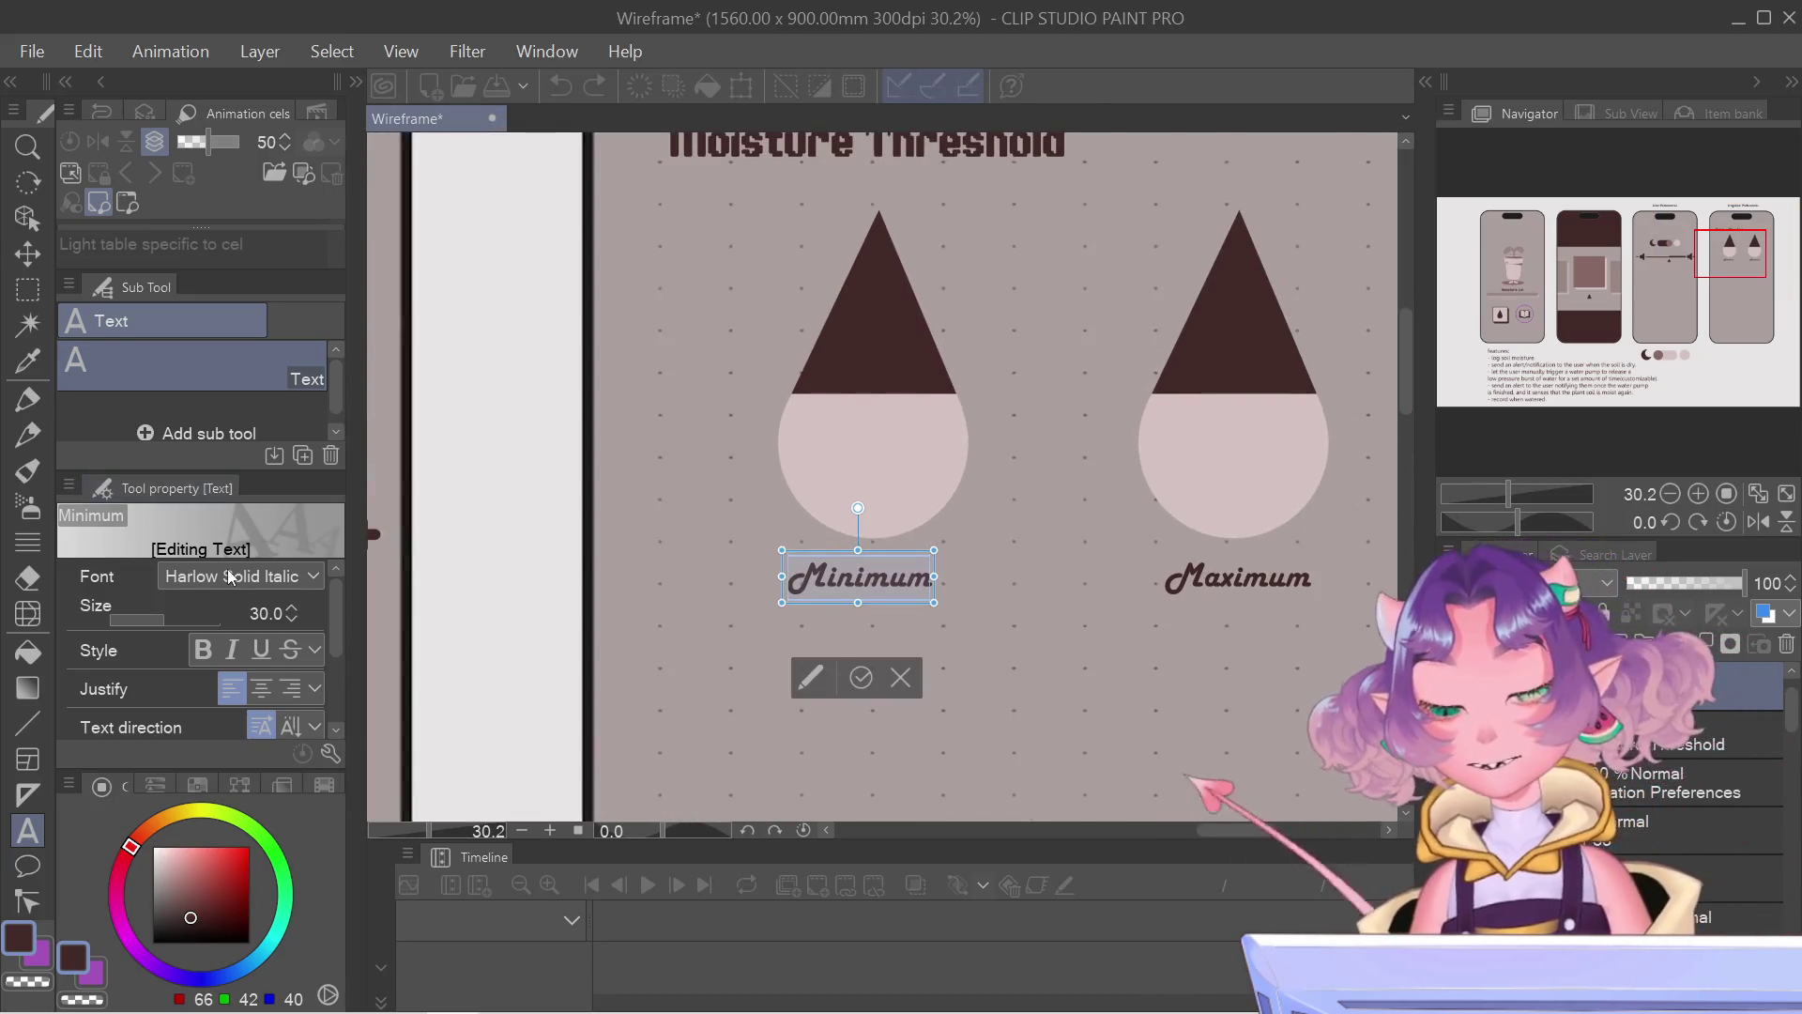
# Step: Apply the Game Paused DEMO font to the Minimum label and select Maximum for editing
pyautogui.click(230, 576)
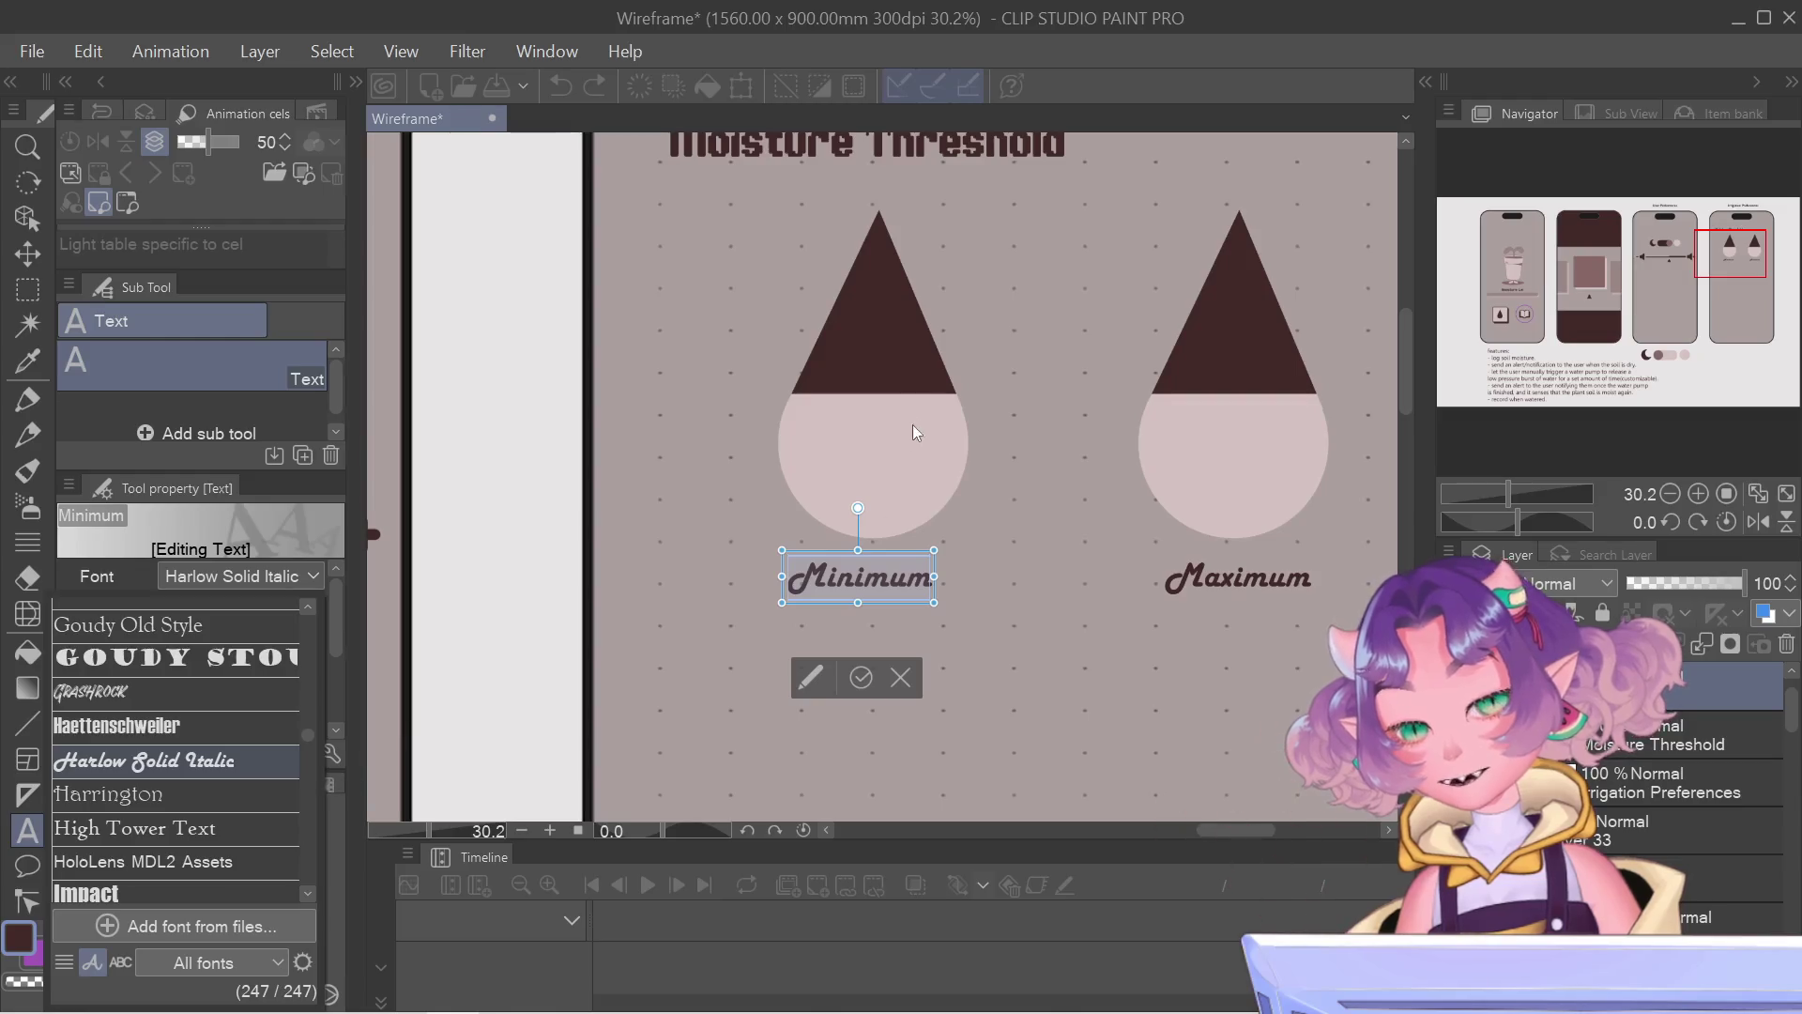
pyautogui.scroll(1, 283, 623)
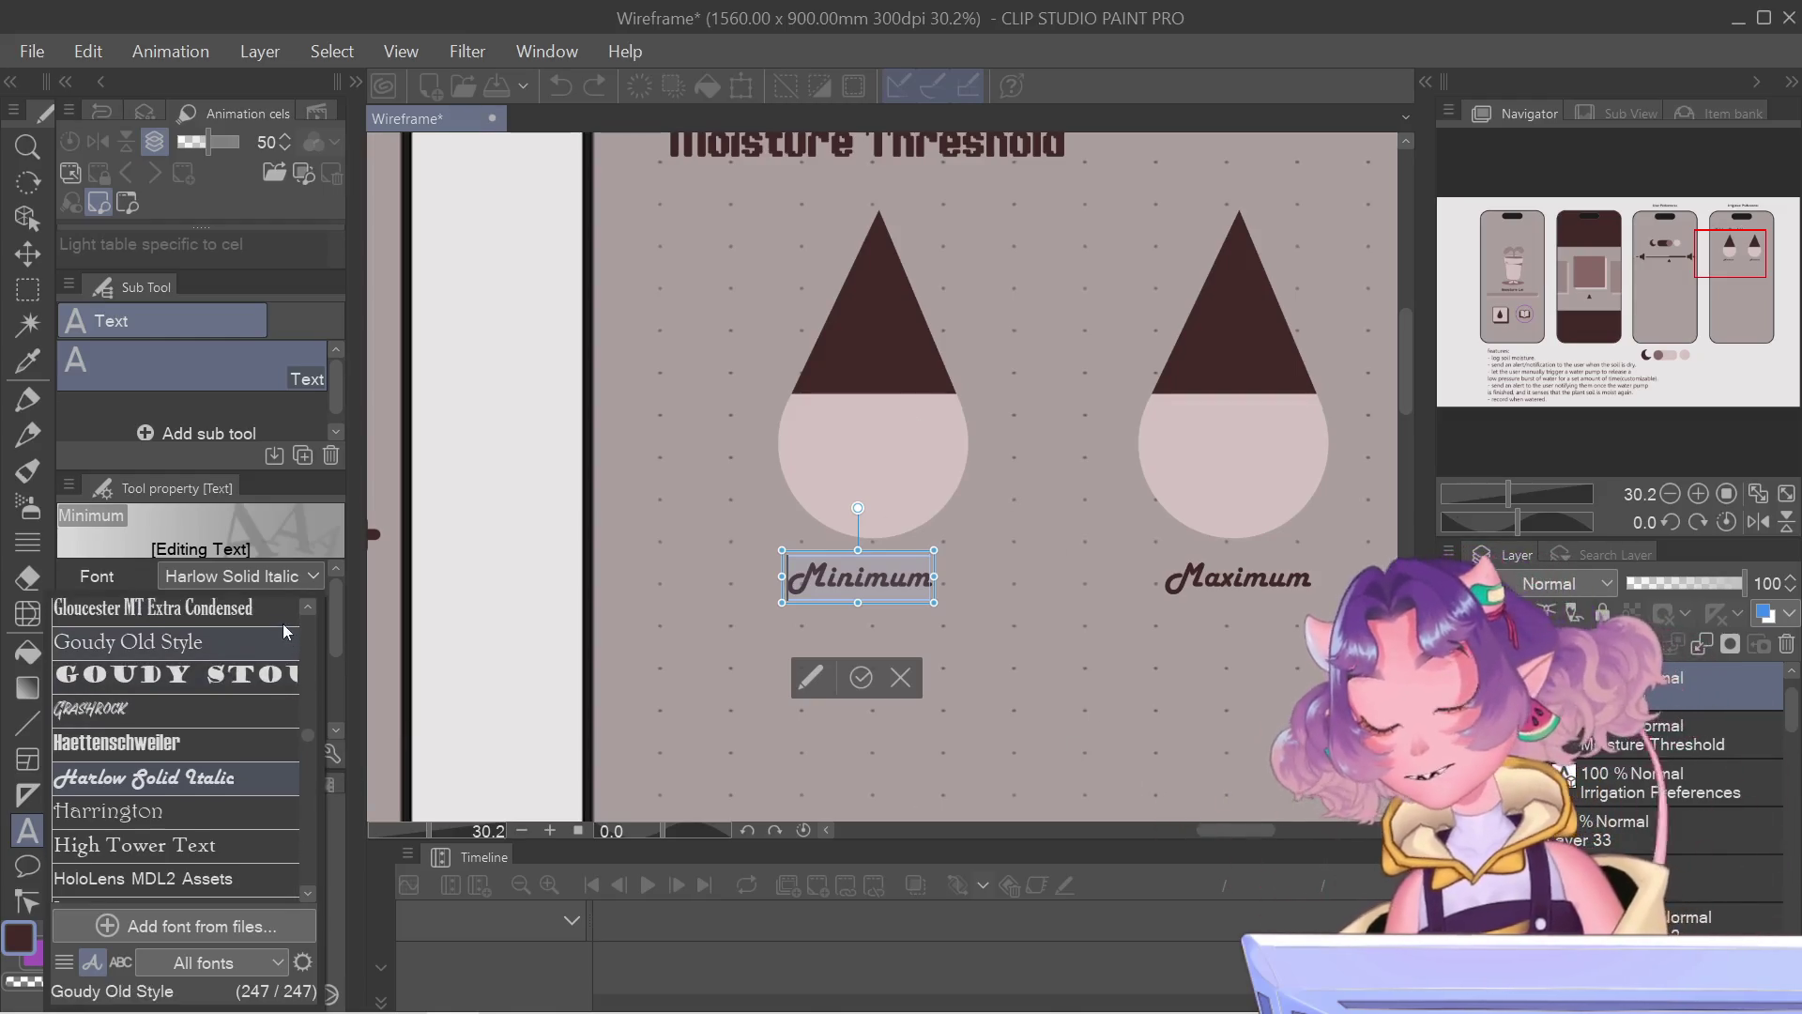
pyautogui.scroll(1, 283, 624)
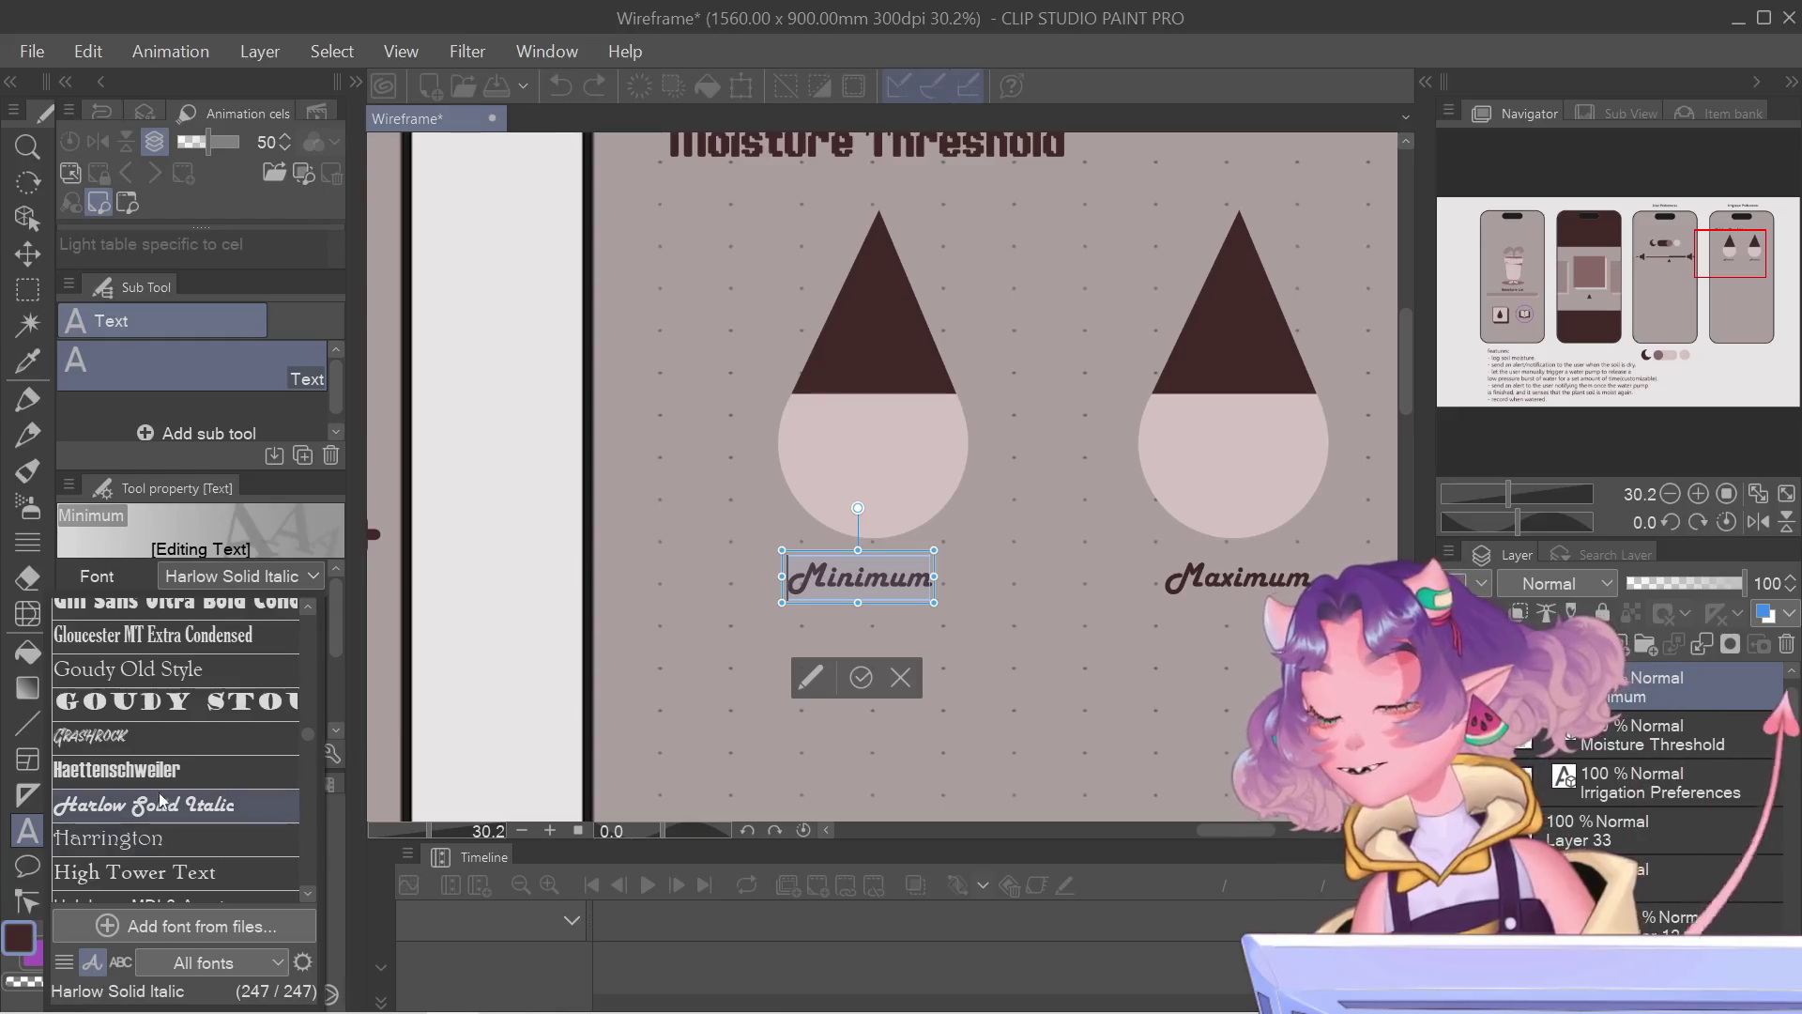
pyautogui.scroll(1, 174, 733)
pyautogui.scroll(3, 171, 704)
pyautogui.scroll(6, 164, 718)
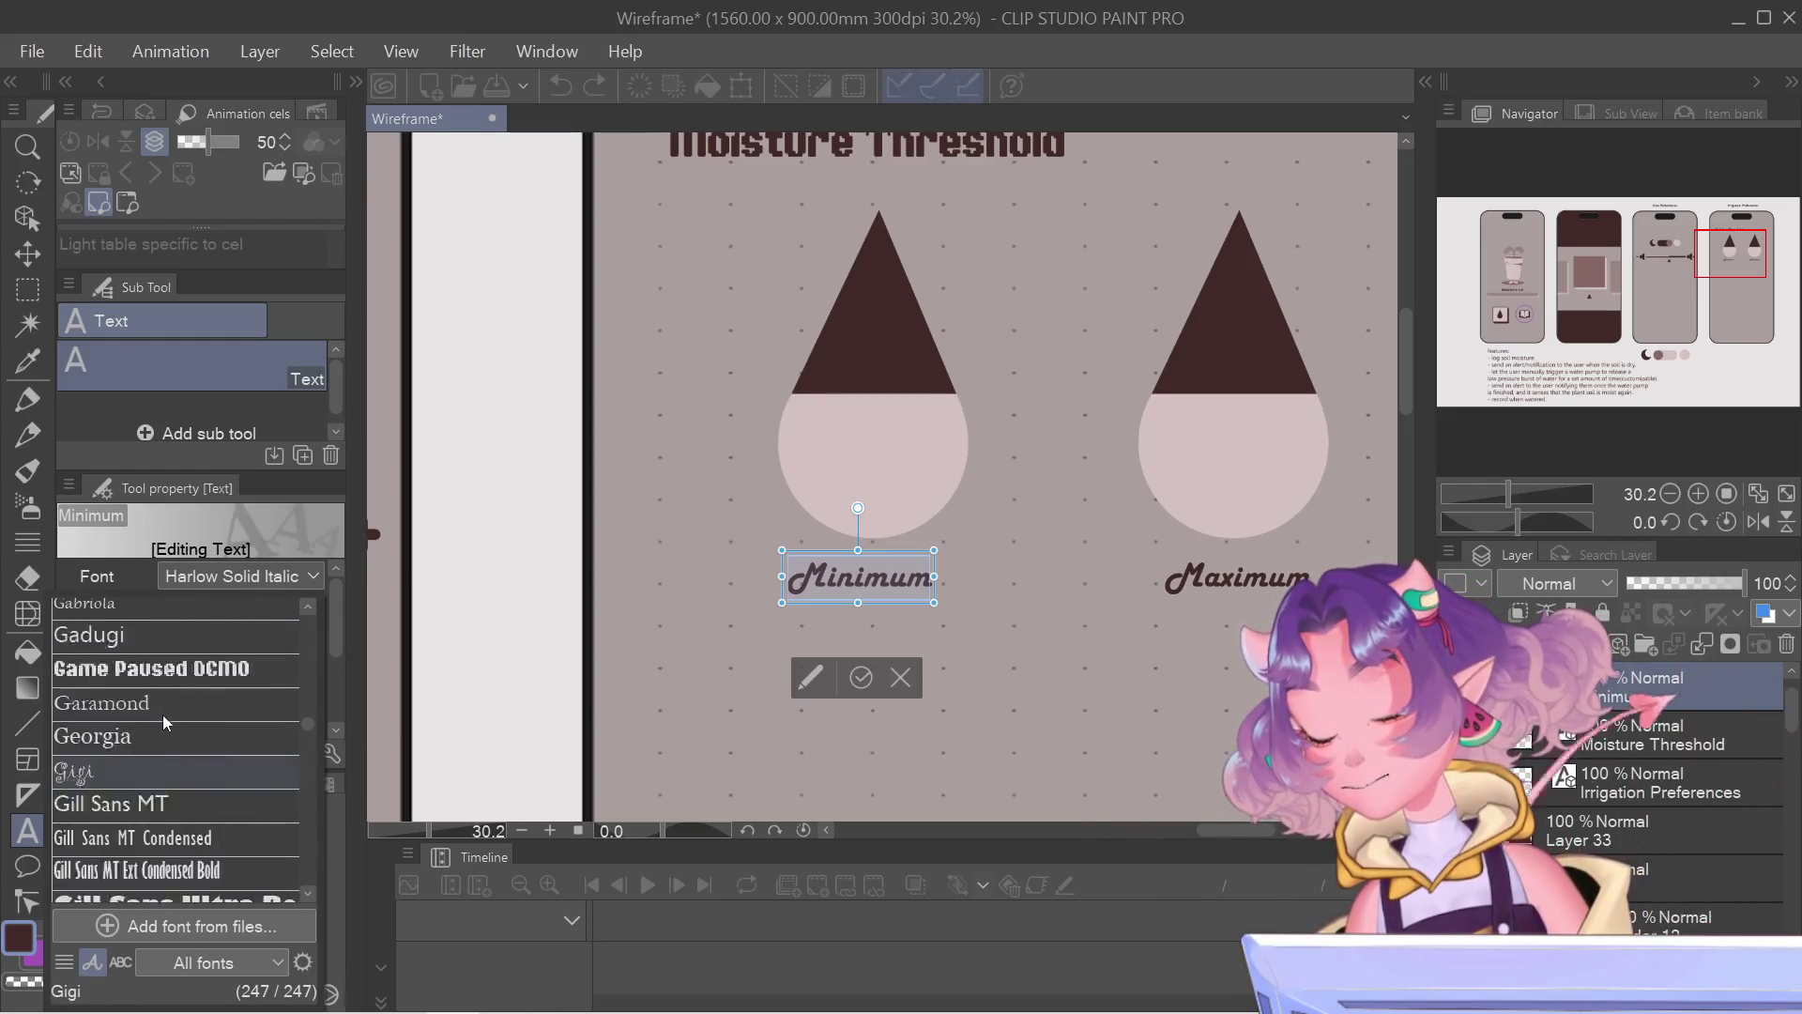
pyautogui.click(155, 669)
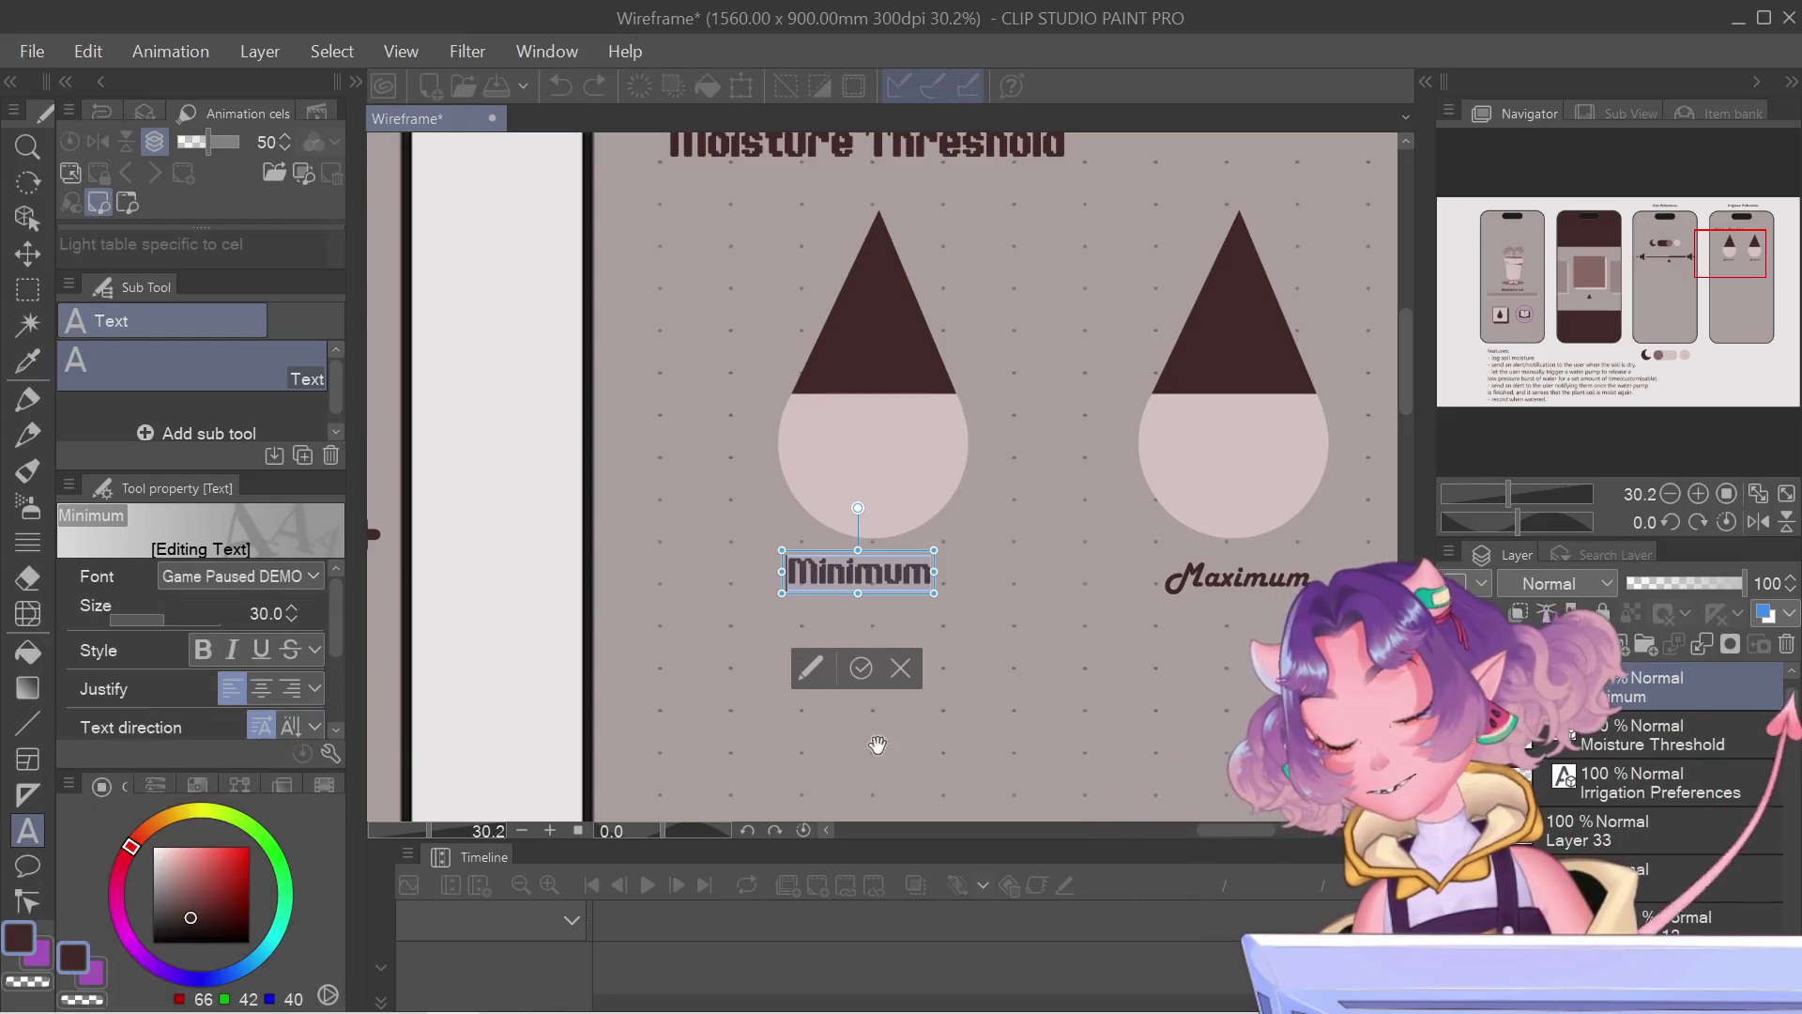
pyautogui.click(862, 669)
pyautogui.click(1258, 579)
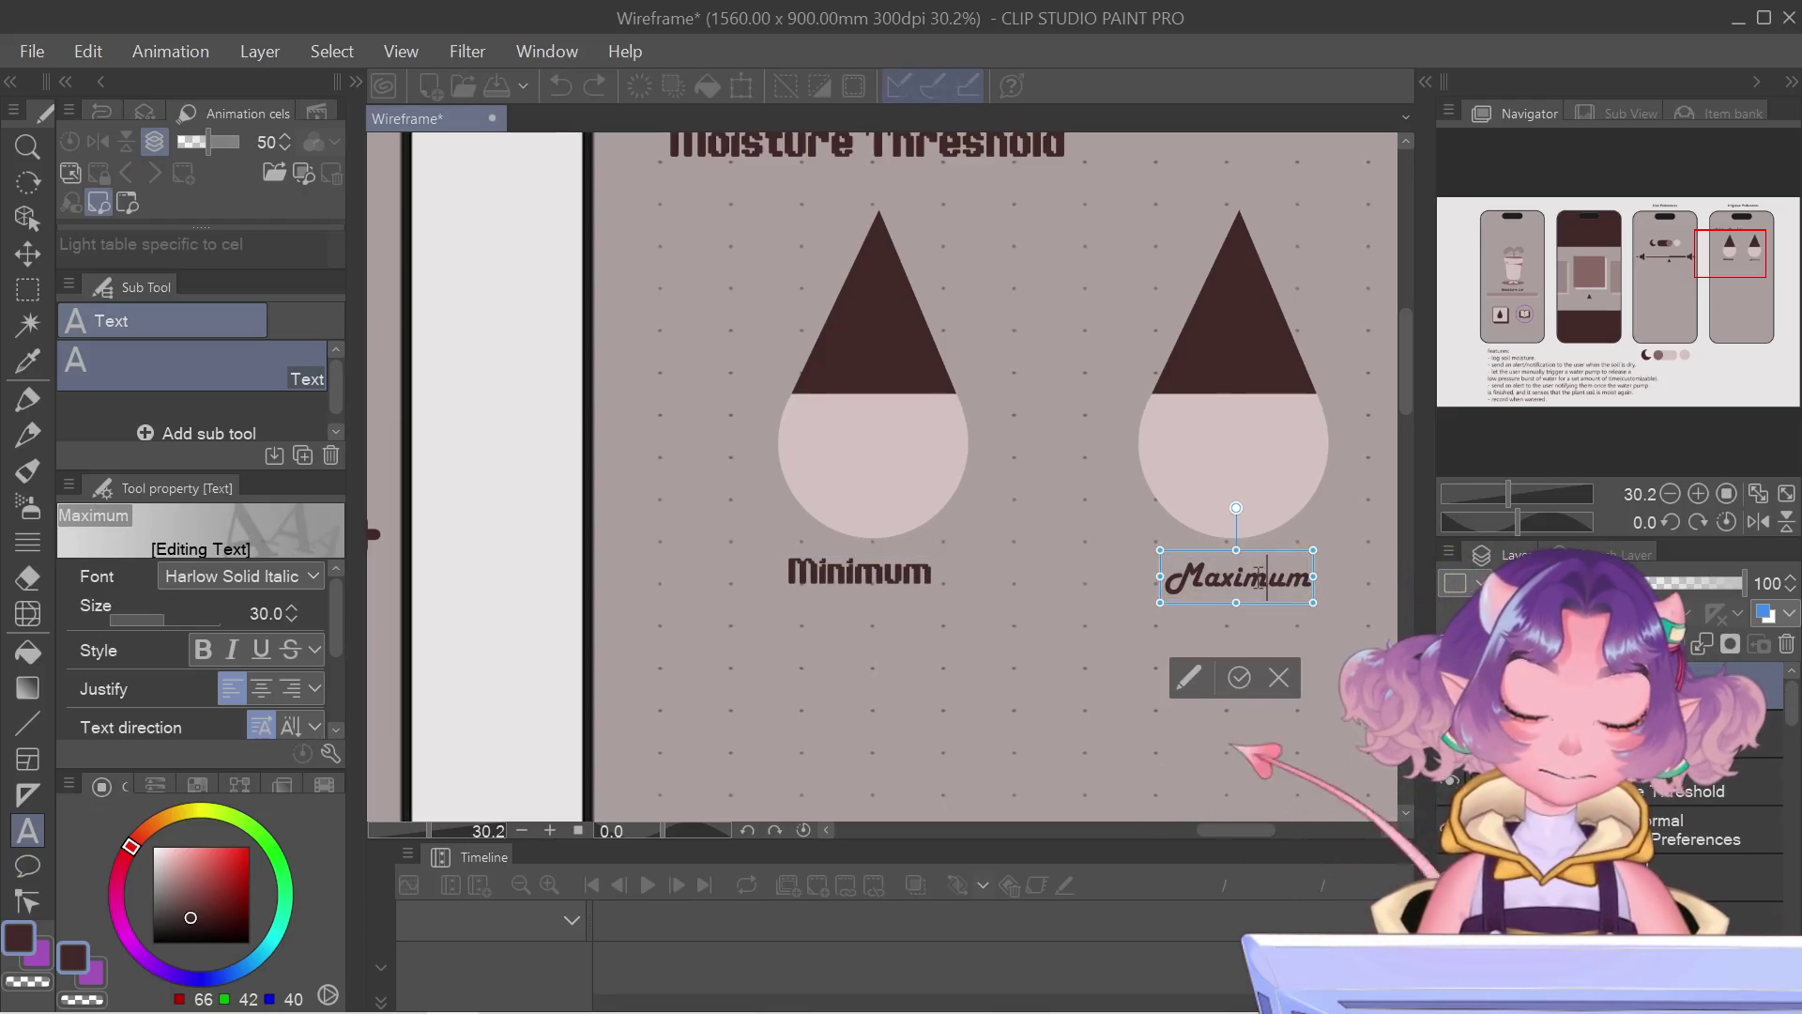
# Step: Select the Maximum text, apply the Game Paused DEMO font and confirm the change
pyautogui.hotkey('ctrl', 'a')
pyautogui.click(240, 576)
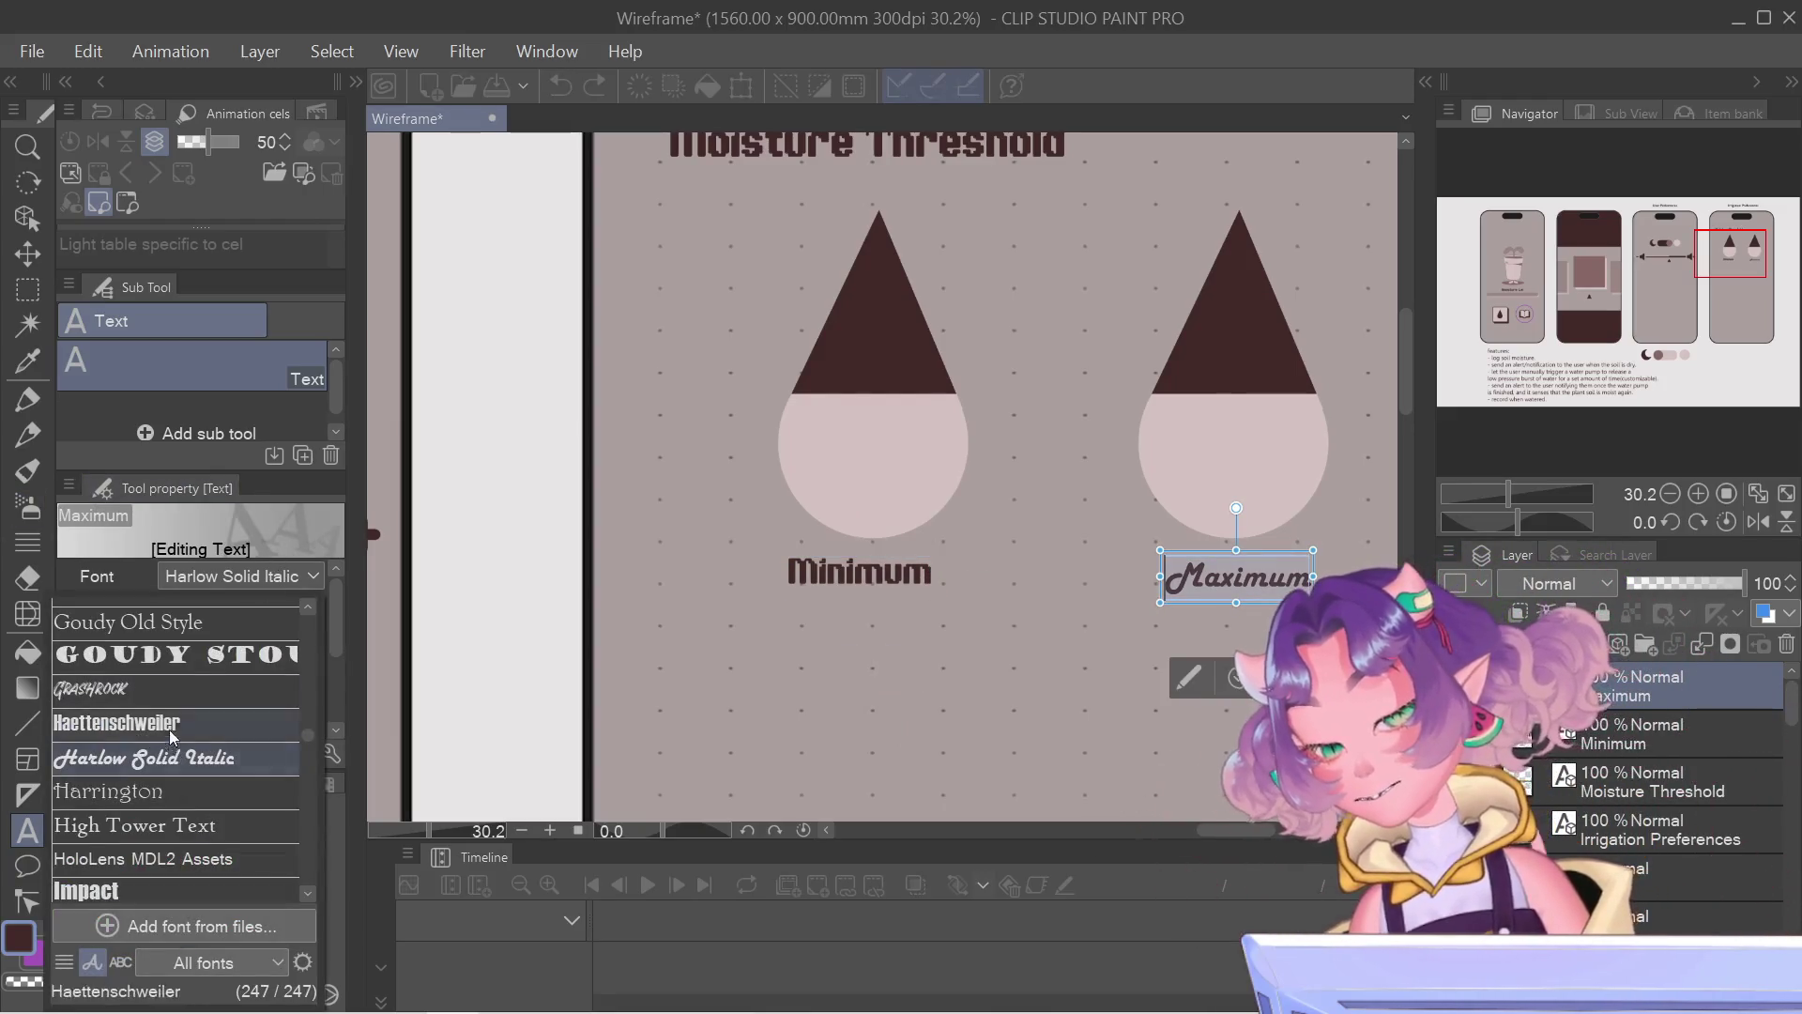
pyautogui.scroll(1, 179, 767)
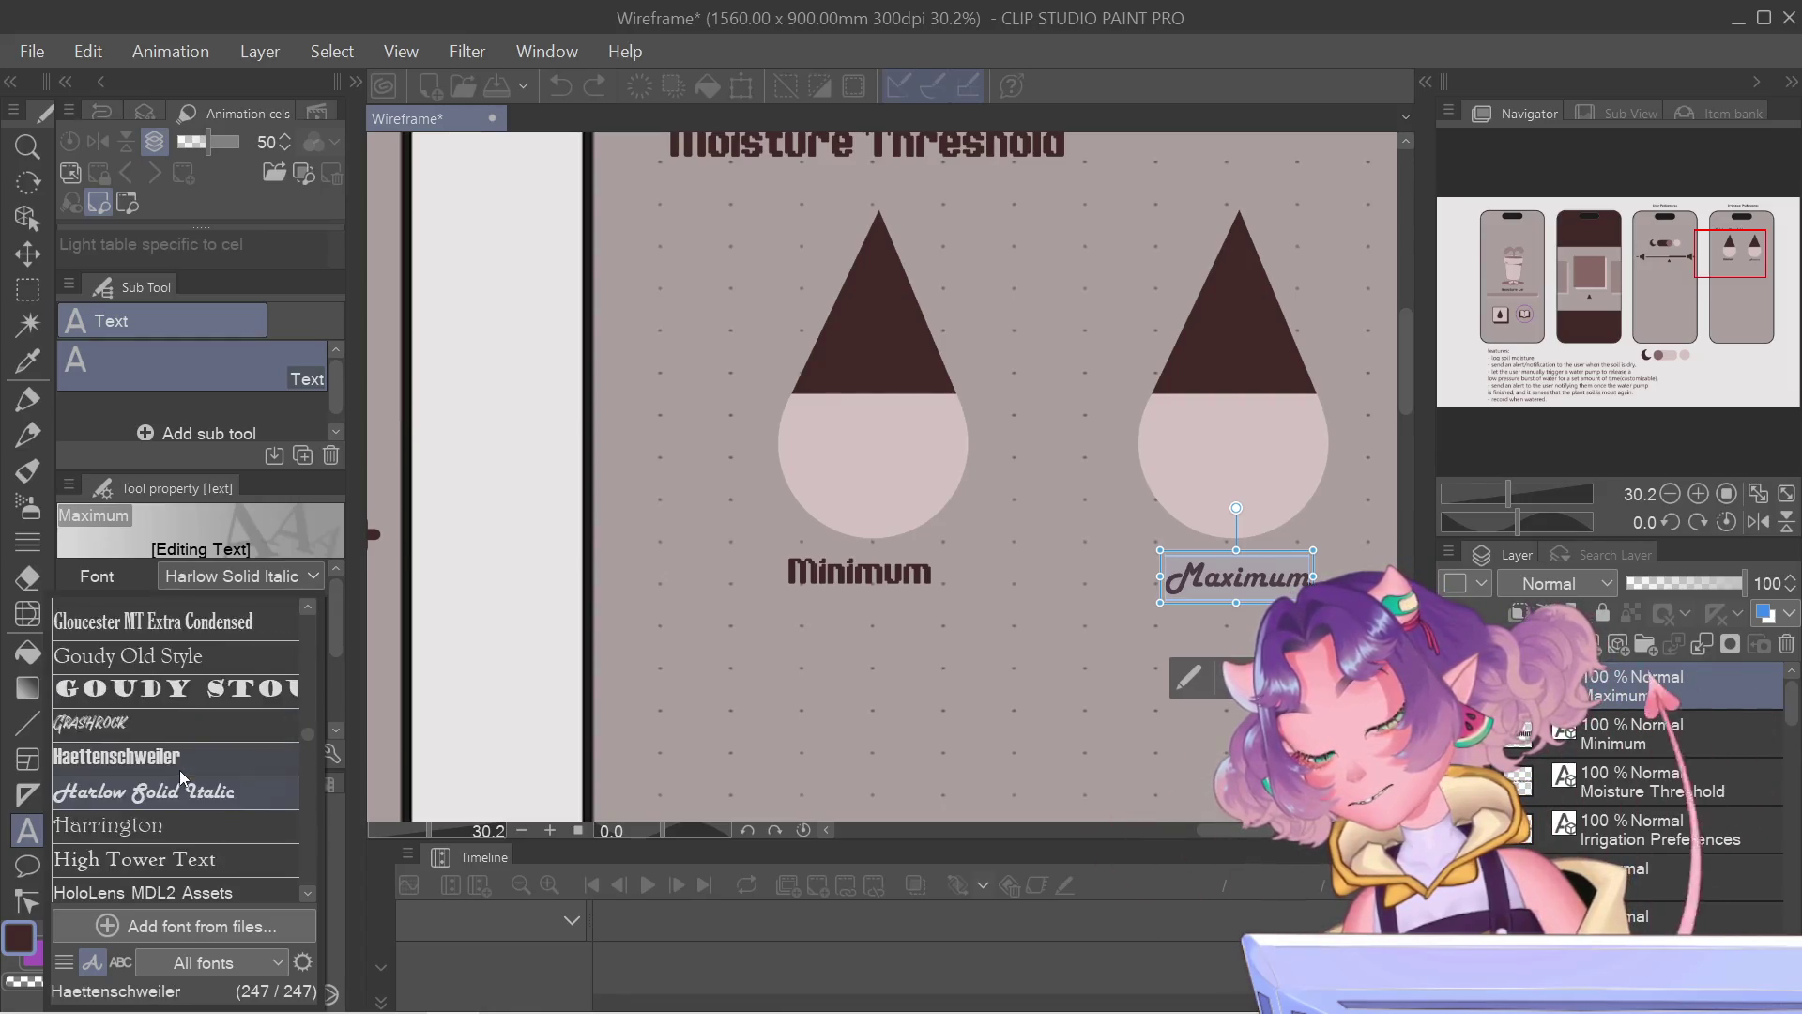
pyautogui.scroll(2, 179, 769)
pyautogui.scroll(-1, 179, 771)
pyautogui.scroll(-1, 179, 770)
pyautogui.scroll(-2, 179, 768)
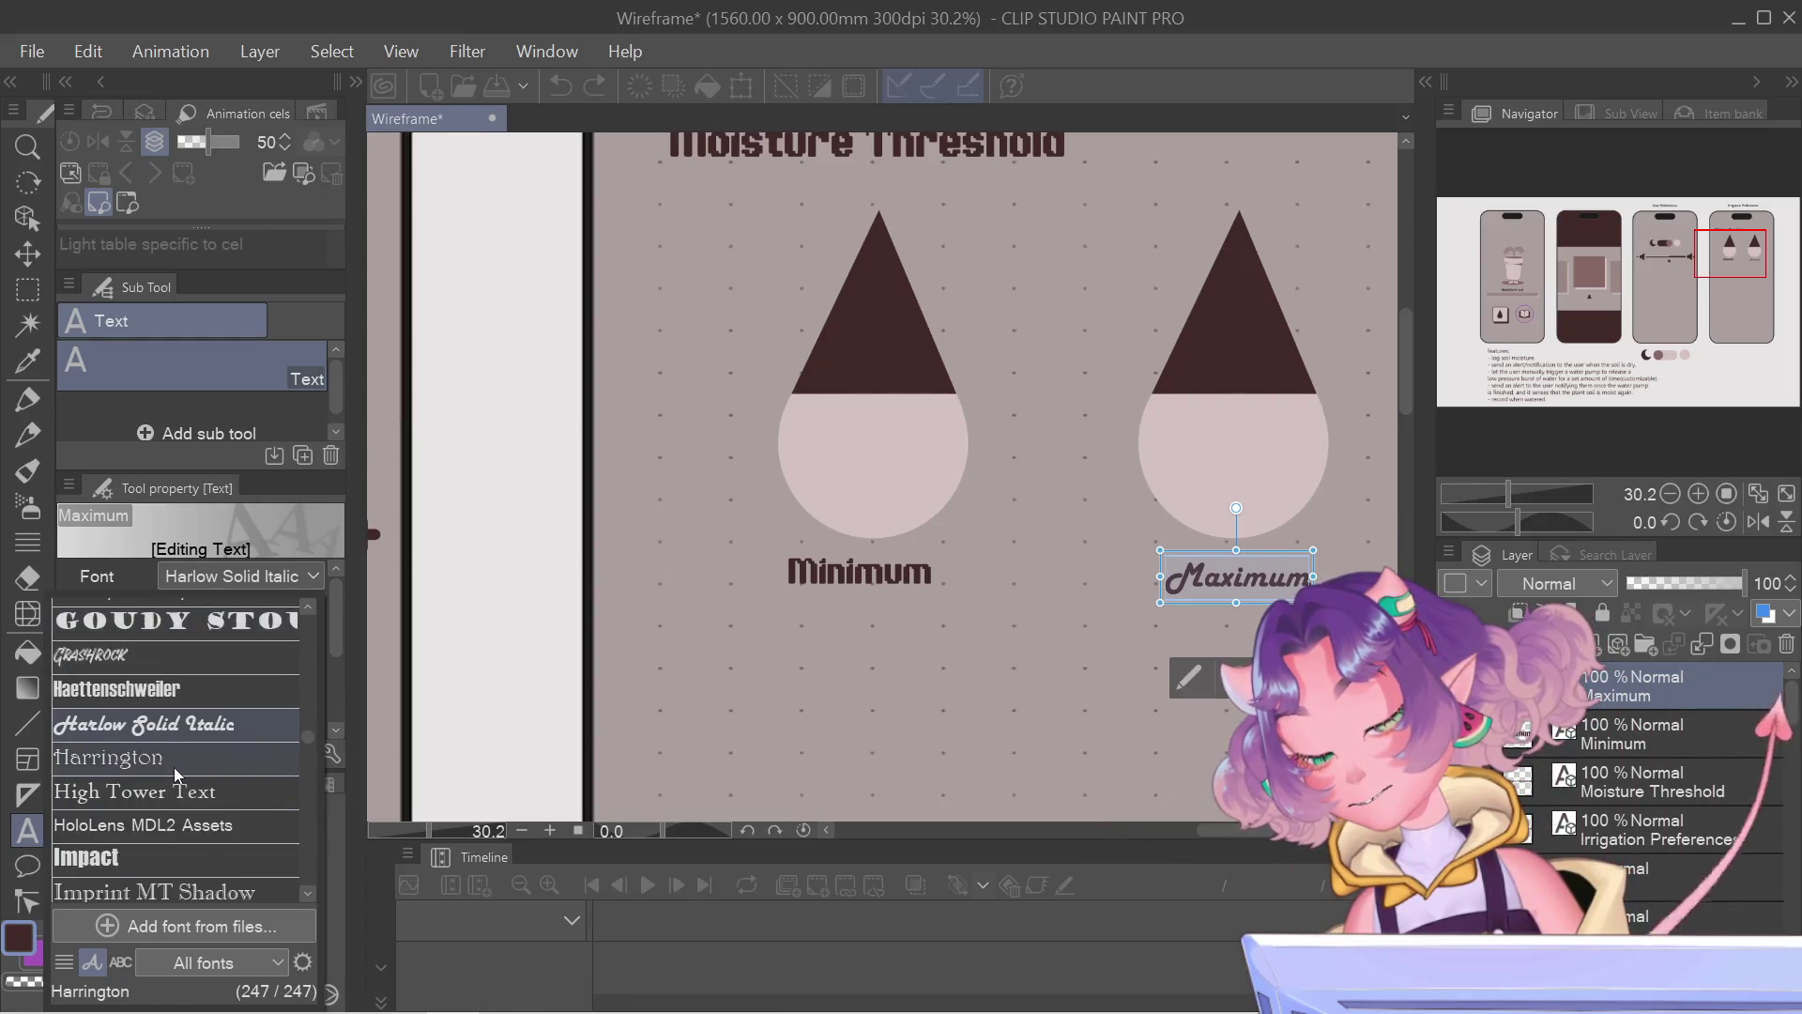
pyautogui.scroll(-3, 174, 767)
pyautogui.scroll(-2, 171, 765)
pyautogui.scroll(-1, 171, 765)
pyautogui.scroll(-3, 171, 765)
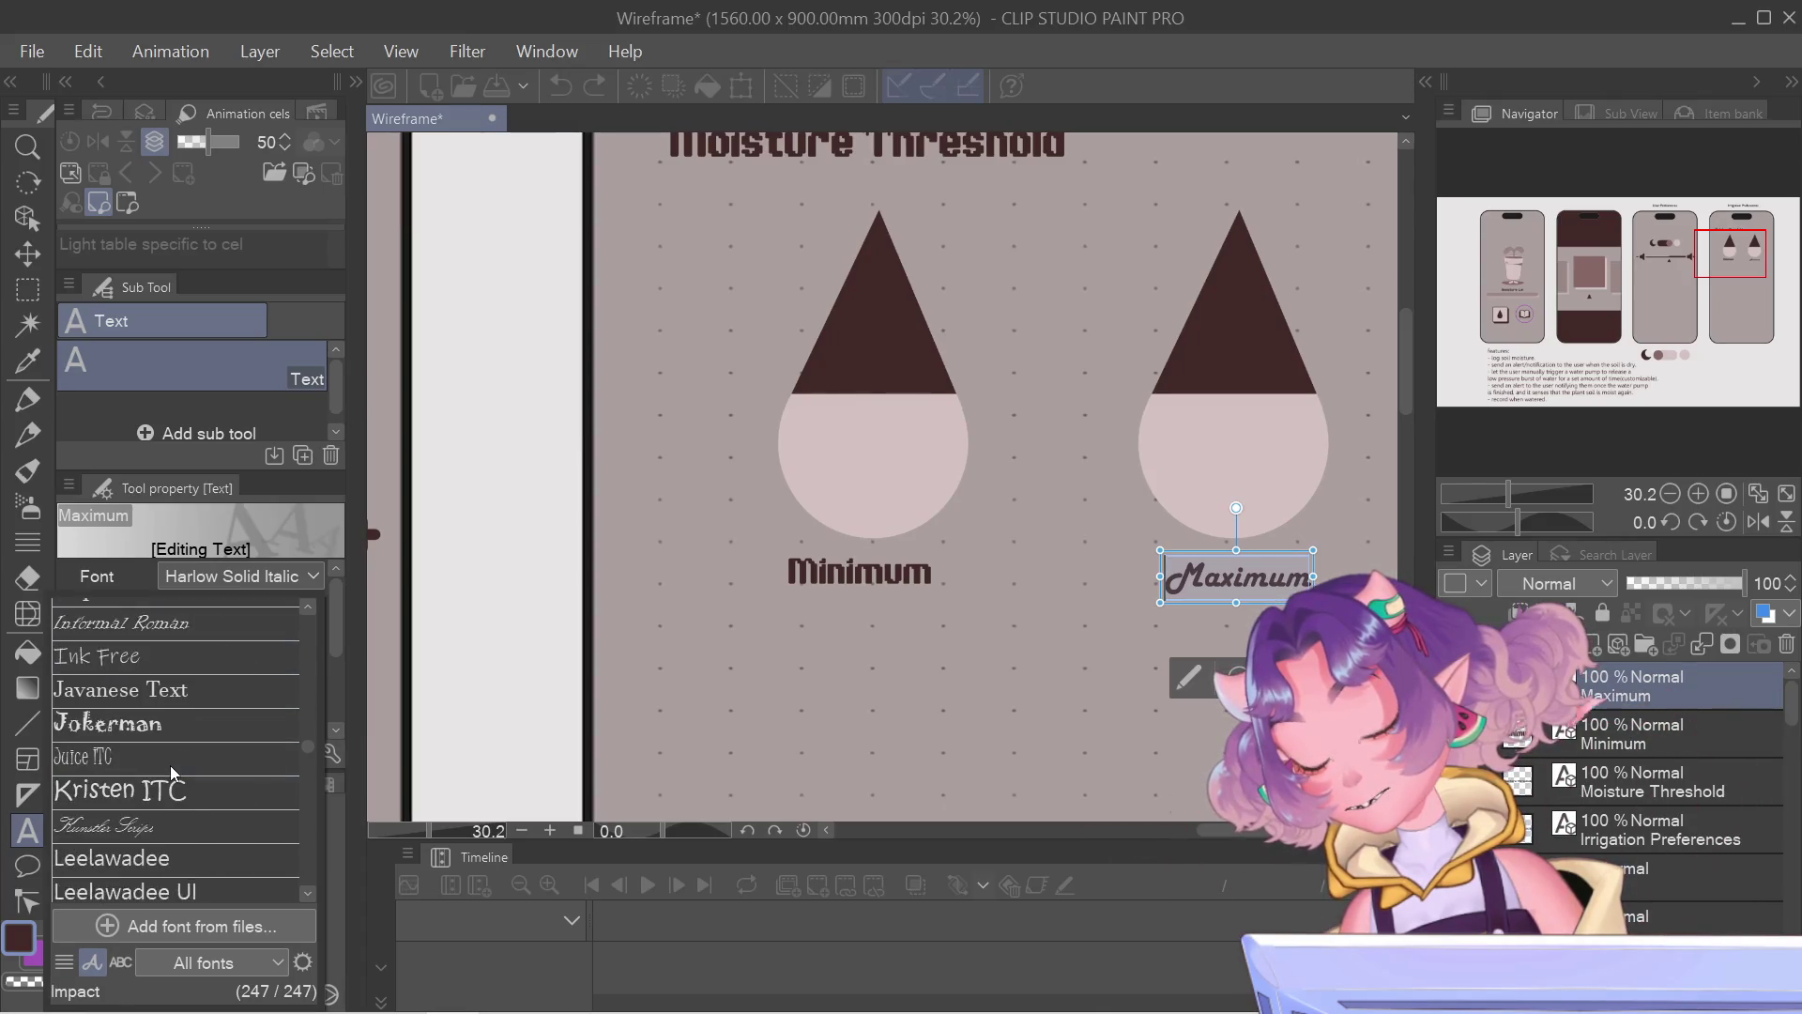
pyautogui.scroll(8, 171, 765)
pyautogui.scroll(6, 166, 790)
pyautogui.scroll(5, 170, 805)
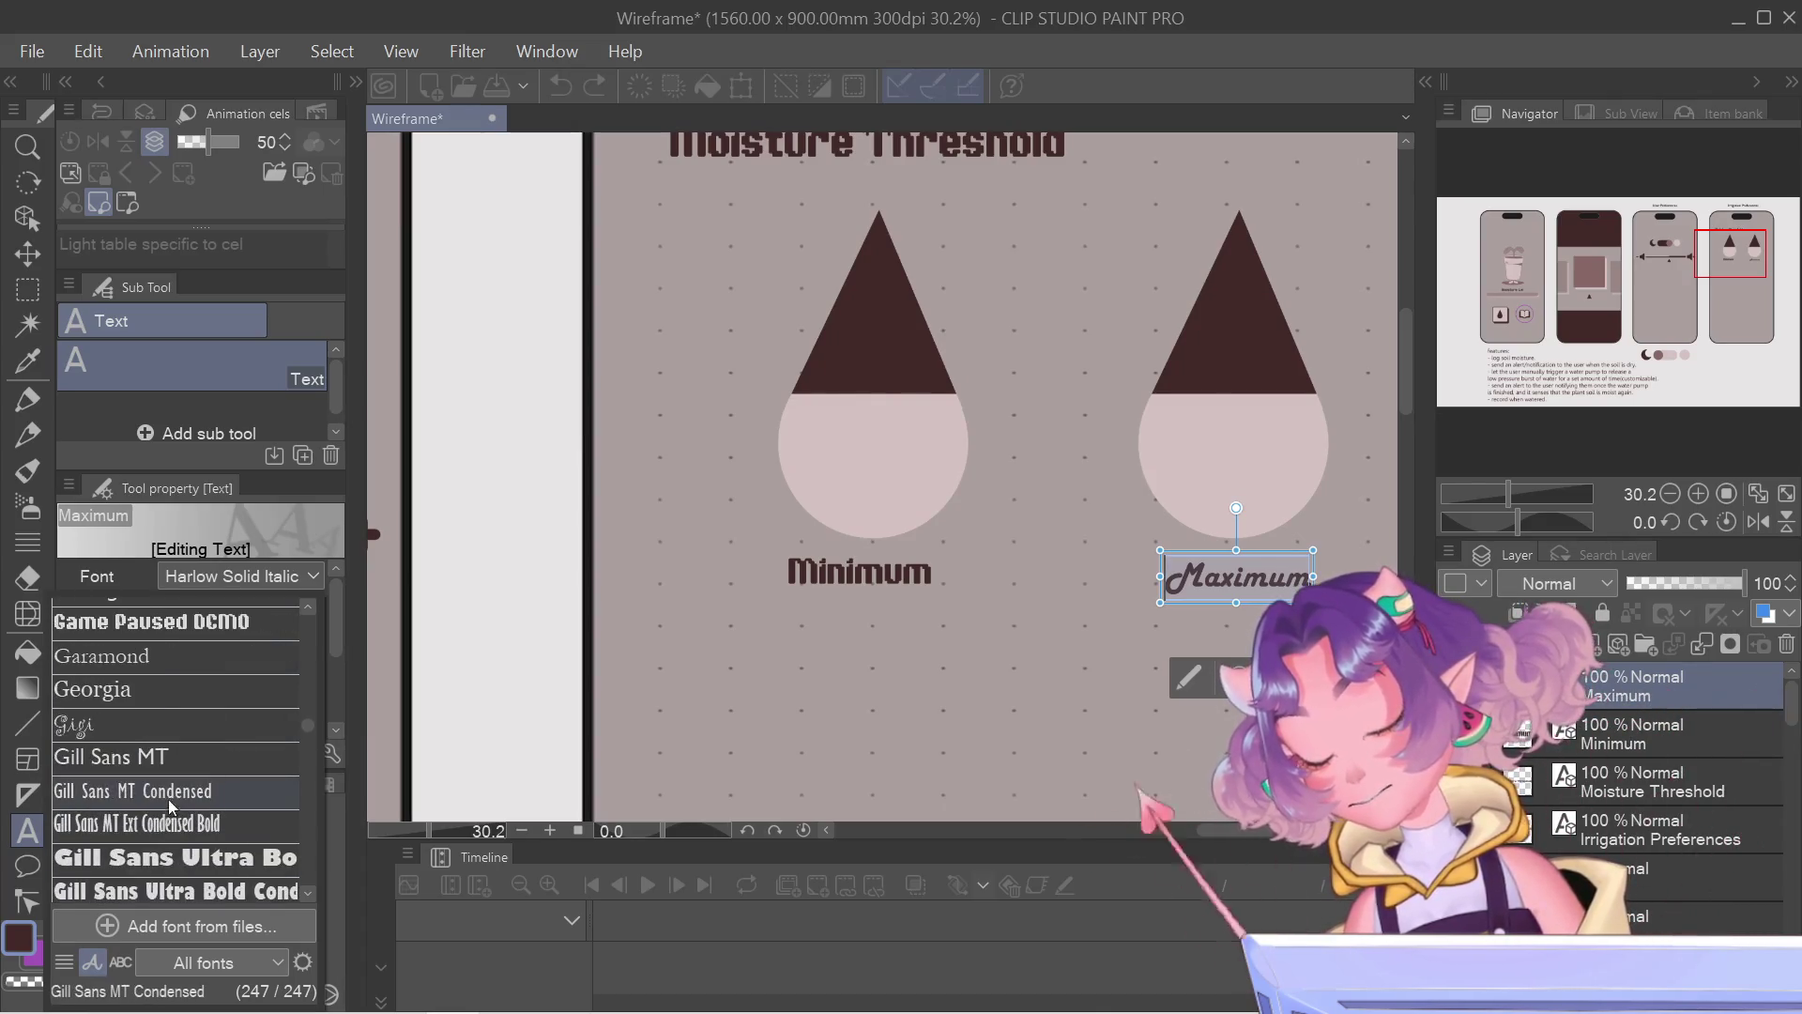
pyautogui.scroll(-2, 168, 799)
pyautogui.scroll(2, 148, 771)
pyautogui.scroll(5, 145, 768)
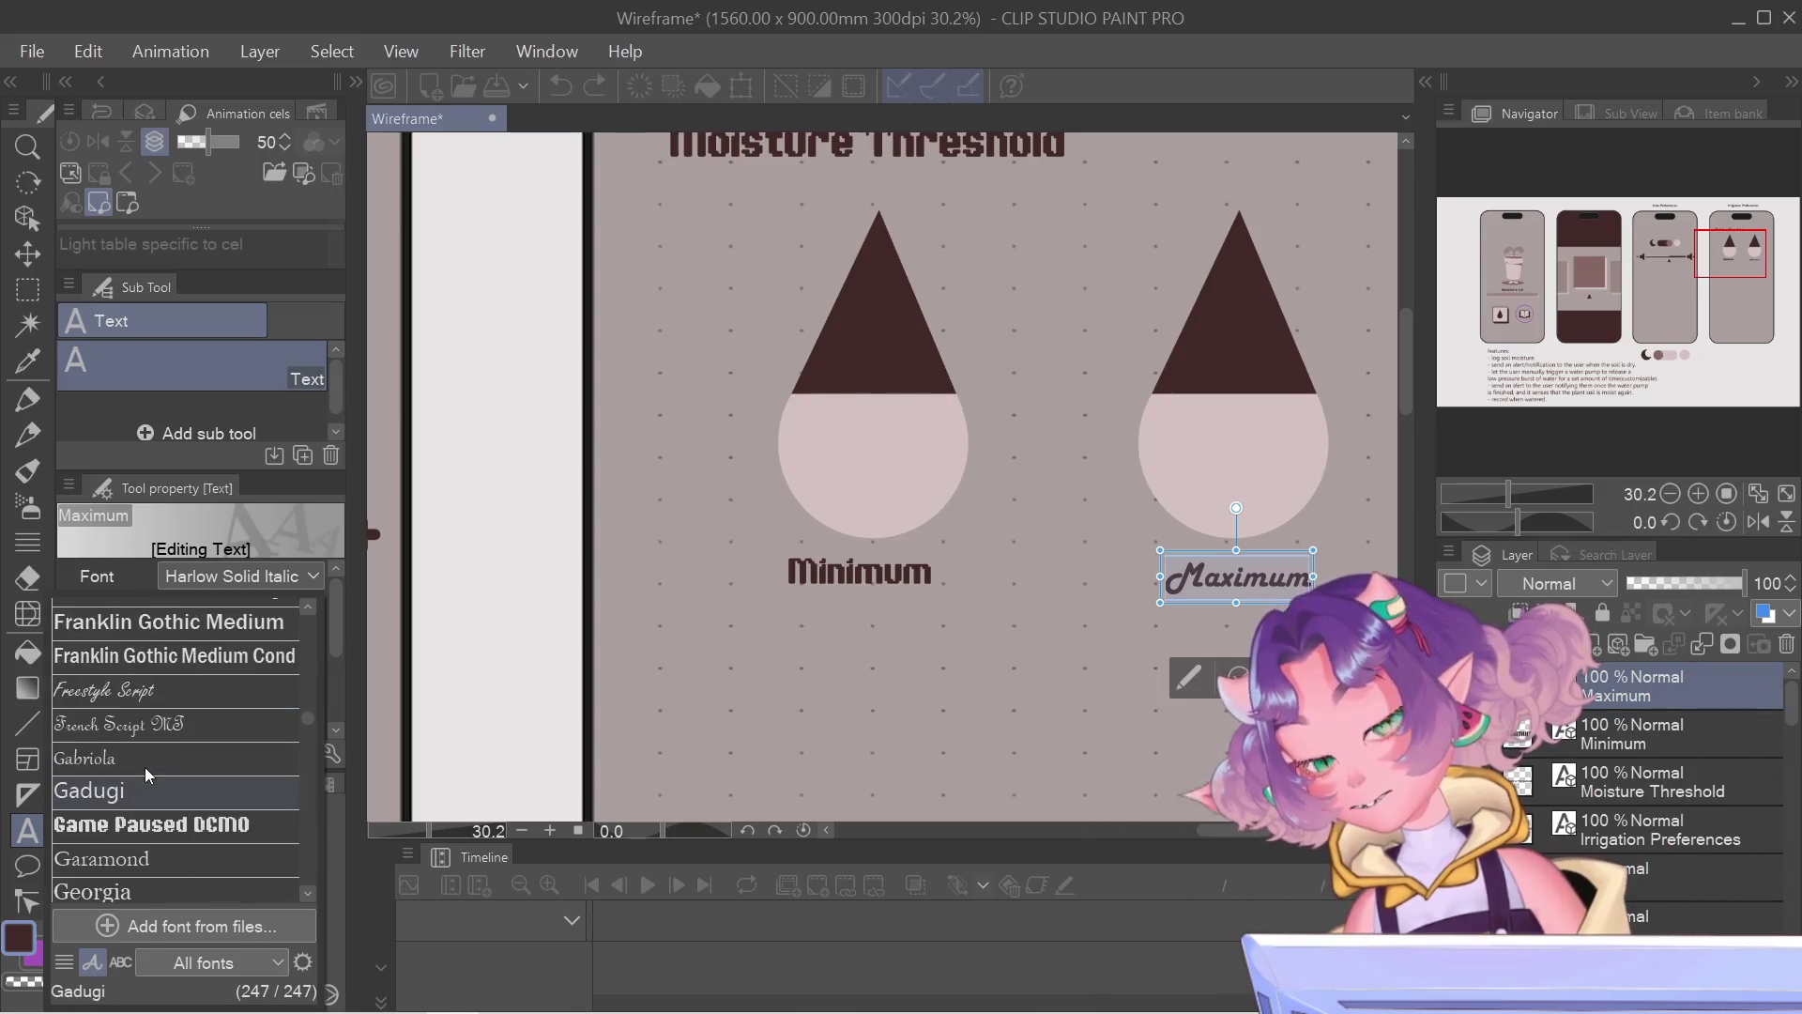
pyautogui.click(145, 824)
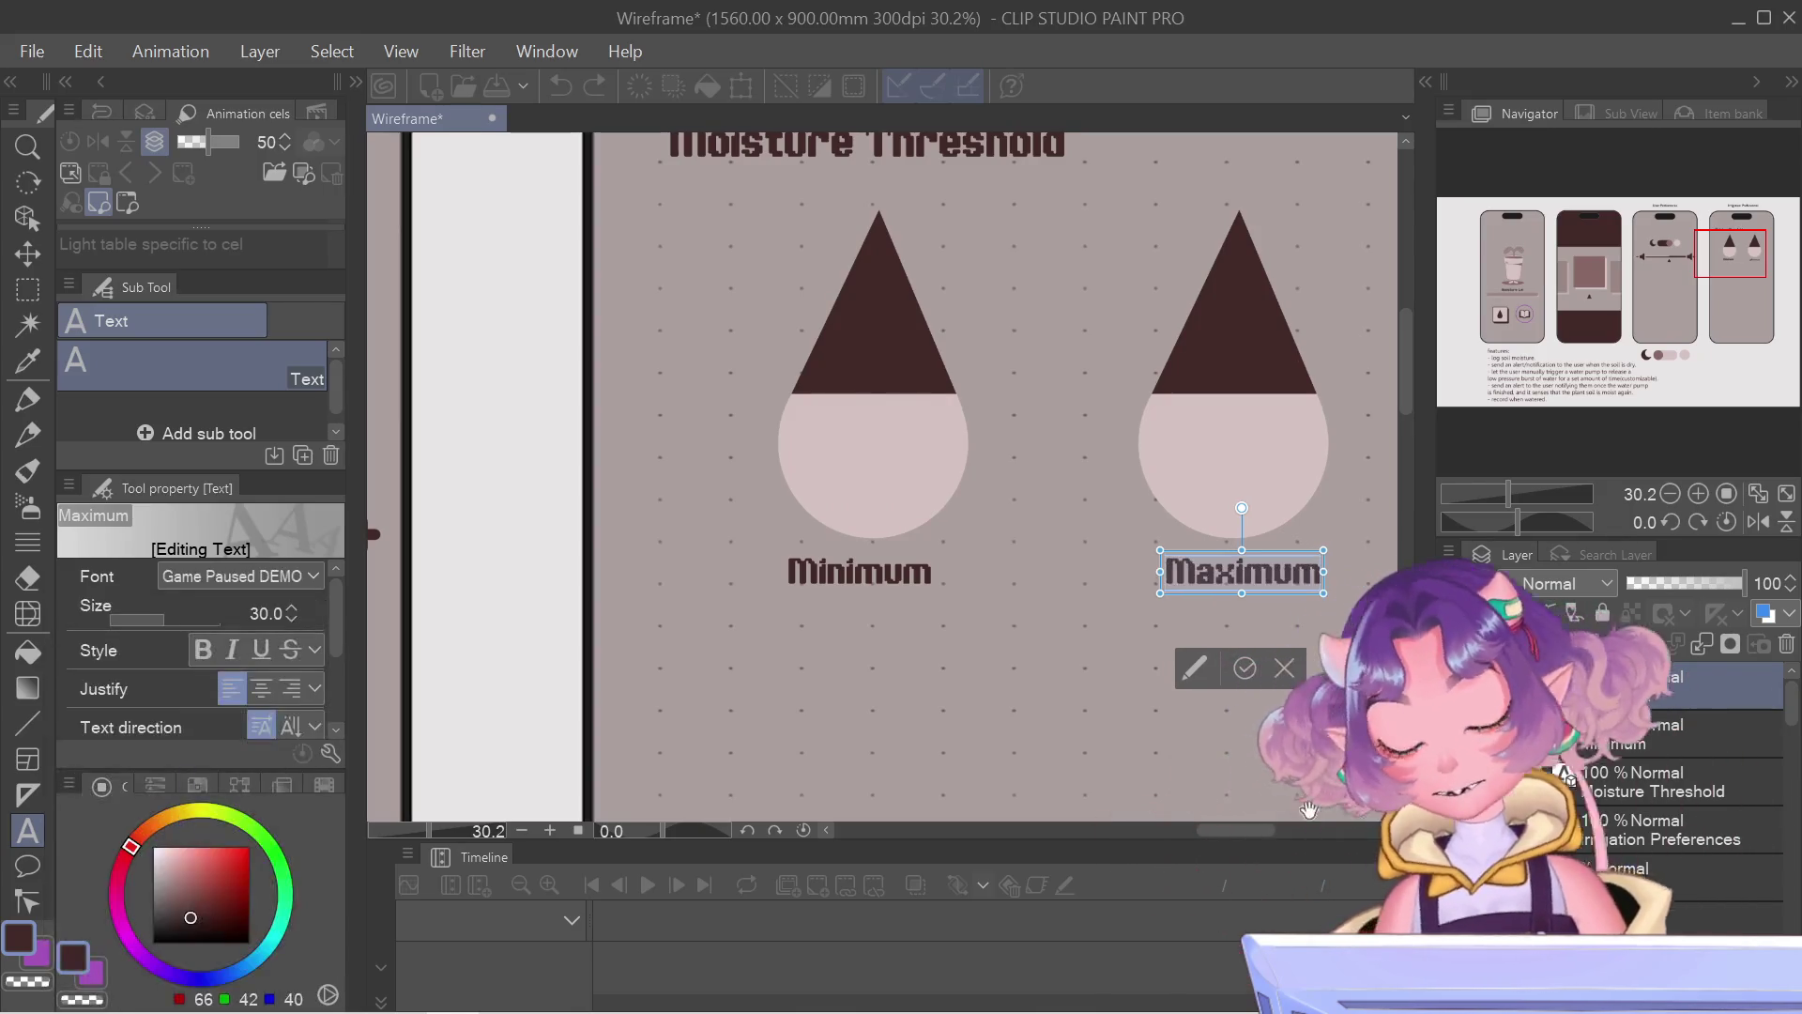
pyautogui.click(1245, 668)
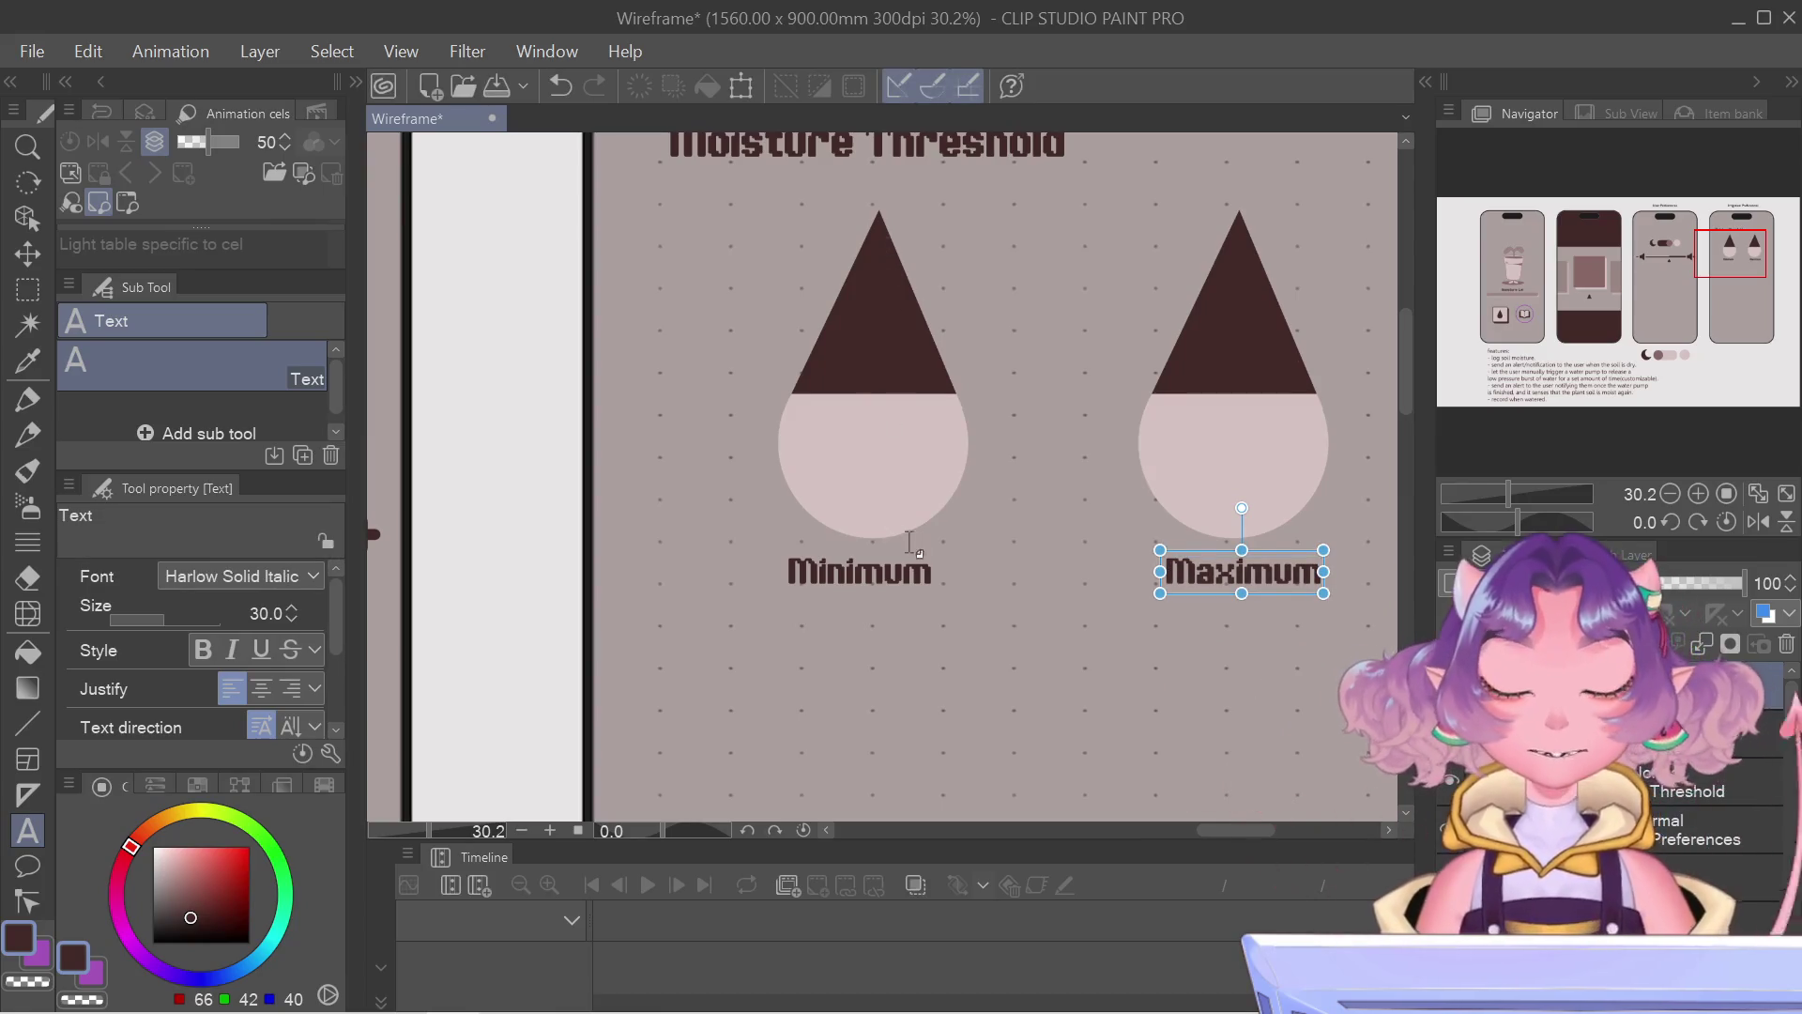
pyautogui.scroll(-3, 938, 623)
pyautogui.click(1742, 261)
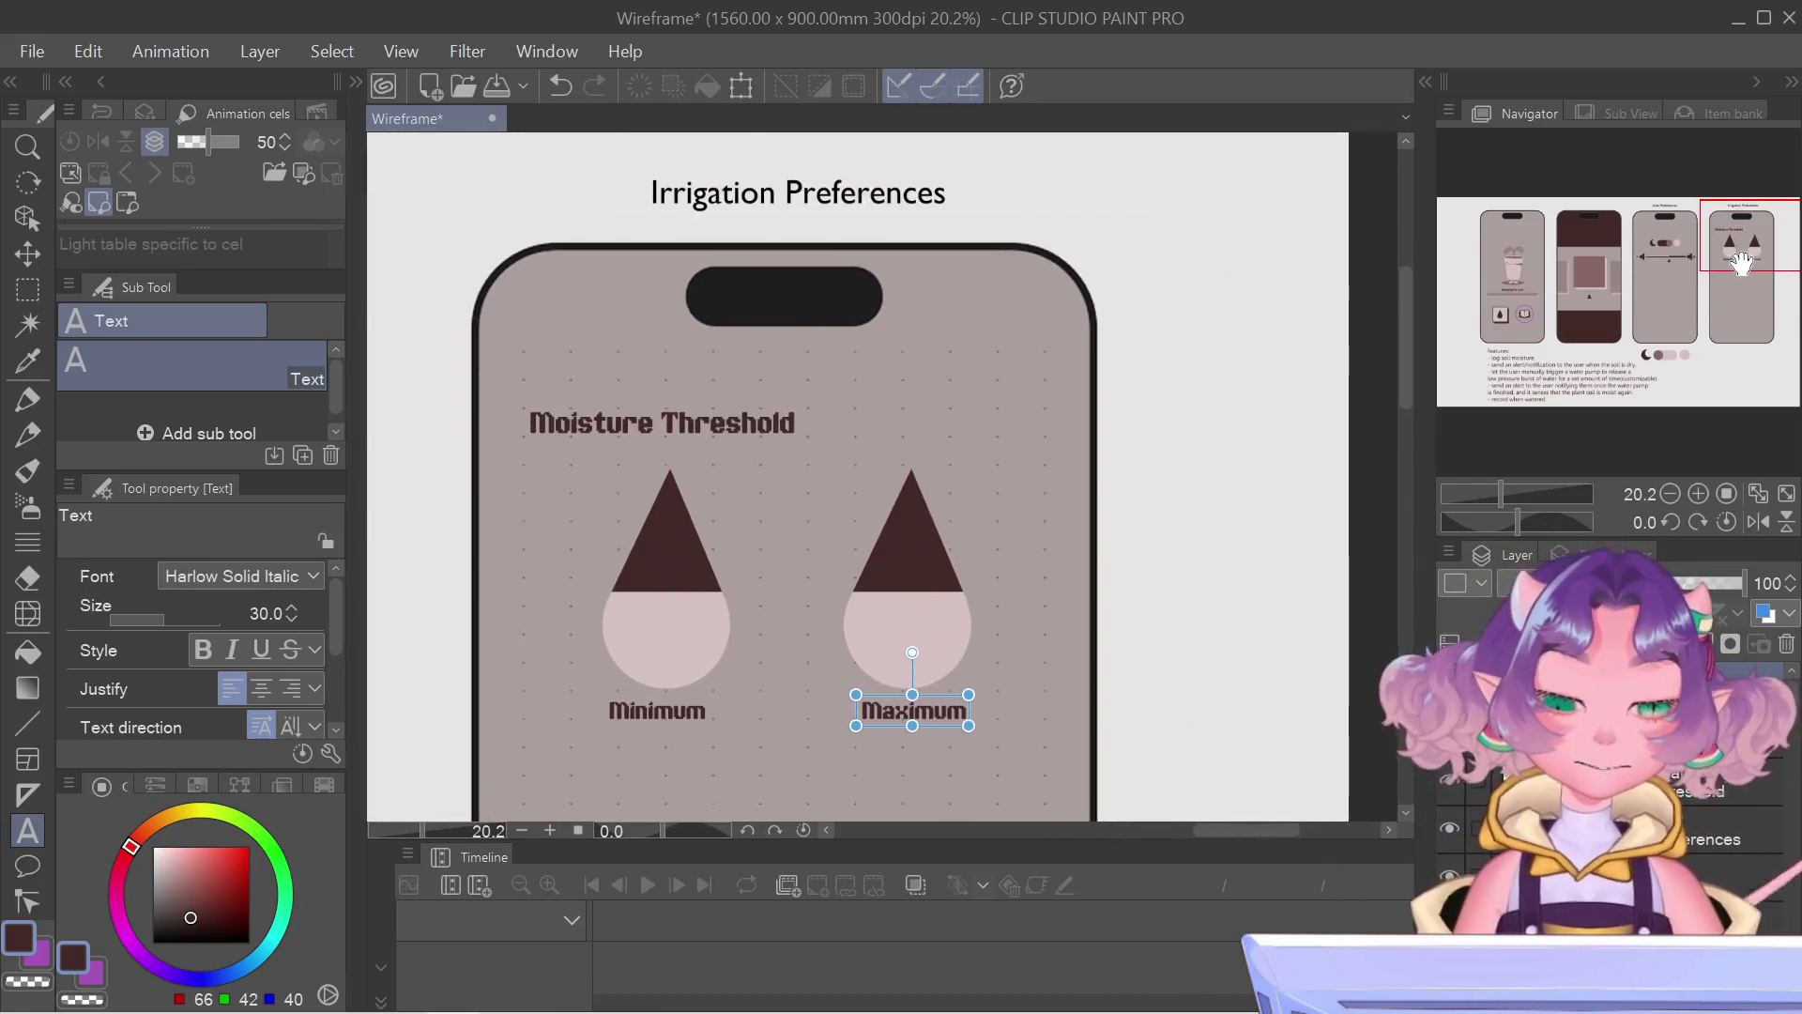
# Step: Shift Moisture Threshold slightly left and move Minimum up under the heading
pyautogui.click(609, 416)
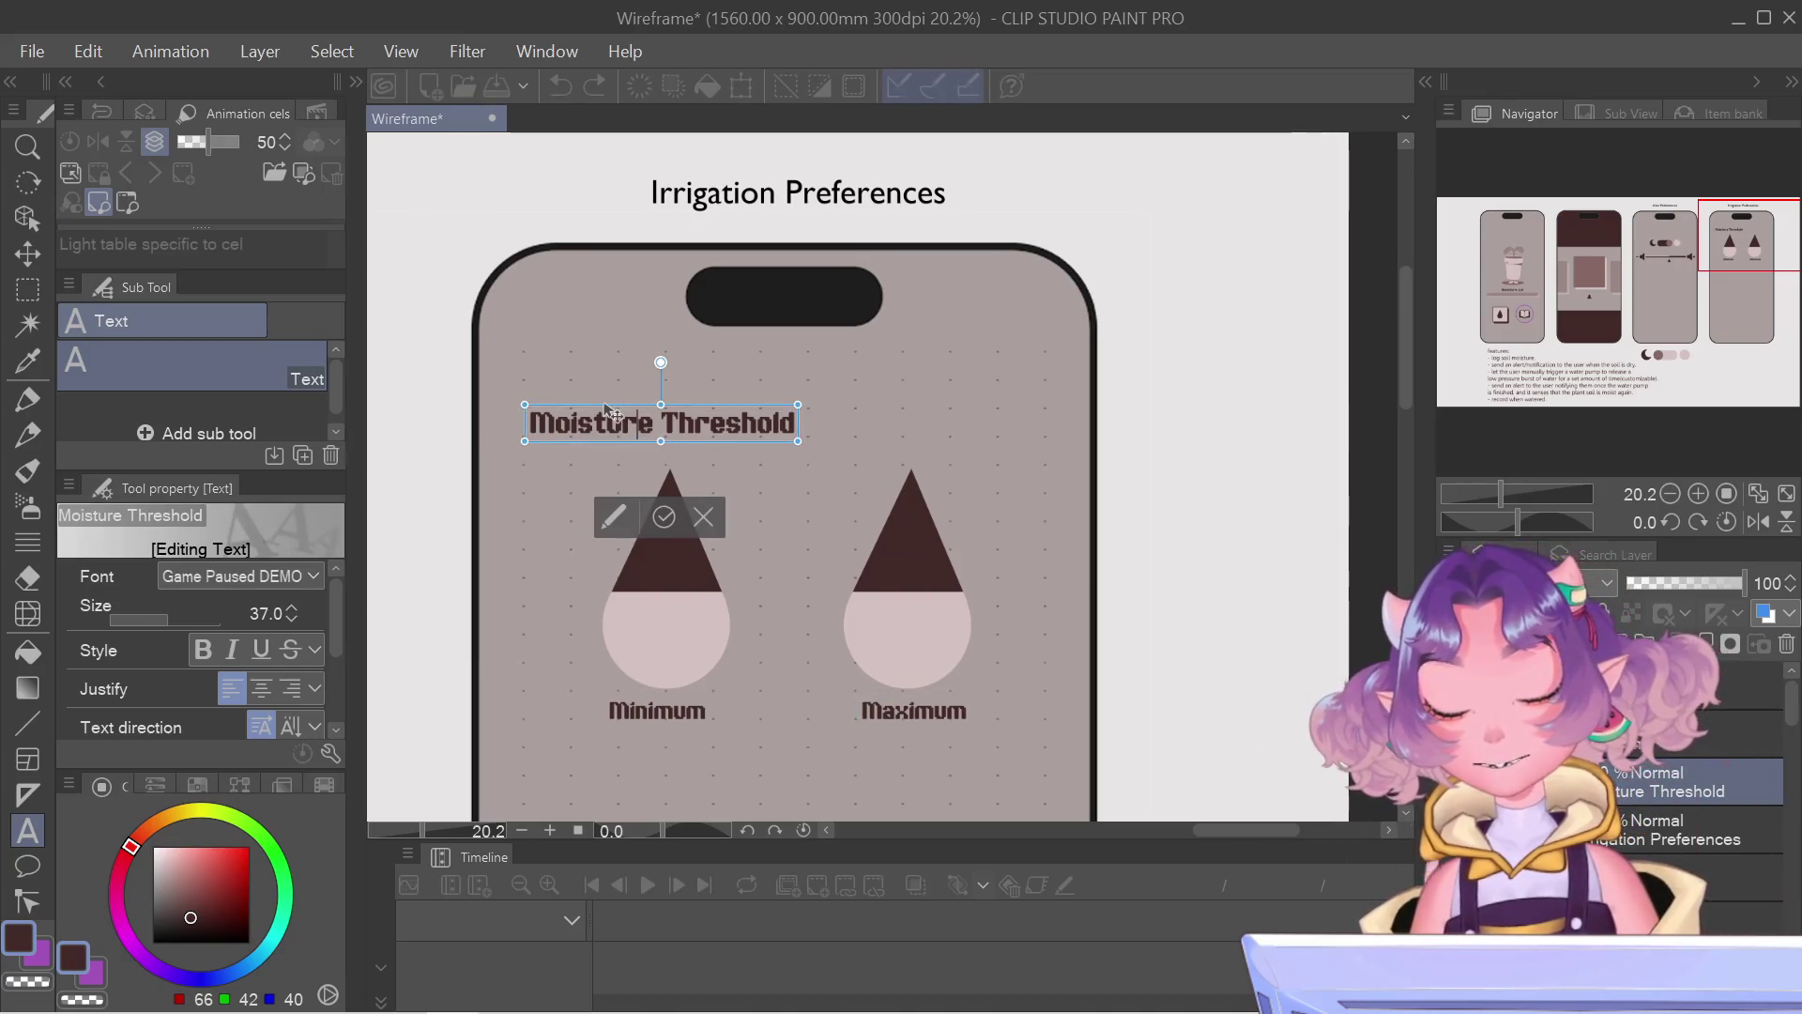
pyautogui.moveTo(609, 412); pyautogui.dragTo(588, 415)
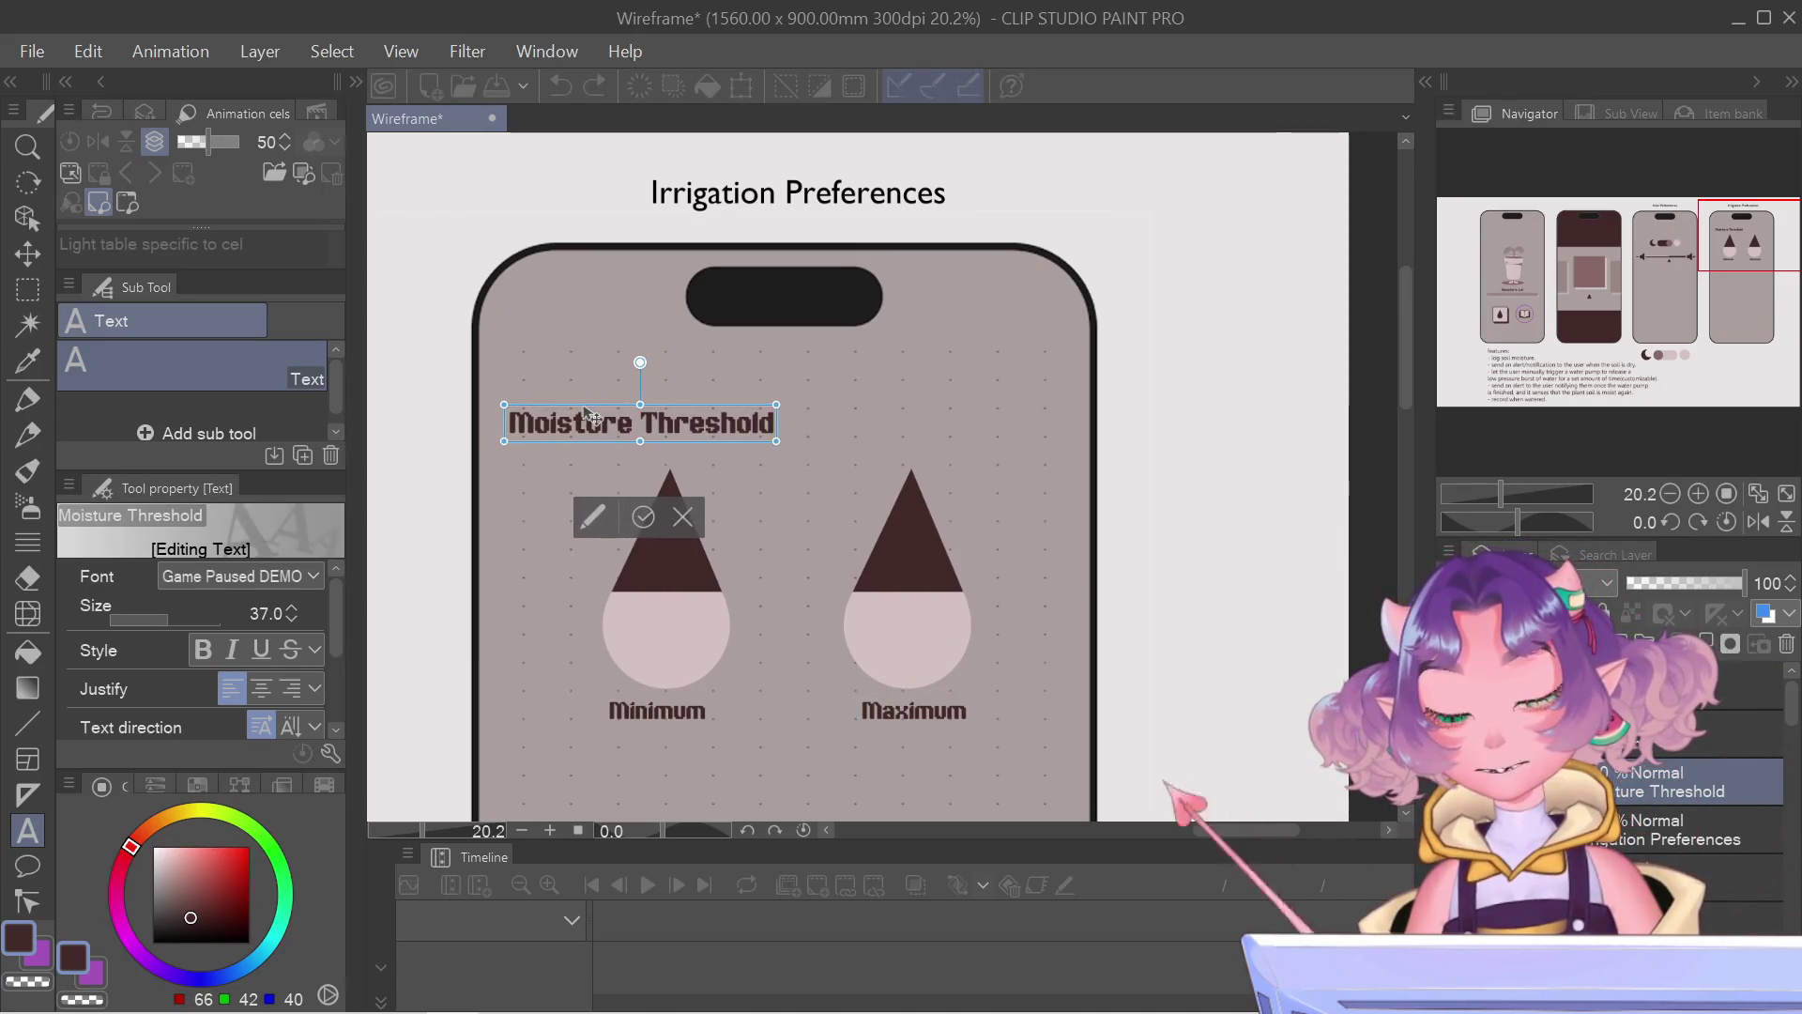
pyautogui.click(653, 708)
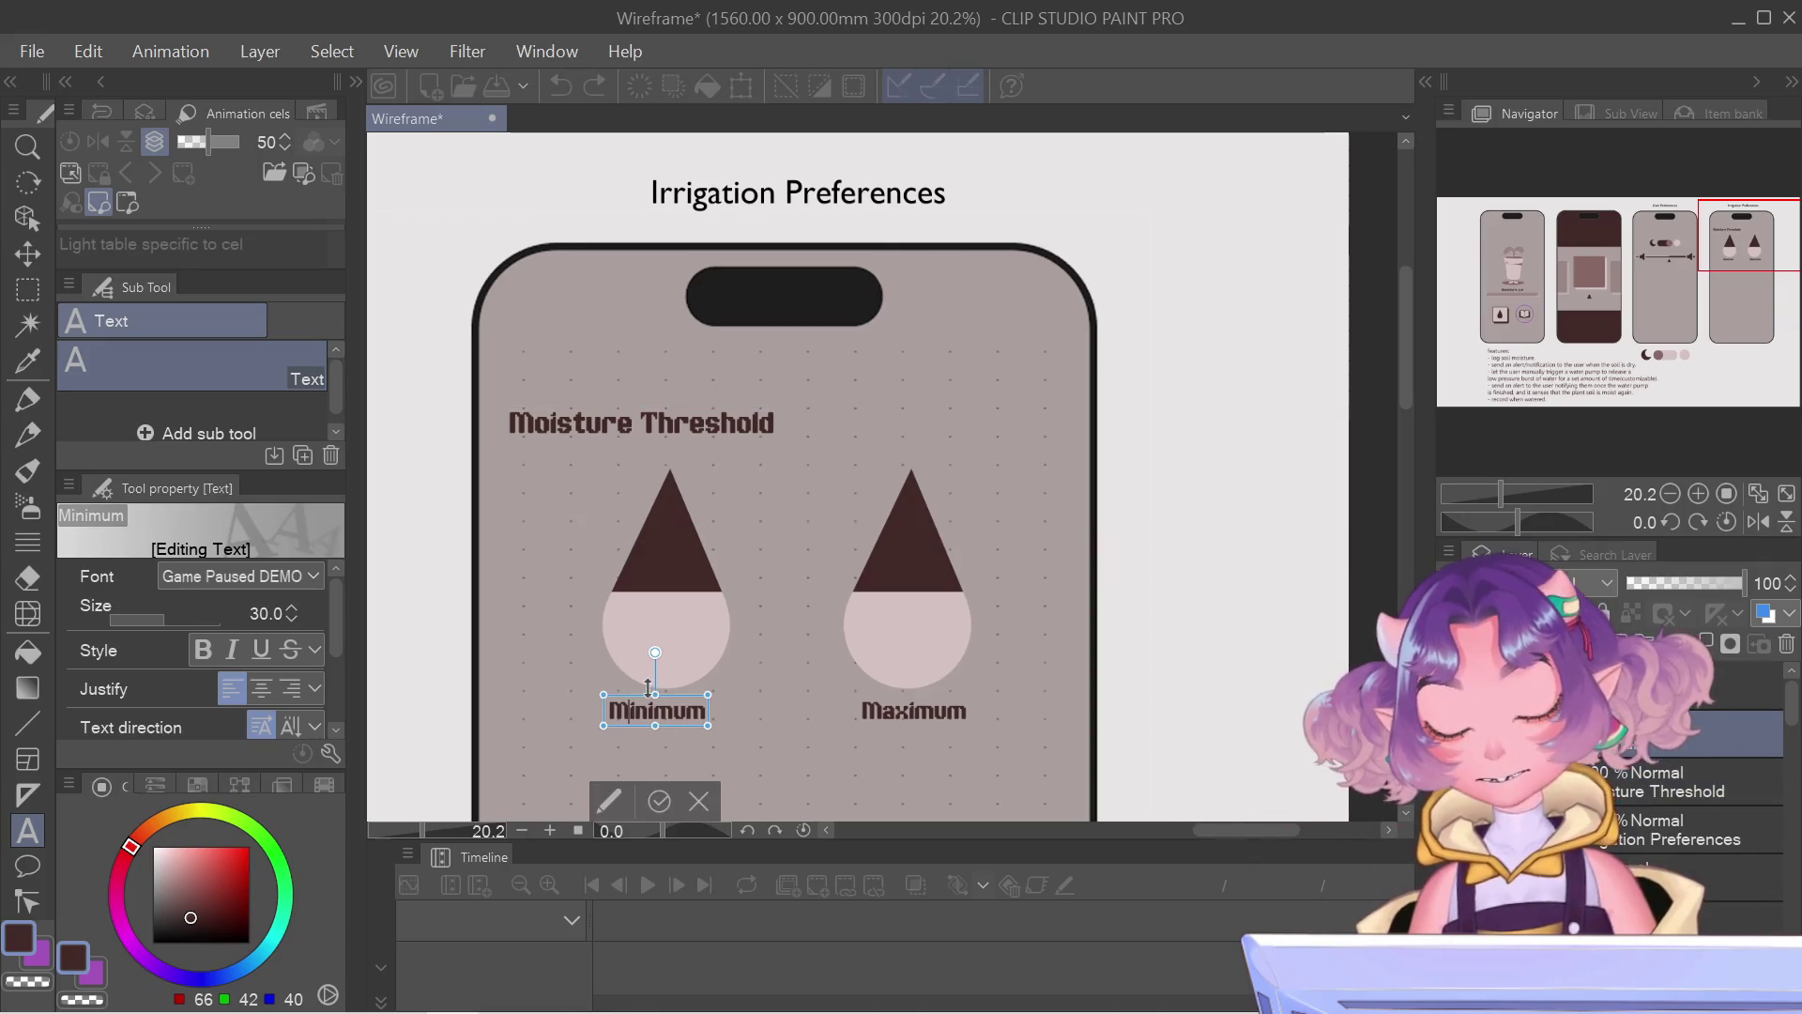
pyautogui.moveTo(608, 710)
pyautogui.mouseDown()
pyautogui.moveTo(707, 700)
pyautogui.moveTo(597, 467)
pyautogui.moveTo(590, 478)
pyautogui.mouseUp()
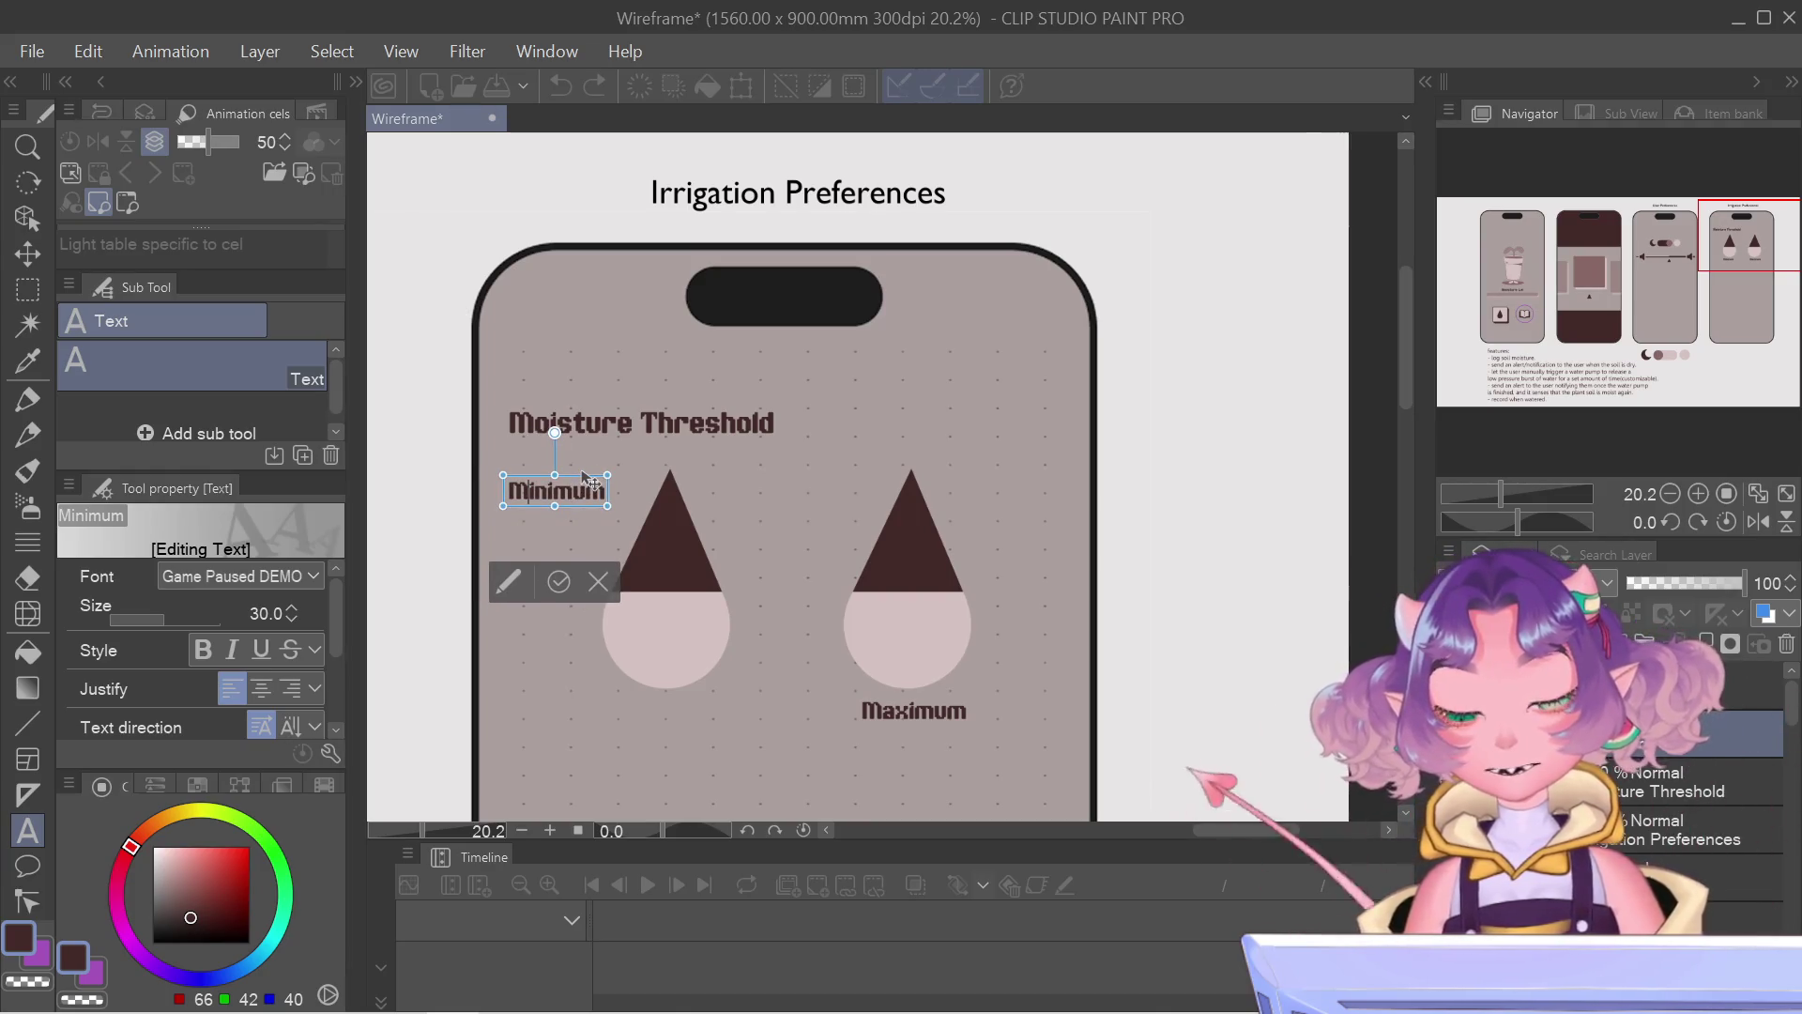
# Step: Commit Minimum and move the Maximum label up and to the left near the right drop
pyautogui.click(900, 734)
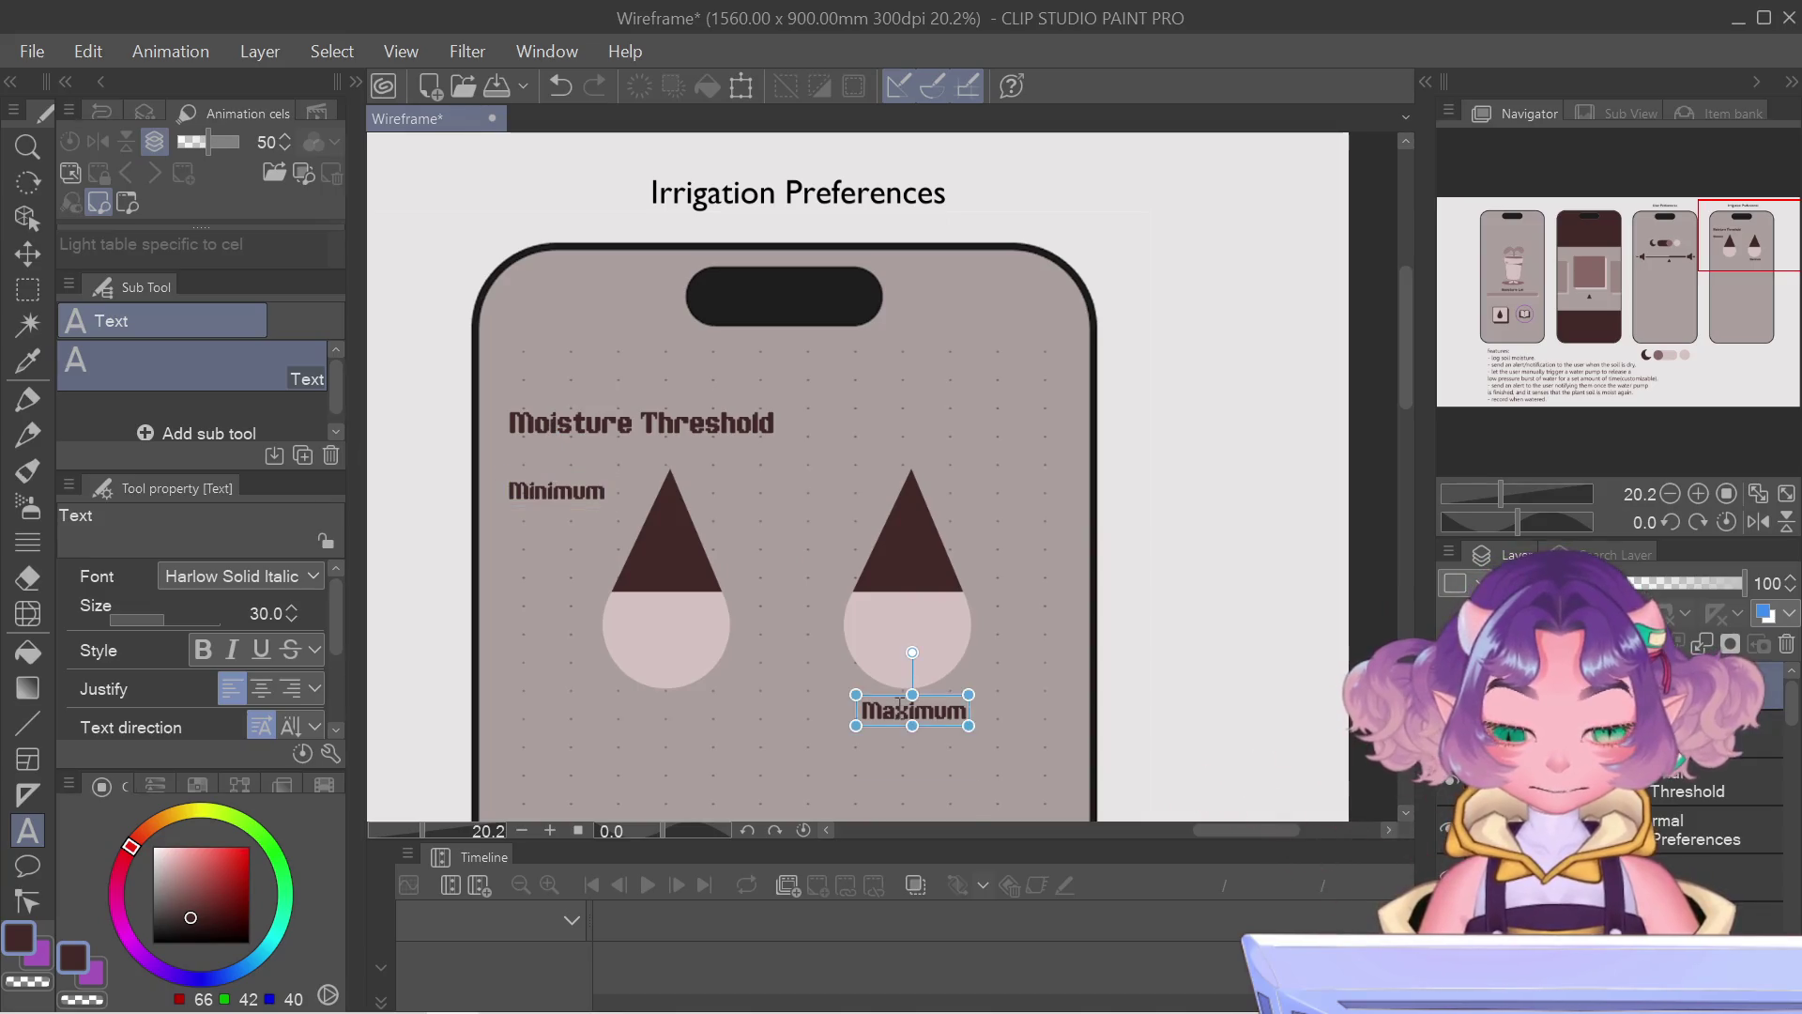
pyautogui.click(913, 710)
pyautogui.moveTo(948, 711)
pyautogui.mouseDown()
pyautogui.moveTo(891, 708)
pyautogui.moveTo(836, 481)
pyautogui.mouseUp()
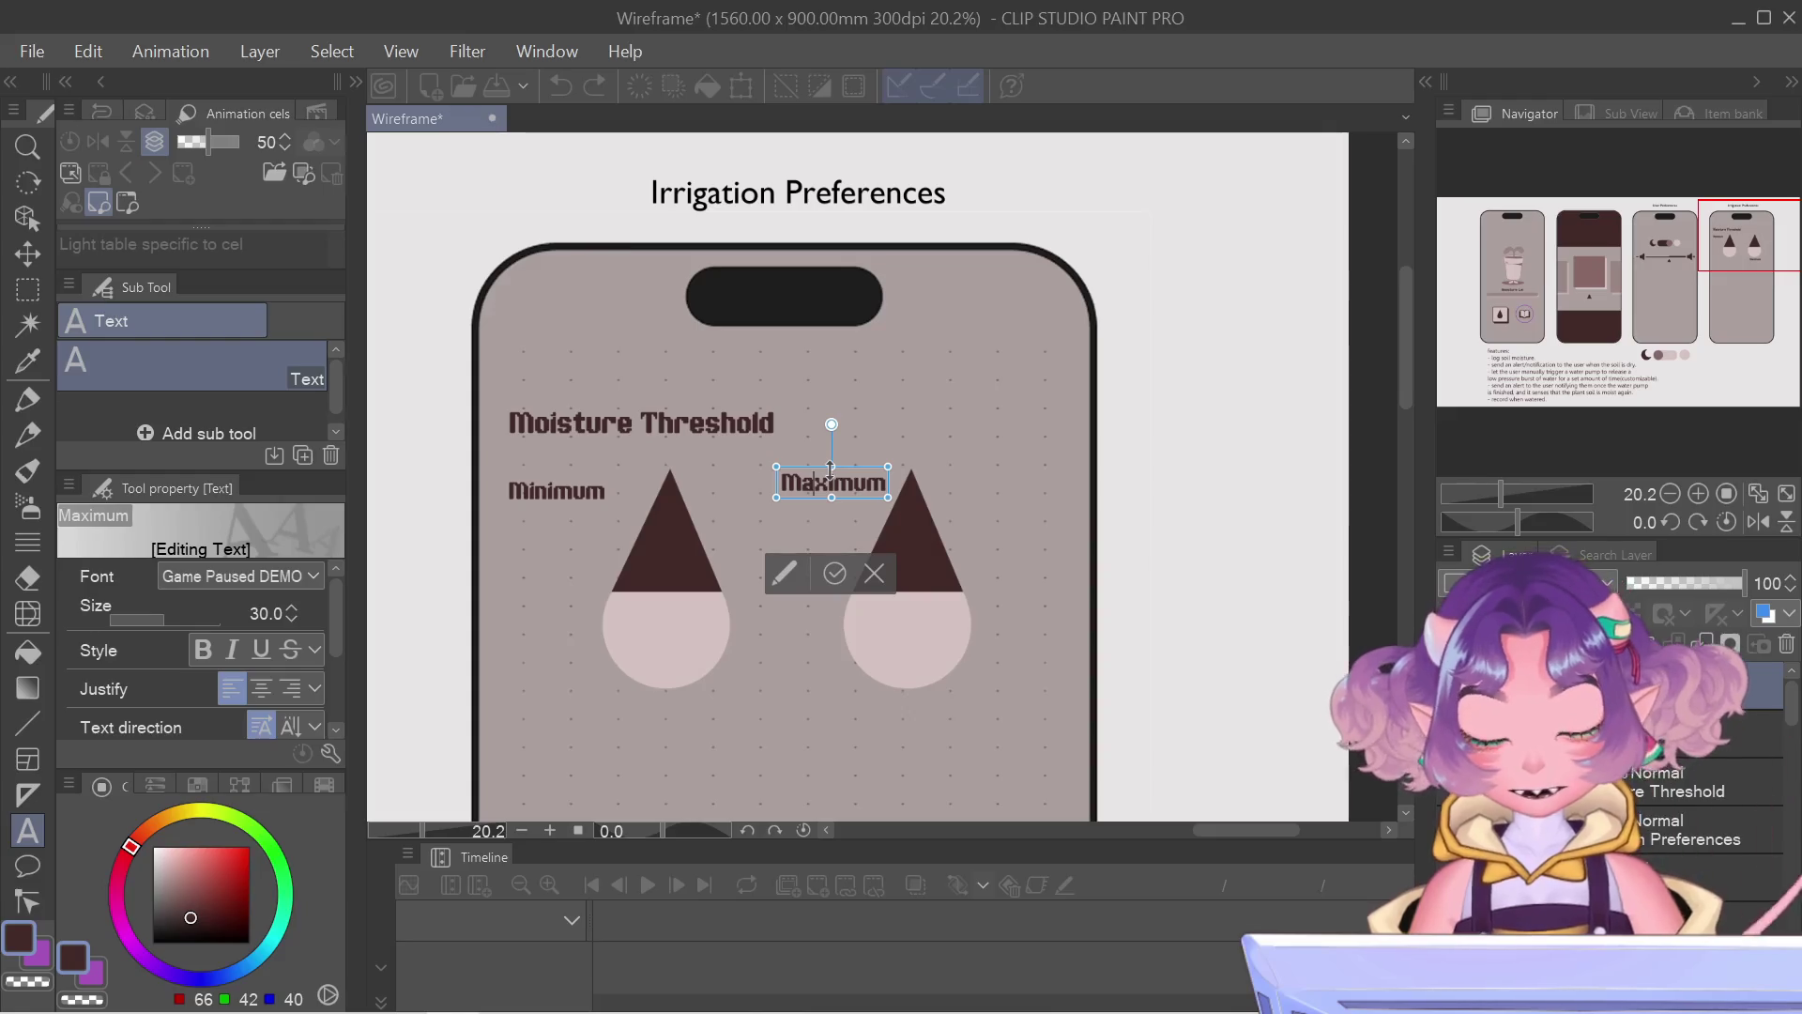
# Step: Align Maximum to Minimum's height, move it beside the right drop and confirm
pyautogui.moveTo(836, 482)
pyautogui.mouseDown()
pyautogui.moveTo(575, 479)
pyautogui.moveTo(605, 499)
pyautogui.mouseUp()
pyautogui.scroll(5, 576, 479)
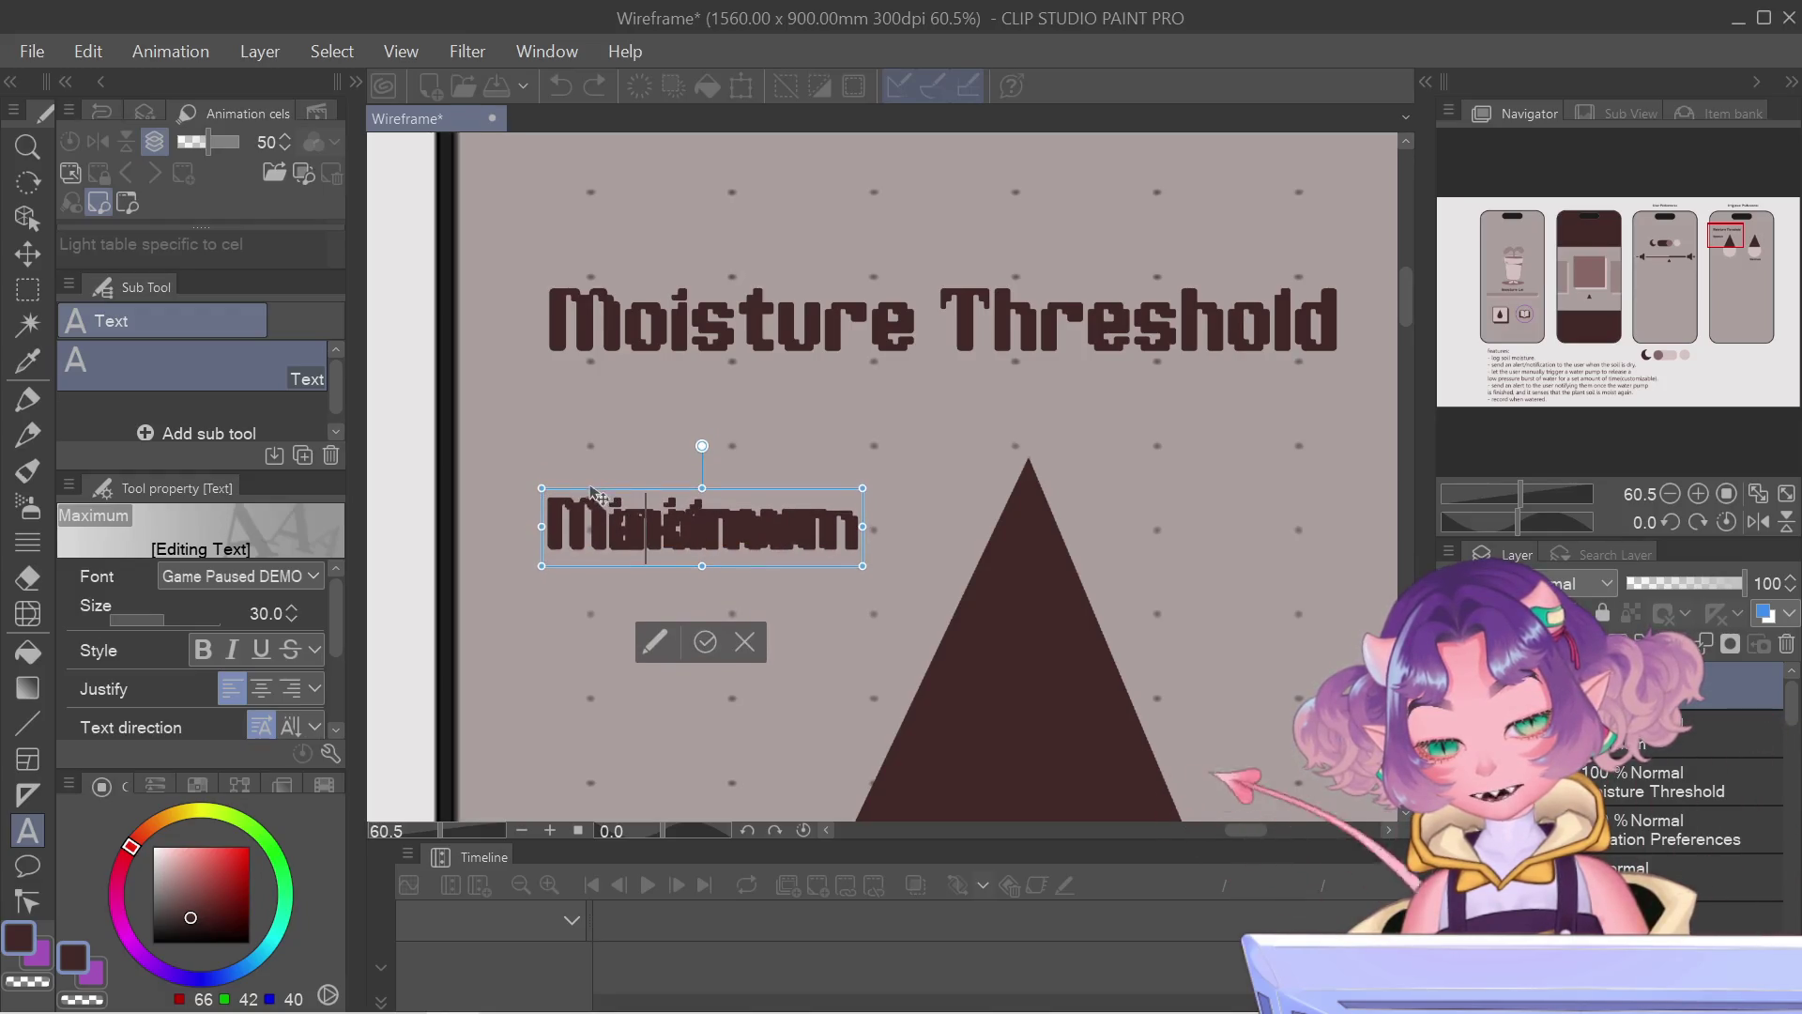
pyautogui.moveTo(605, 501); pyautogui.dragTo(590, 497)
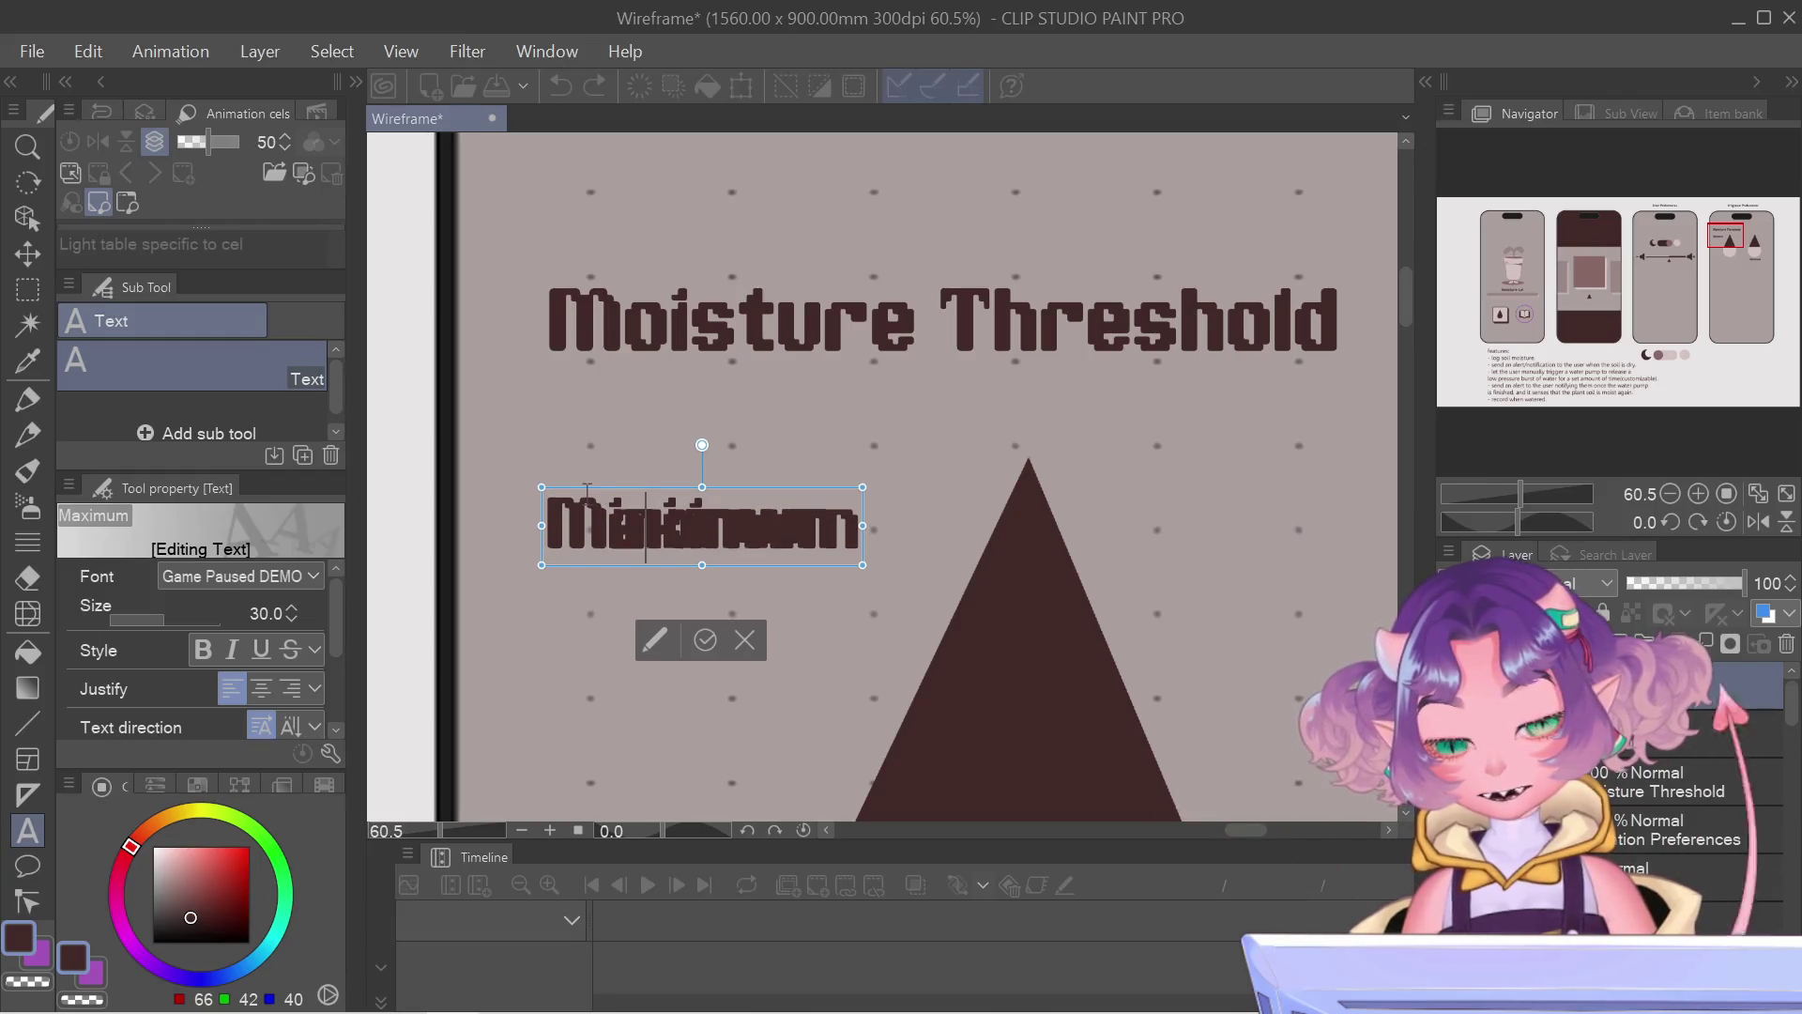
pyautogui.hotkey('shift', 'Right')
pyautogui.hotkey('shift', 'Right')
pyautogui.hotkey('shift', 'Right')
pyautogui.hotkey('shift', 'Right')
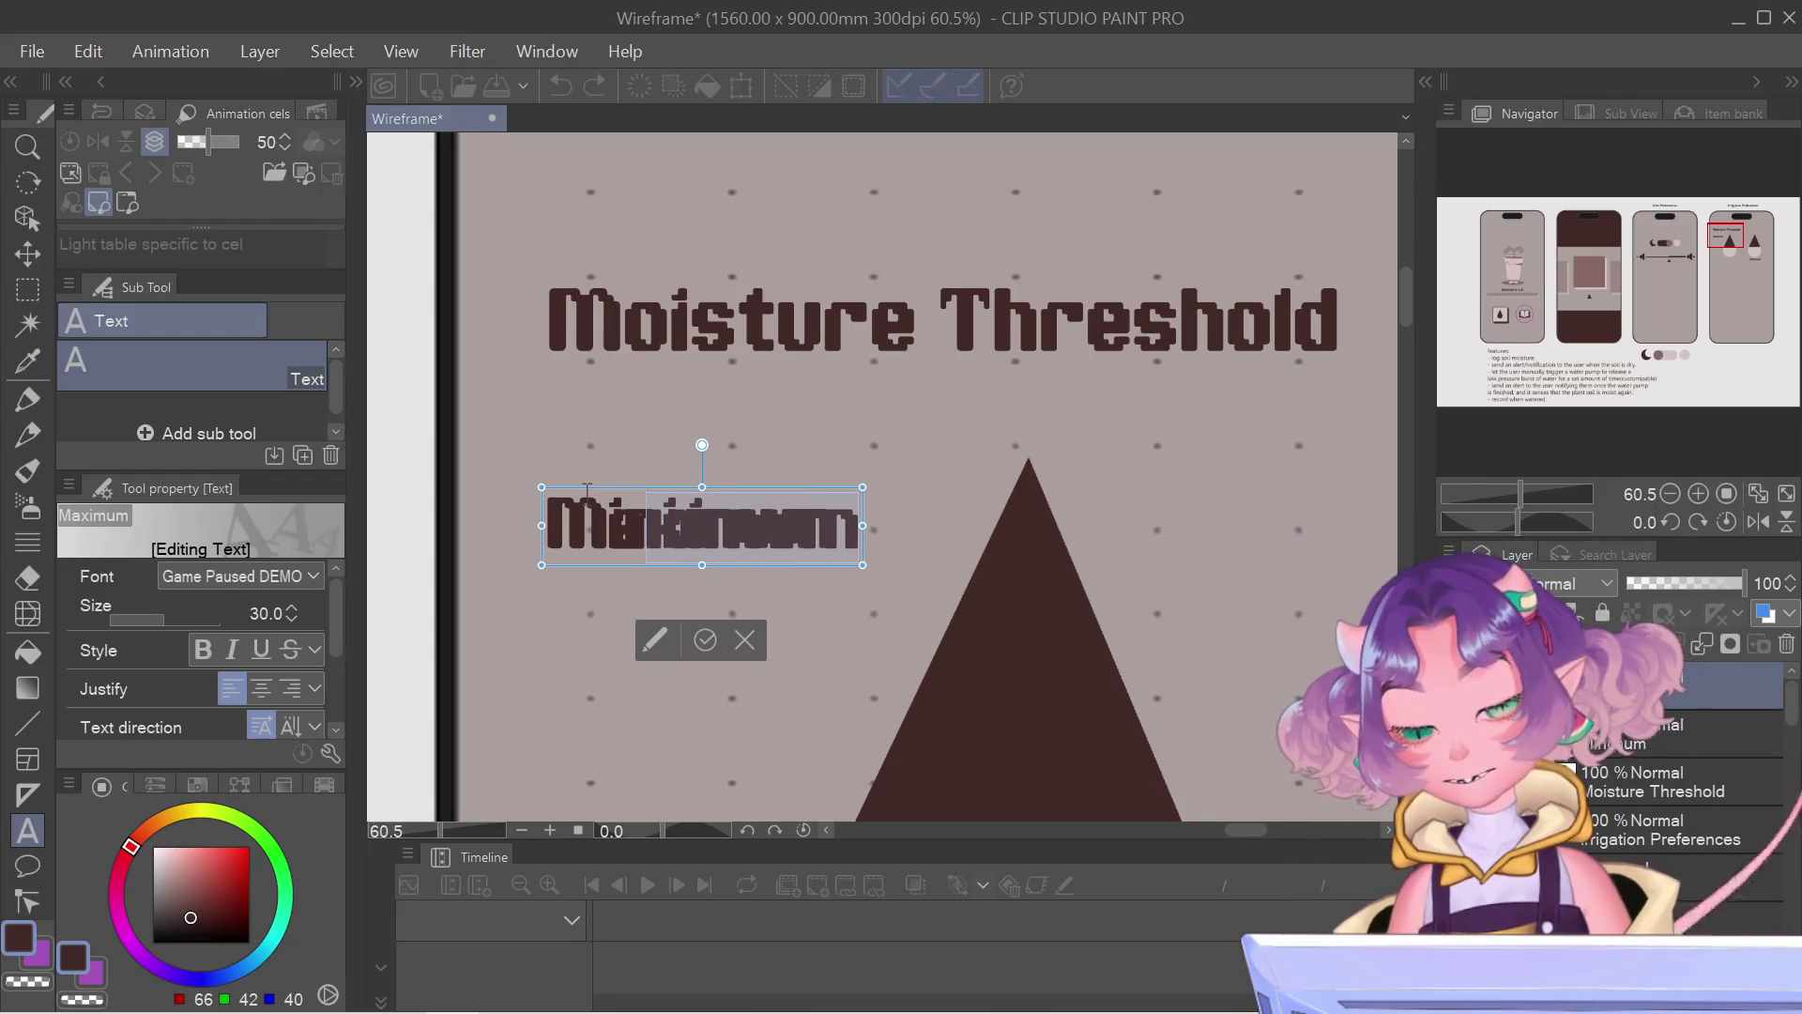
pyautogui.scroll(2, 580, 510)
pyautogui.scroll(2, 581, 511)
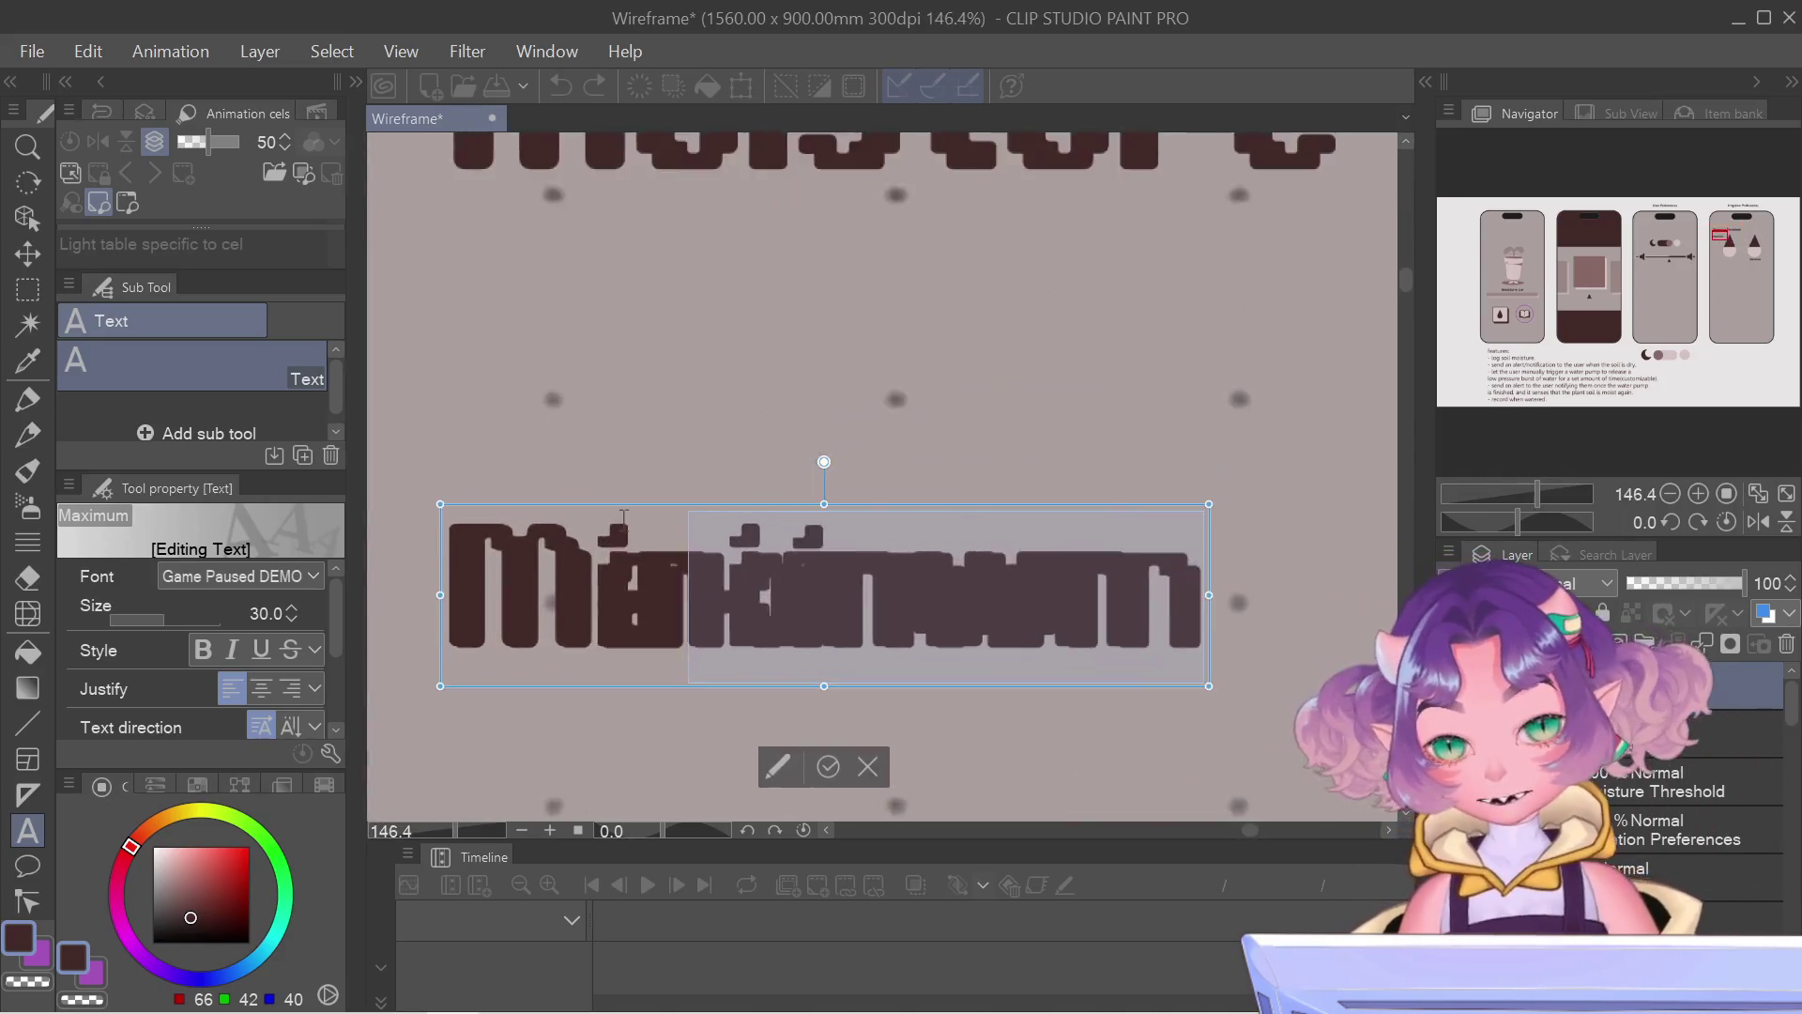
pyautogui.scroll(2, 580, 512)
pyautogui.scroll(-2, 581, 511)
pyautogui.scroll(-2, 580, 511)
pyautogui.scroll(-2, 578, 509)
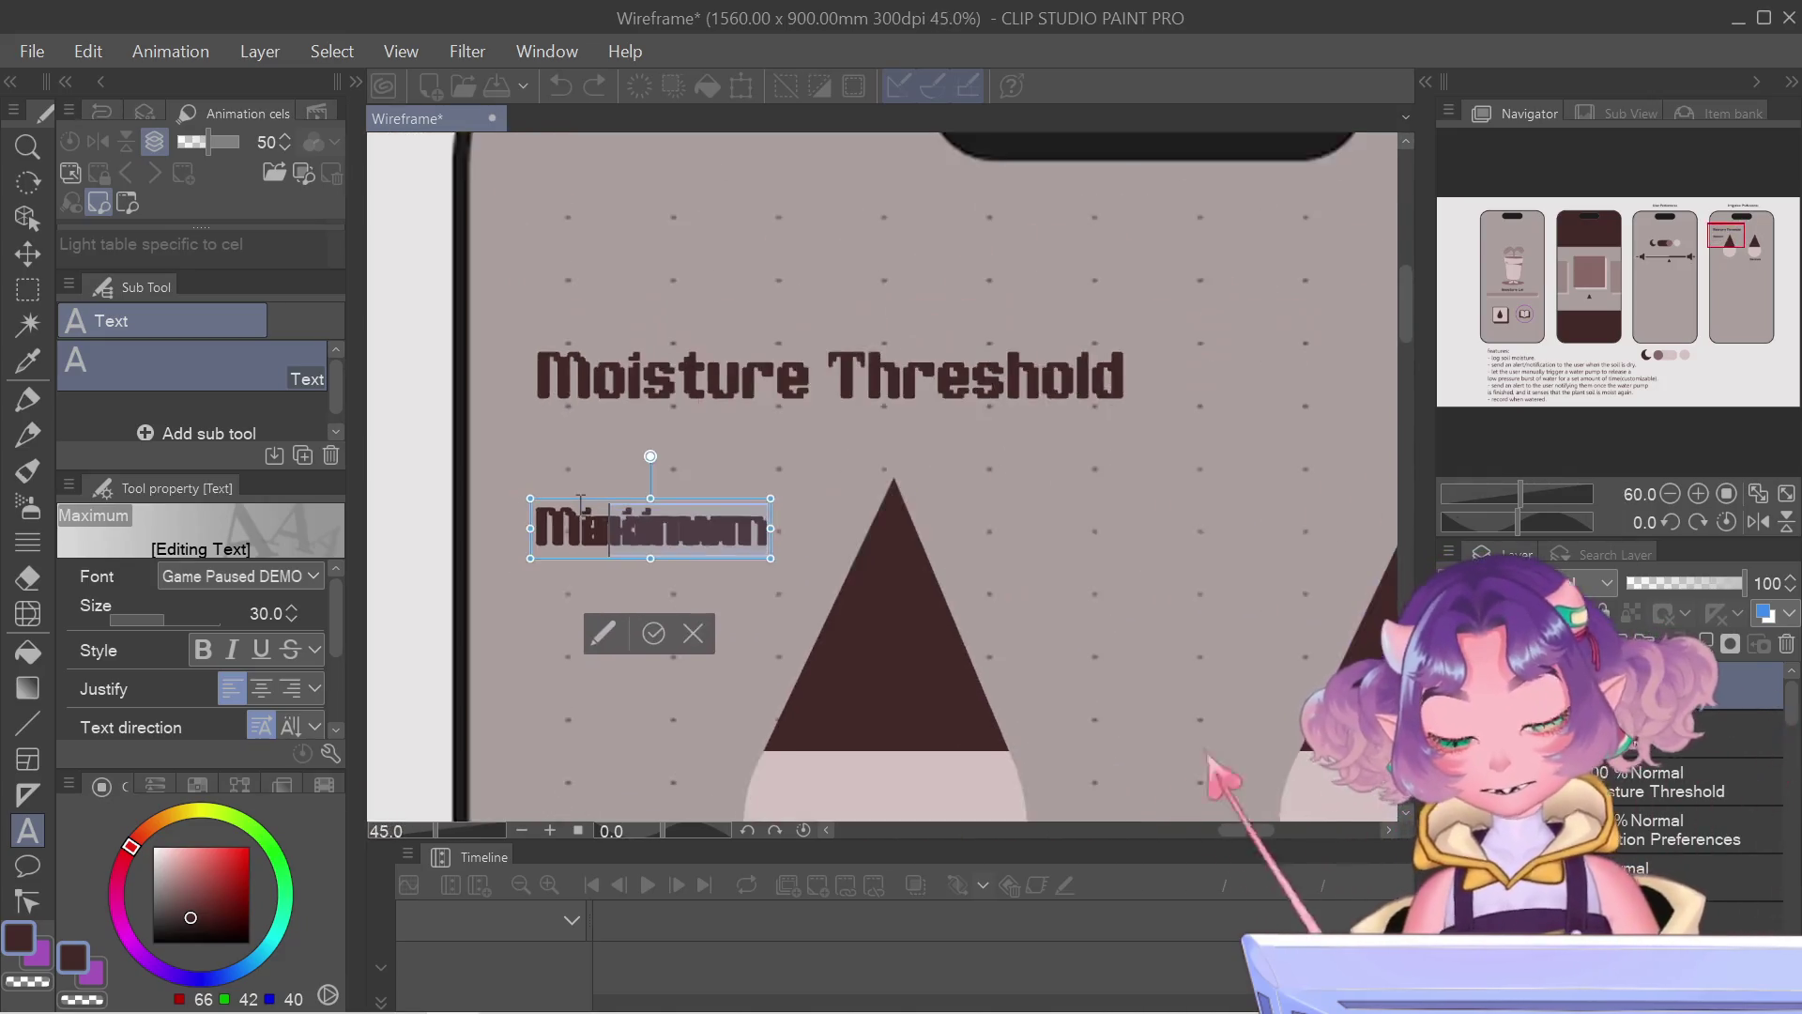
pyautogui.scroll(-2, 573, 508)
pyautogui.moveTo(582, 515); pyautogui.dragTo(926, 509)
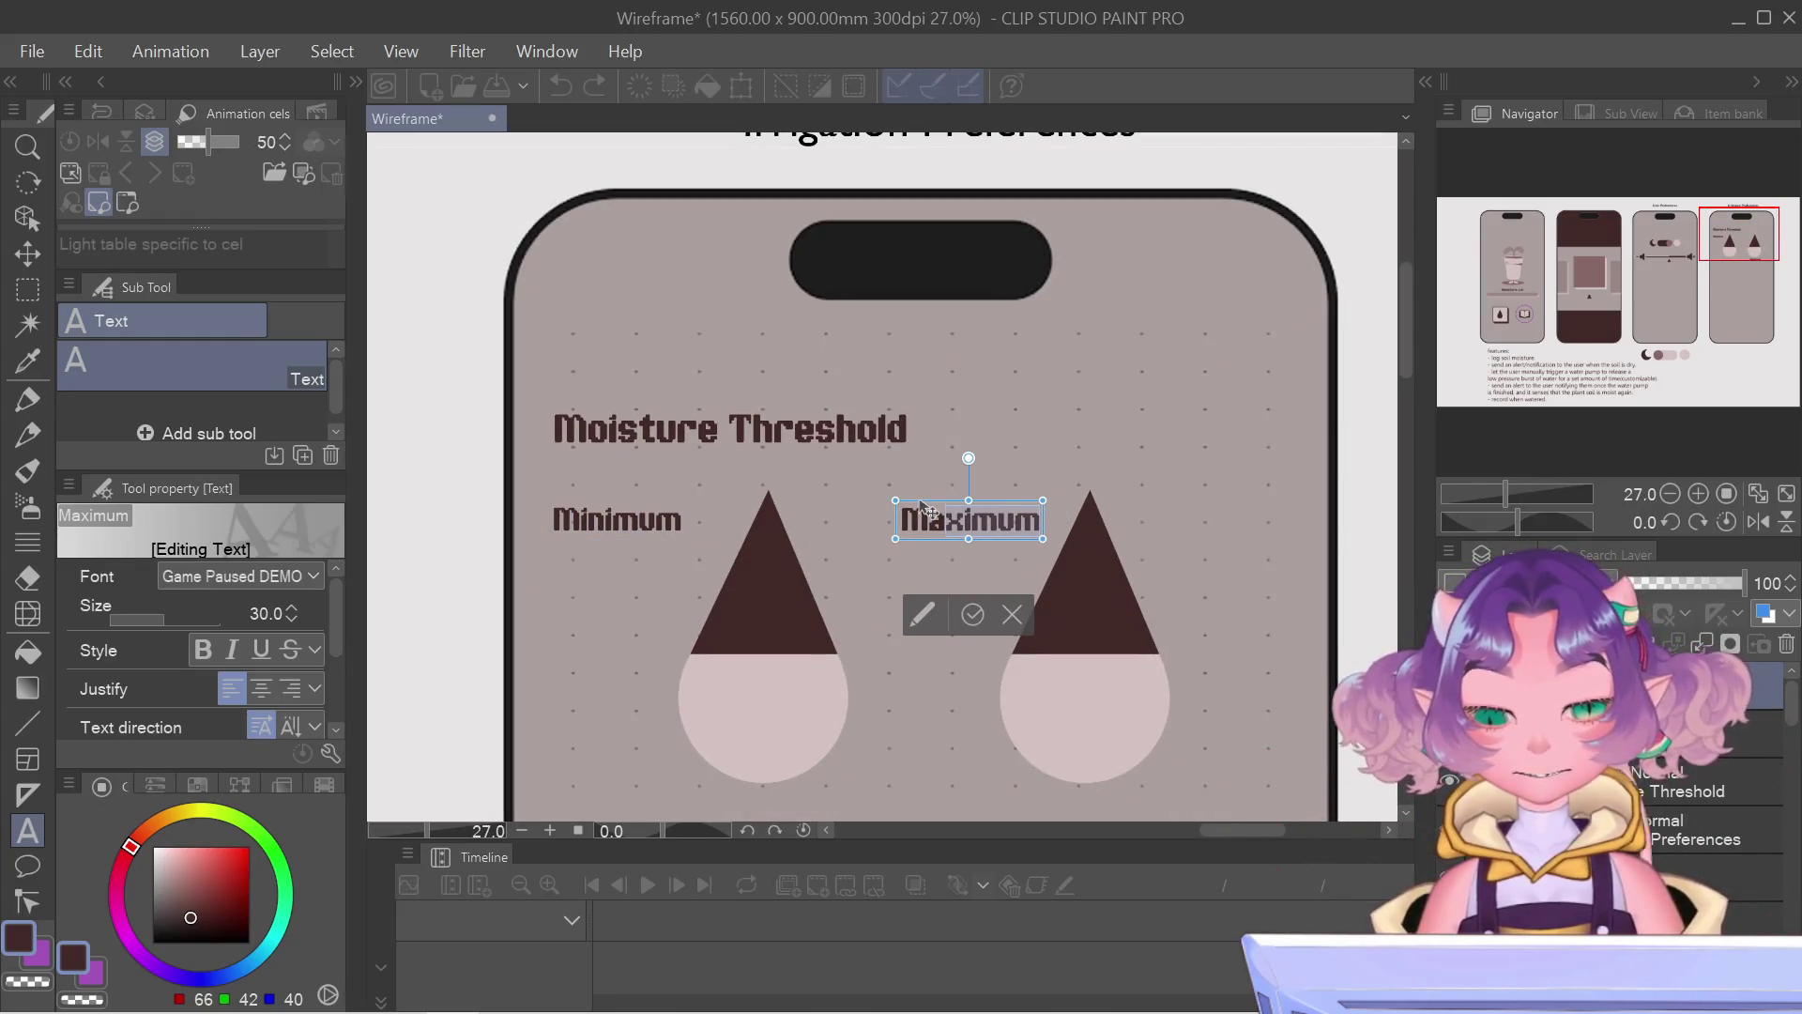
pyautogui.click(973, 616)
pyautogui.scroll(-3, 978, 684)
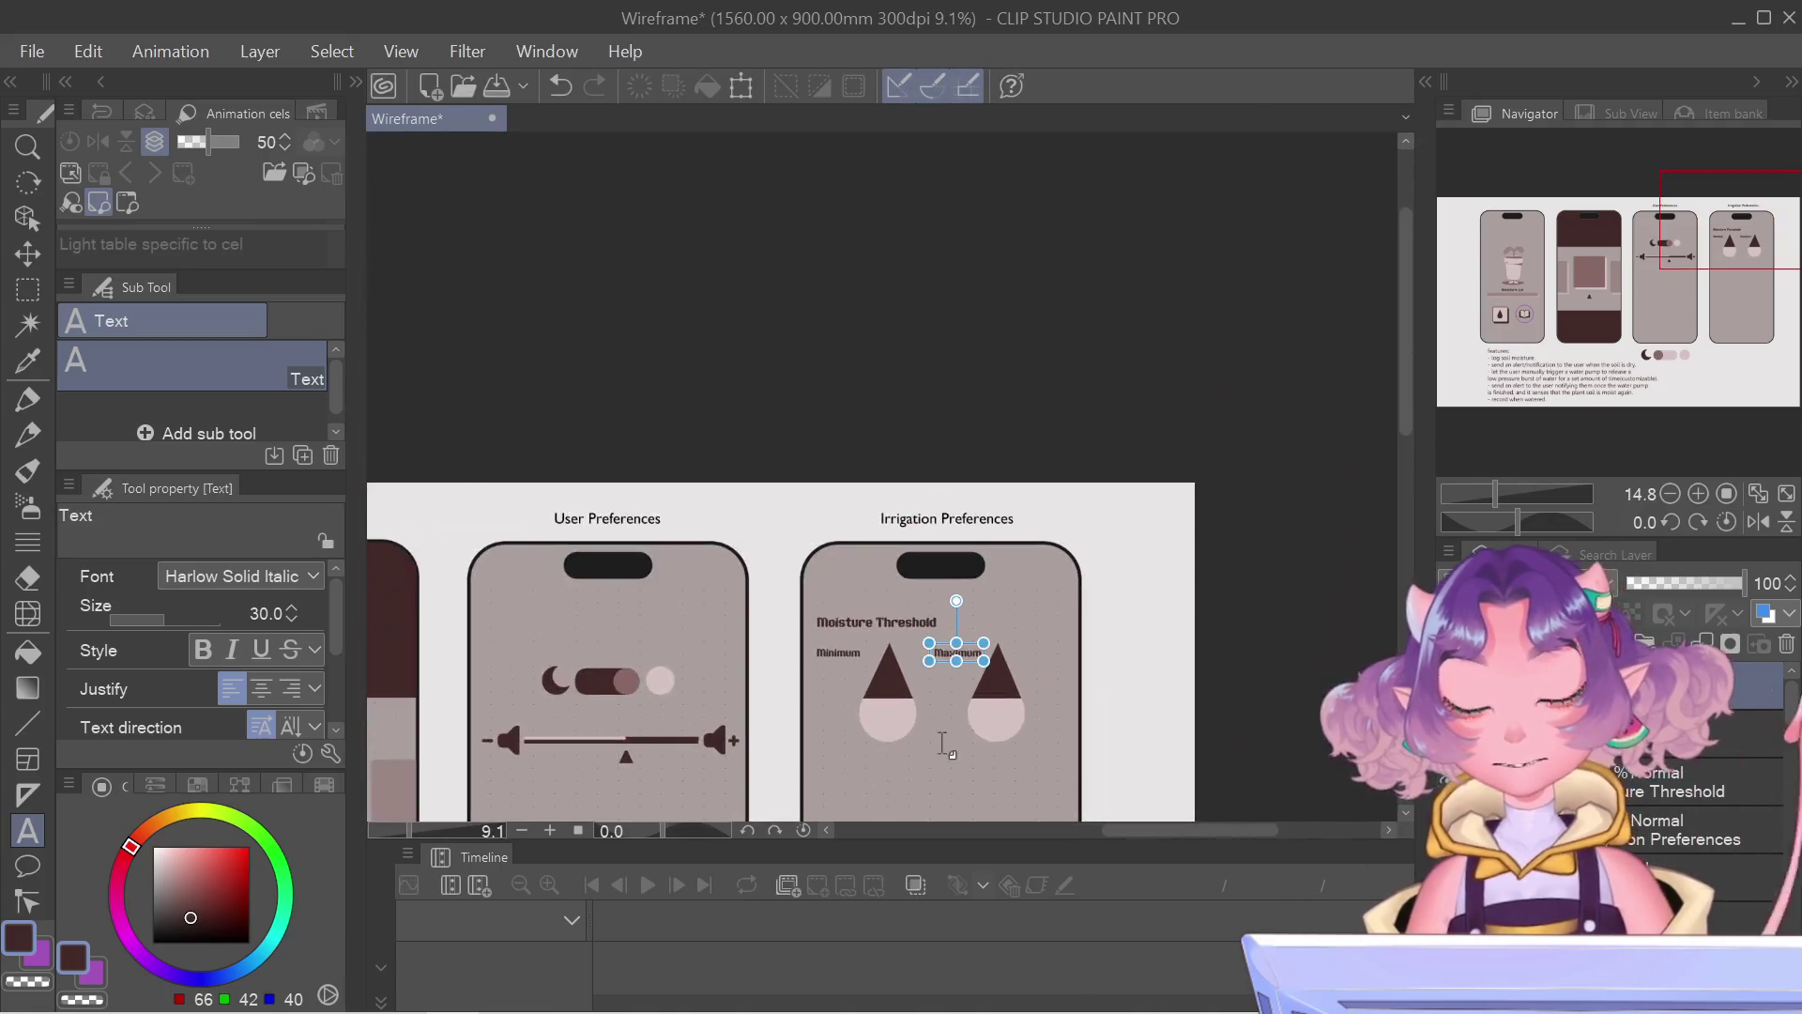
# Step: Pan across the screens, select the Irrigation Preferences title and delete its text
pyautogui.moveTo(1611, 256)
pyautogui.mouseDown()
pyautogui.moveTo(1665, 298)
pyautogui.moveTo(1588, 307)
pyautogui.mouseUp()
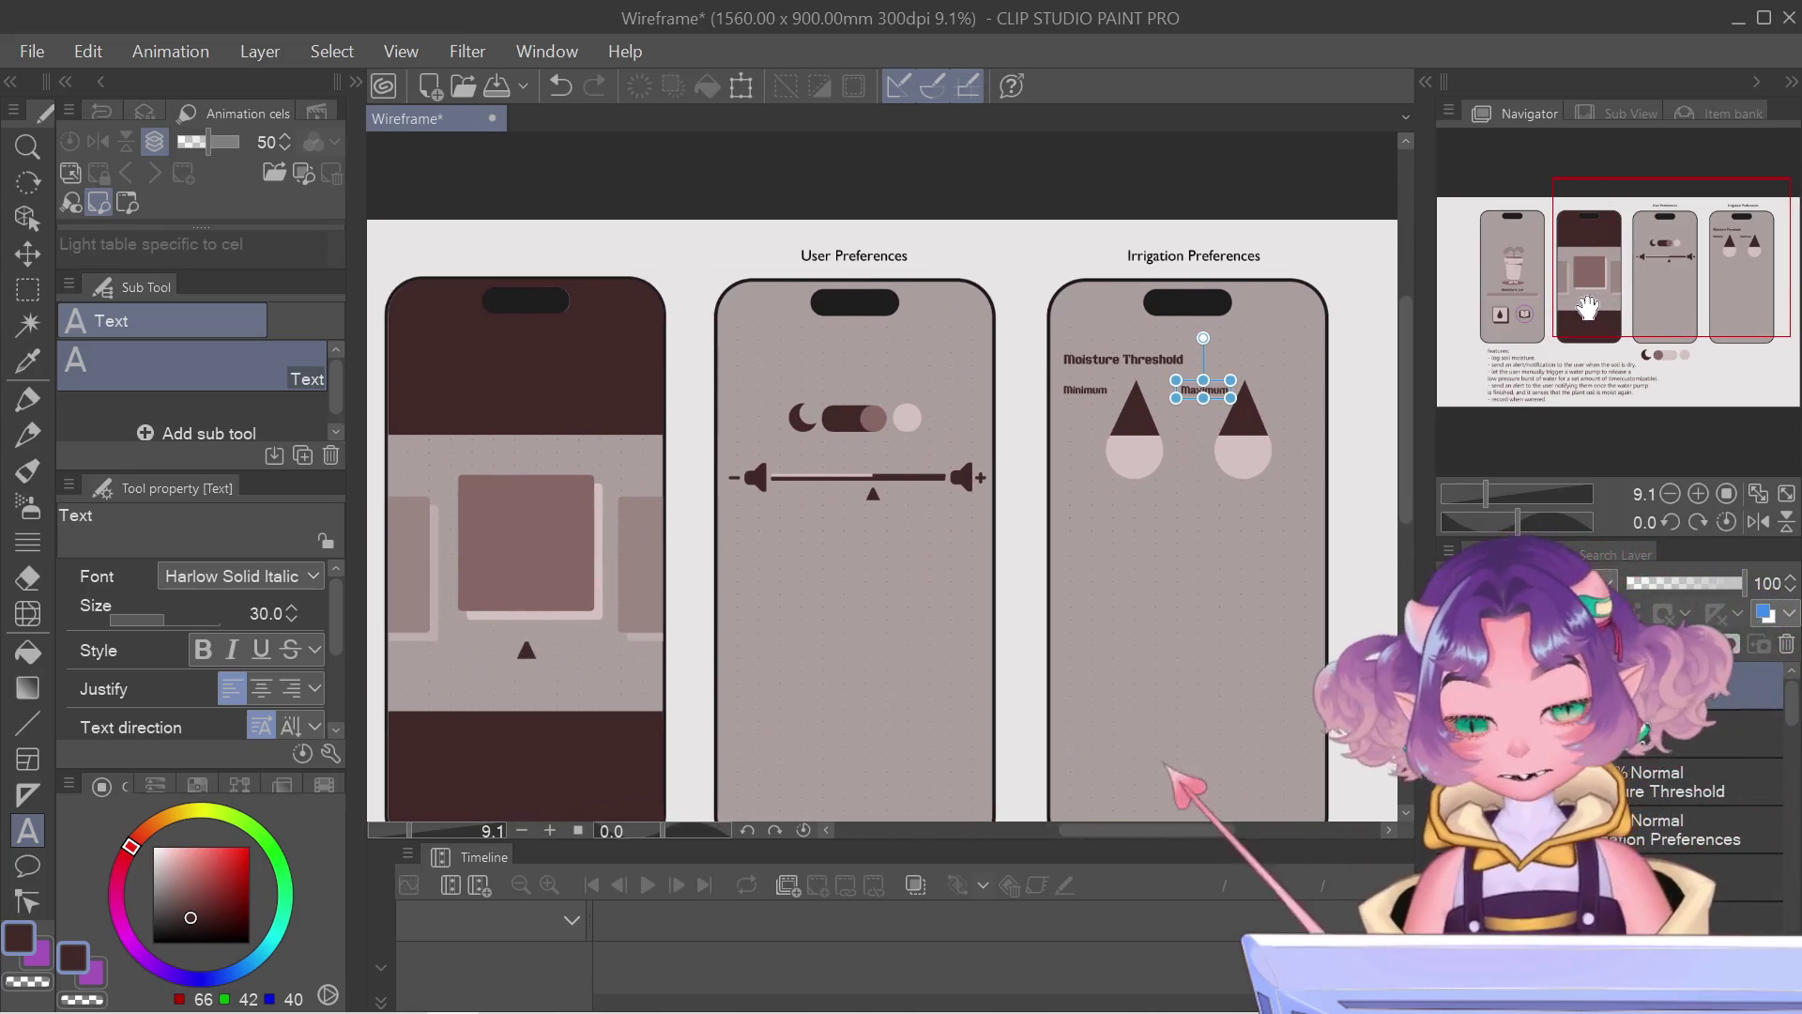
pyautogui.scroll(-1, 733, 648)
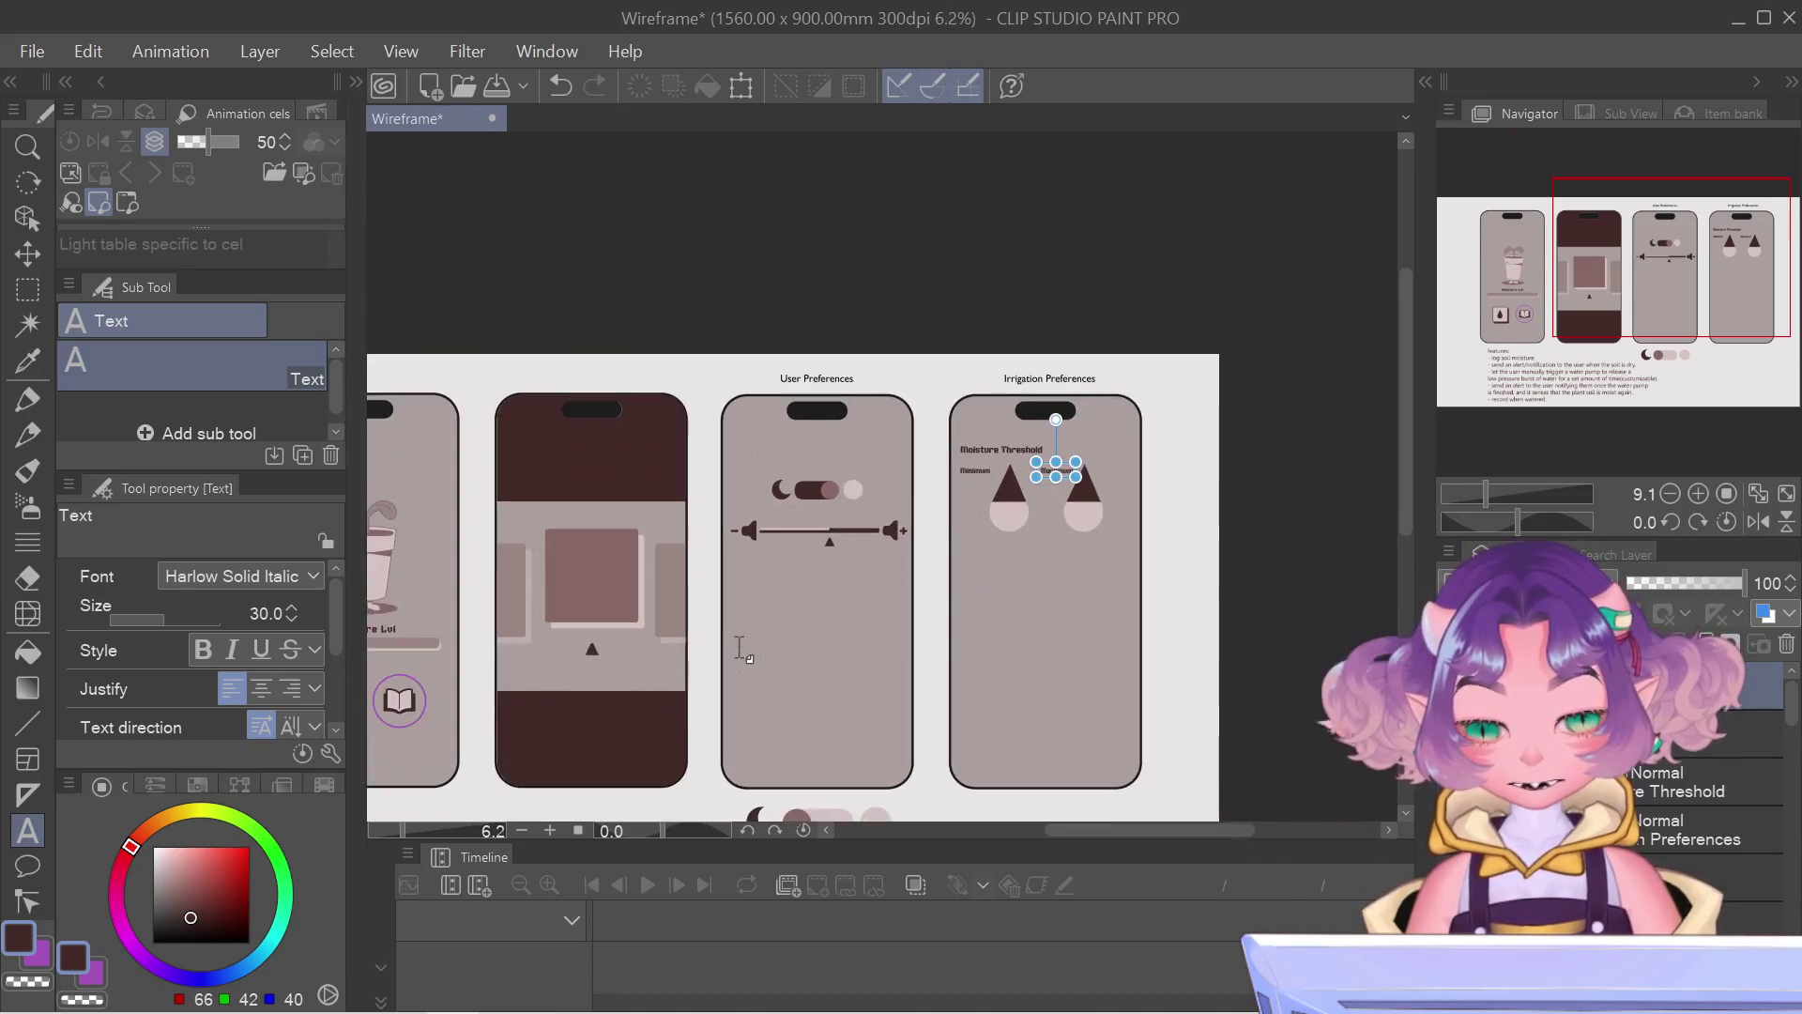
pyautogui.moveTo(1637, 291); pyautogui.dragTo(1598, 301)
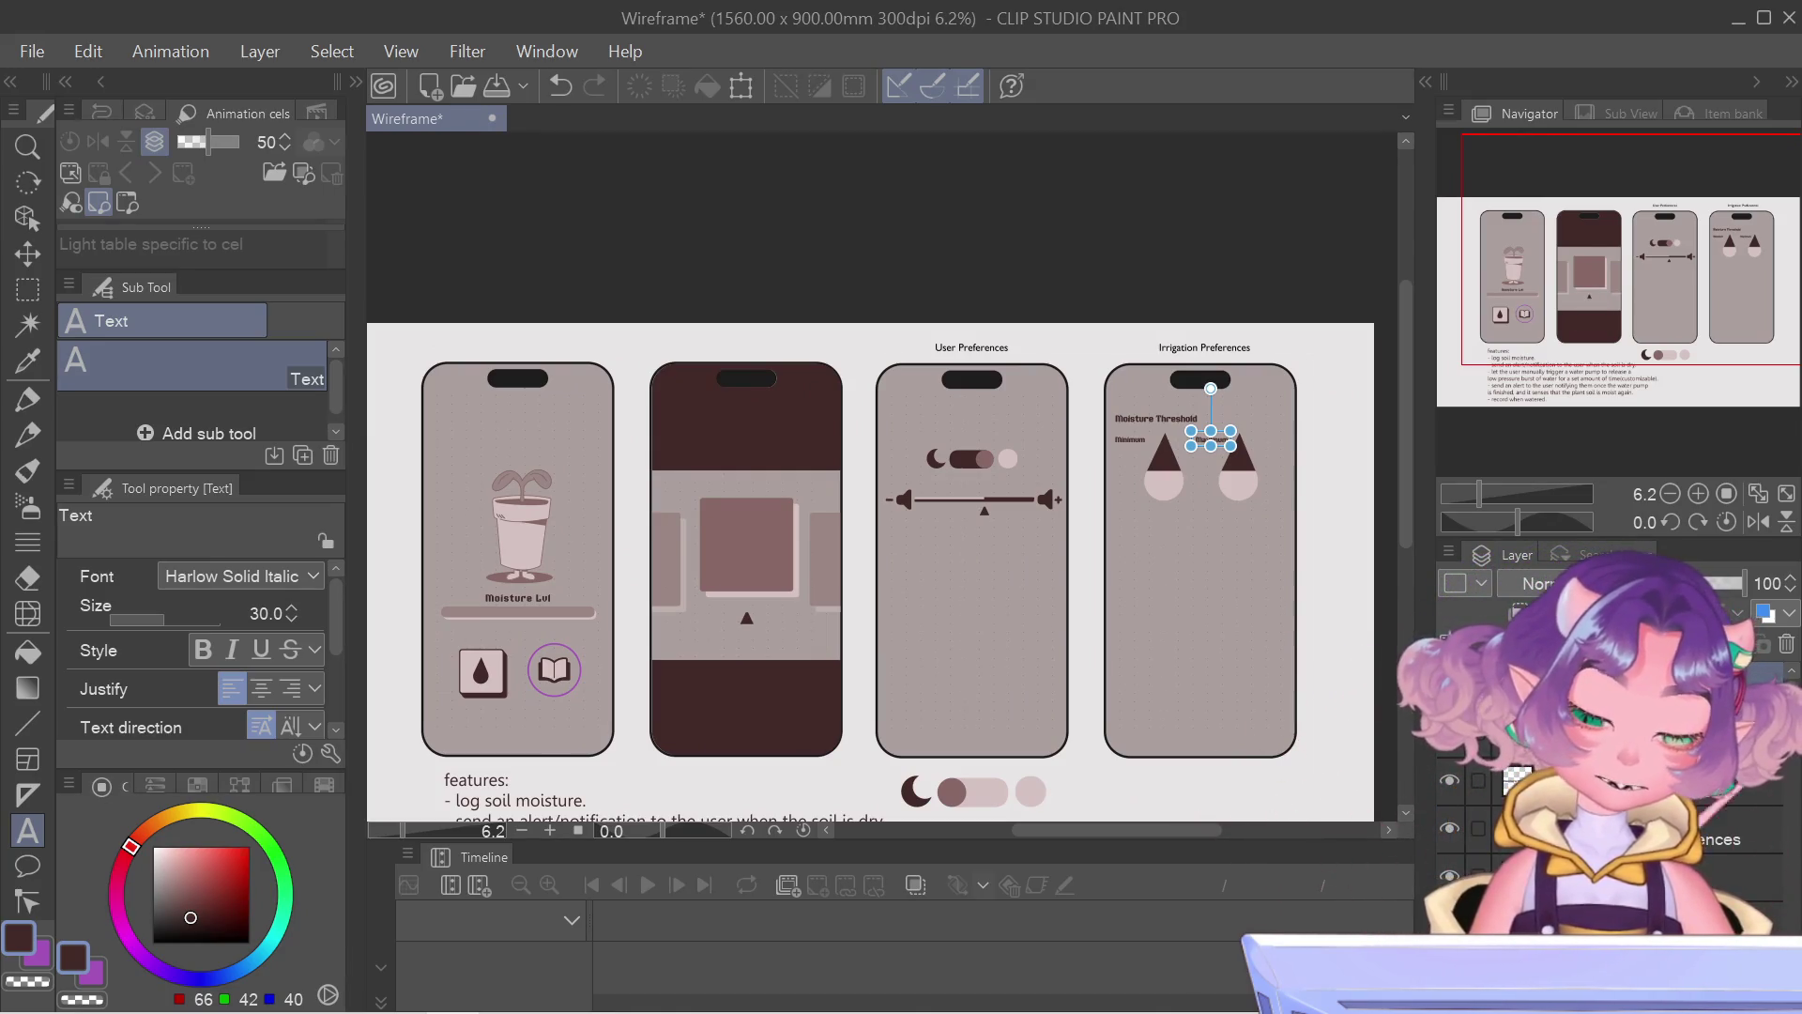
pyautogui.click(1130, 438)
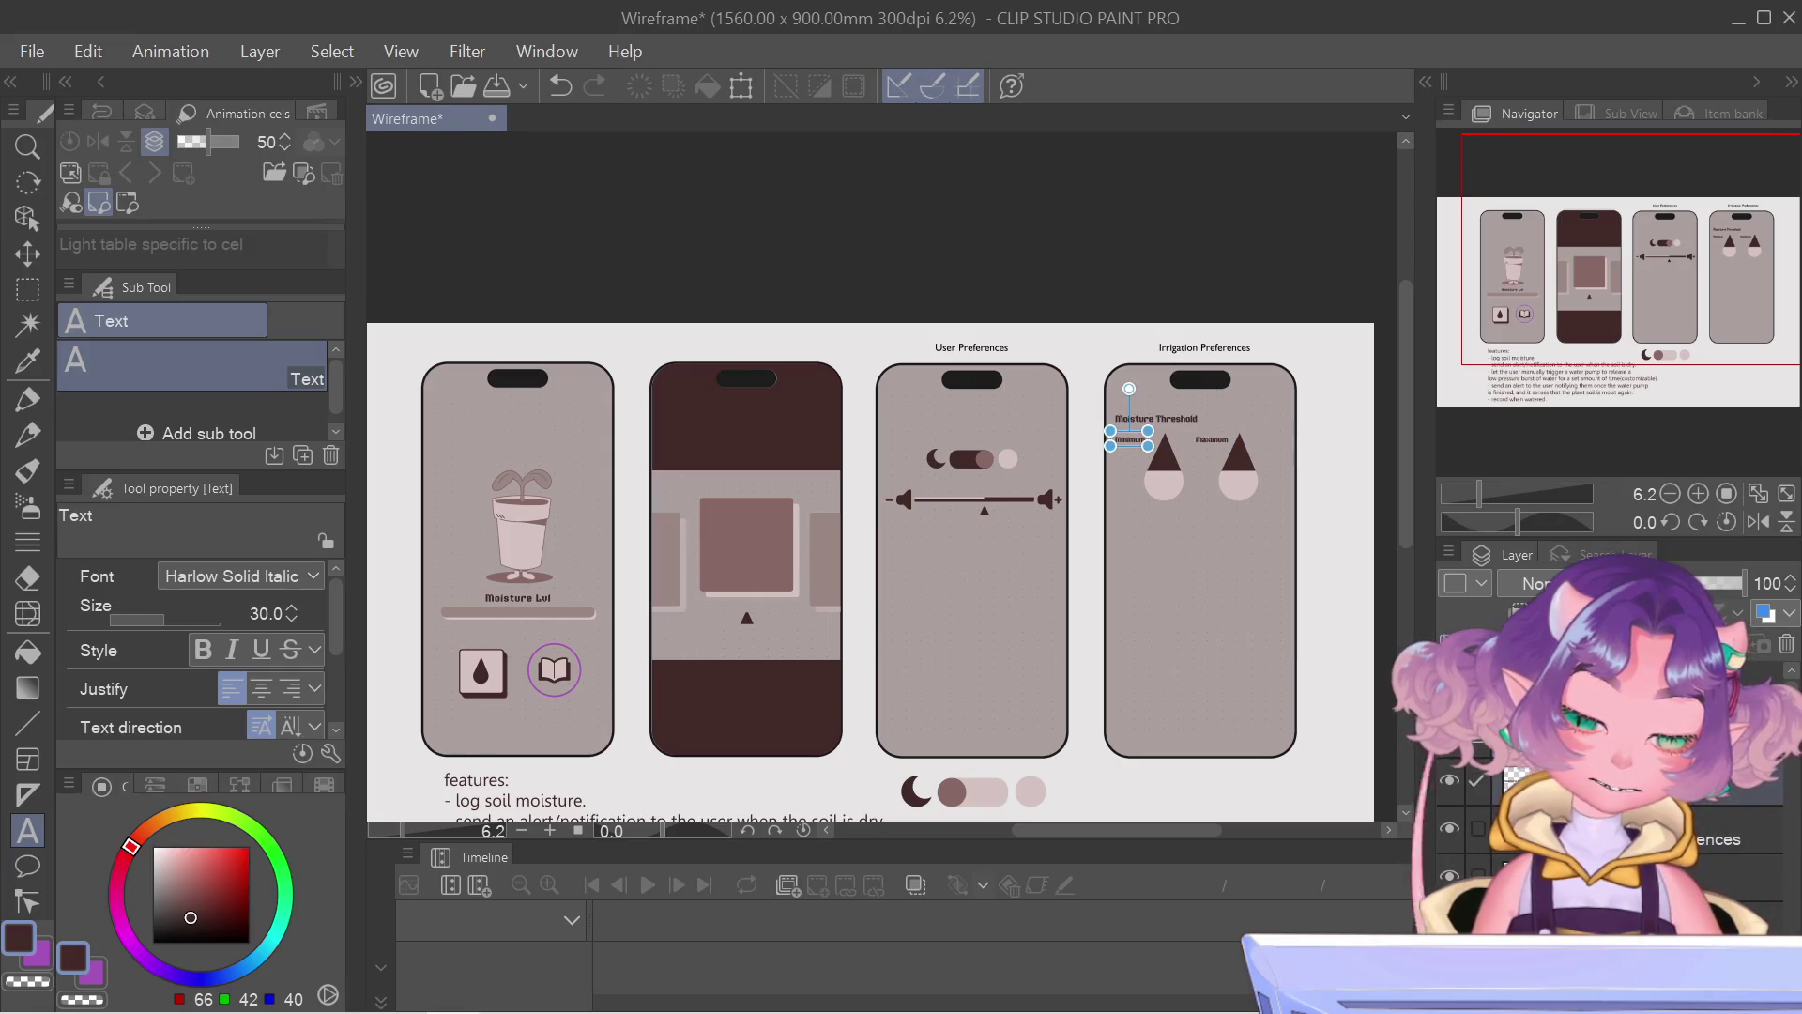
pyautogui.click(1155, 419)
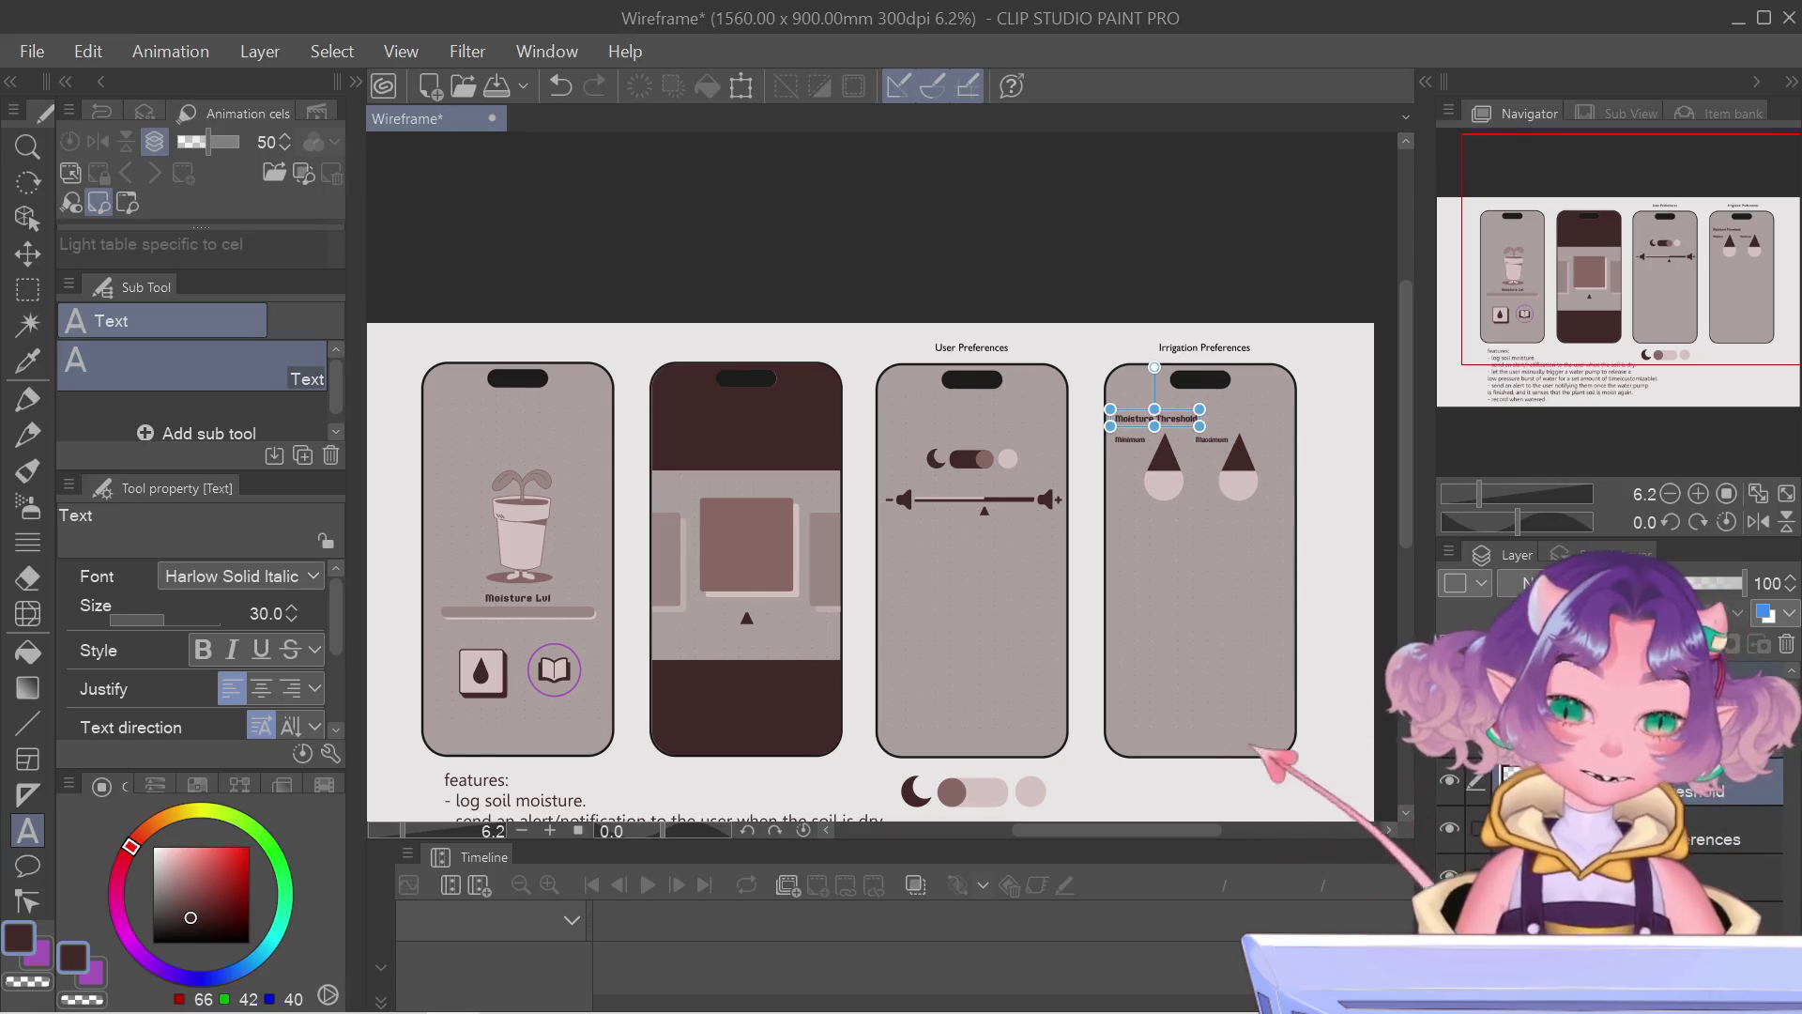
pyautogui.click(1203, 347)
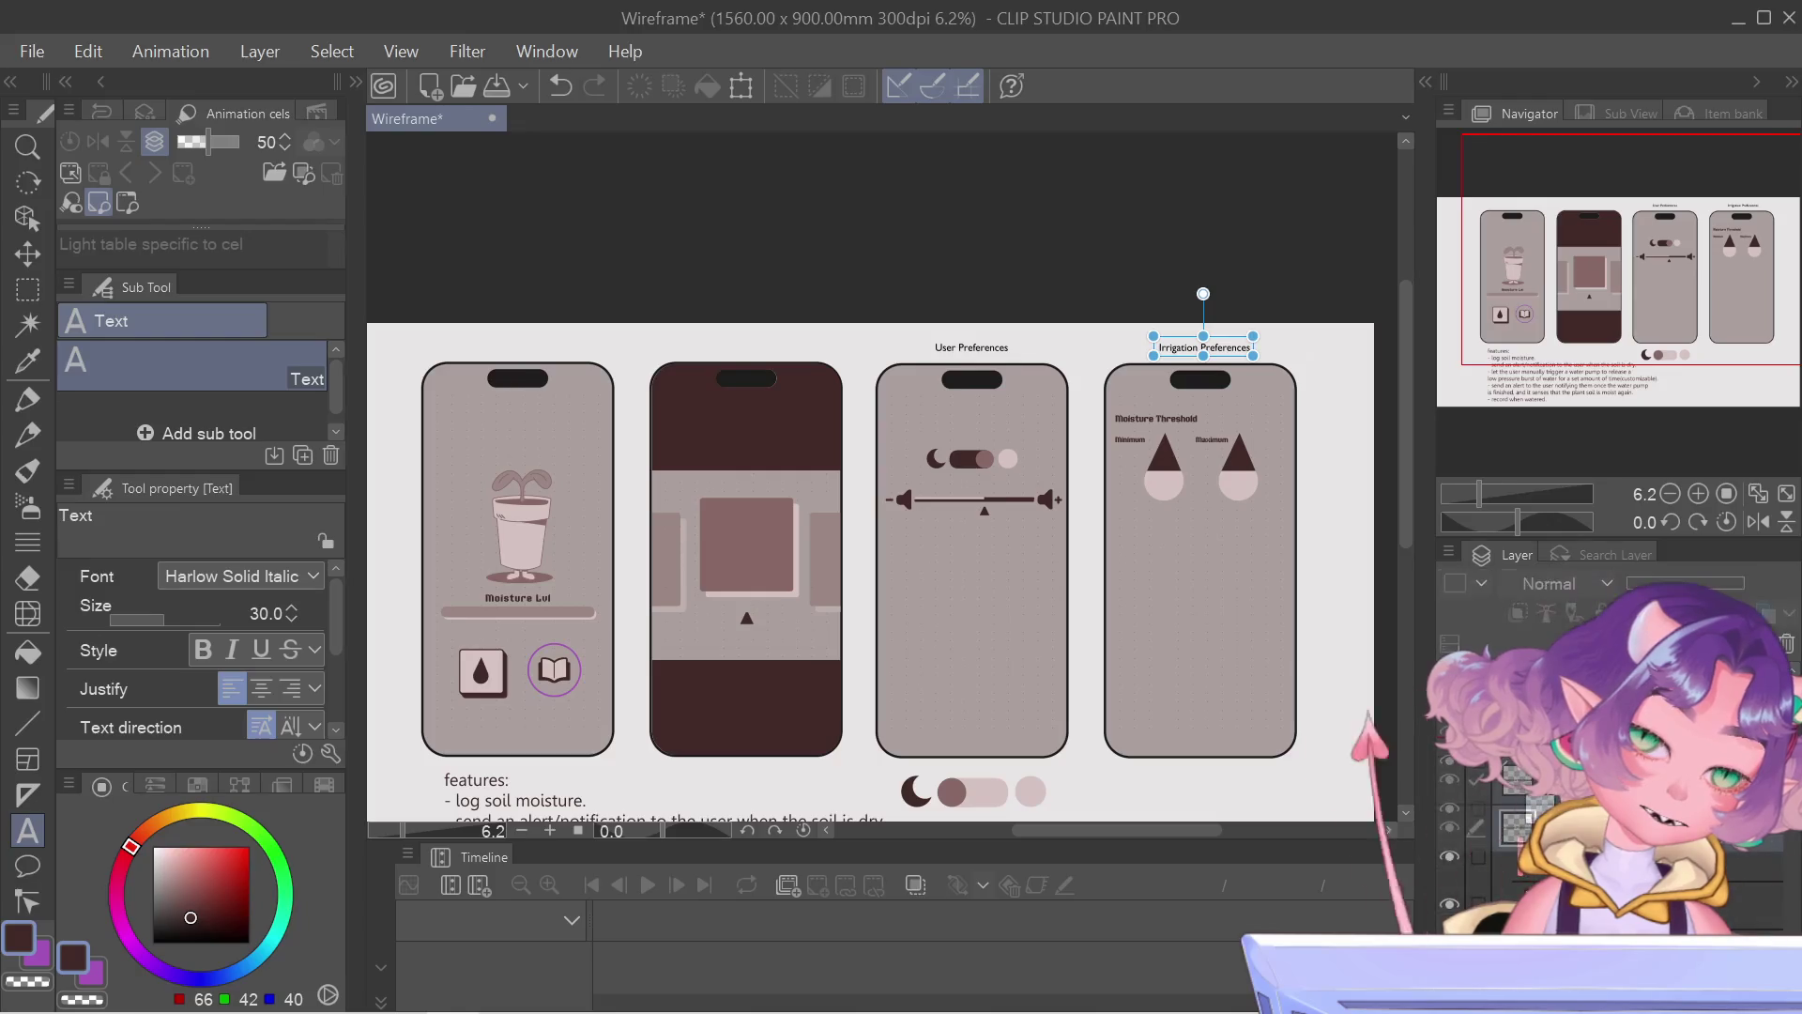
pyautogui.press('BackSpace')
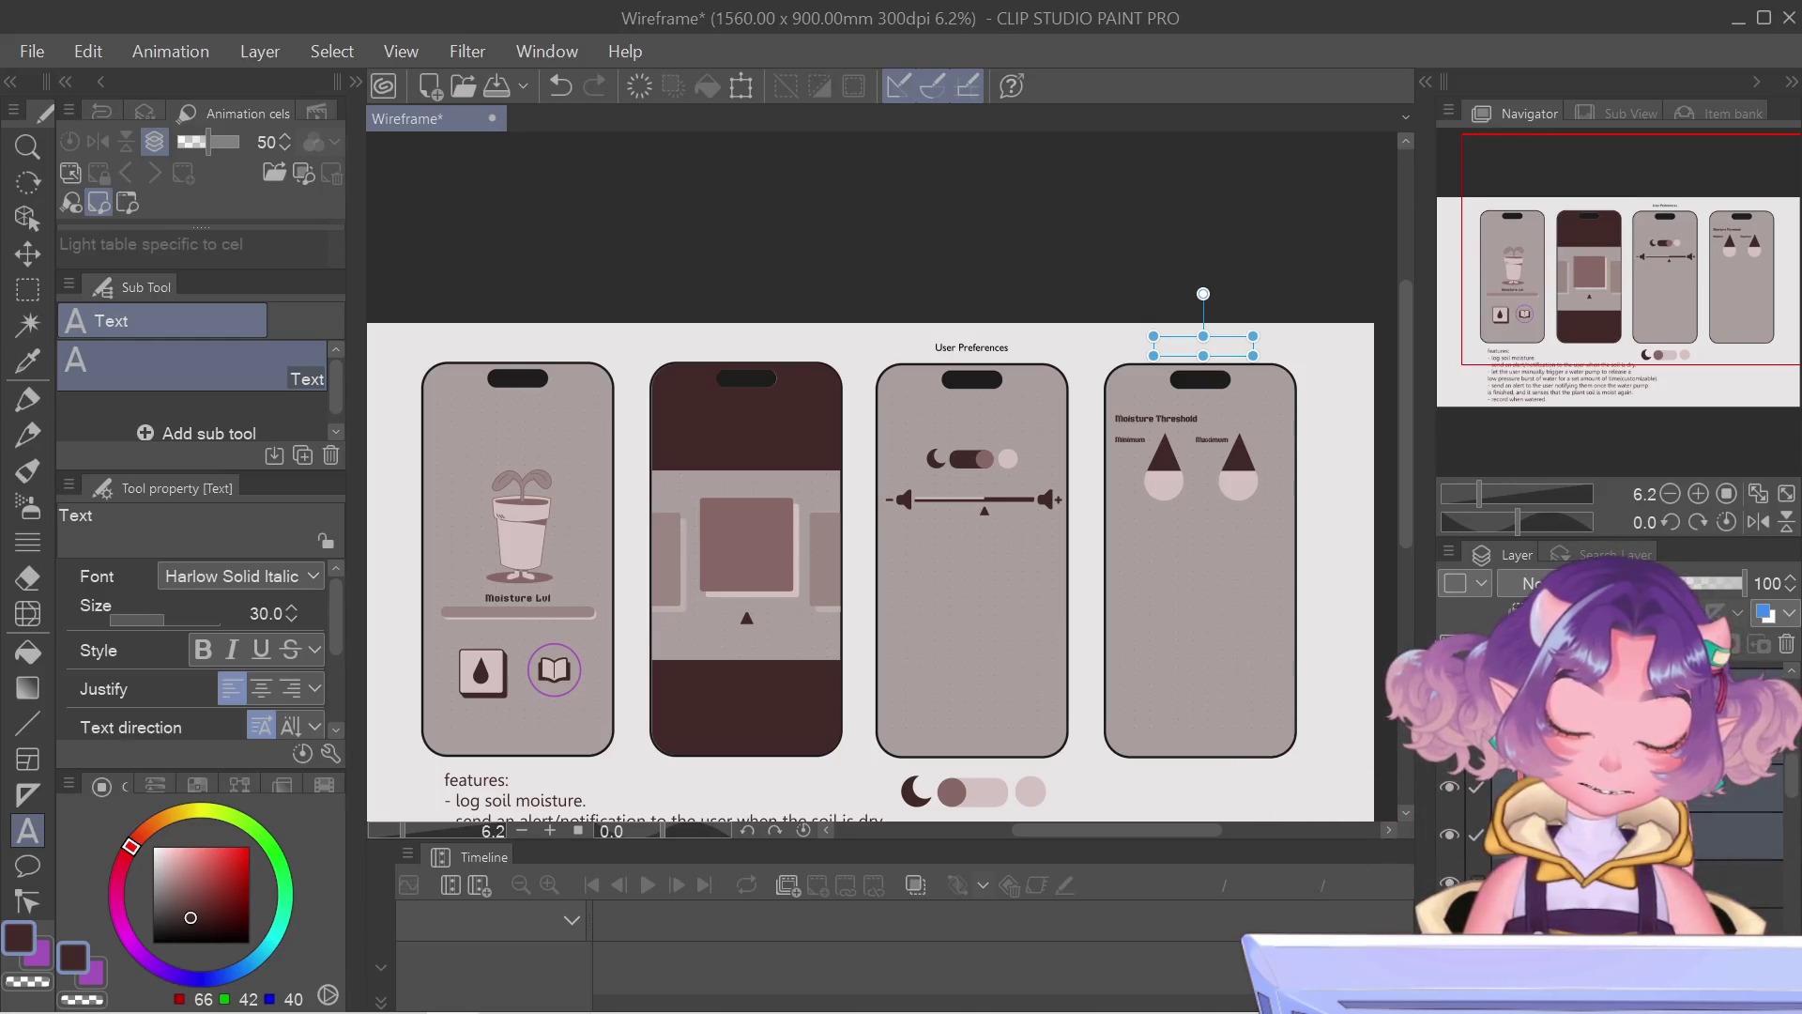
# Step: Transform the threshold heading, labels and drops as one group, nudging them up and left, and confirm
pyautogui.hotkey('ctrl', 't')
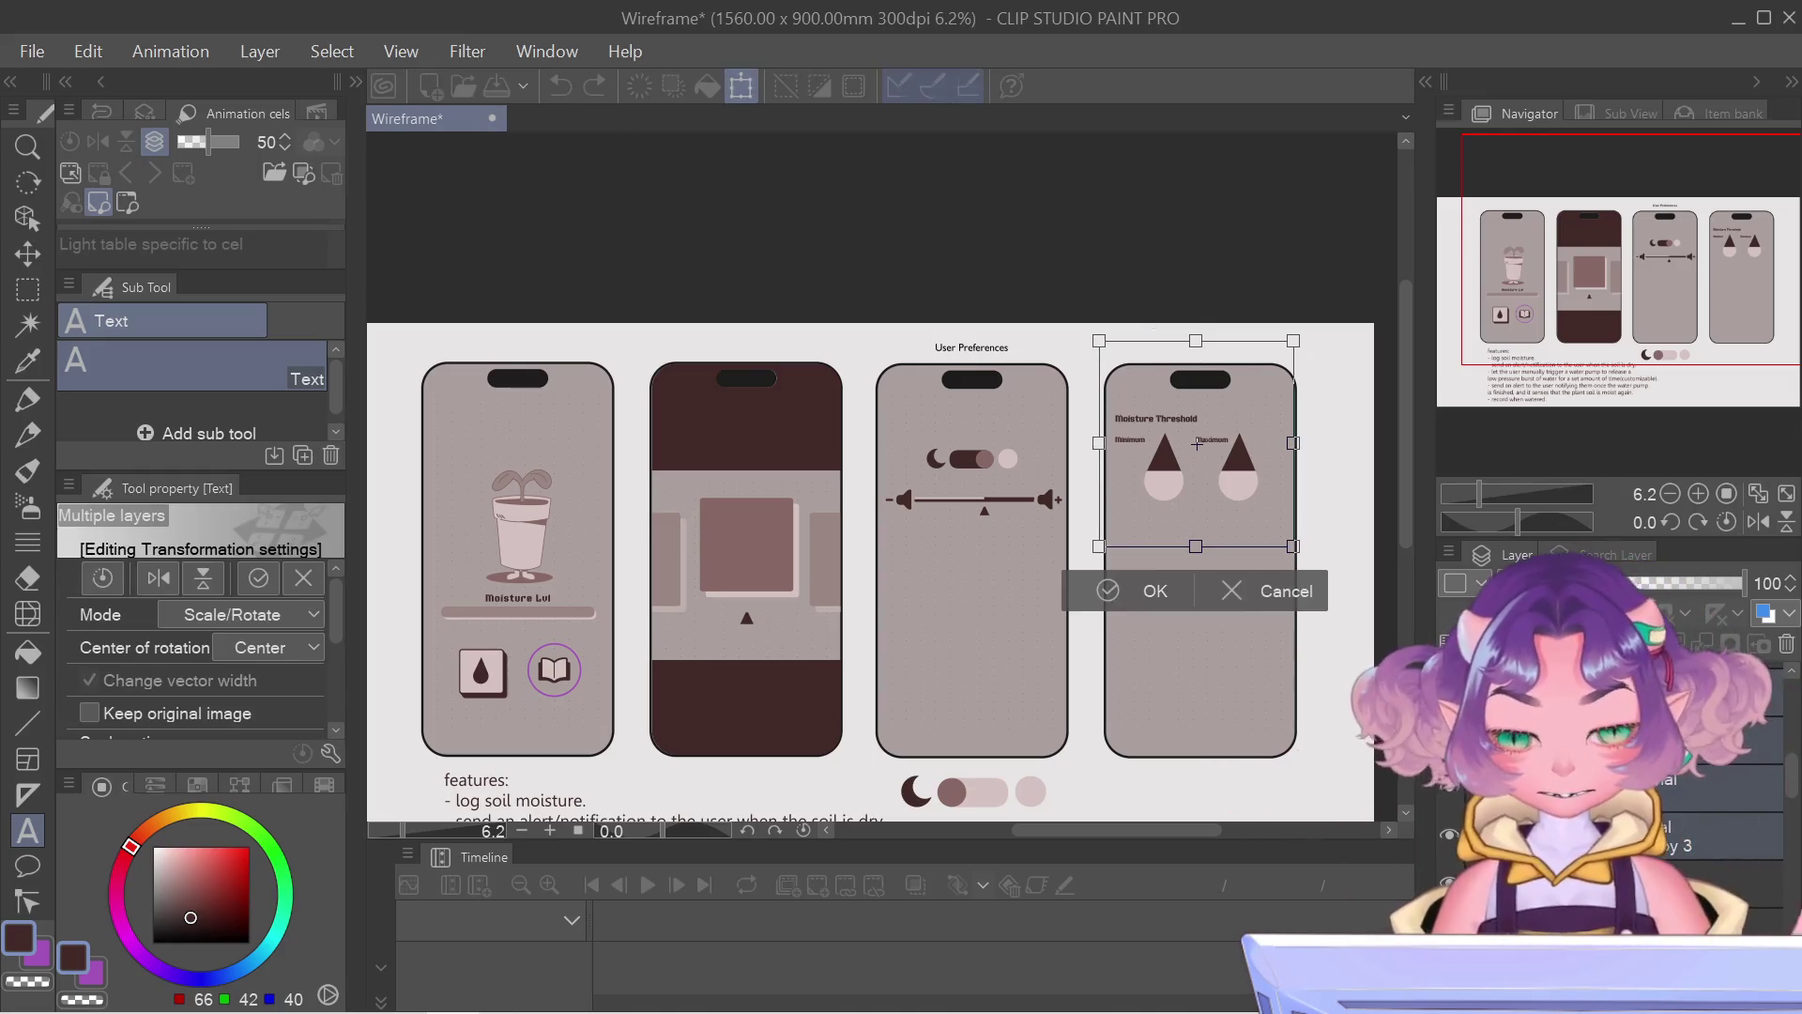
pyautogui.scroll(1, 1009, 611)
pyautogui.moveTo(1563, 318); pyautogui.dragTo(1595, 324)
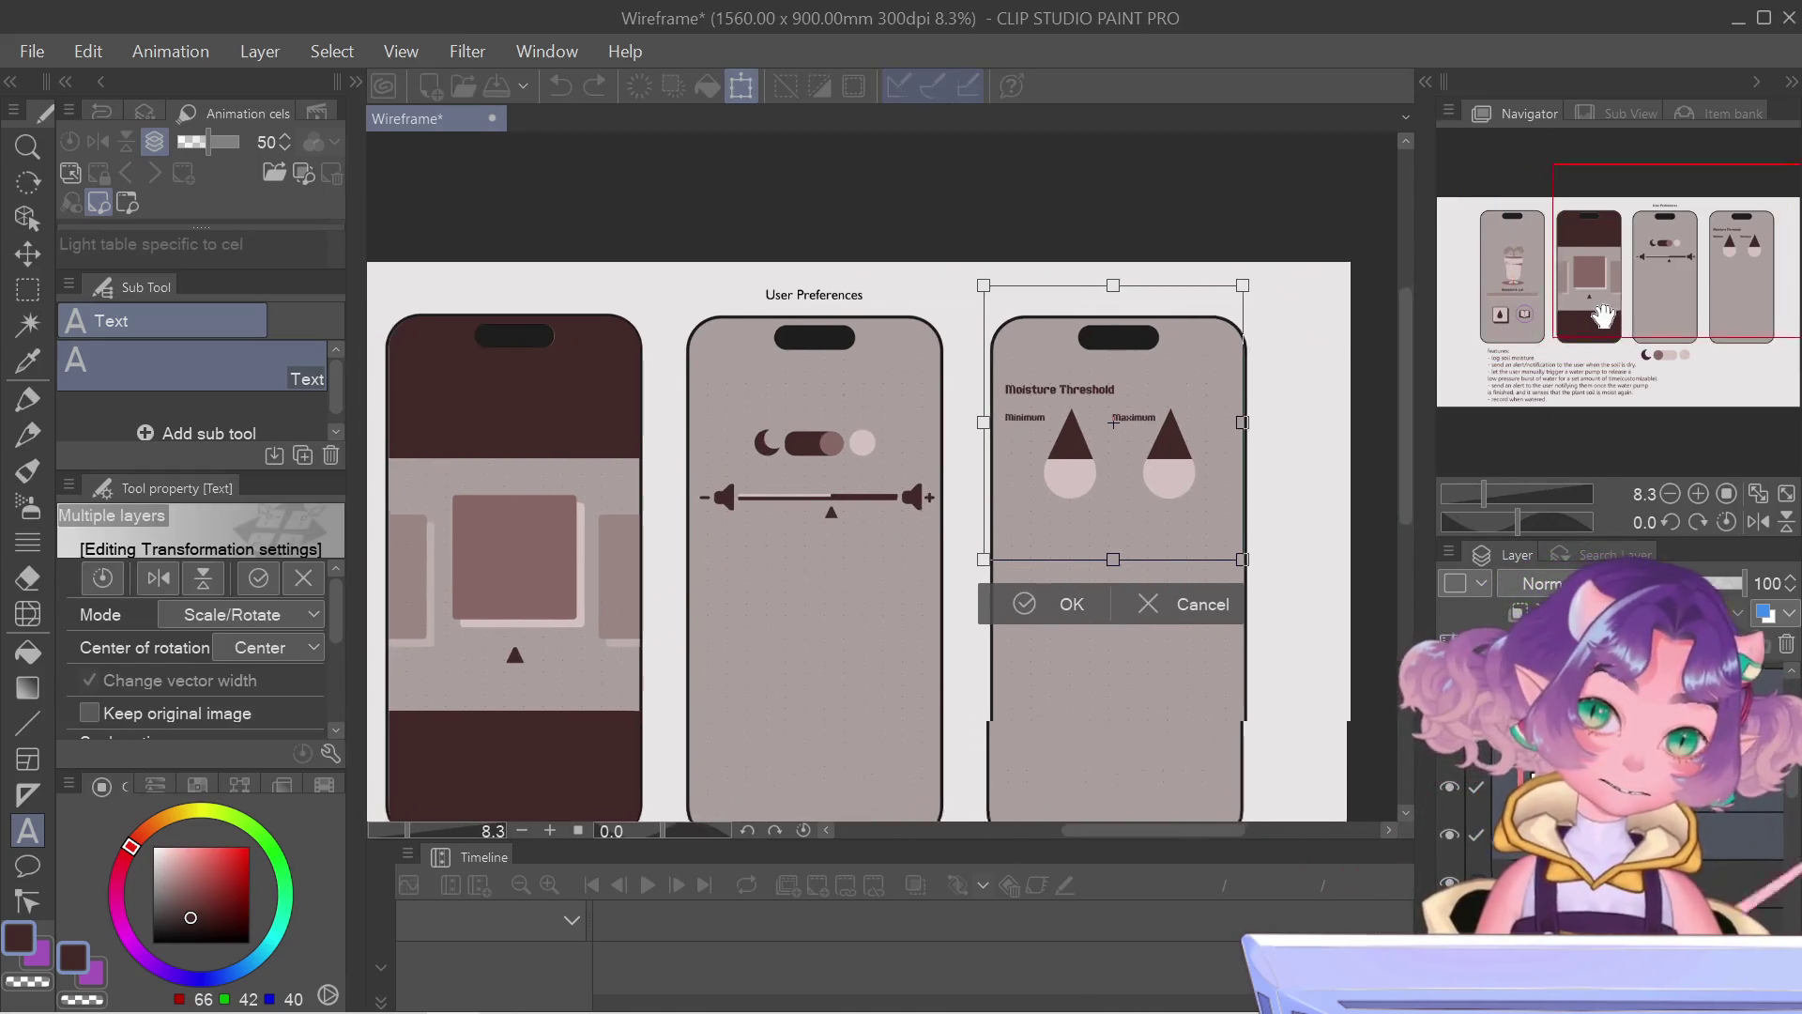
pyautogui.press('Right')
pyautogui.press('Right')
pyautogui.press('Right')
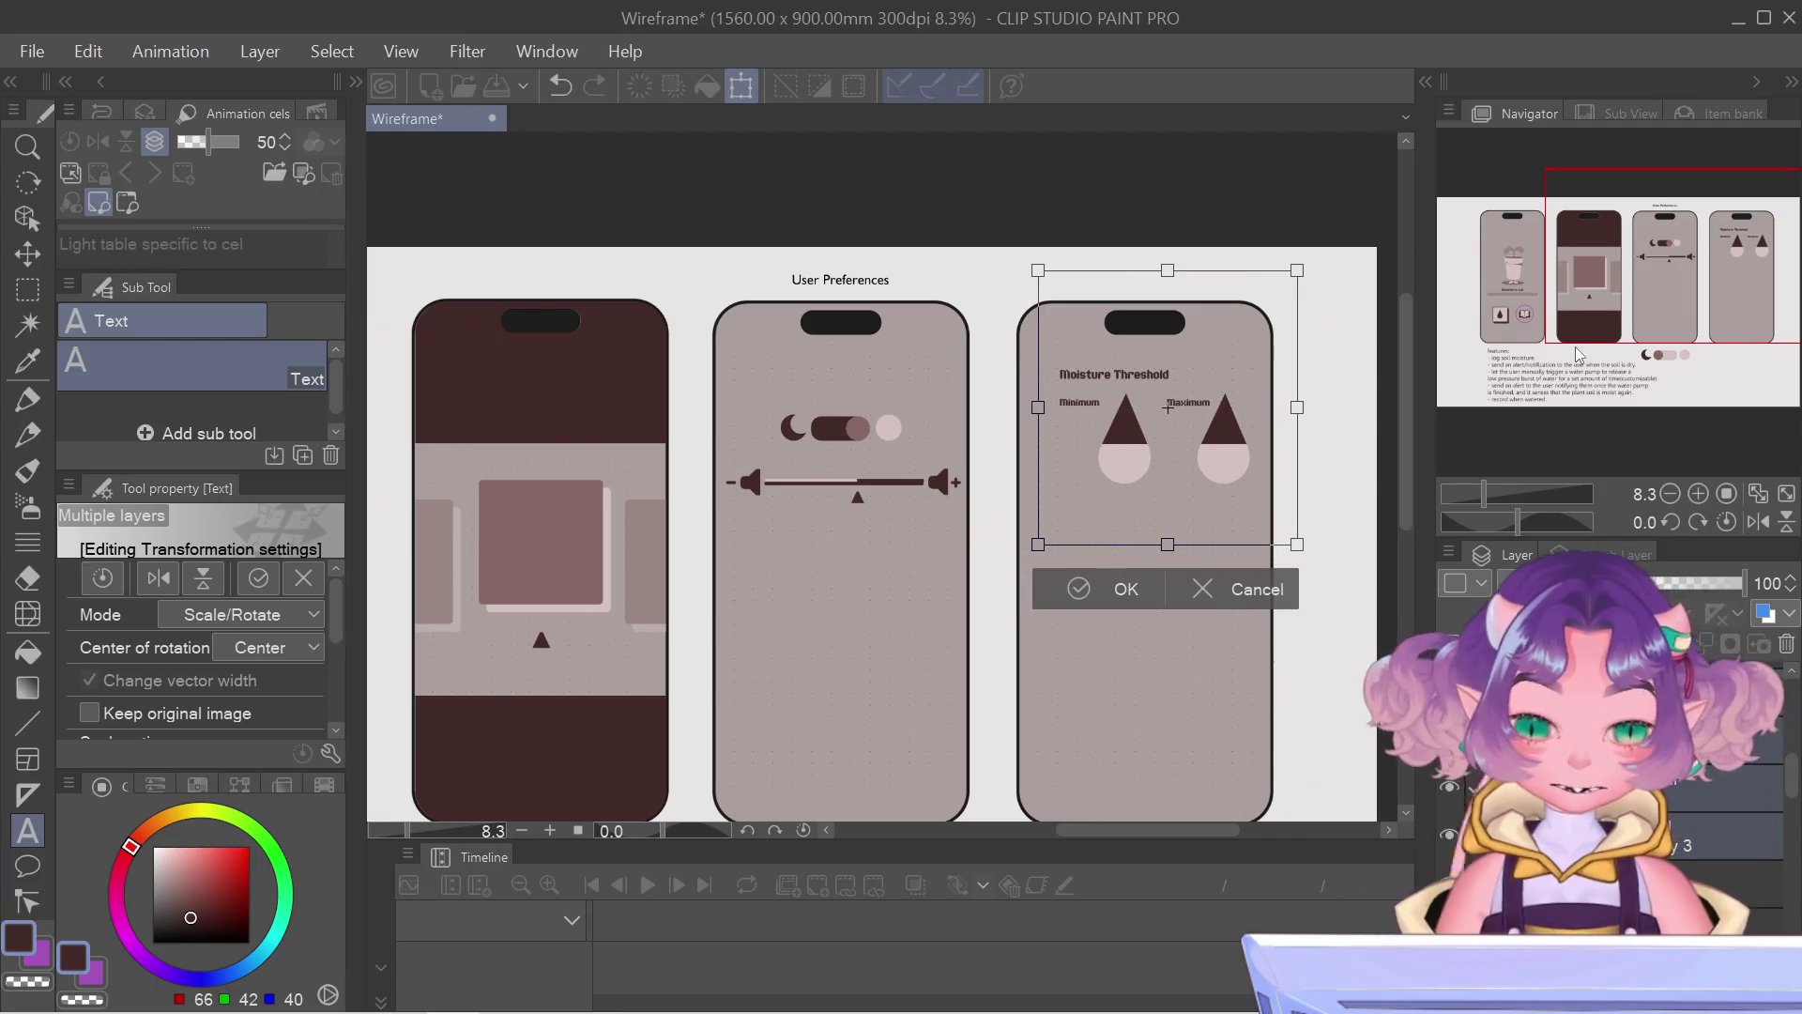
pyautogui.press('Left')
pyautogui.press('Down')
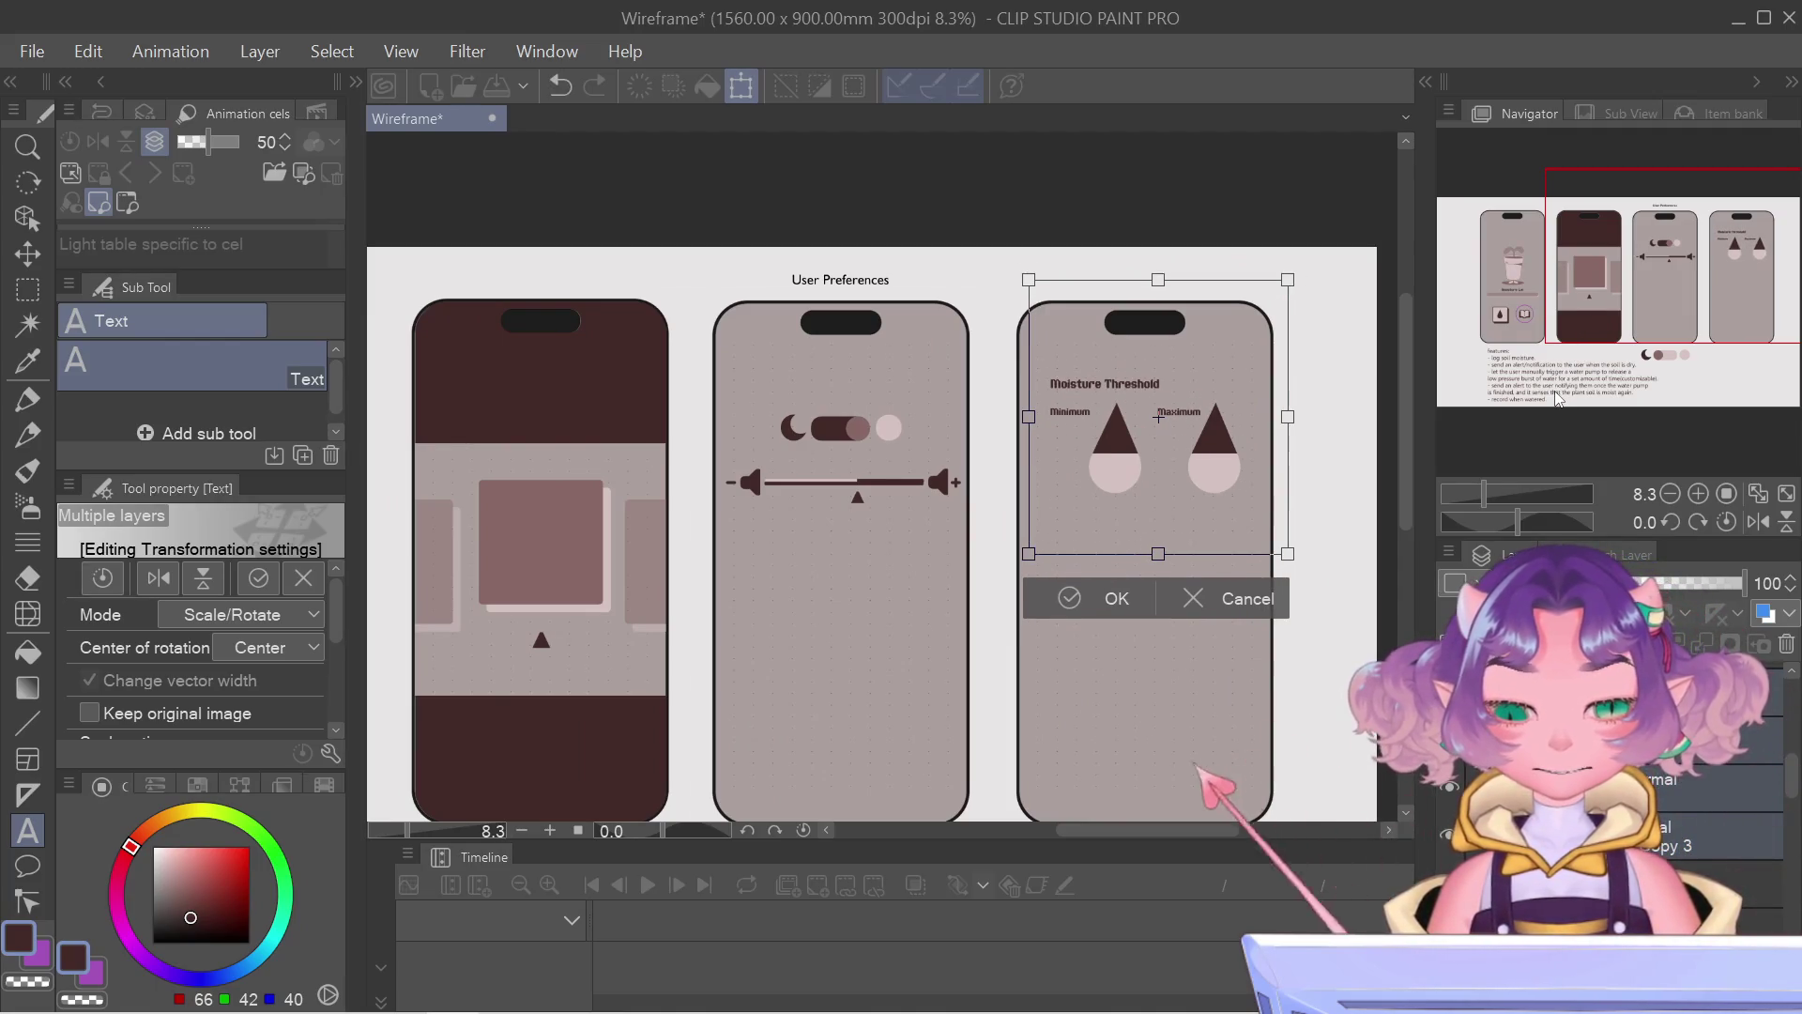
pyautogui.press('Down')
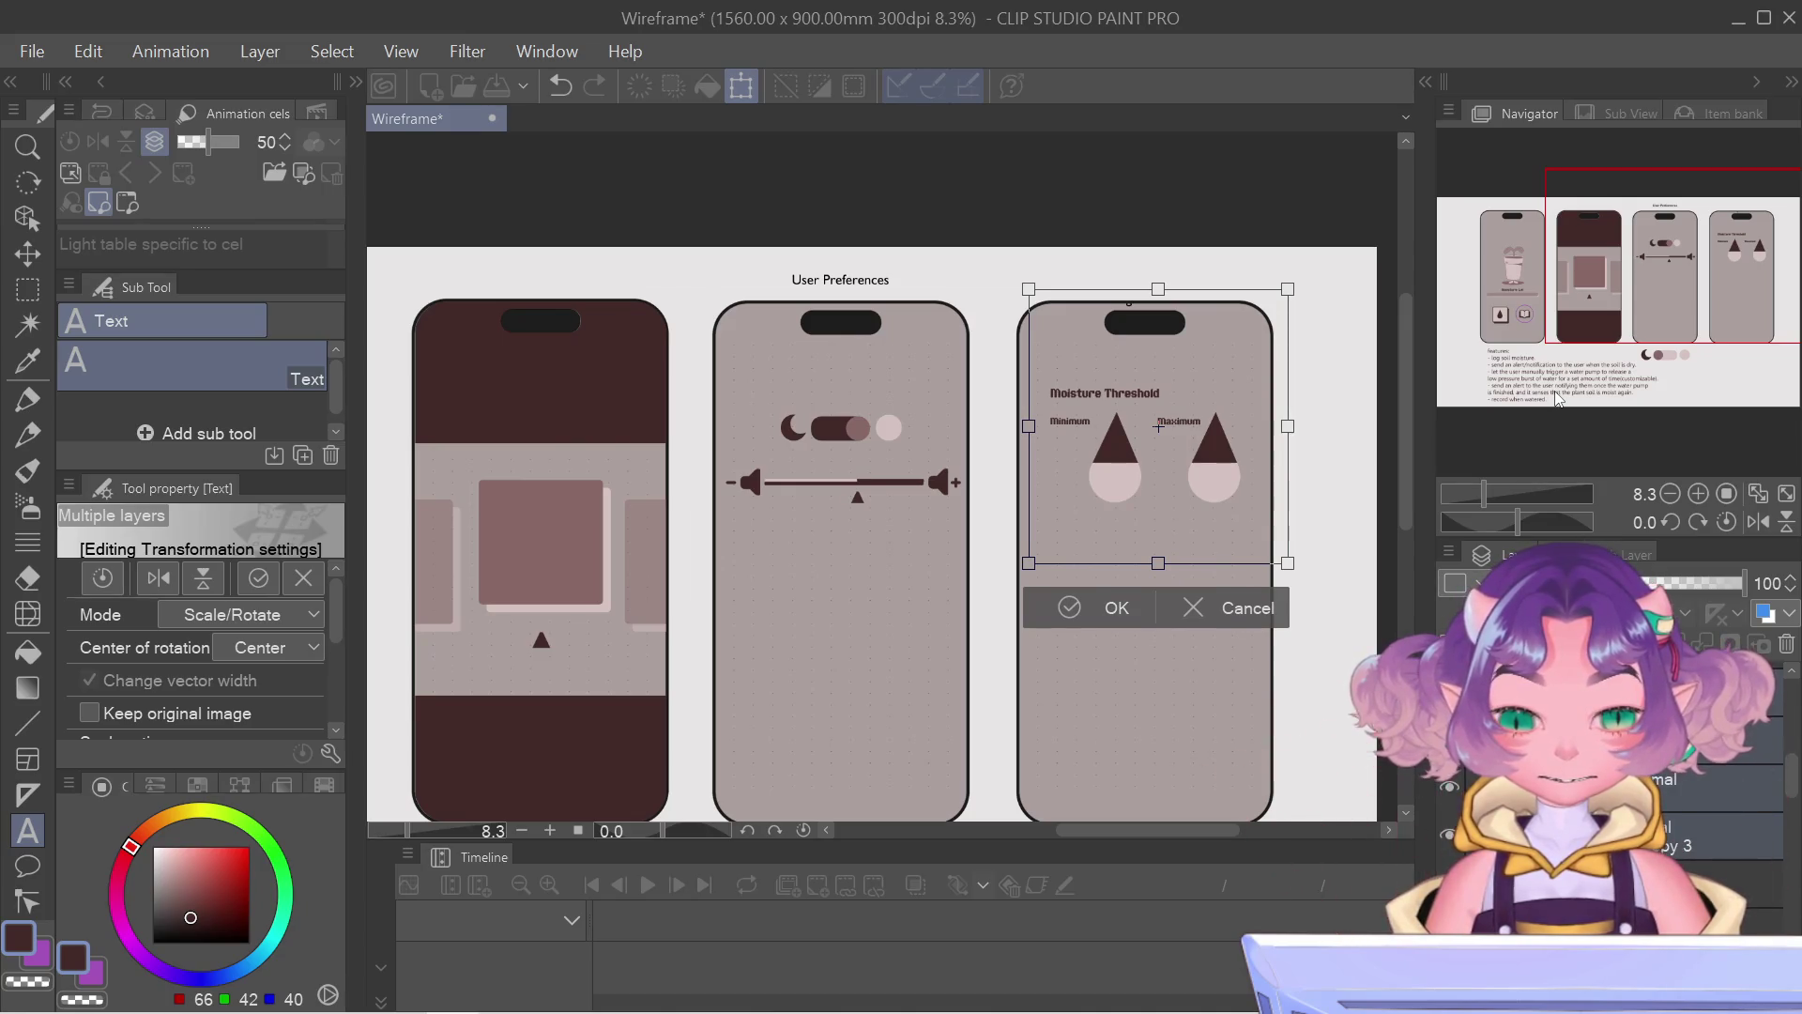
pyautogui.press('Up')
pyautogui.press('Left')
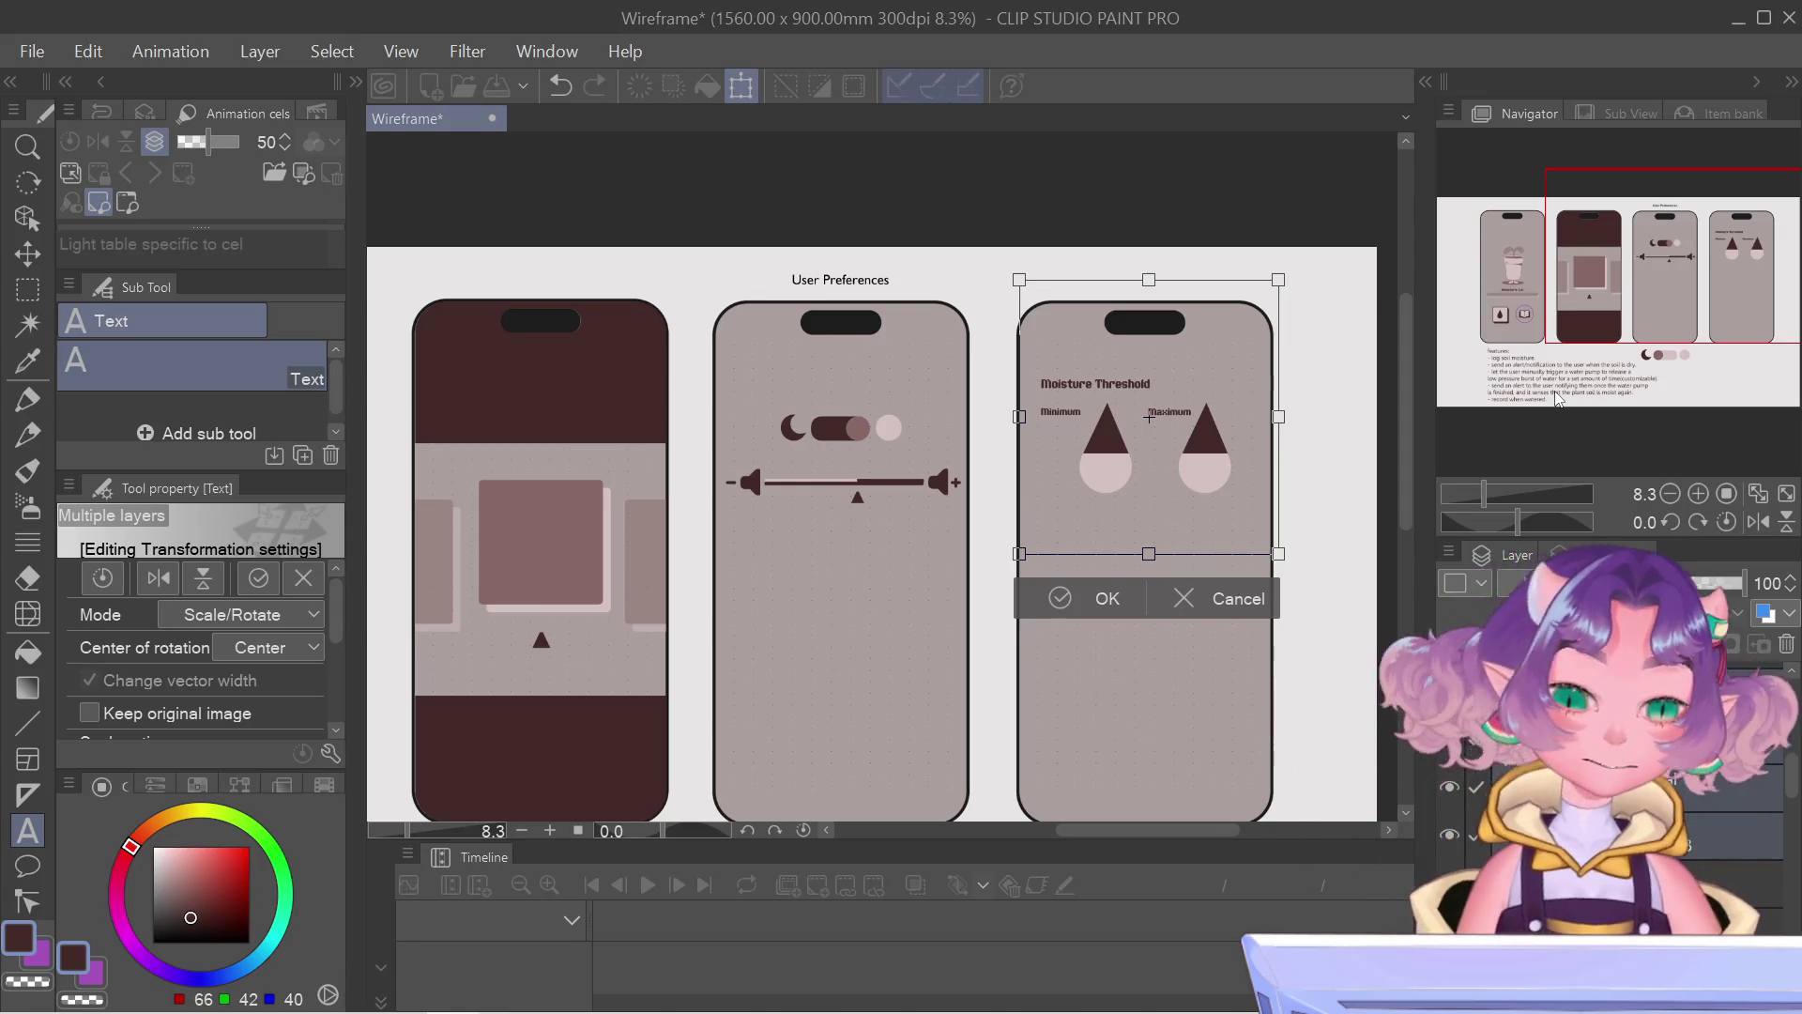
pyautogui.press('Return')
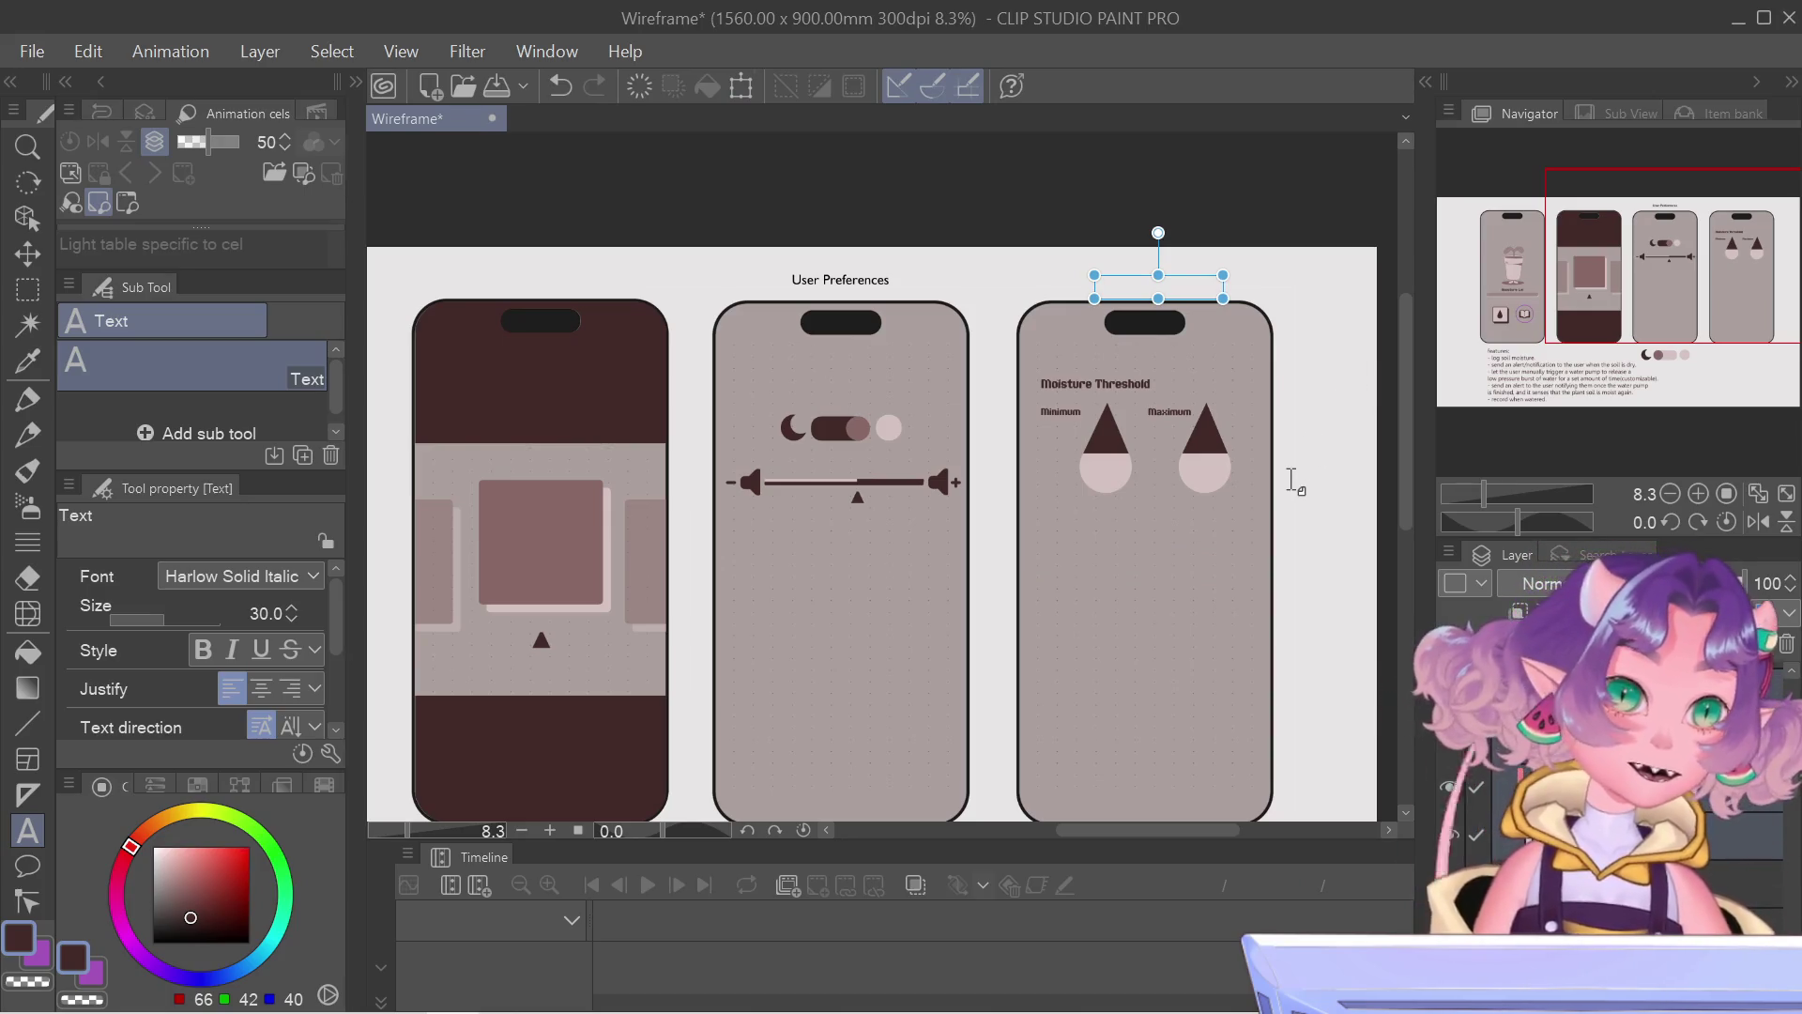
pyautogui.scroll(-2, 663, 387)
pyautogui.moveTo(1578, 317); pyautogui.dragTo(1587, 277)
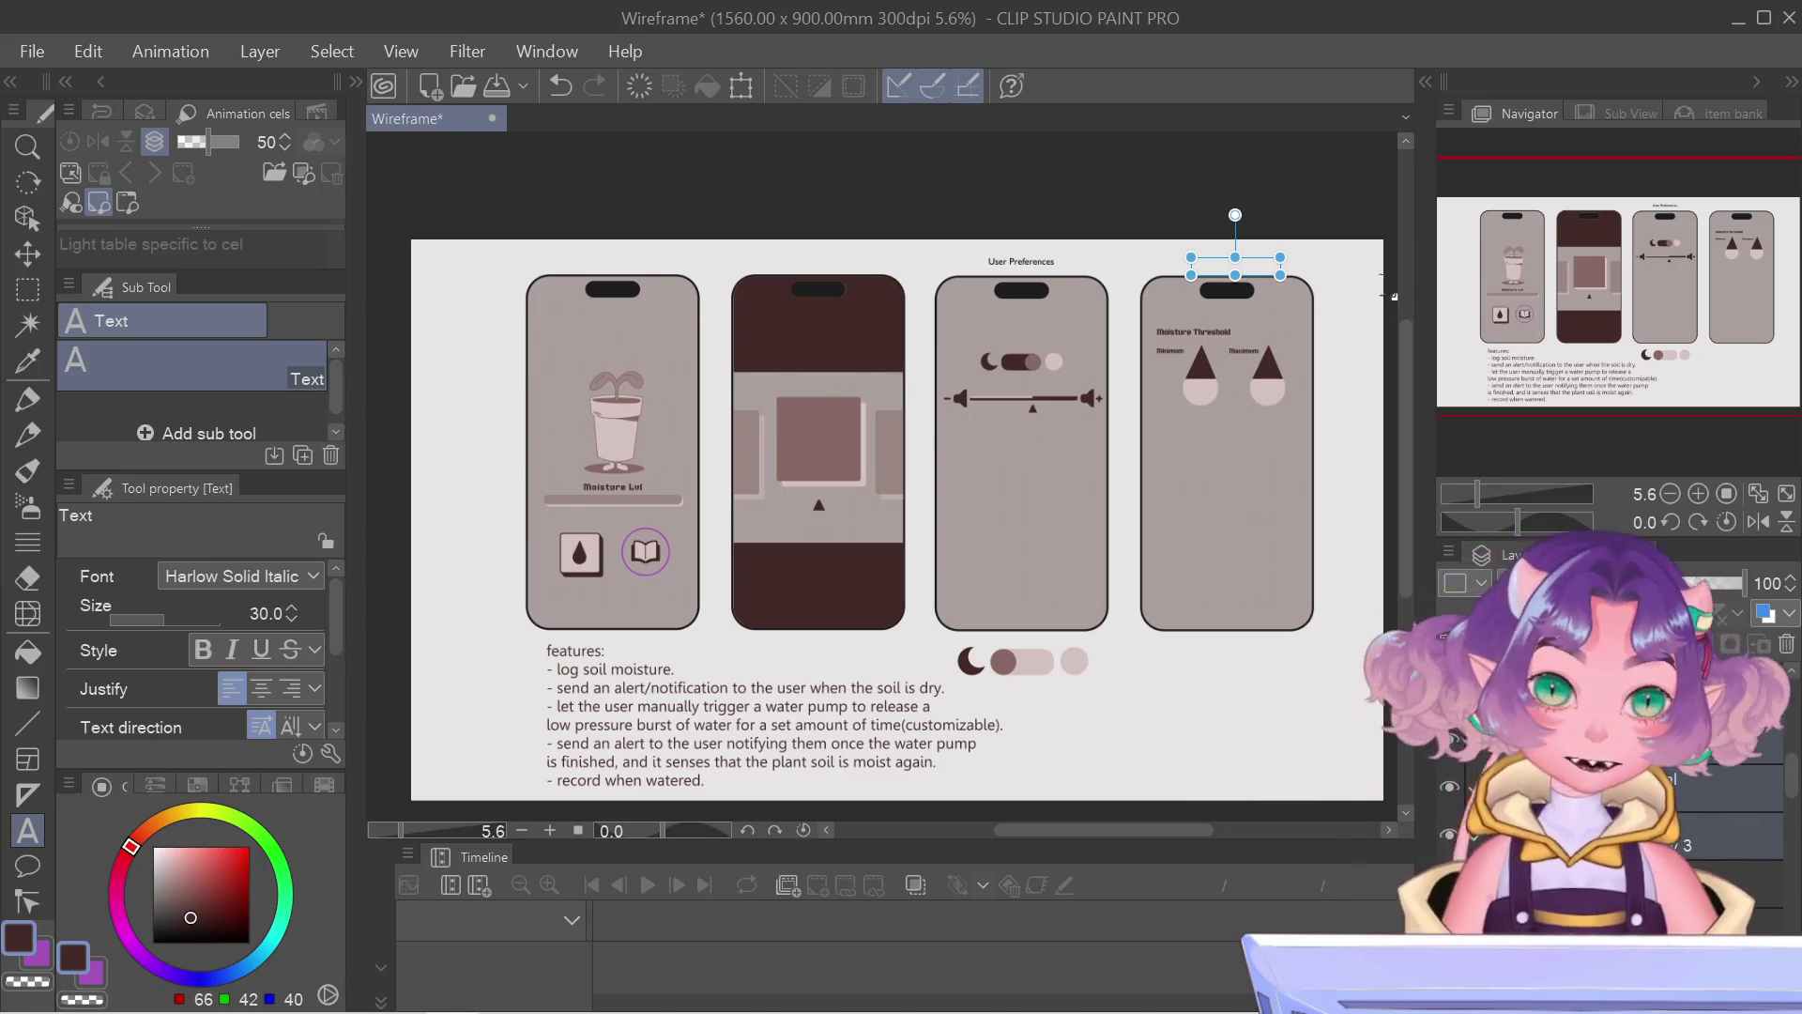
pyautogui.moveTo(1645, 330)
pyautogui.mouseDown()
pyautogui.moveTo(1677, 357)
pyautogui.moveTo(1611, 327)
pyautogui.mouseUp()
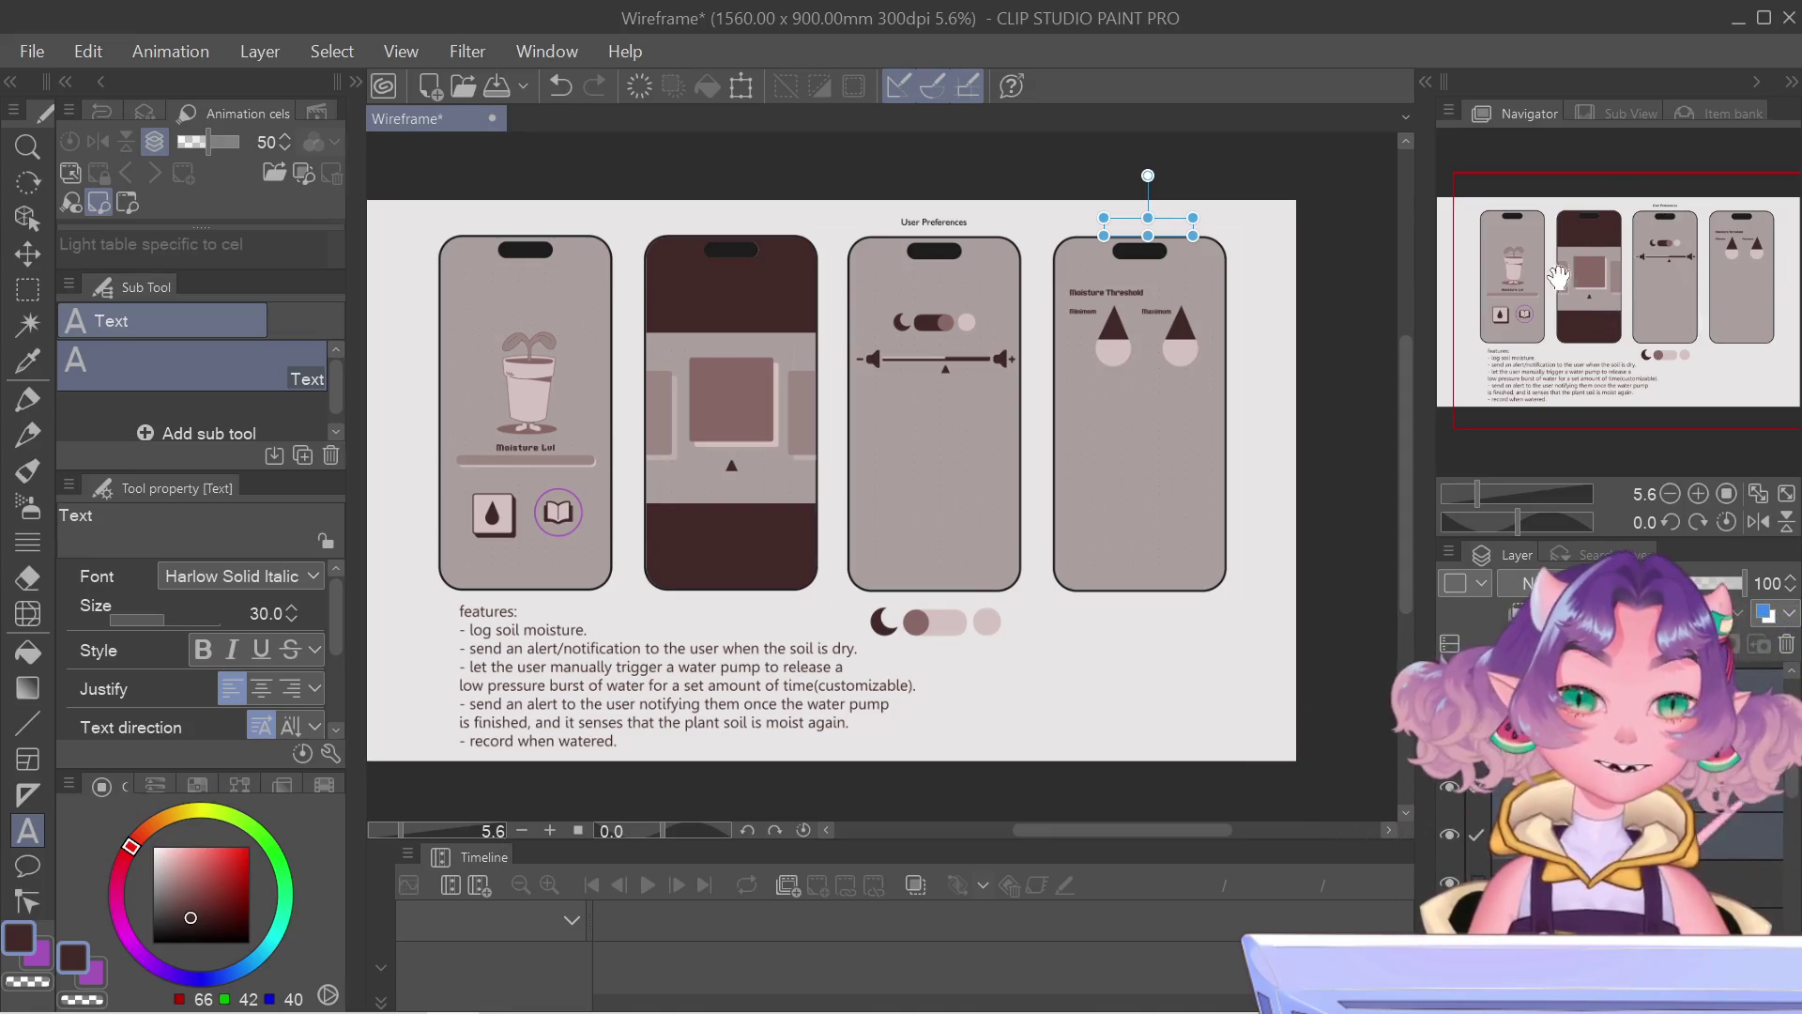
pyautogui.moveTo(1572, 230); pyautogui.dragTo(1570, 347)
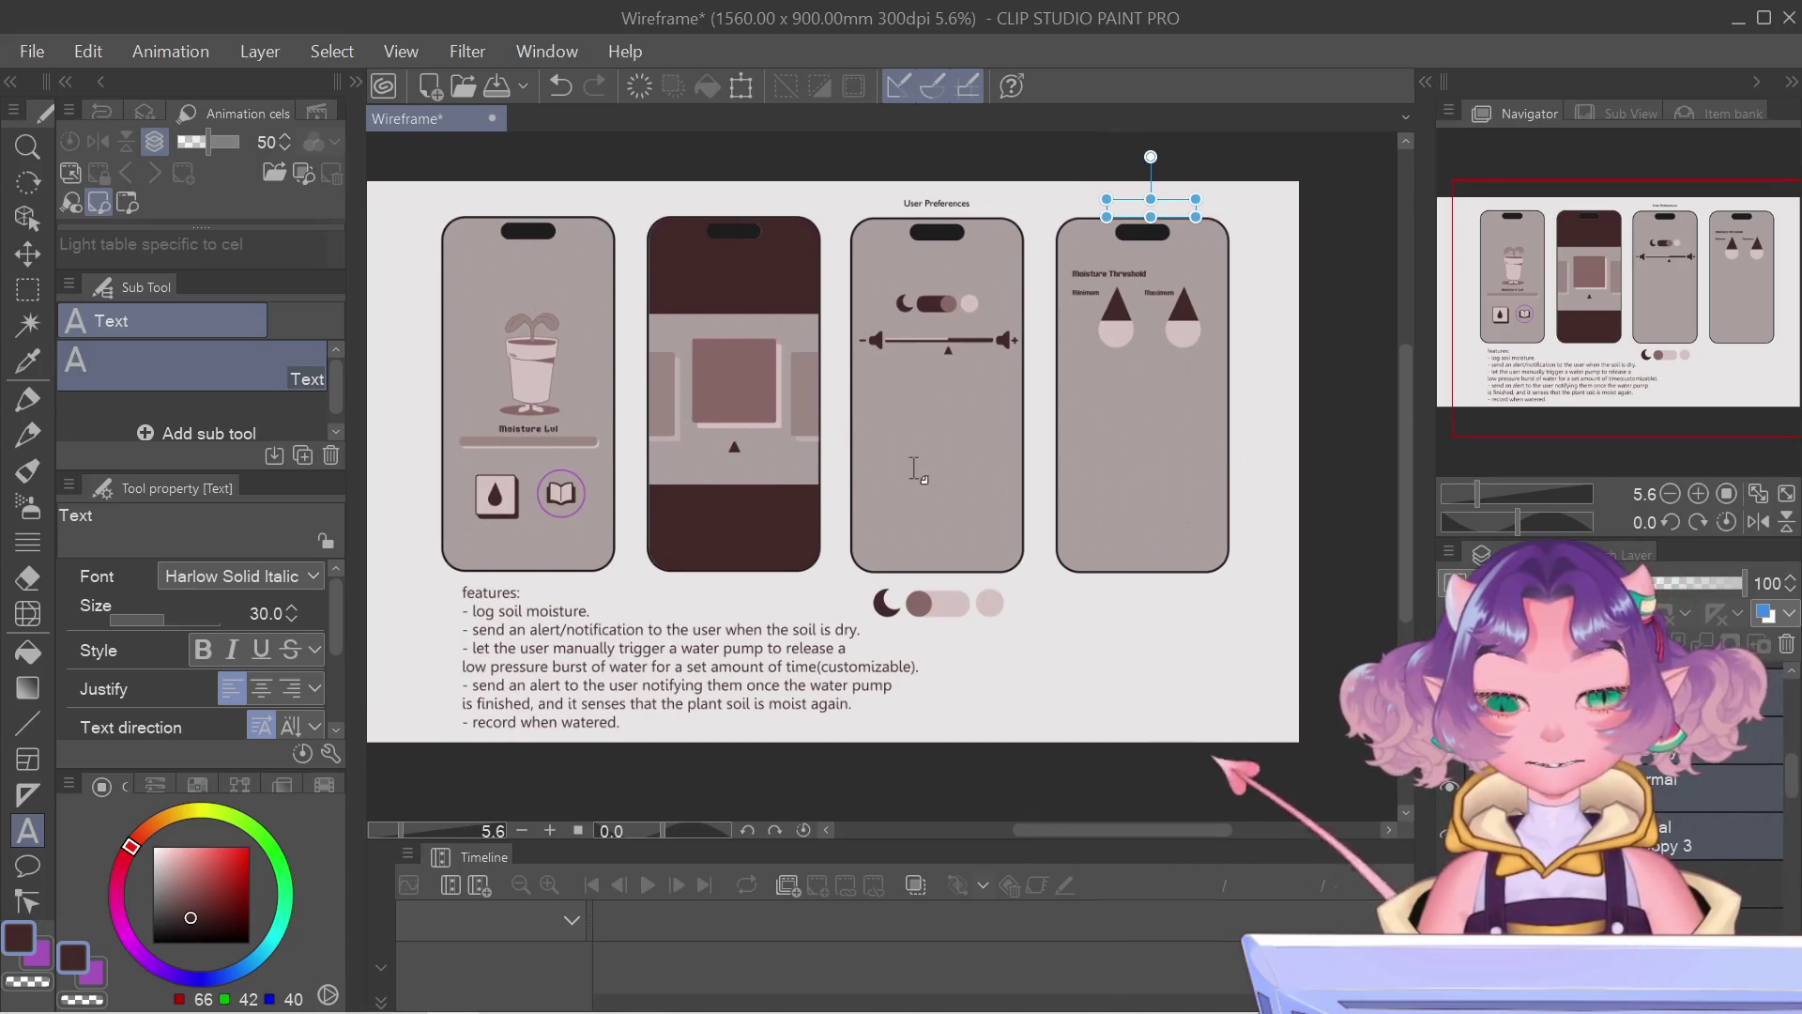
pyautogui.scroll(1, 1177, 474)
pyautogui.scroll(1, 1197, 409)
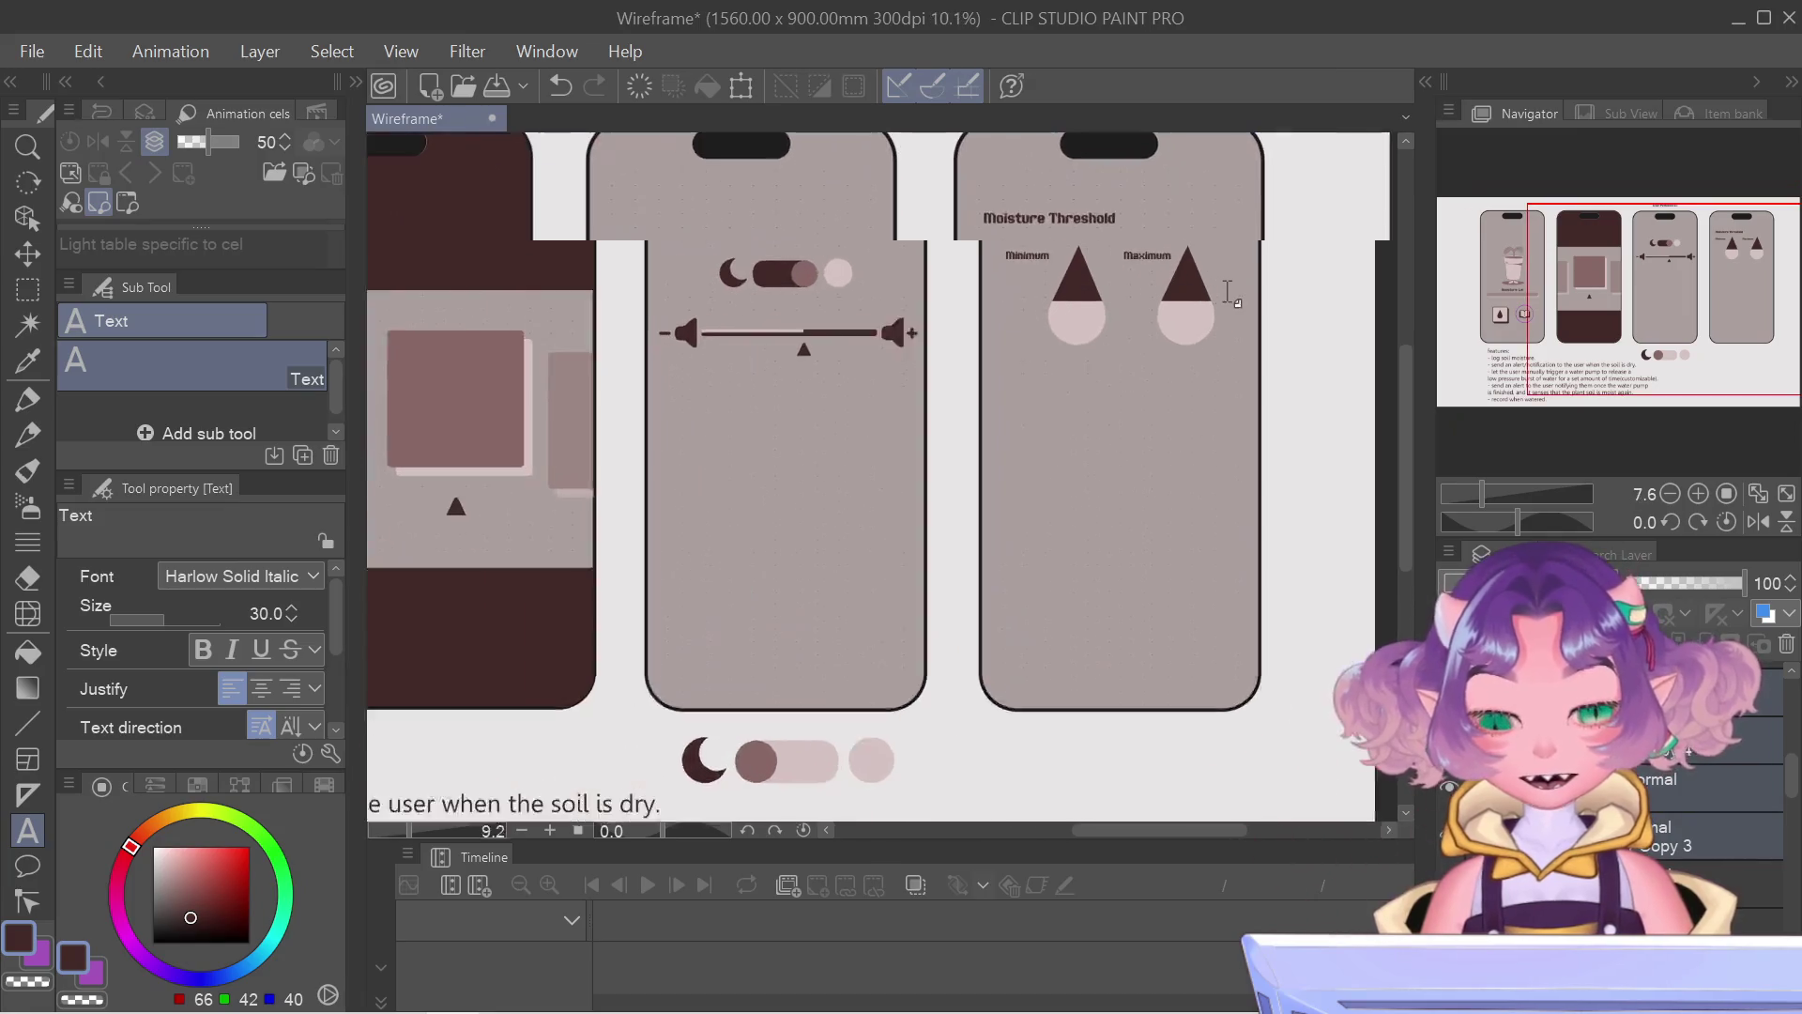
pyautogui.scroll(1, 1227, 306)
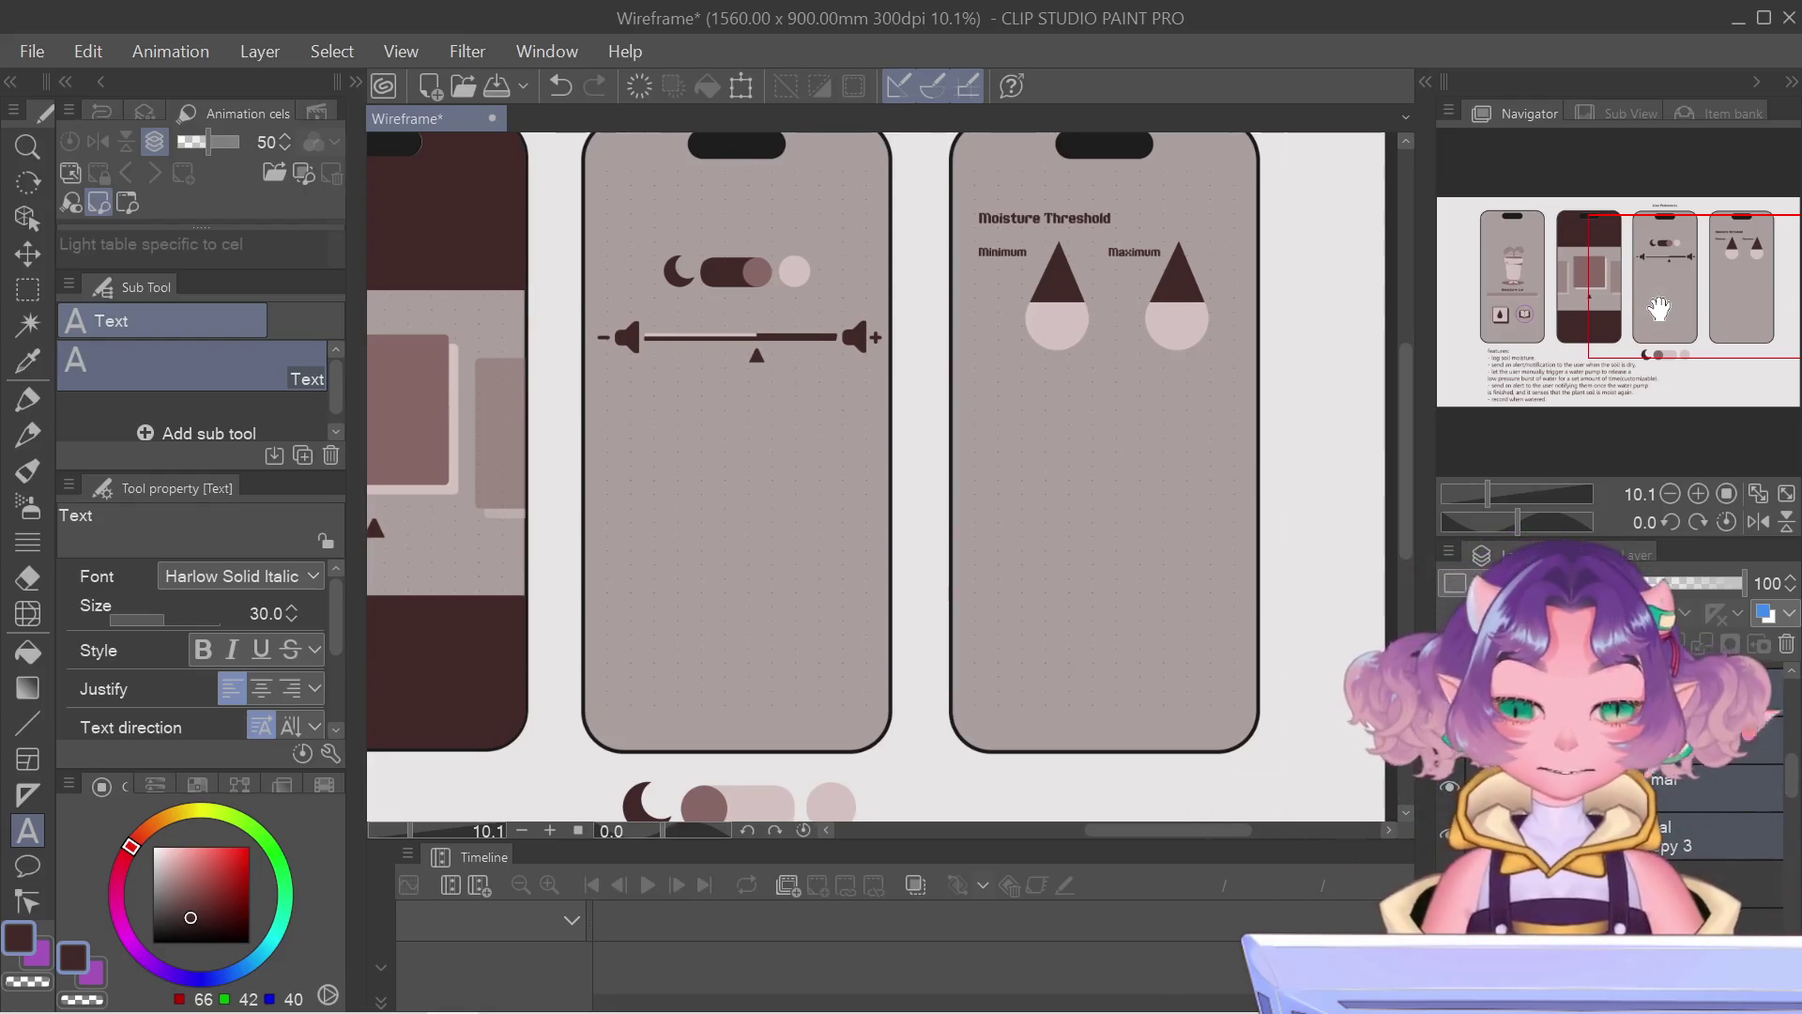
pyautogui.moveTo(1657, 307)
pyautogui.mouseDown()
pyautogui.moveTo(1657, 335)
pyautogui.moveTo(1646, 301)
pyautogui.mouseUp()
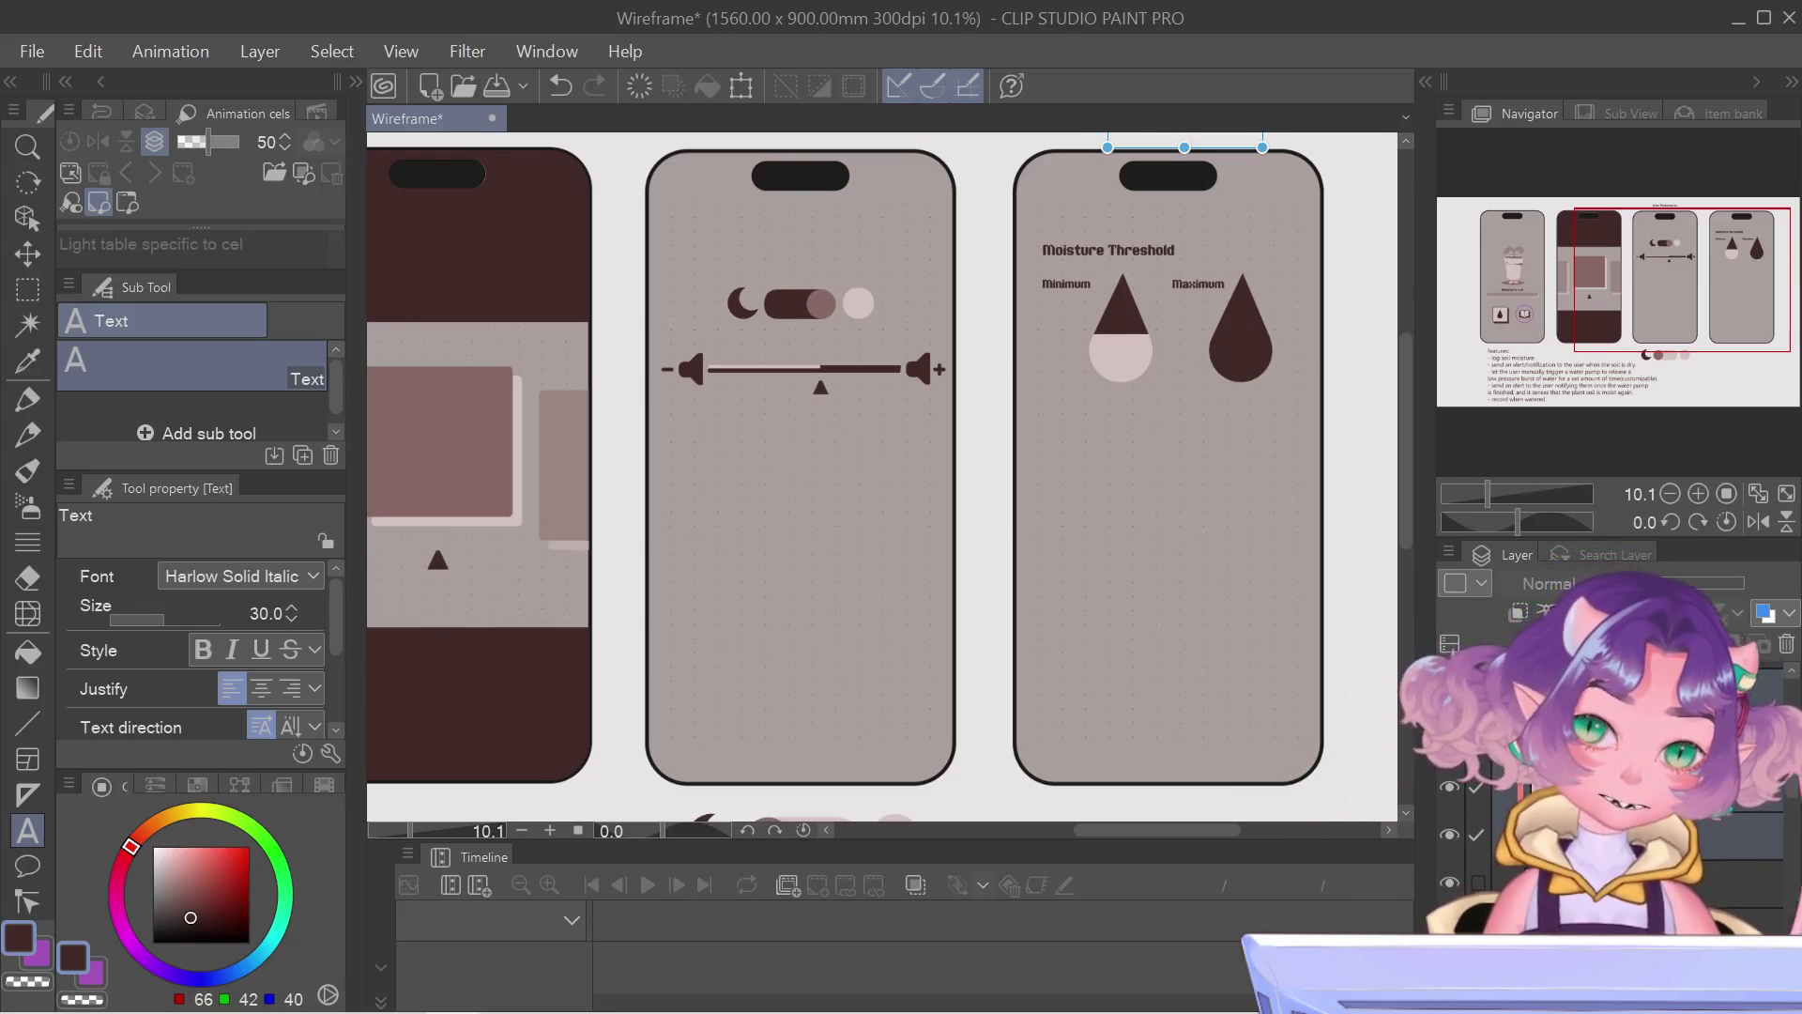
# Step: Raise the light fill in the Maximum drop so only its tip stays dark, and confirm
pyautogui.hotkey('ctrl', 'v')
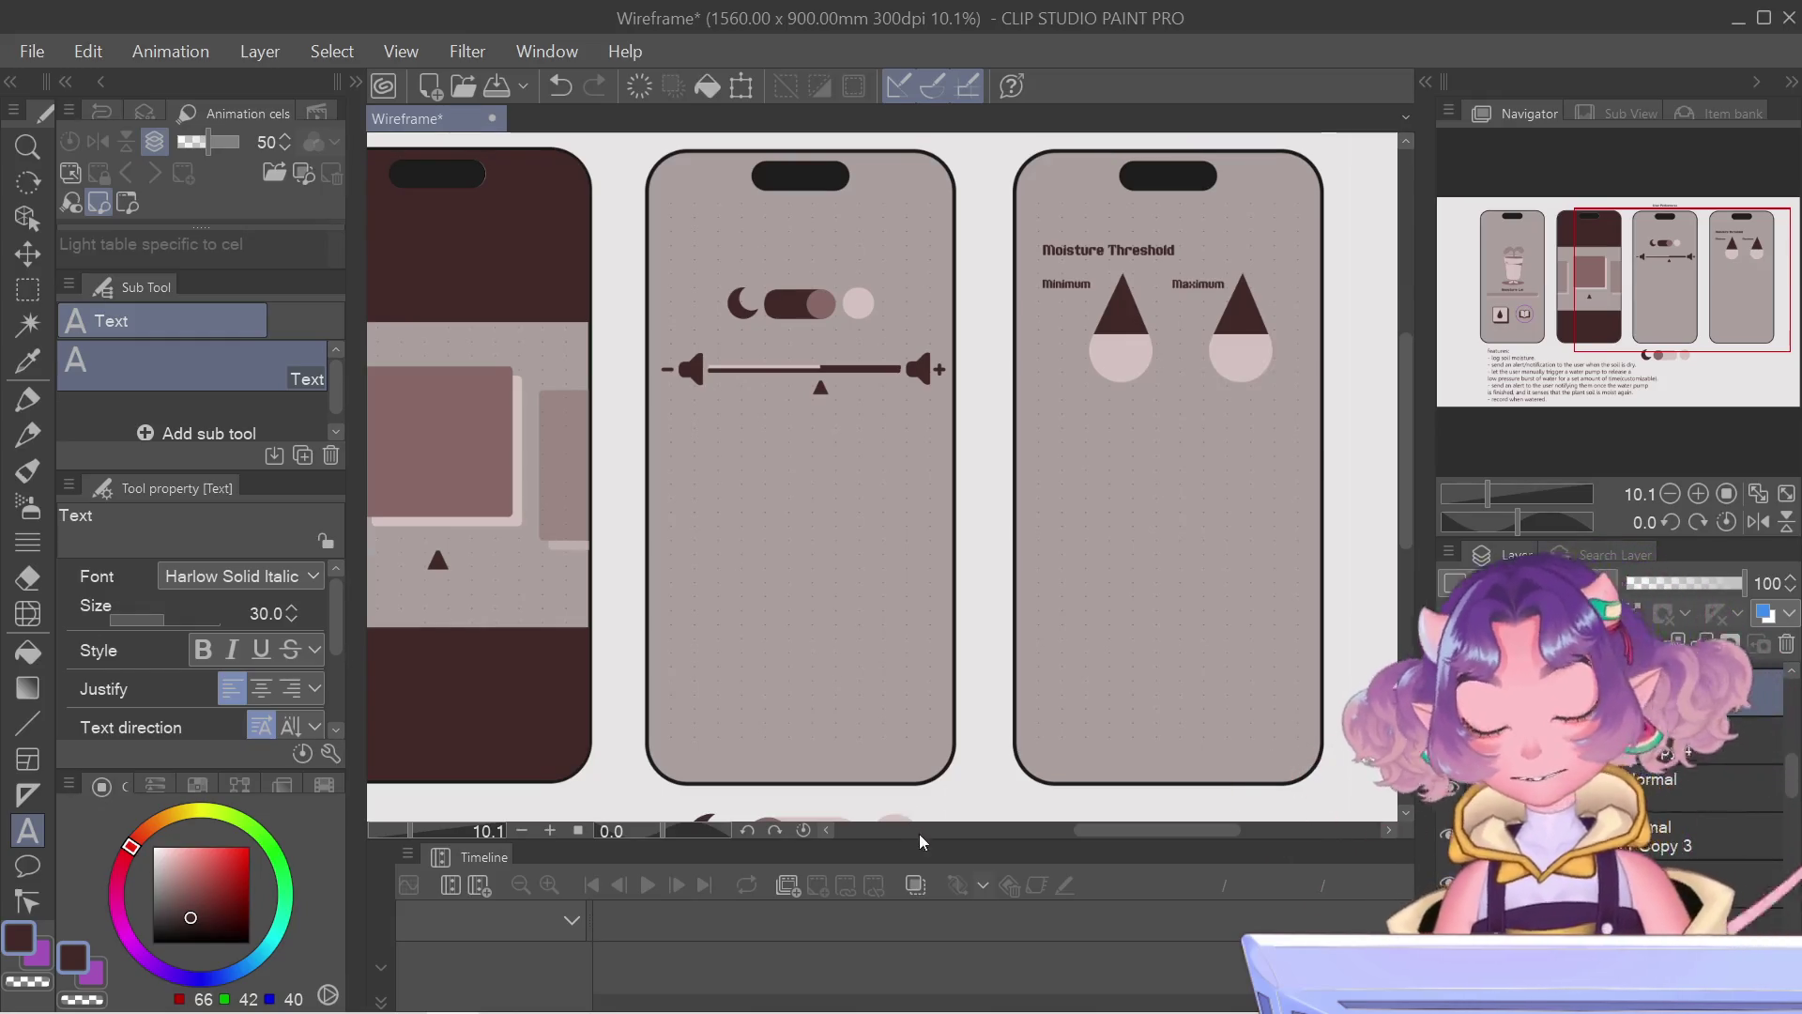
pyautogui.hotkey('ctrl', 't')
pyautogui.press('Up')
pyautogui.press('Up')
pyautogui.press('Up')
pyautogui.press('Up')
pyautogui.press('Up')
pyautogui.press('Up')
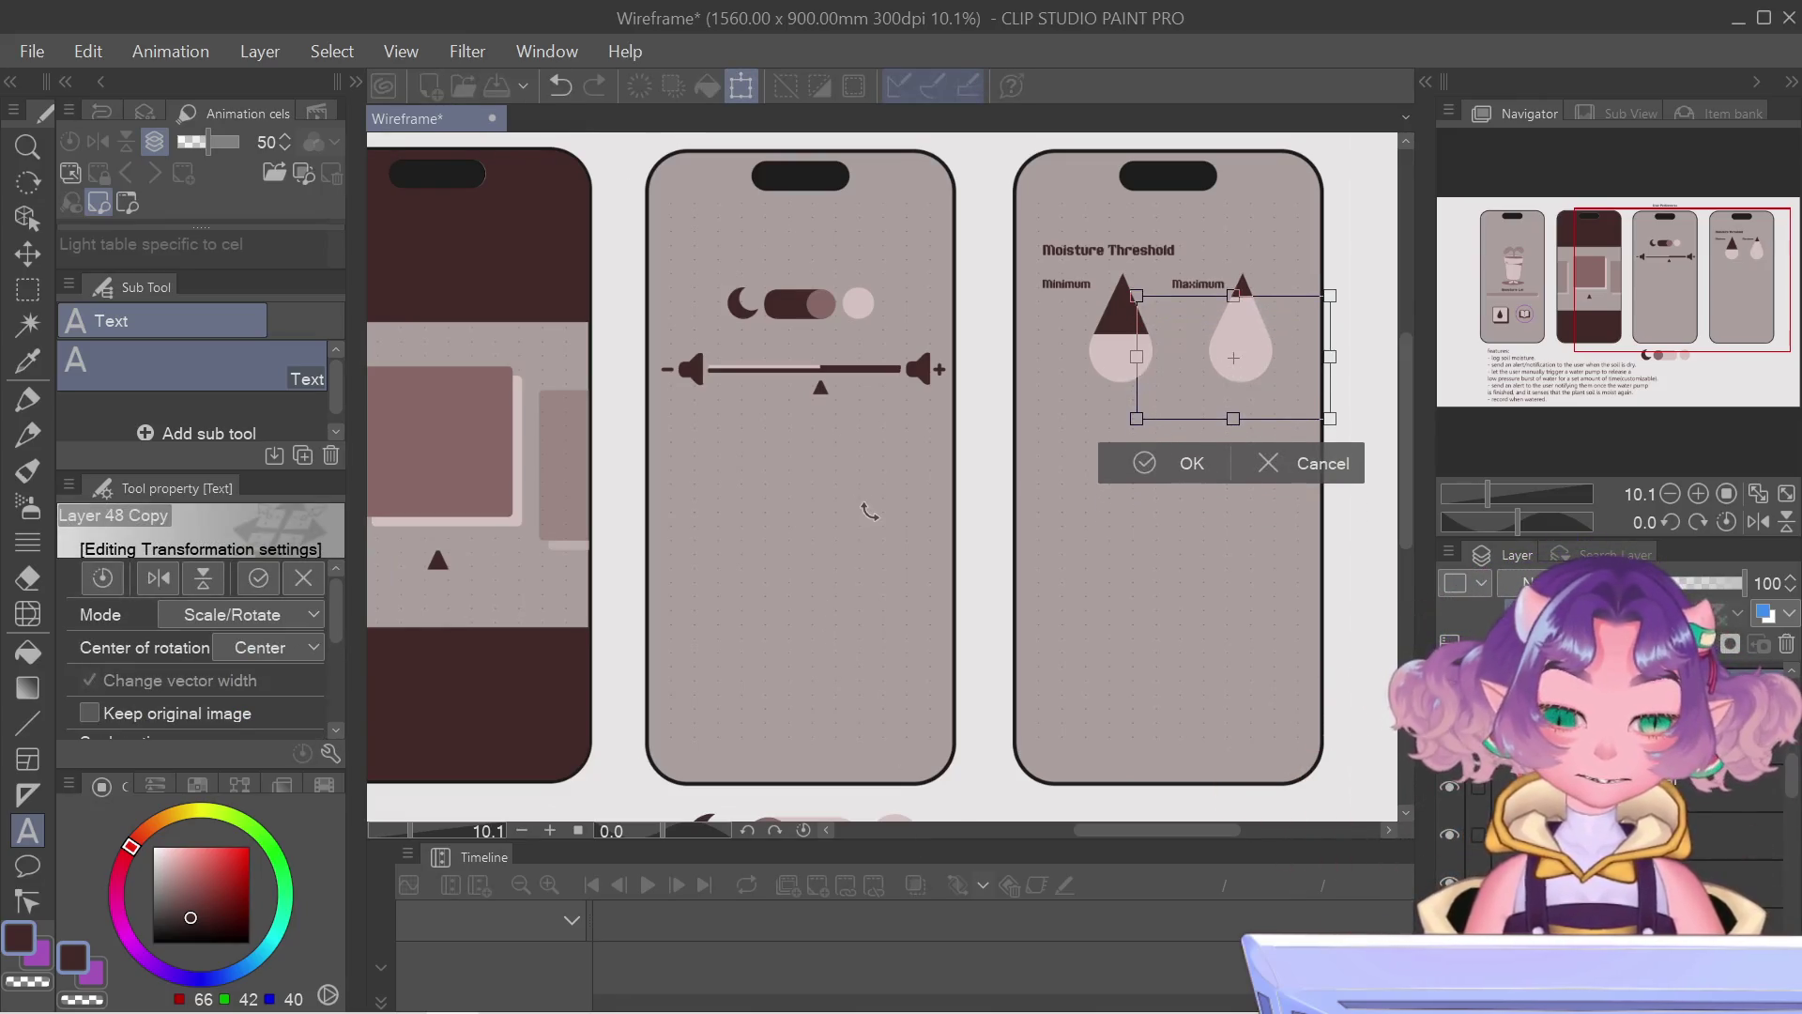
pyautogui.press('Return')
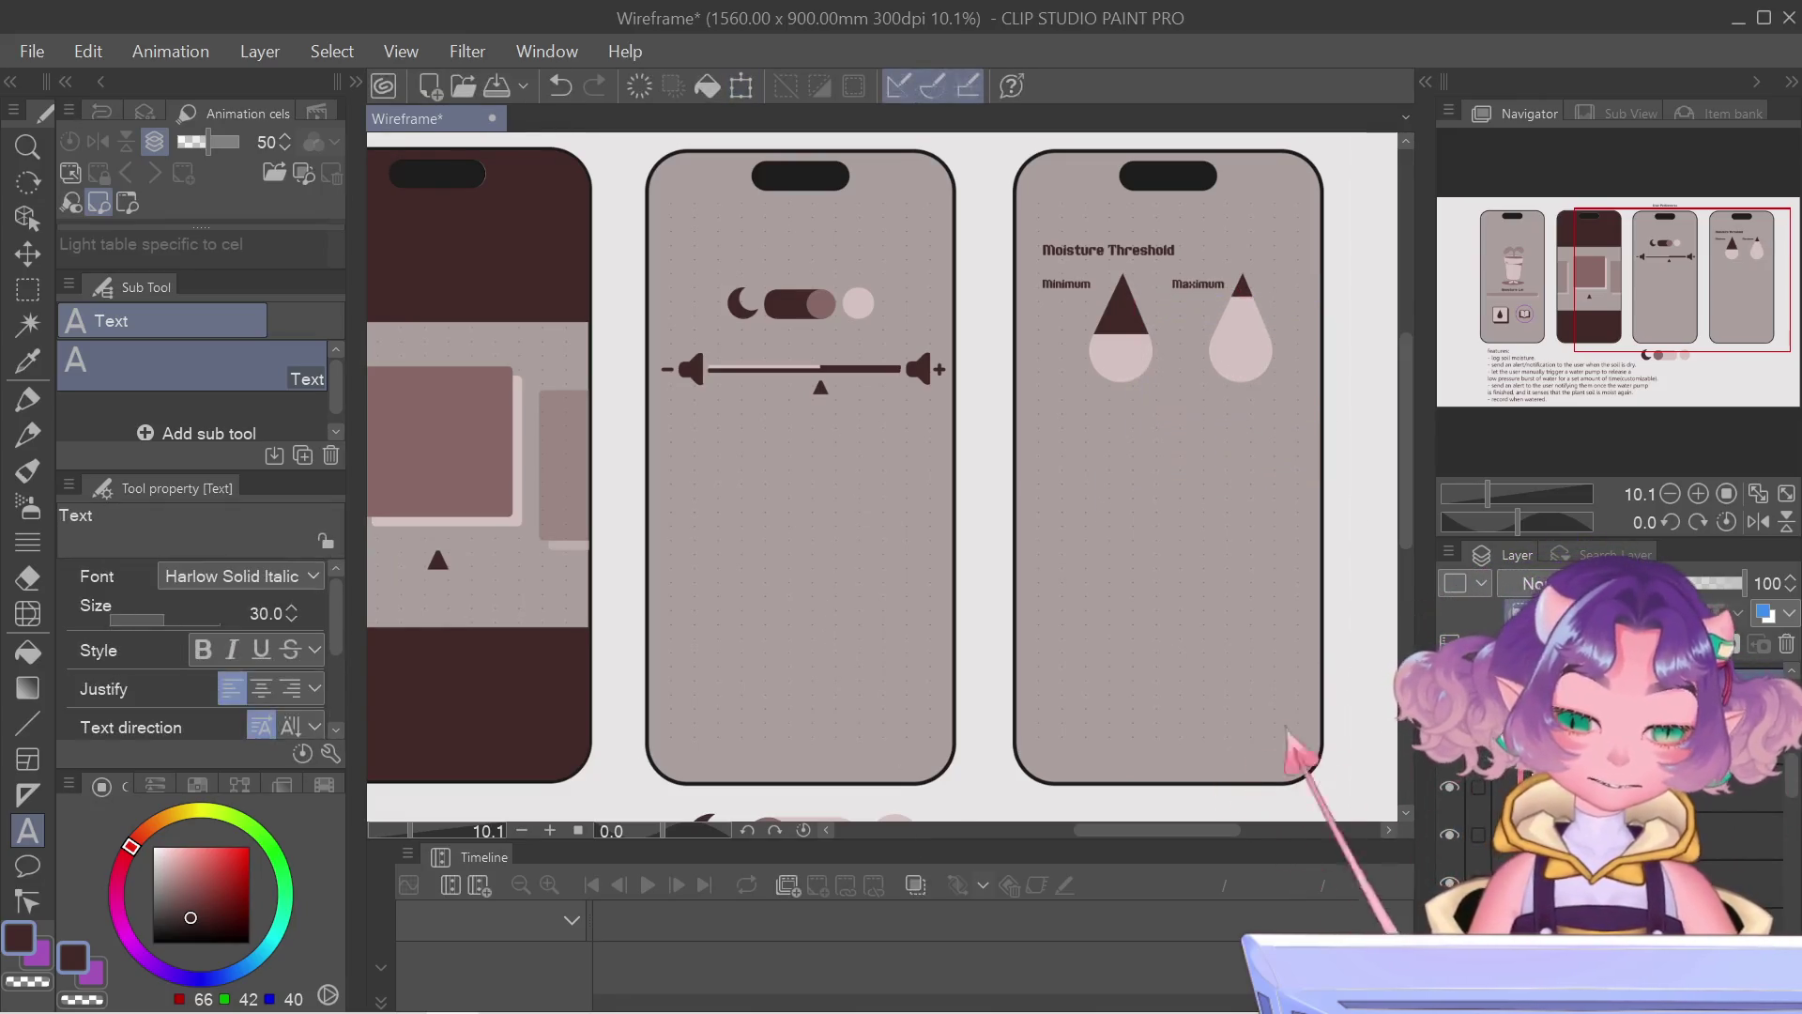
# Step: Lower the light fill in the Minimum drop so it reads mostly dark, and confirm
pyautogui.hotkey('ctrl', 'v')
pyautogui.hotkey('ctrl', 't')
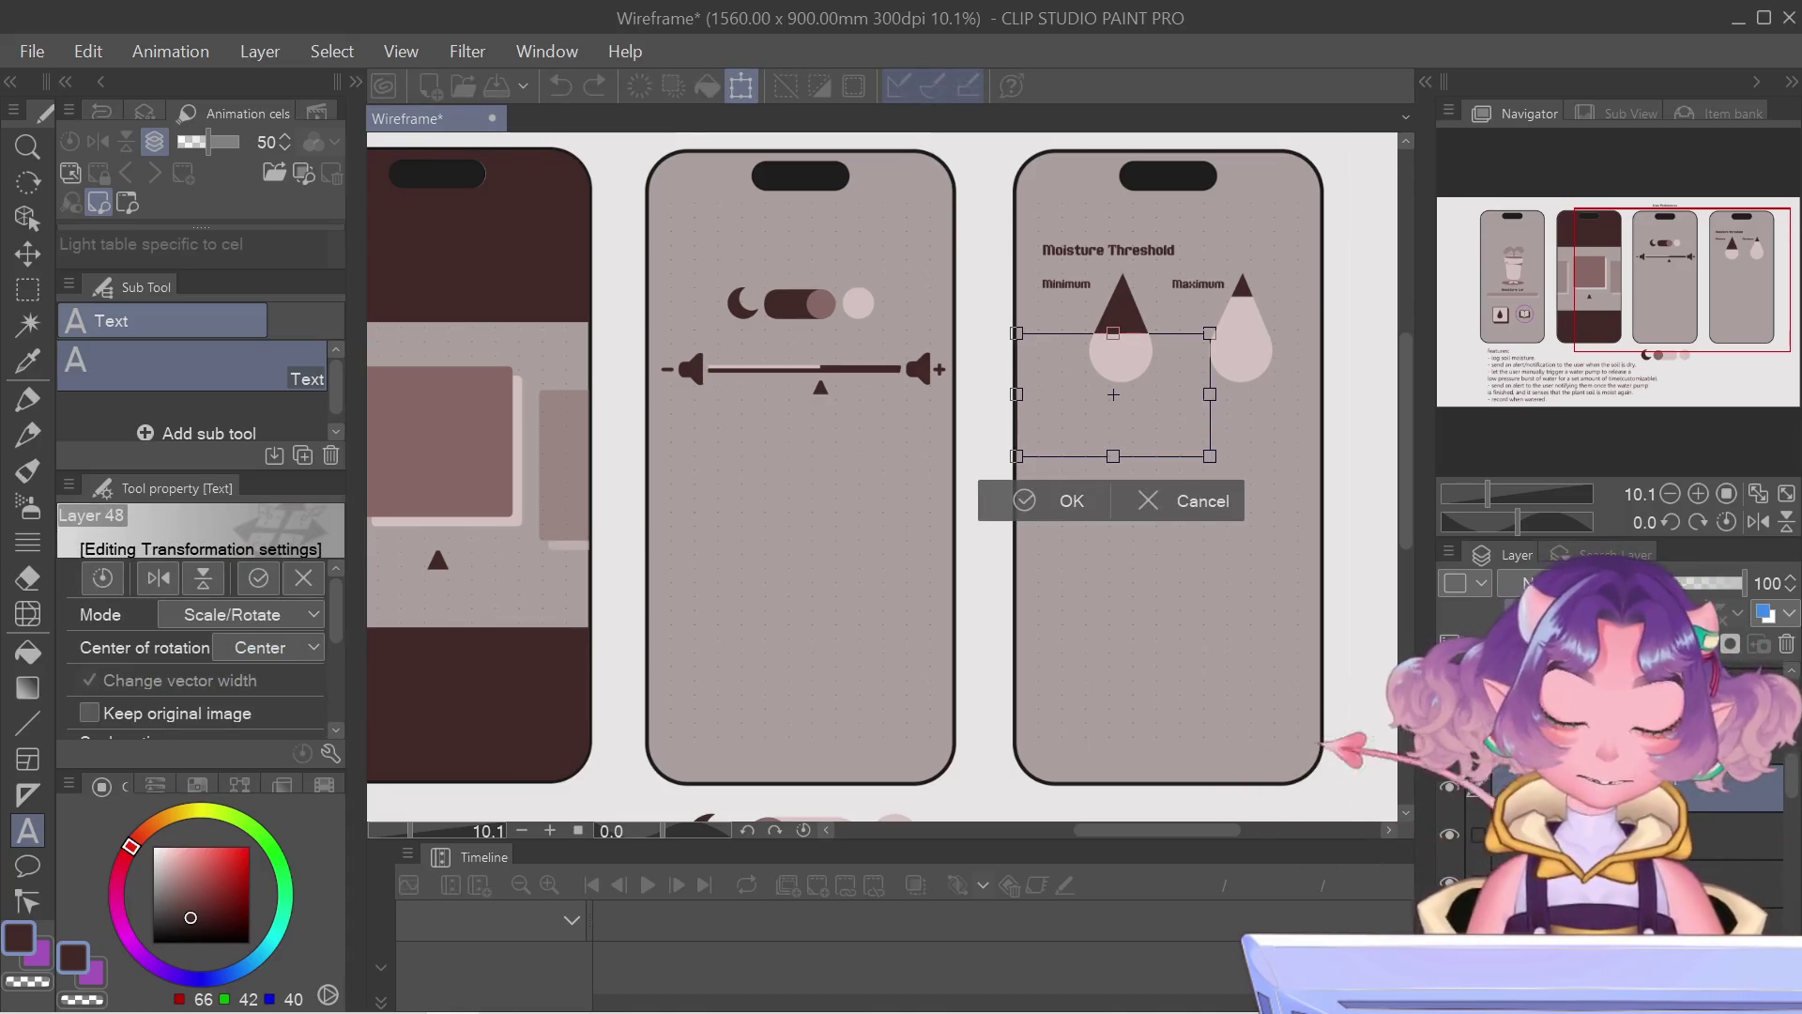
pyautogui.press('Down')
pyautogui.press('Down')
pyautogui.press('Down')
pyautogui.press('Down')
pyautogui.press('Down')
pyautogui.press('Down')
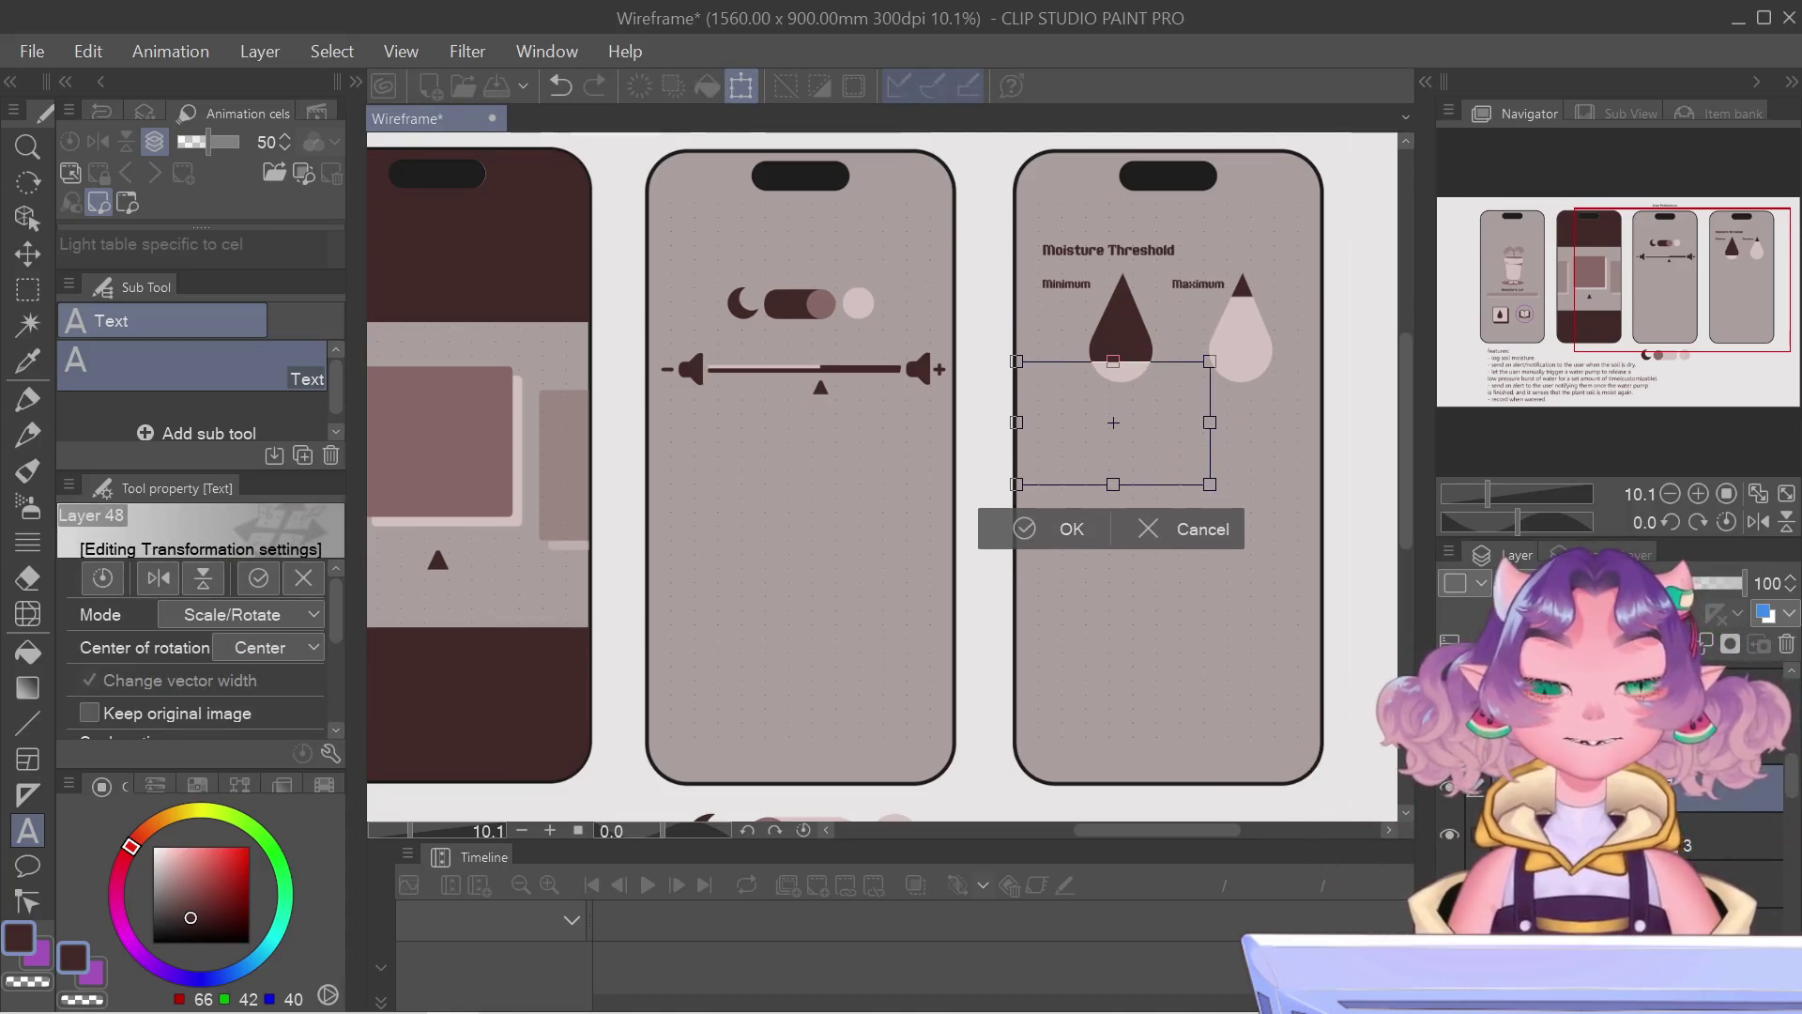
pyautogui.press('Return')
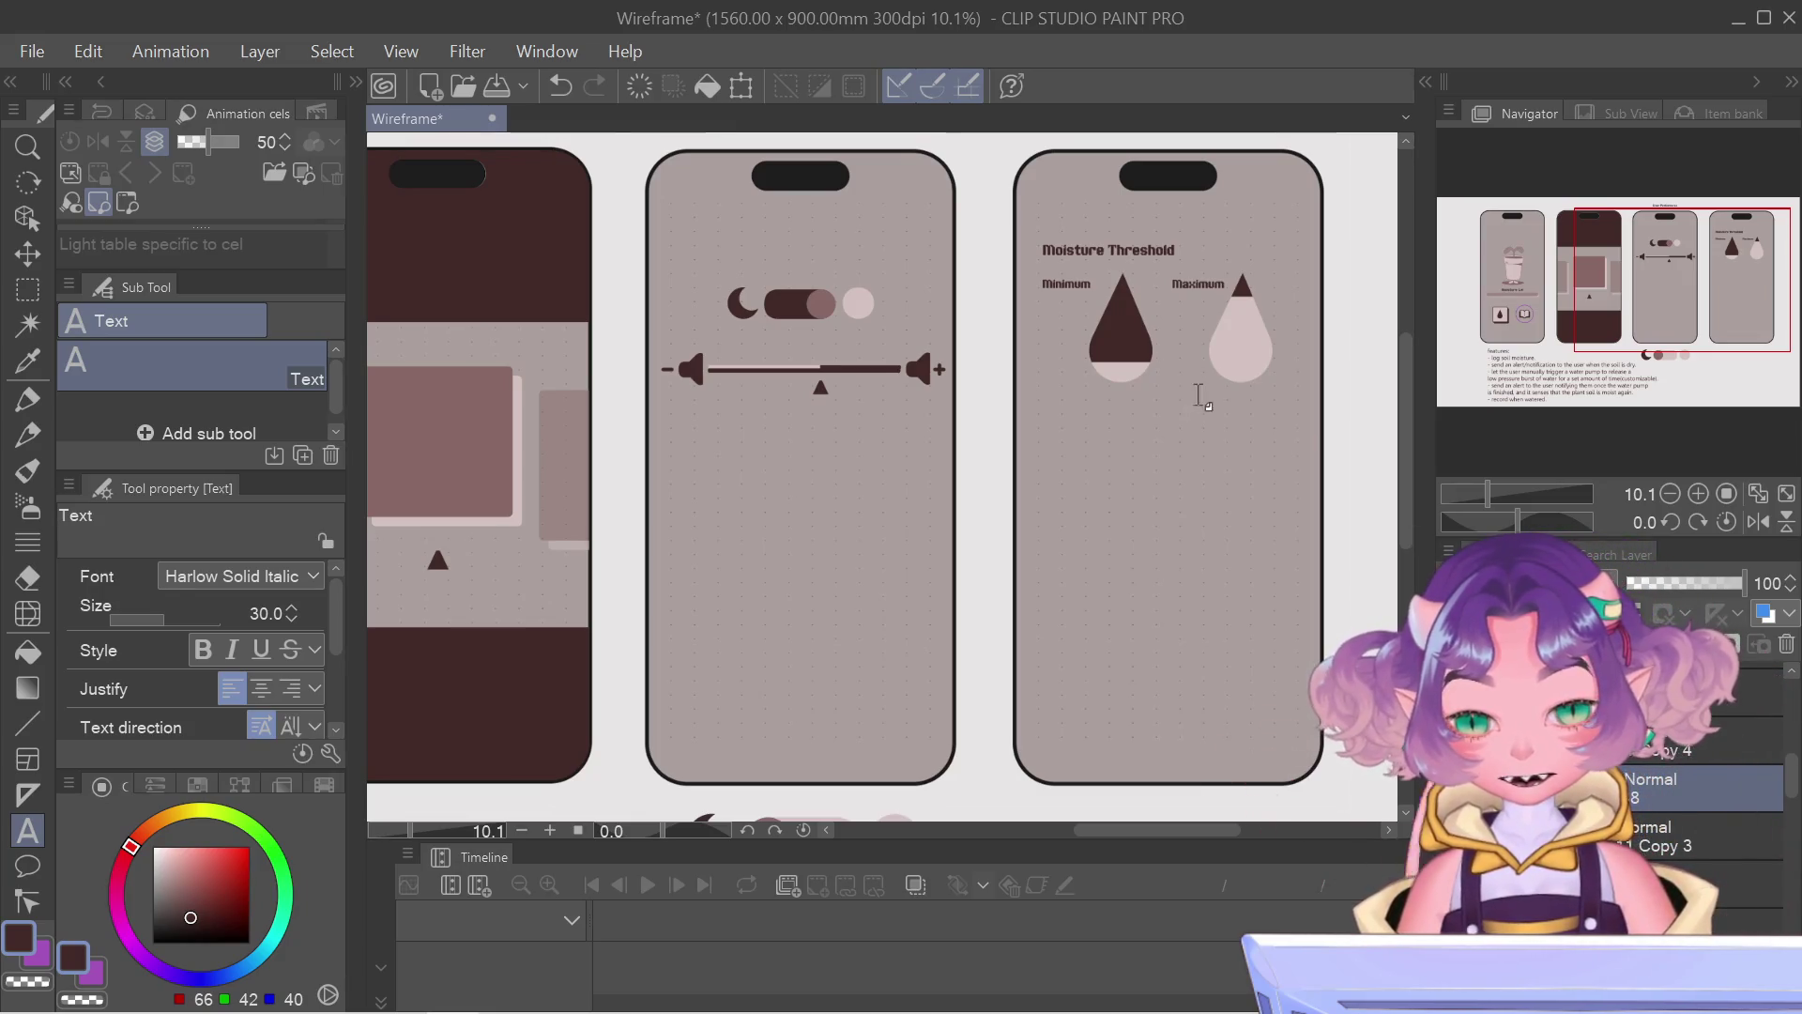
pyautogui.moveTo(1603, 285); pyautogui.dragTo(1601, 263)
pyautogui.scroll(2, 874, 465)
pyautogui.scroll(2, 873, 465)
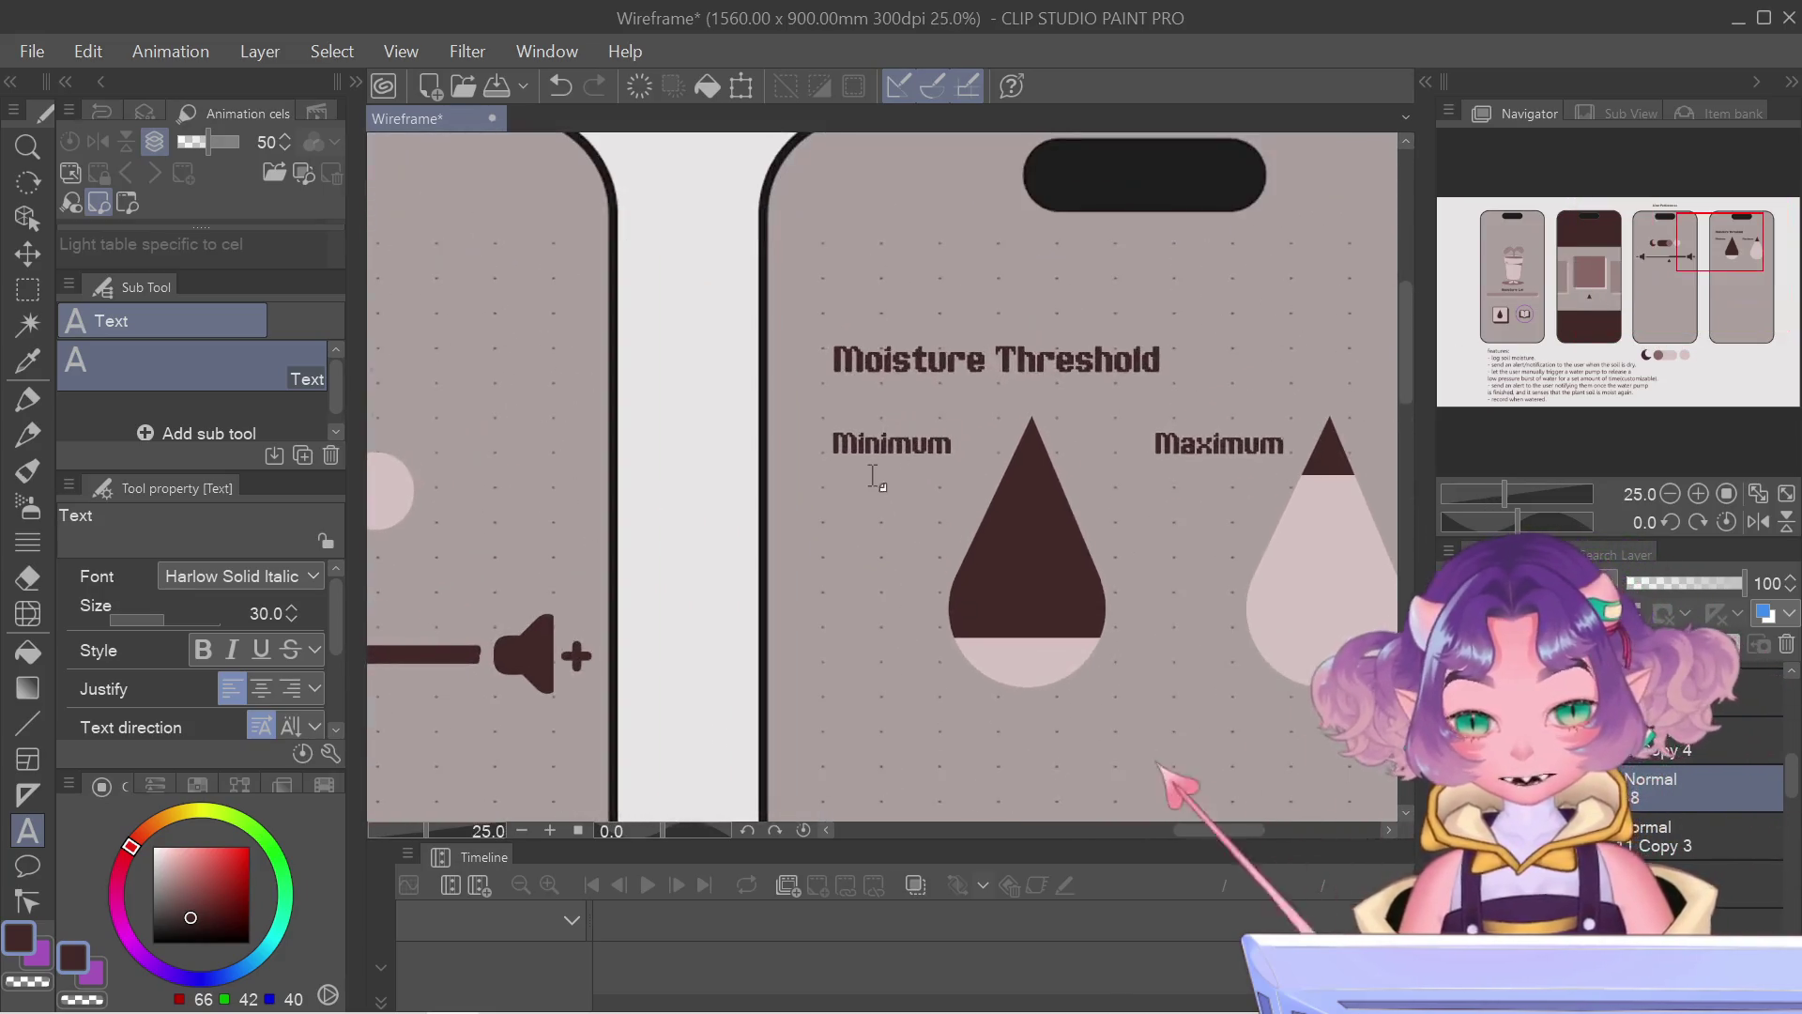
# Step: Add 15% on a new line beneath the Minimum label
pyautogui.click(901, 447)
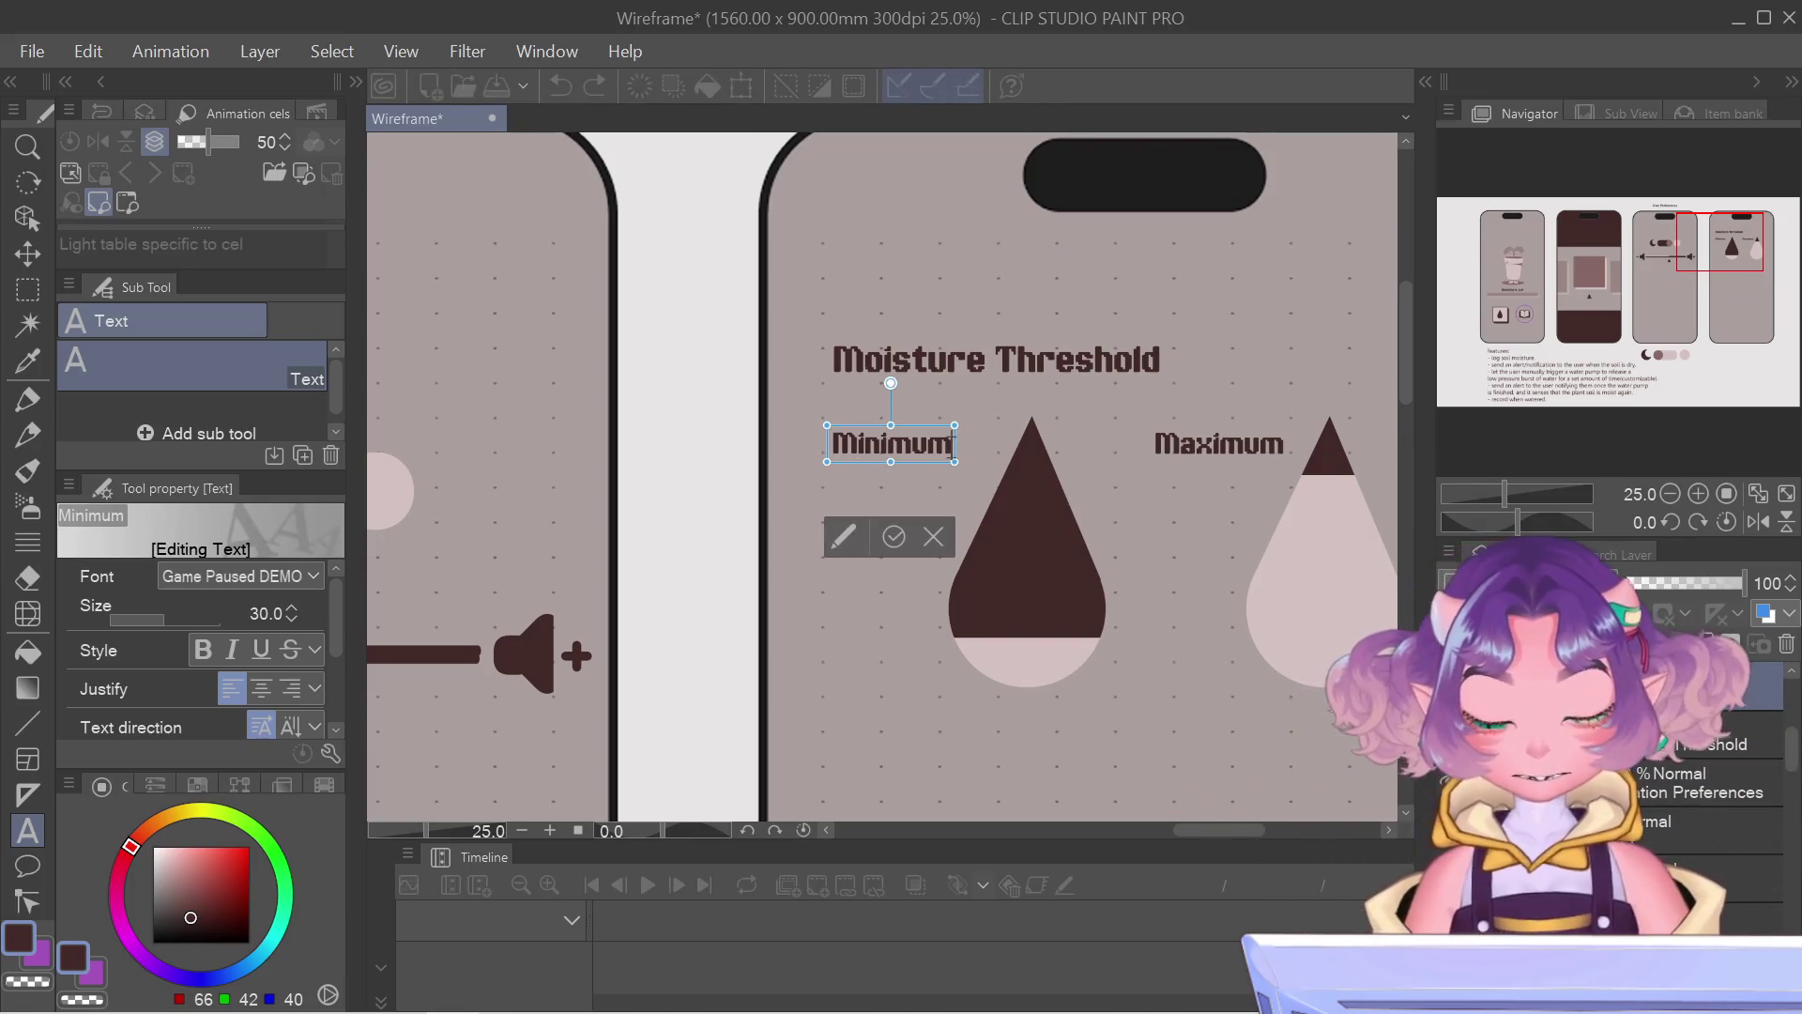
pyautogui.press('Return')
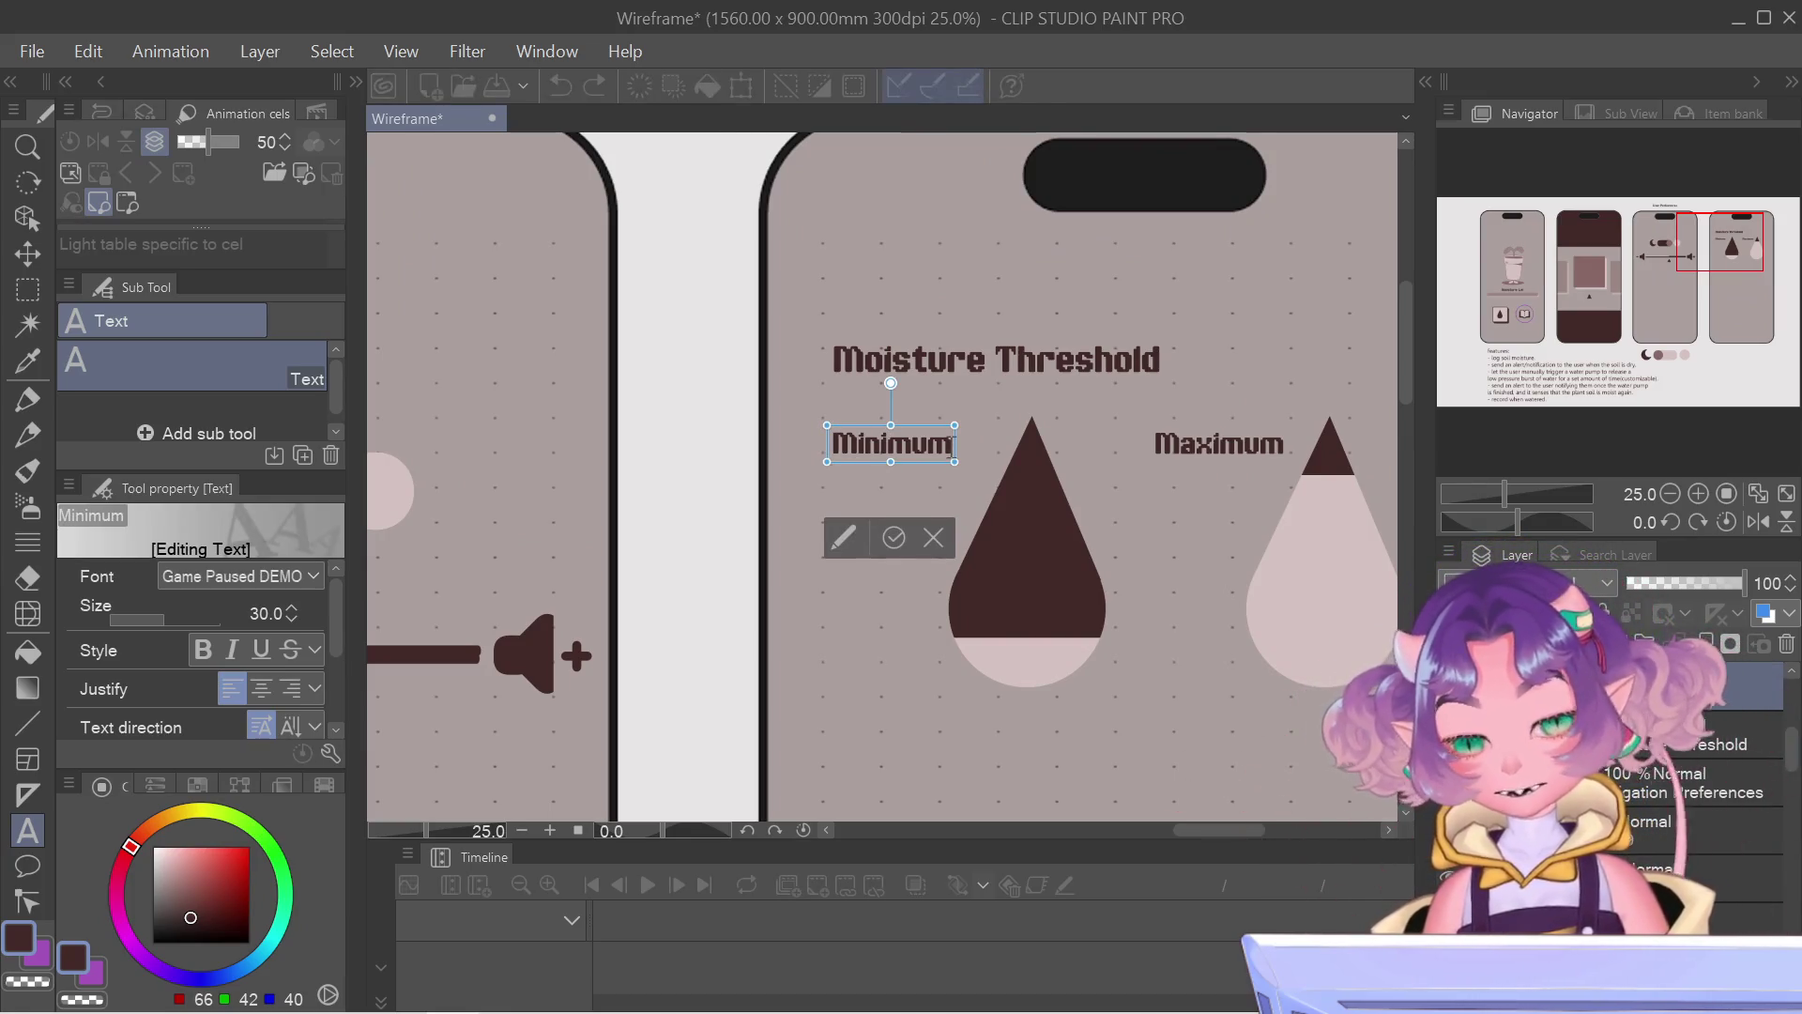
pyautogui.write('15')
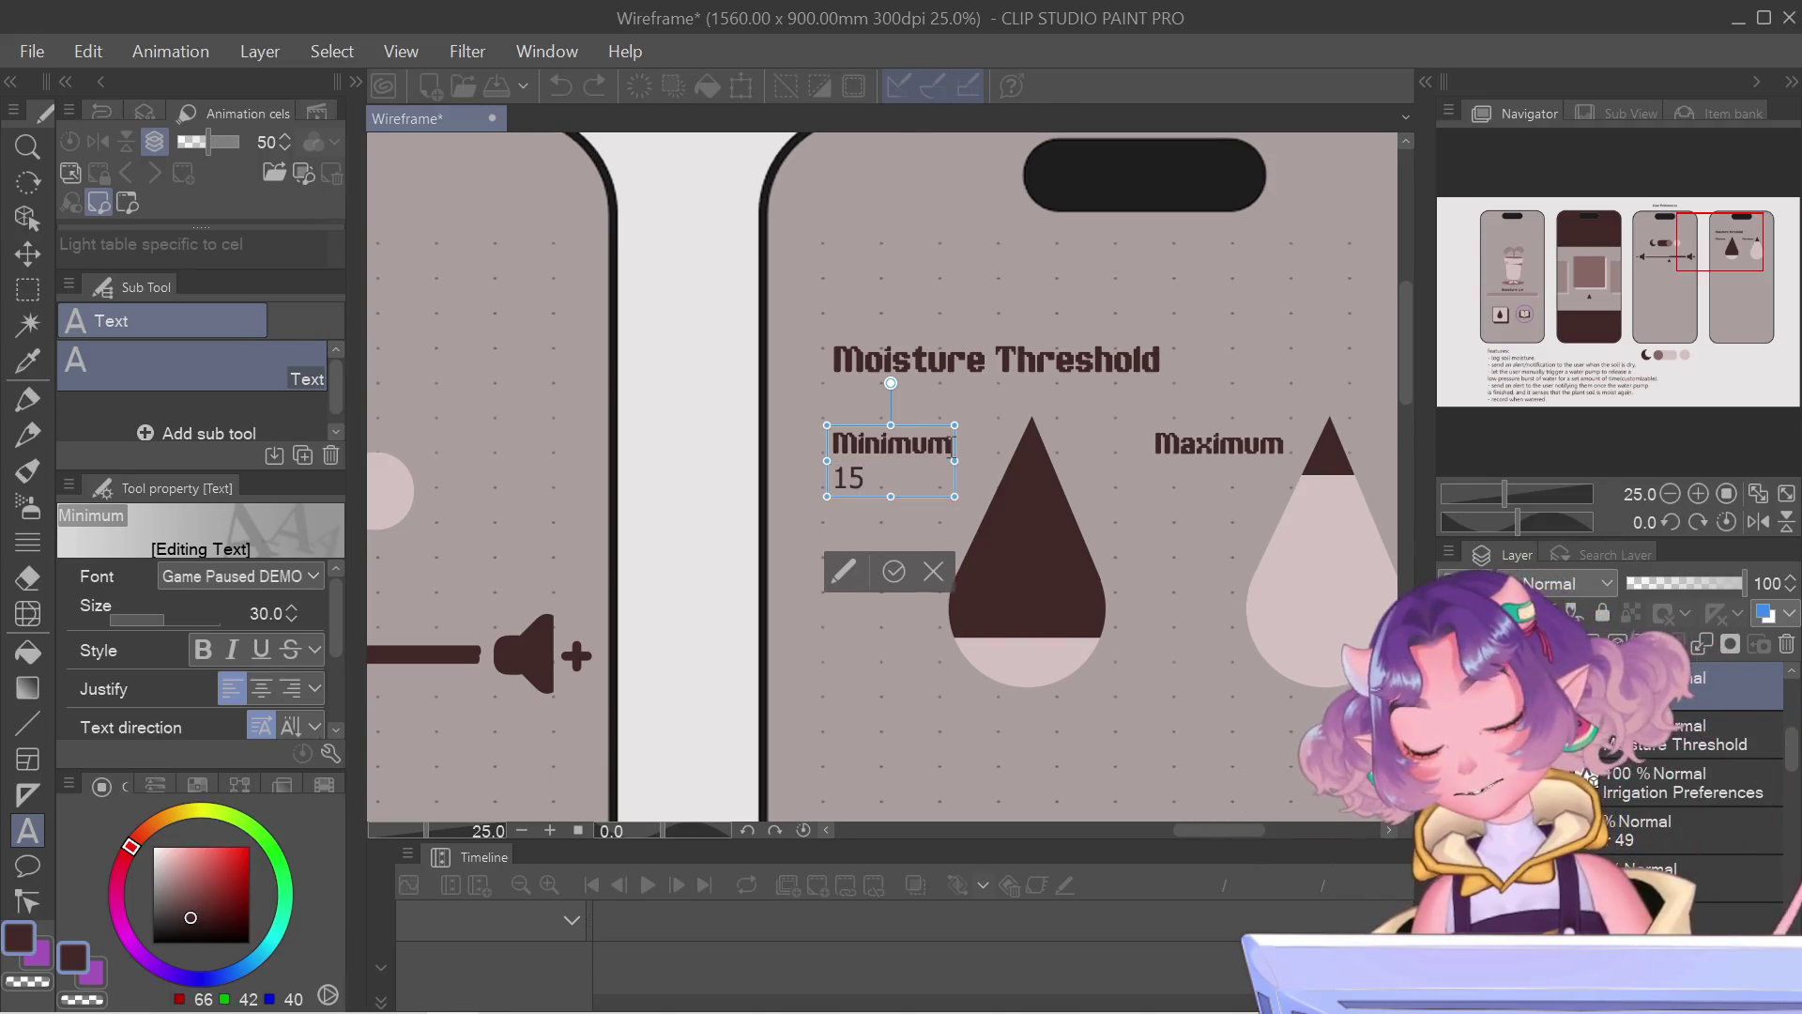
pyautogui.write('%')
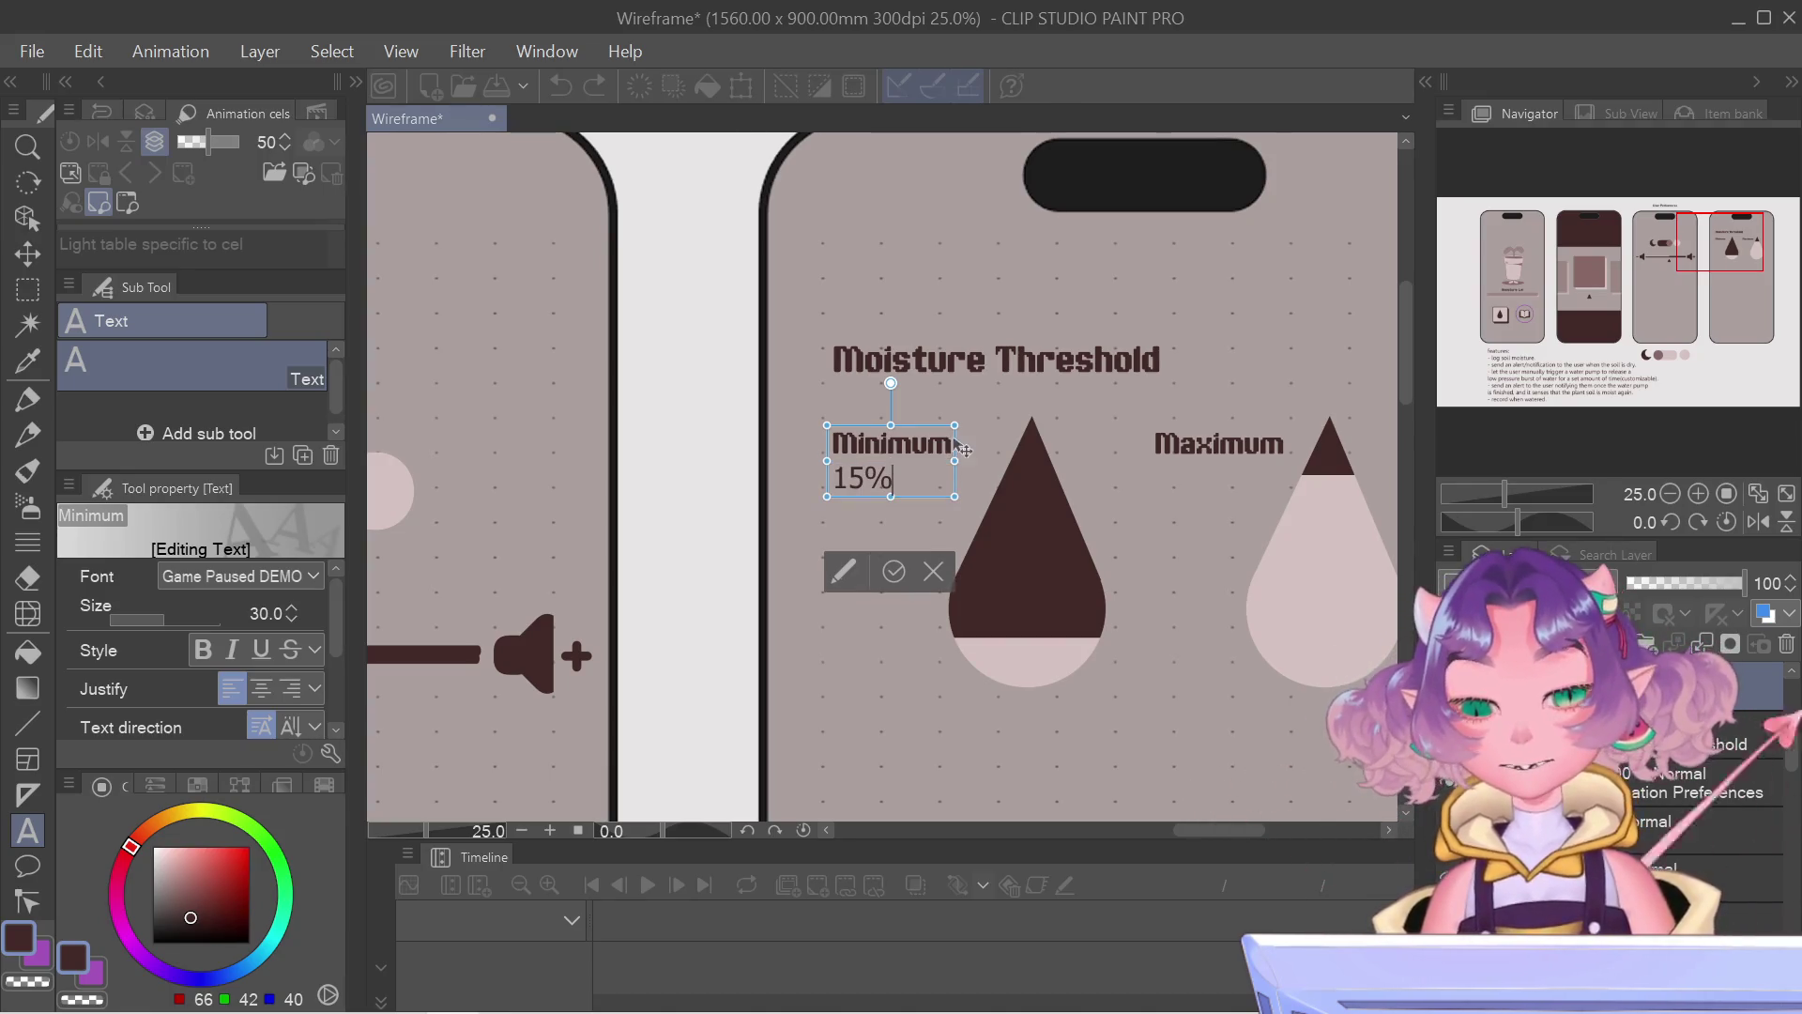
pyautogui.click(895, 570)
# Step: Add 90% on a new line beneath the Maximum label
pyautogui.click(1264, 440)
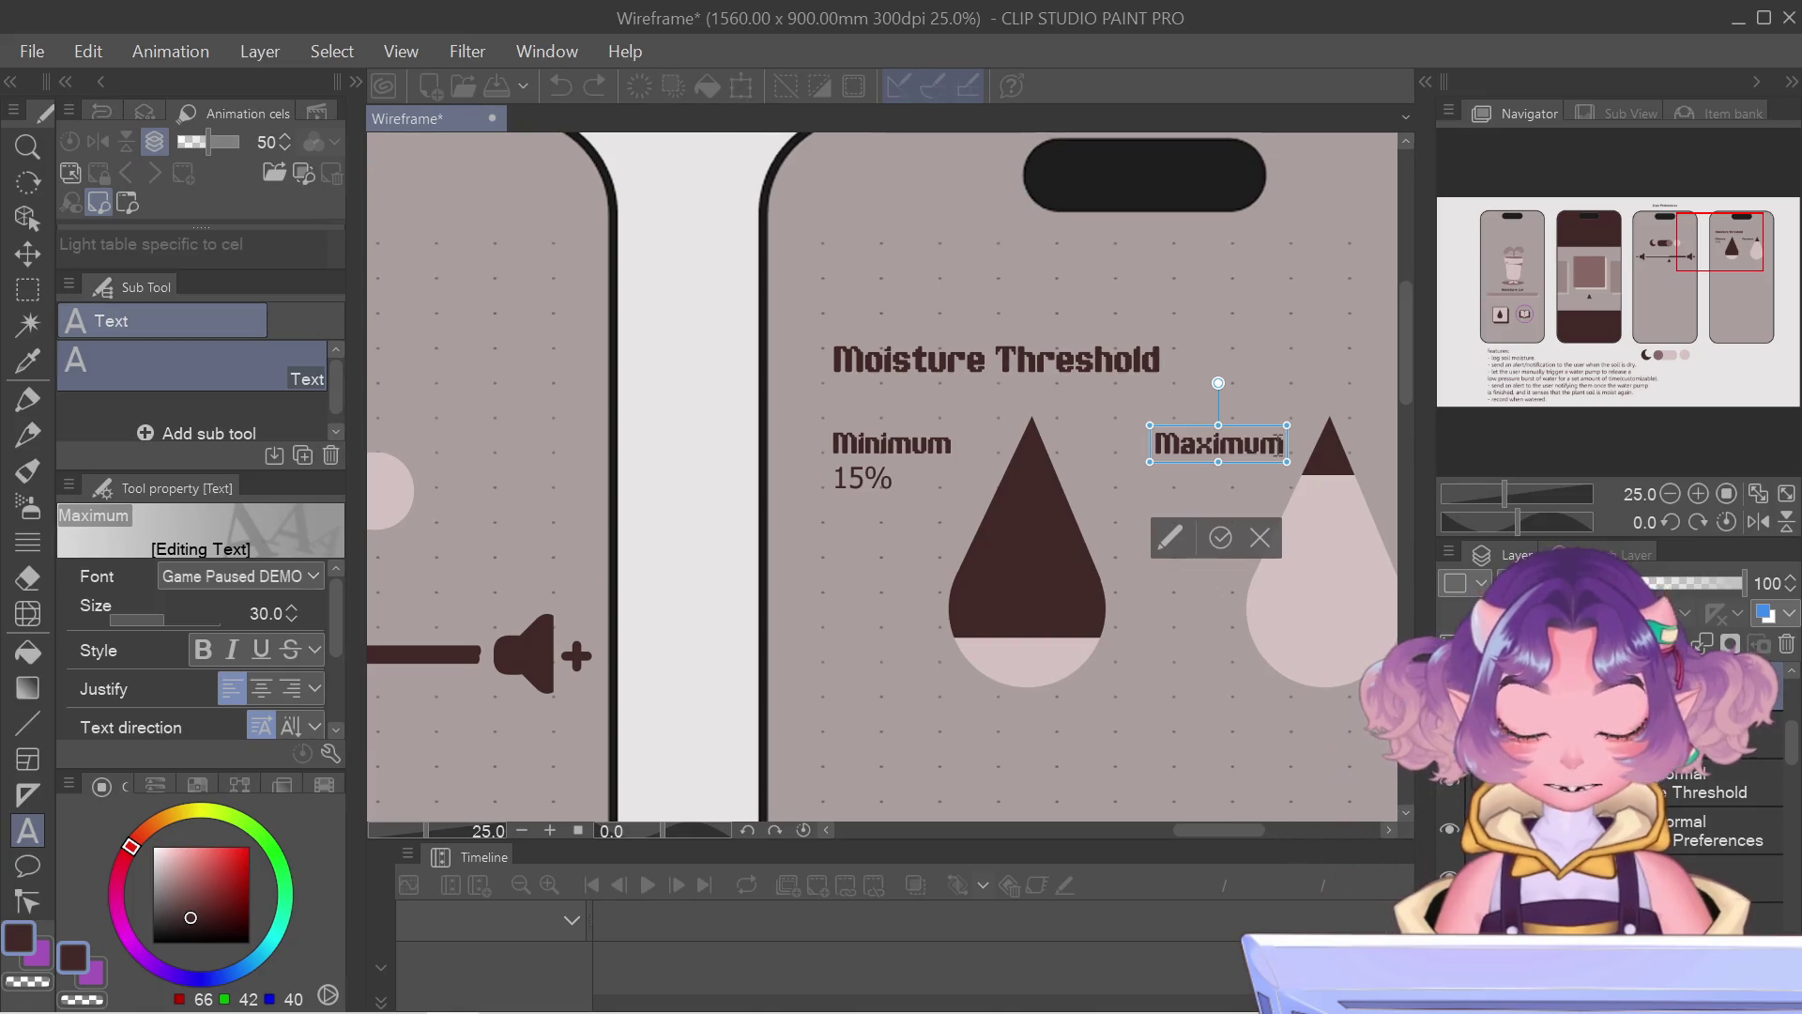
pyautogui.press('Return')
pyautogui.write('90')
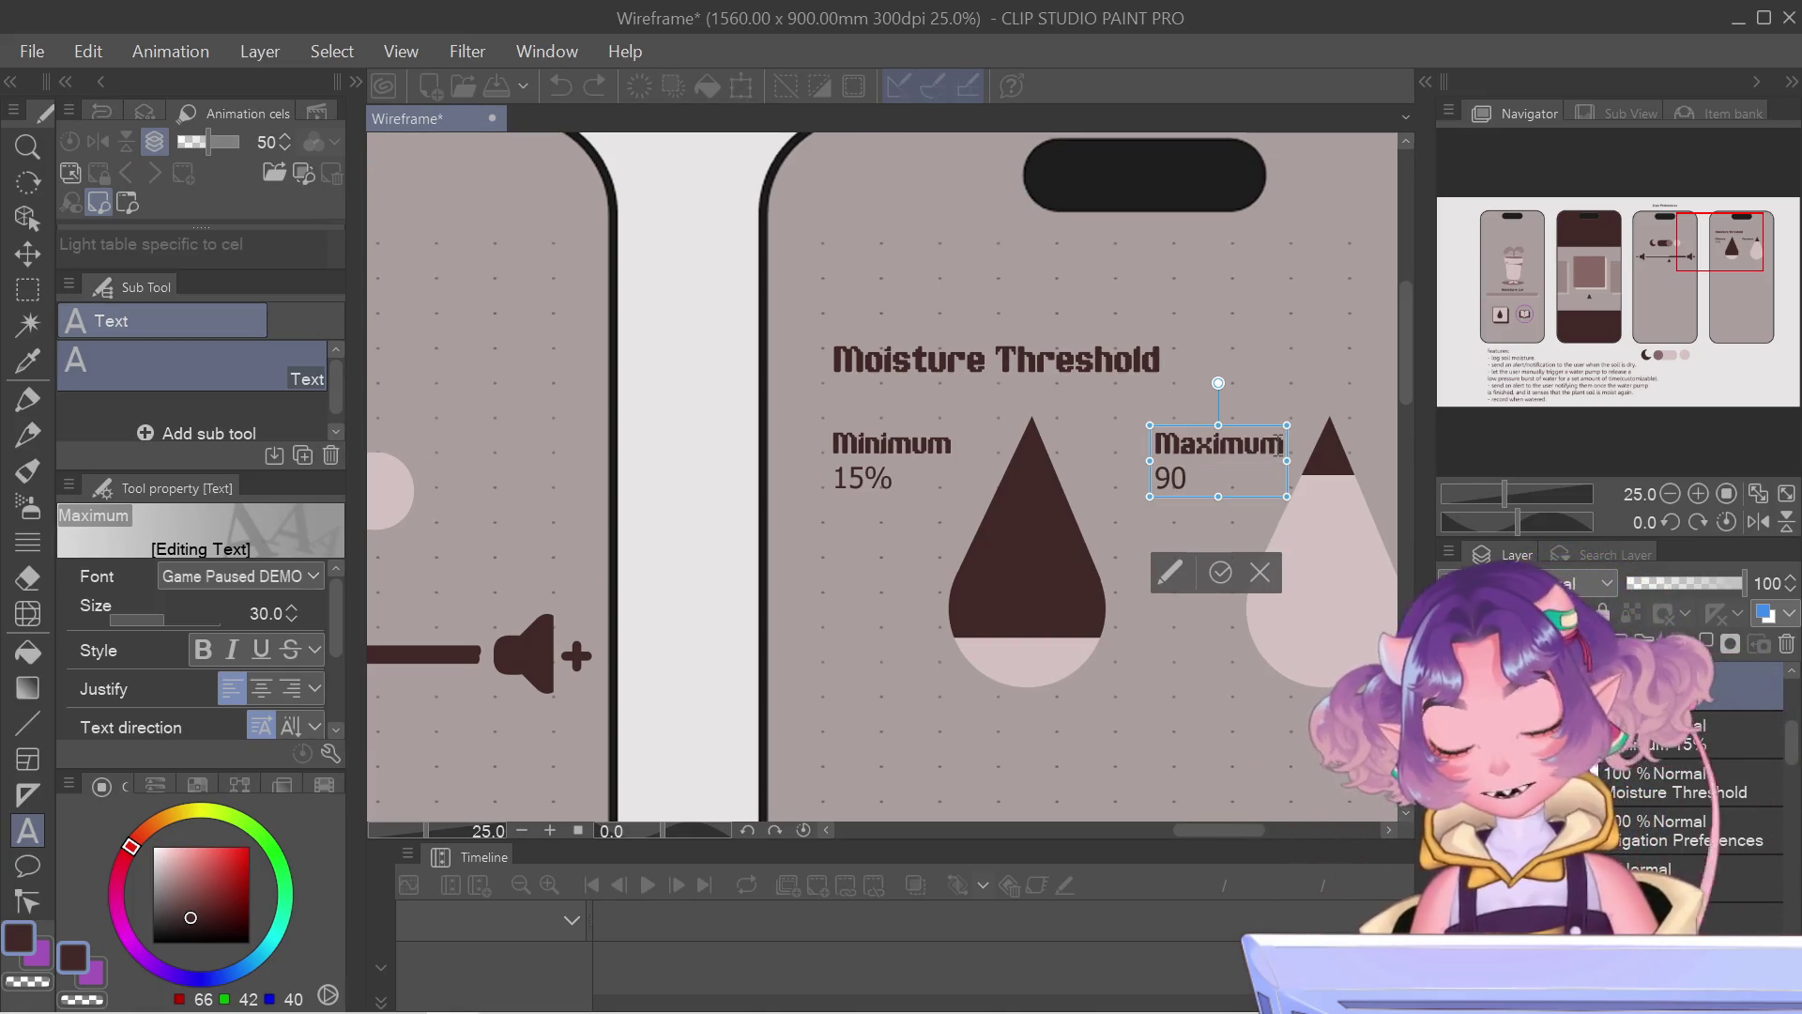
pyautogui.write('%')
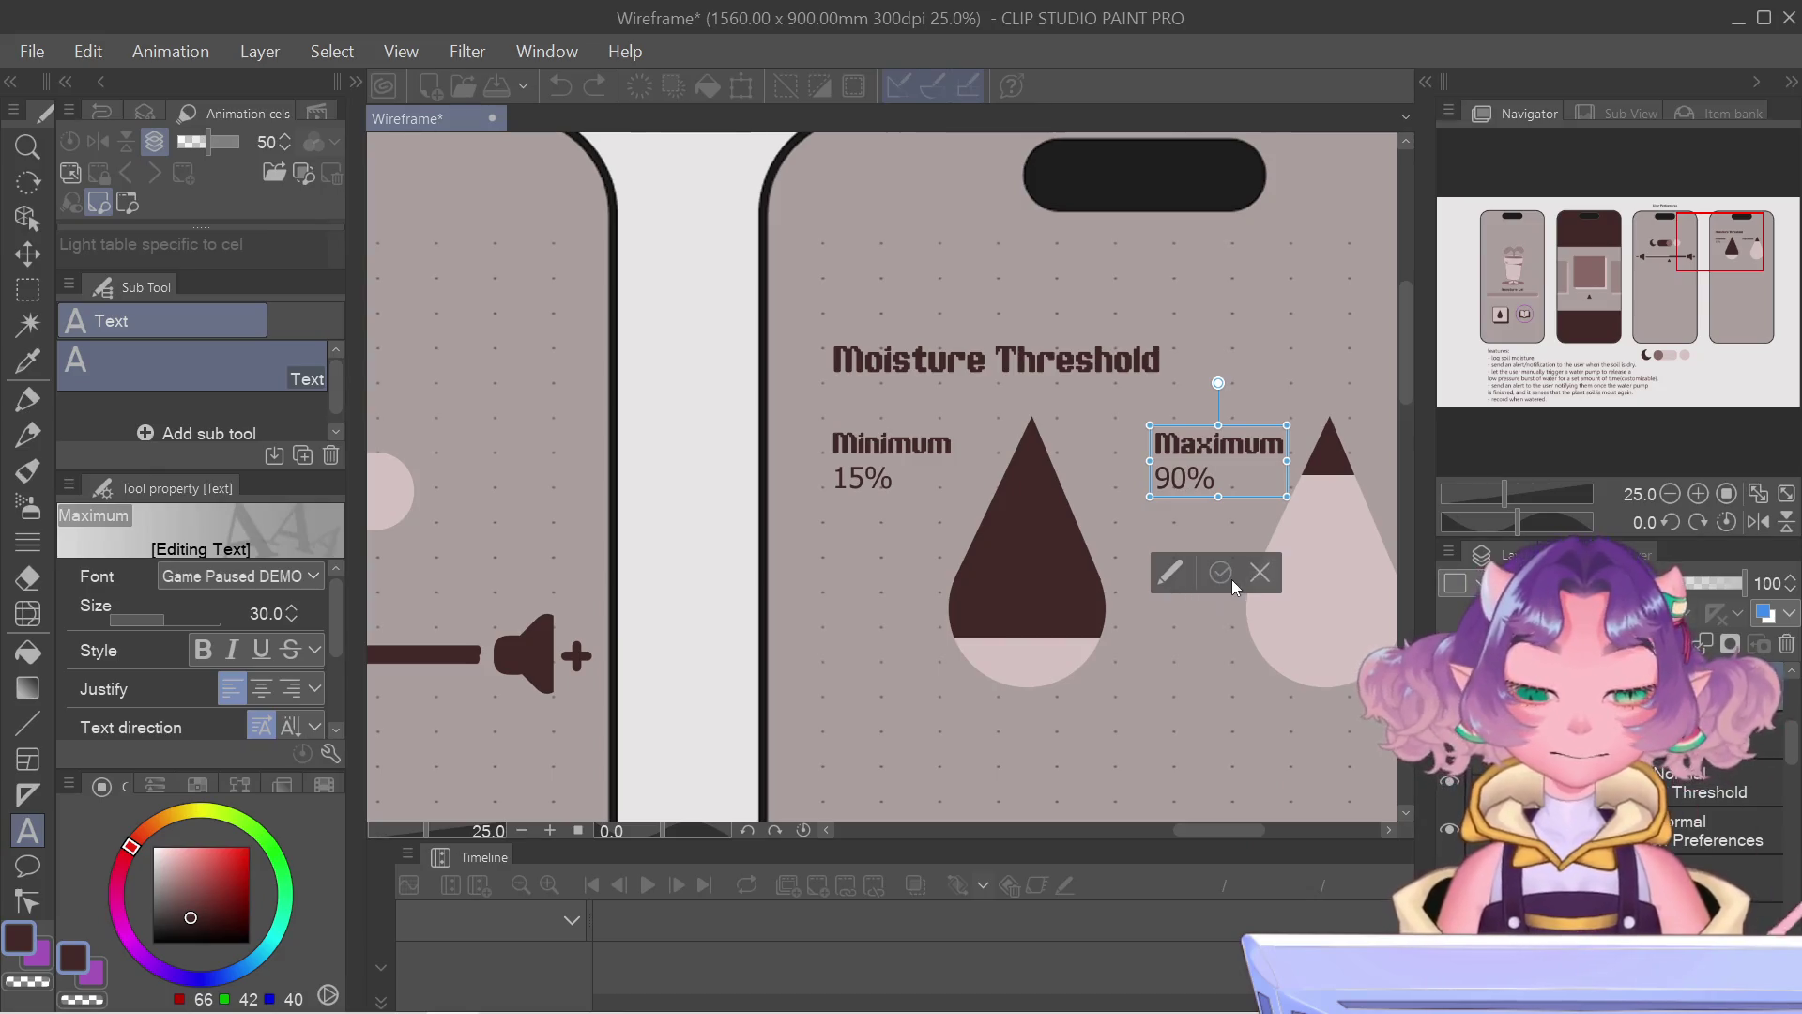
pyautogui.click(1222, 574)
pyautogui.scroll(-2, 1224, 615)
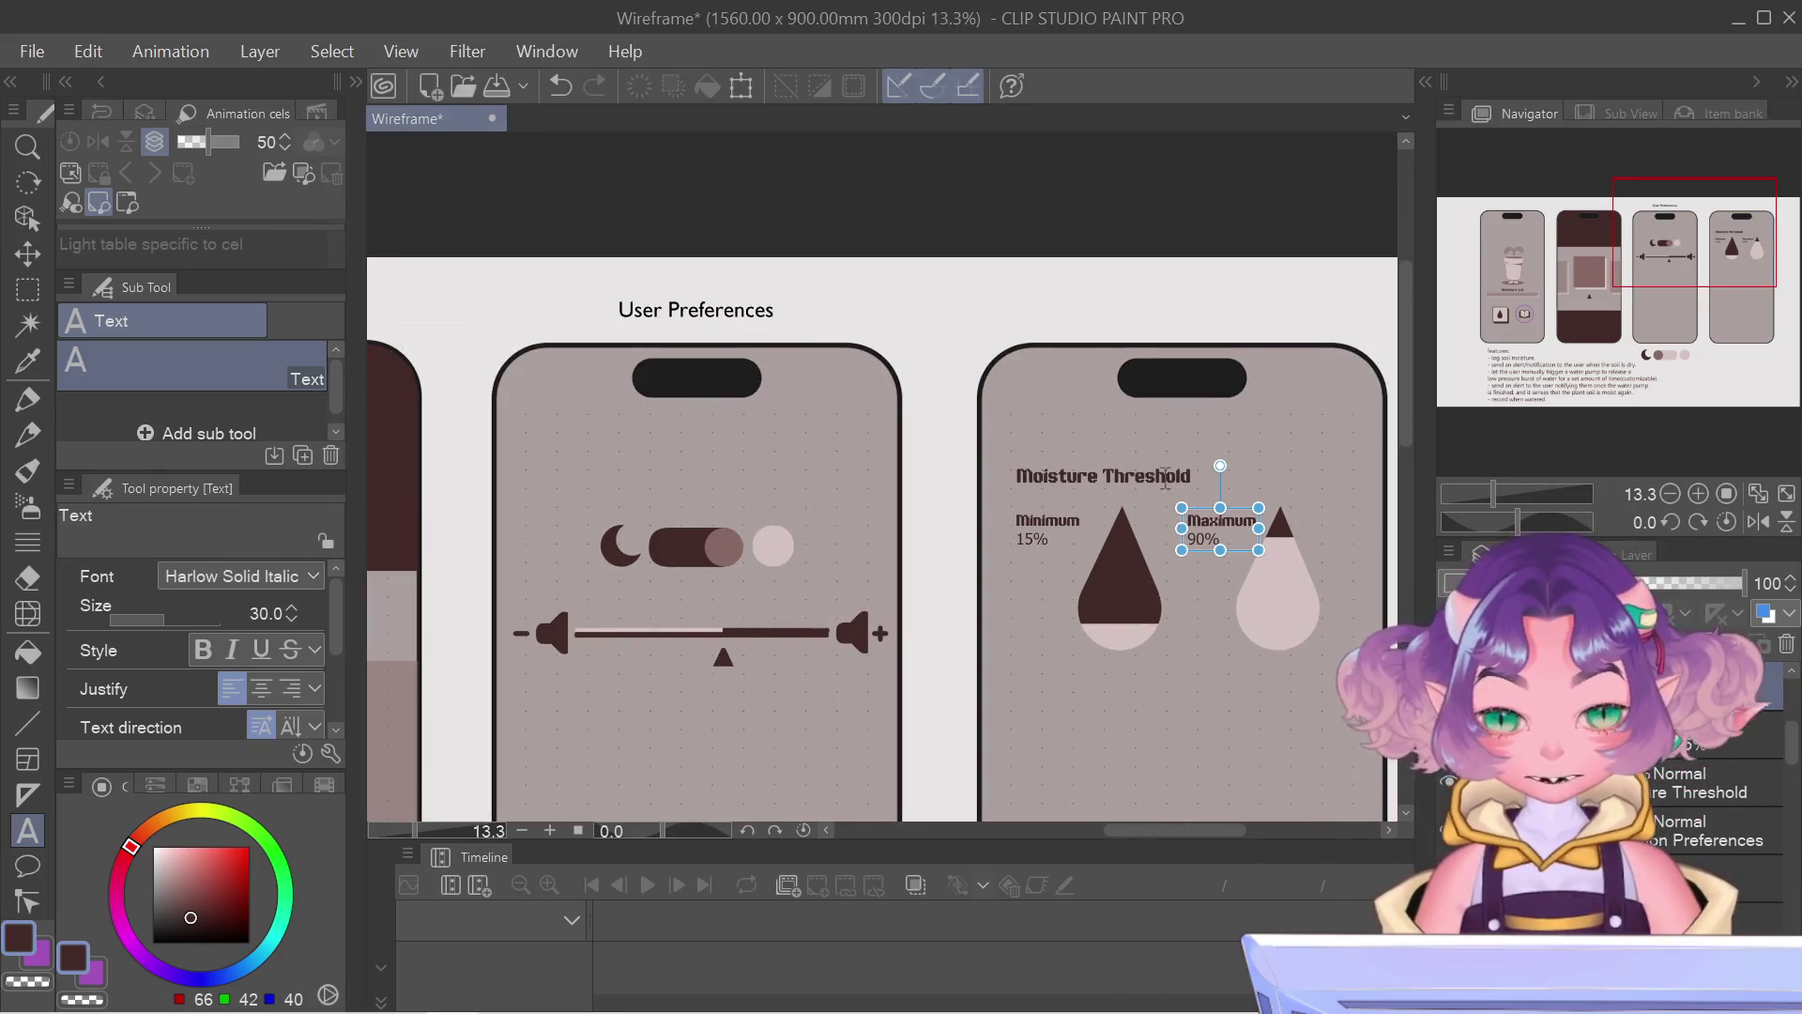
pyautogui.scroll(1, 1219, 606)
pyautogui.scroll(1, 1184, 571)
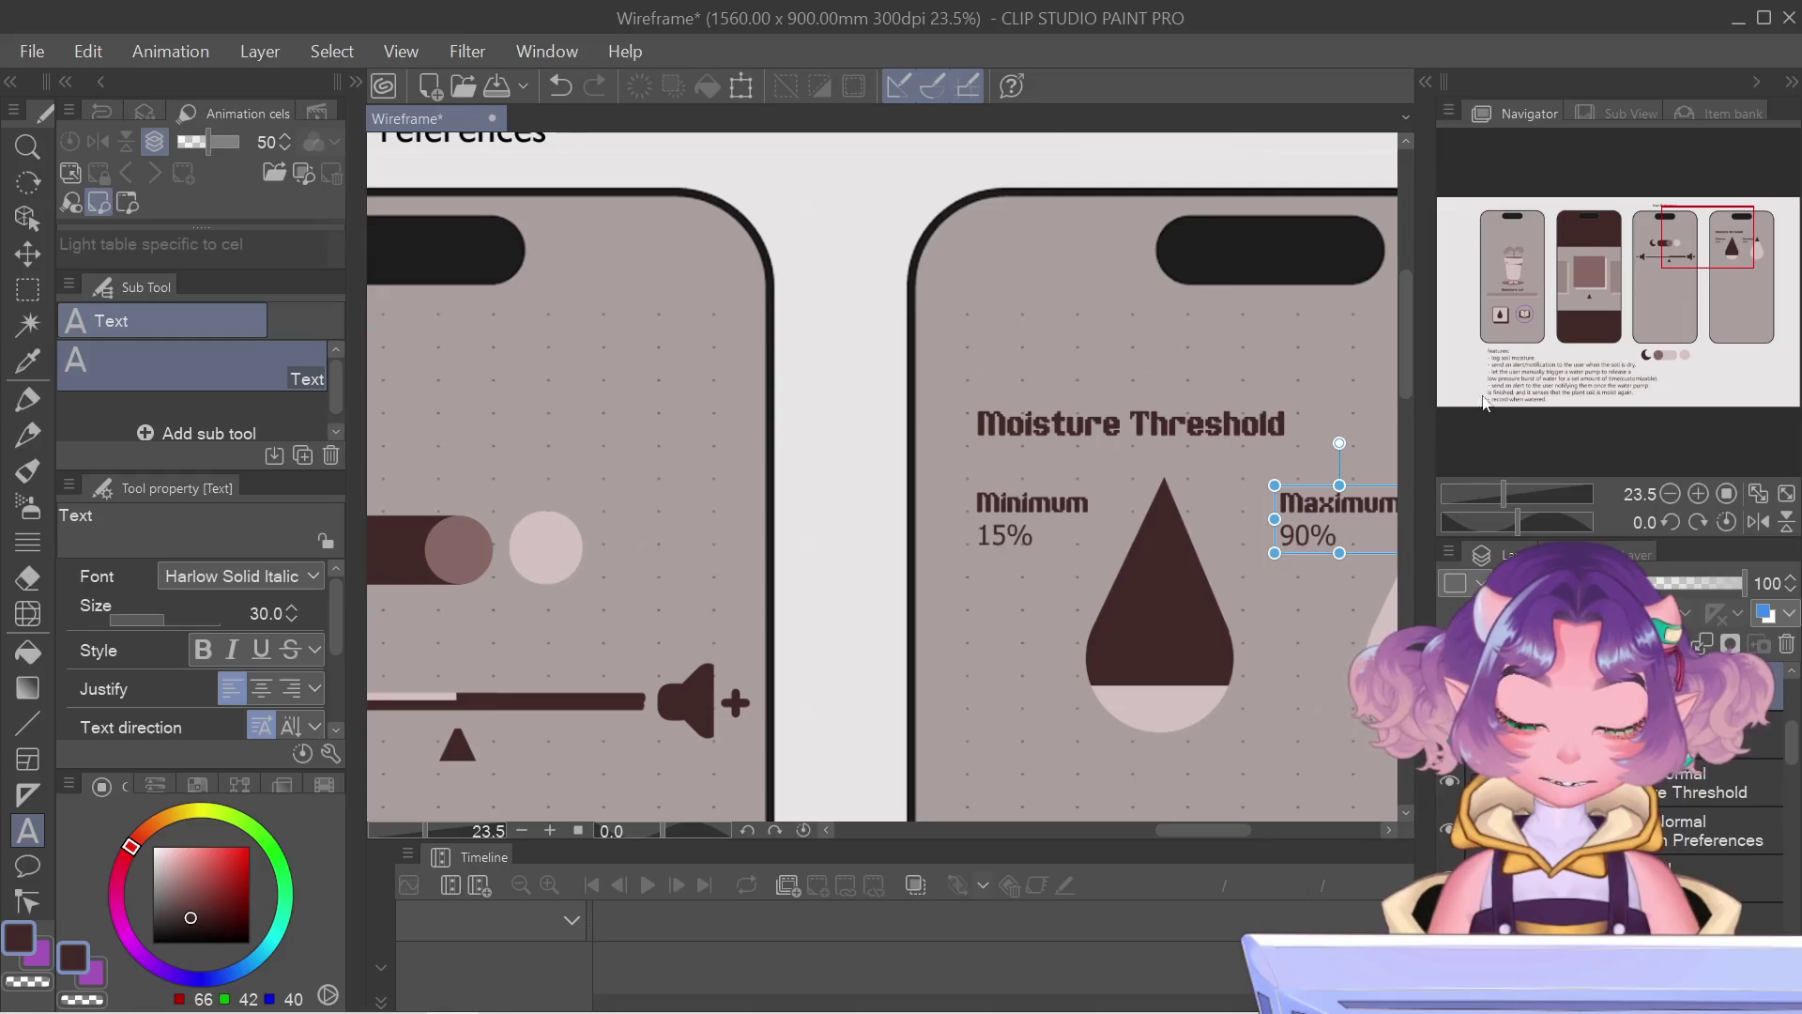
# Step: Pan across the Moisture Threshold screen to review the 15% and 90% labels
pyautogui.moveTo(1707, 239); pyautogui.dragTo(1706, 251)
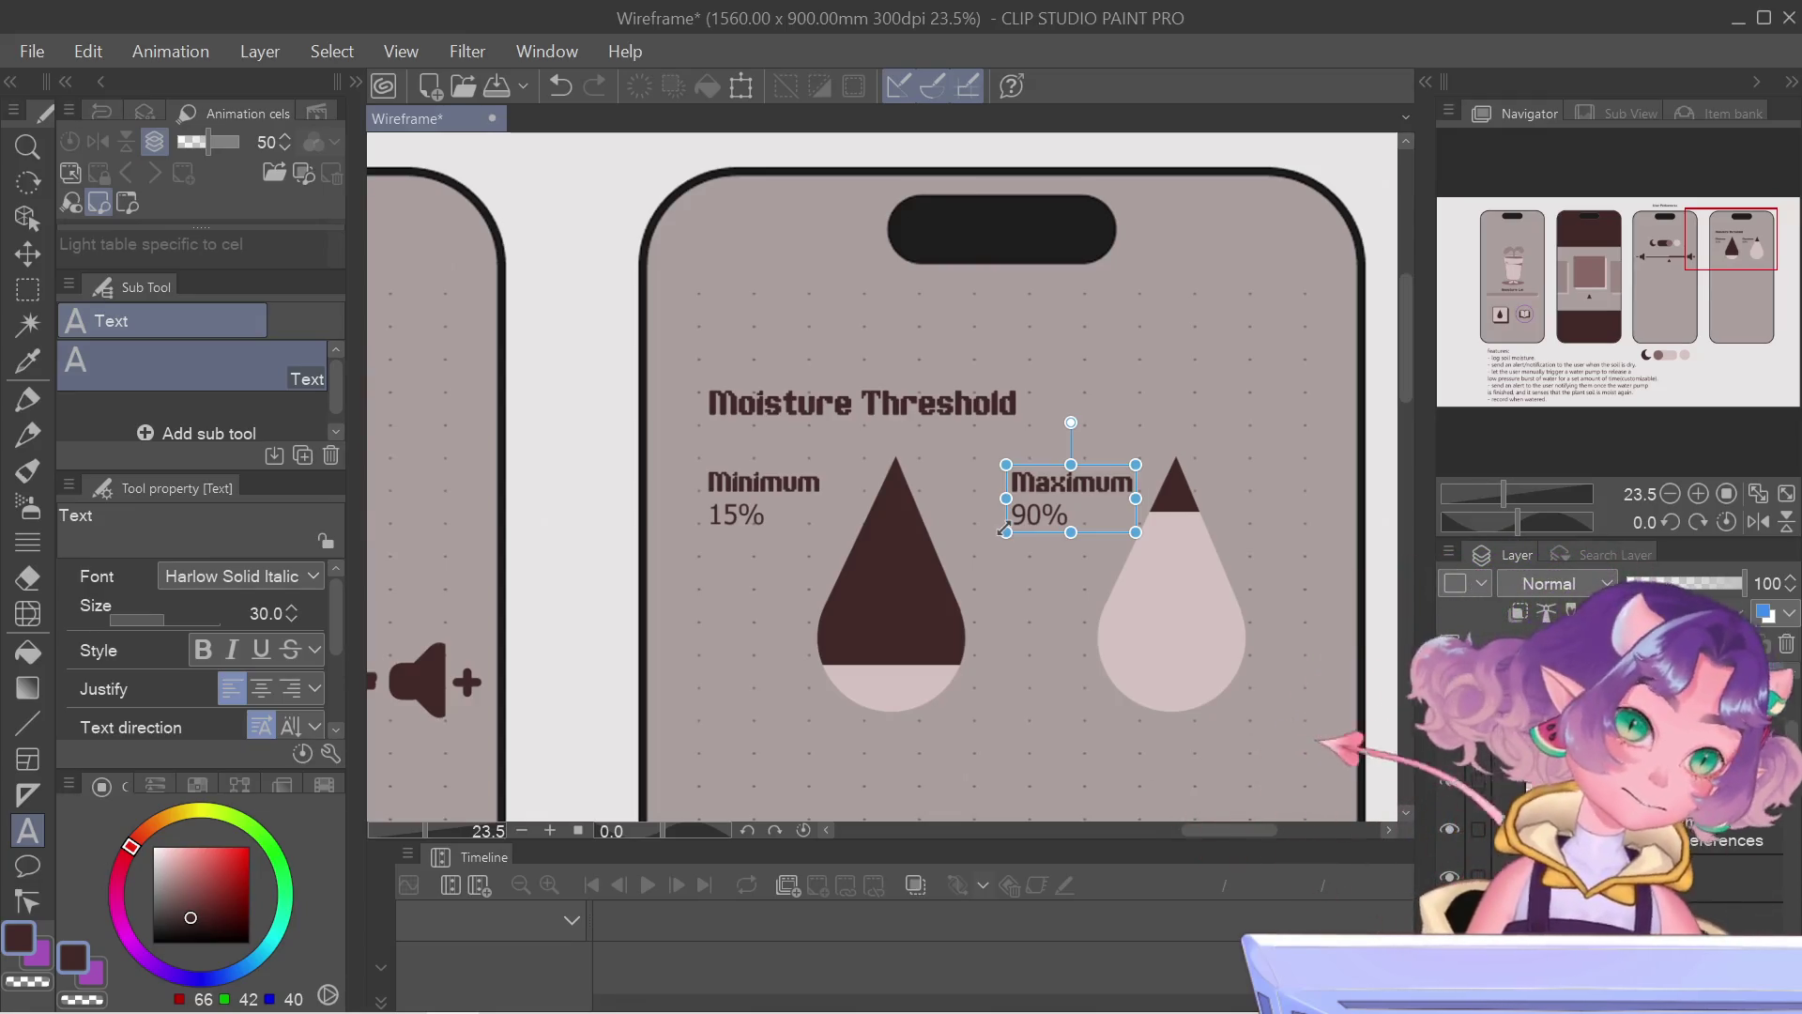
pyautogui.scroll(-1, 933, 783)
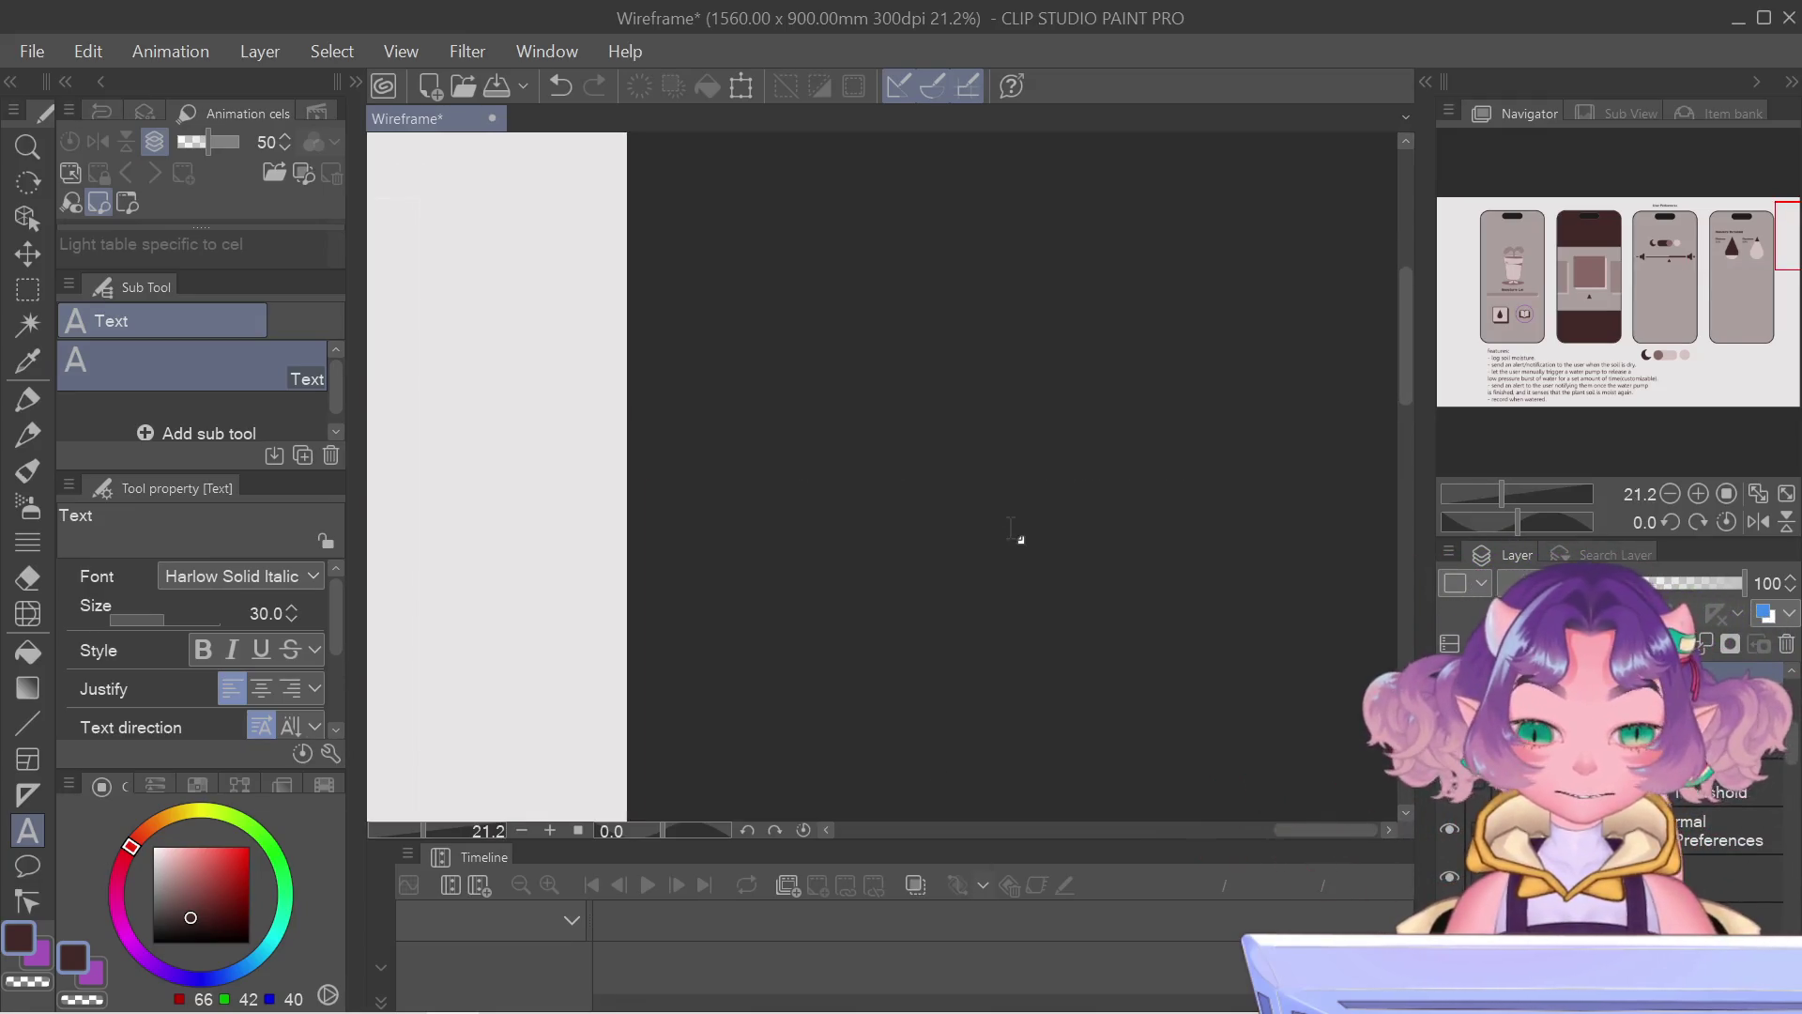
pyautogui.scroll(-5, 1018, 536)
pyautogui.scroll(2, 1239, 457)
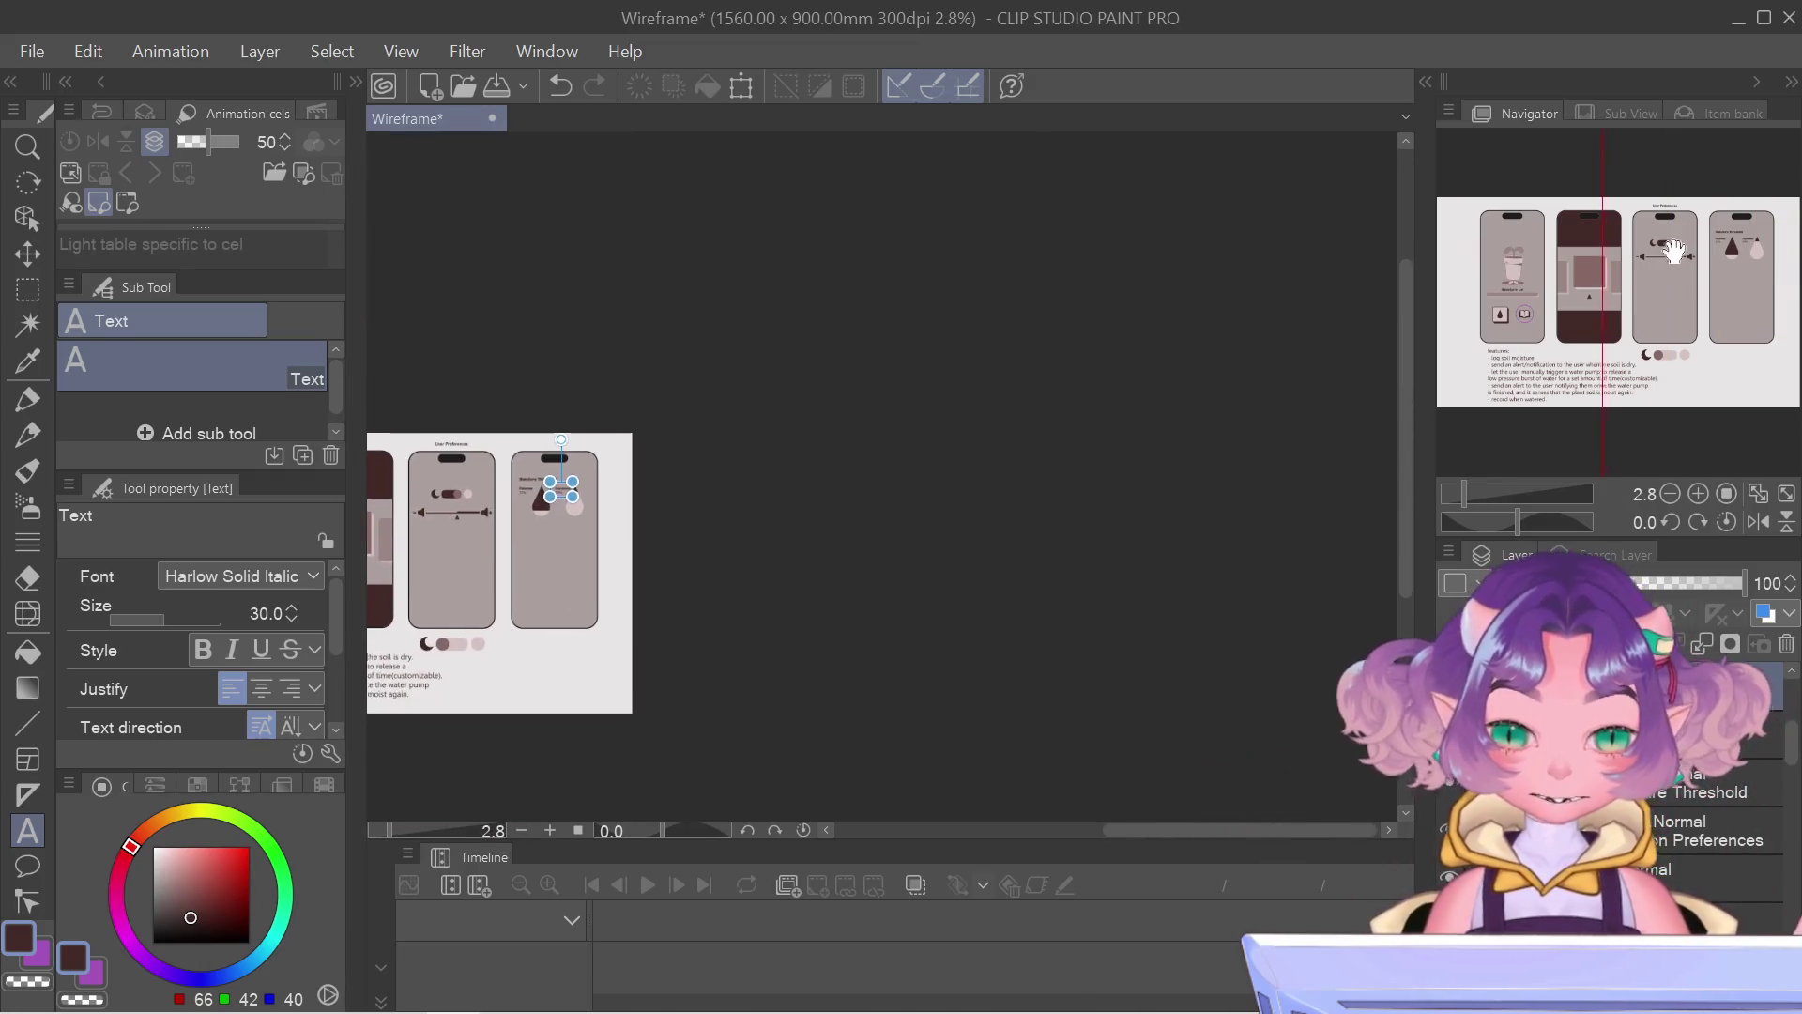
pyautogui.scroll(3, 858, 465)
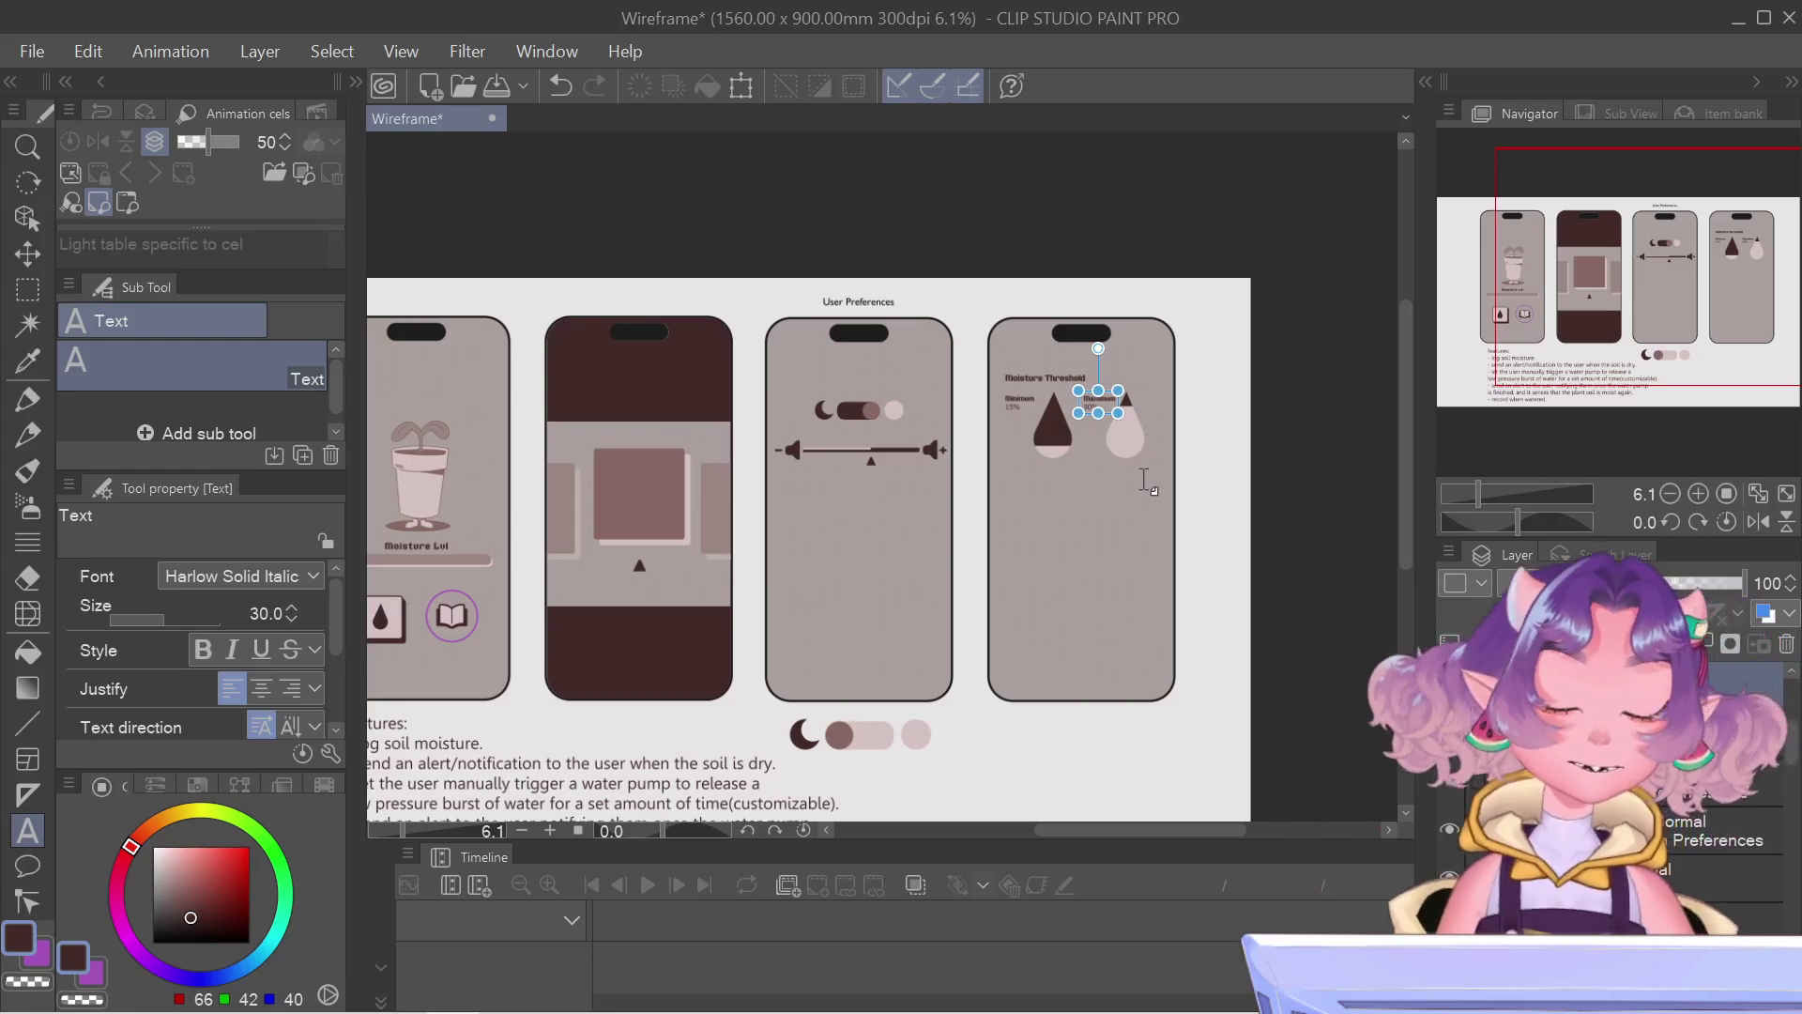
pyautogui.scroll(2, 1150, 482)
pyautogui.scroll(2, 1155, 483)
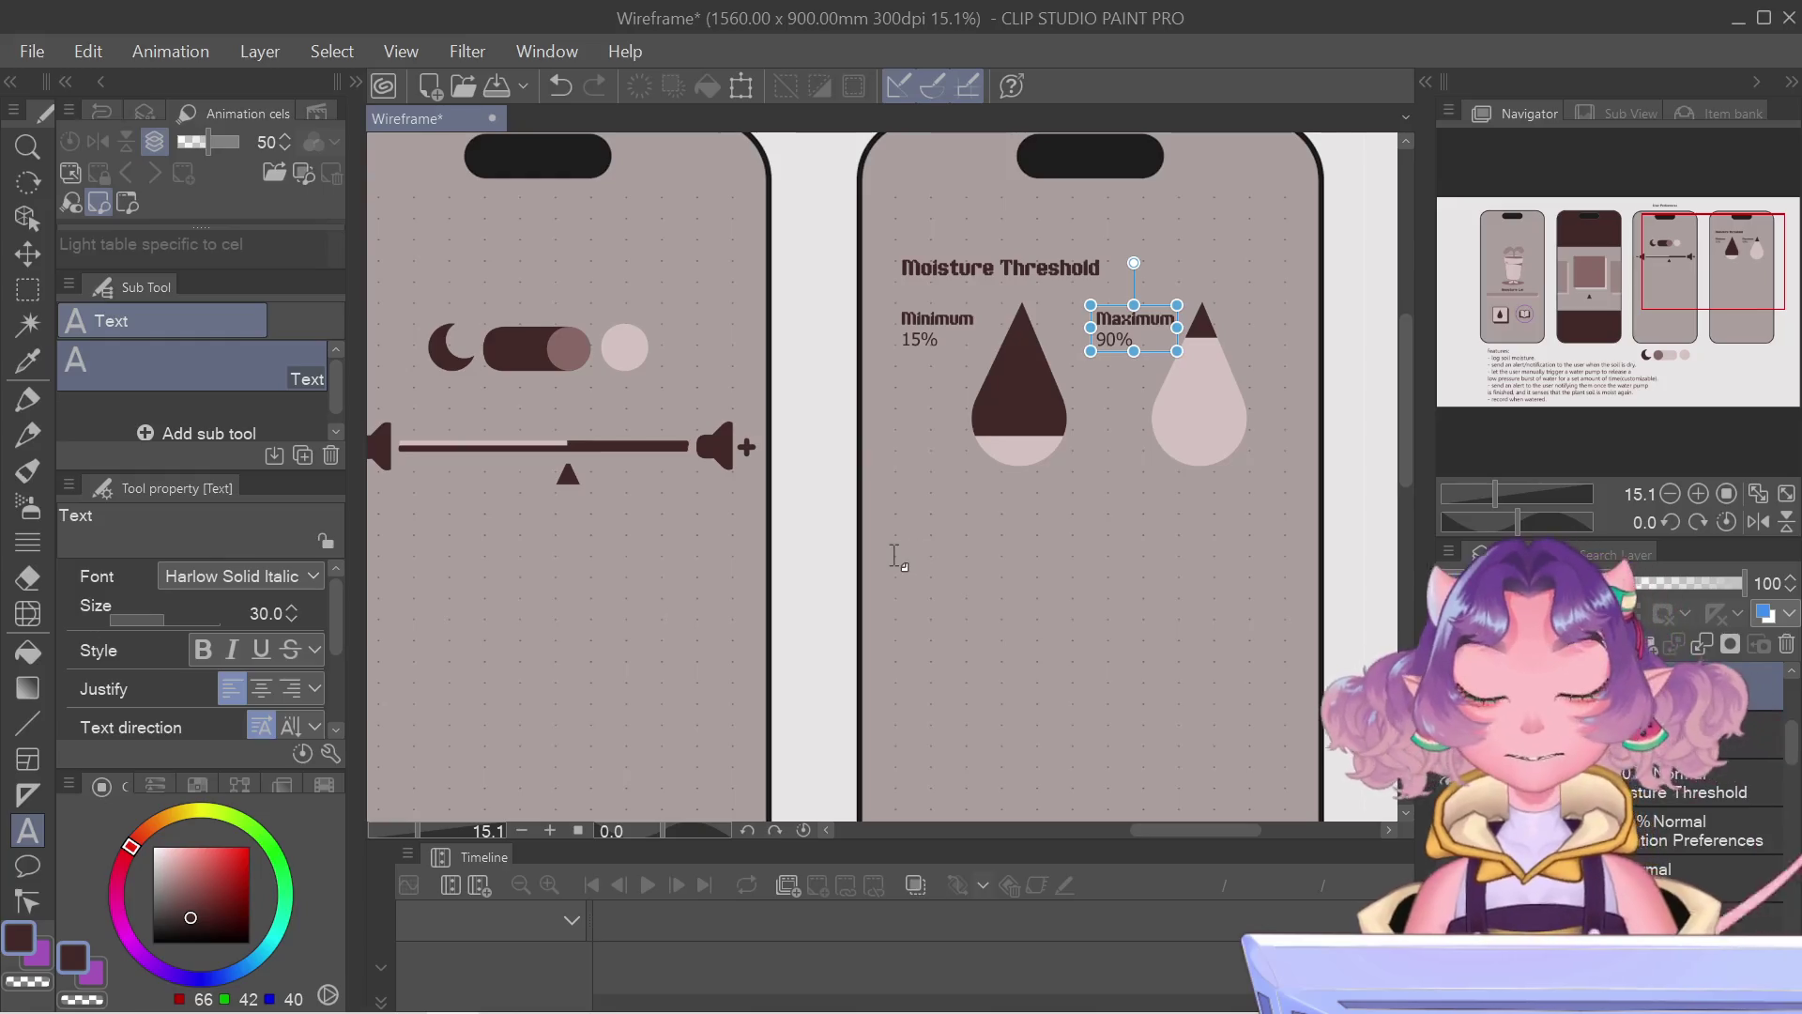
# Step: Start a new Duration: text label beneath the two drops
pyautogui.click(897, 559)
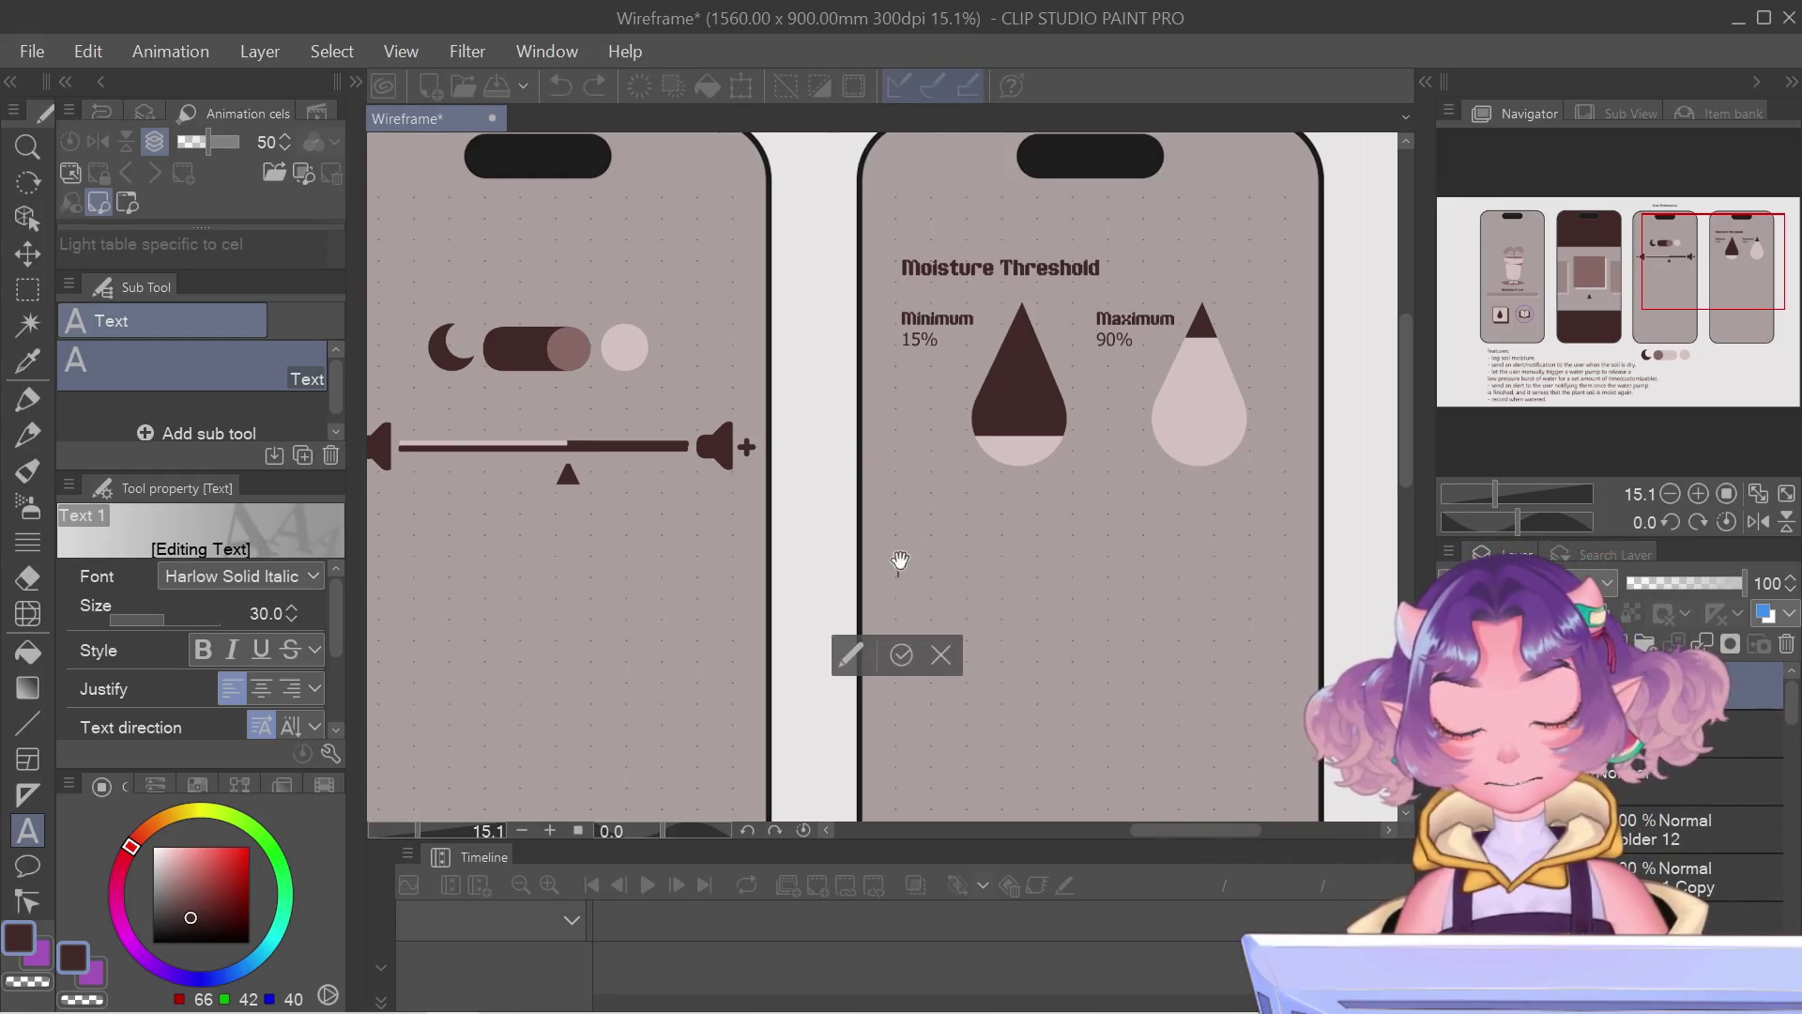
pyautogui.write('Dur')
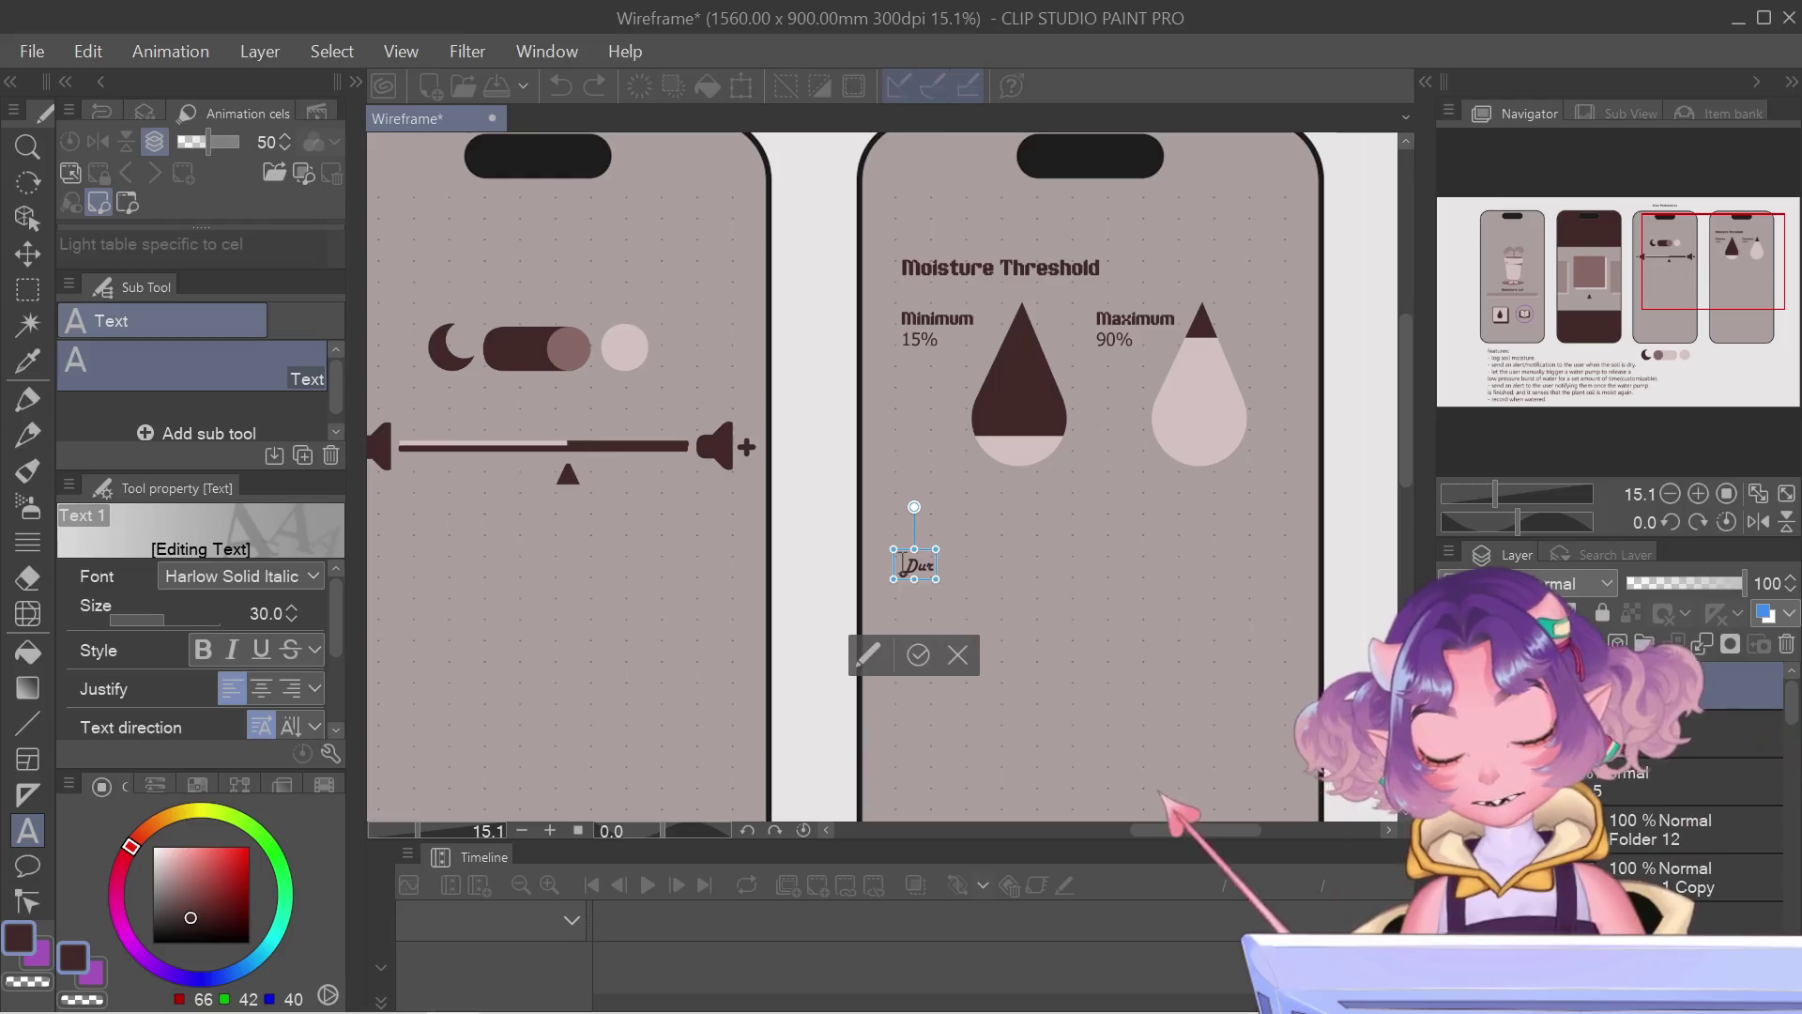
pyautogui.write('ation')
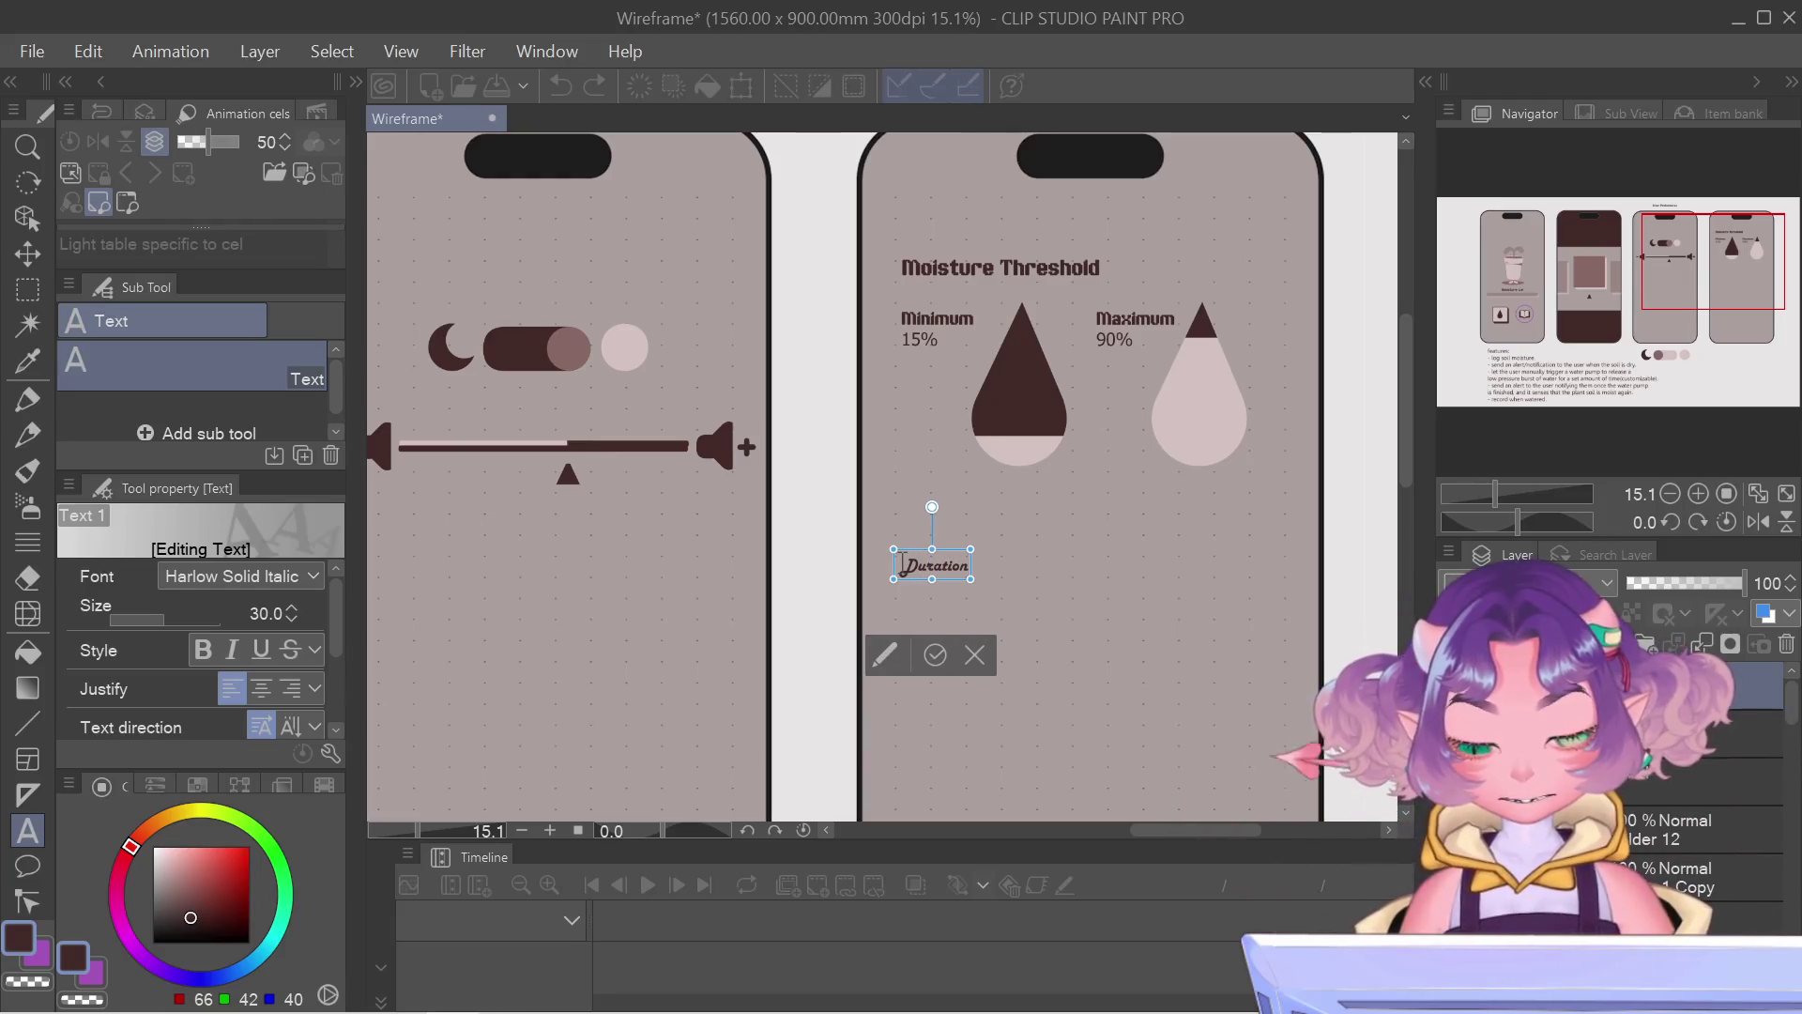
pyautogui.write(':')
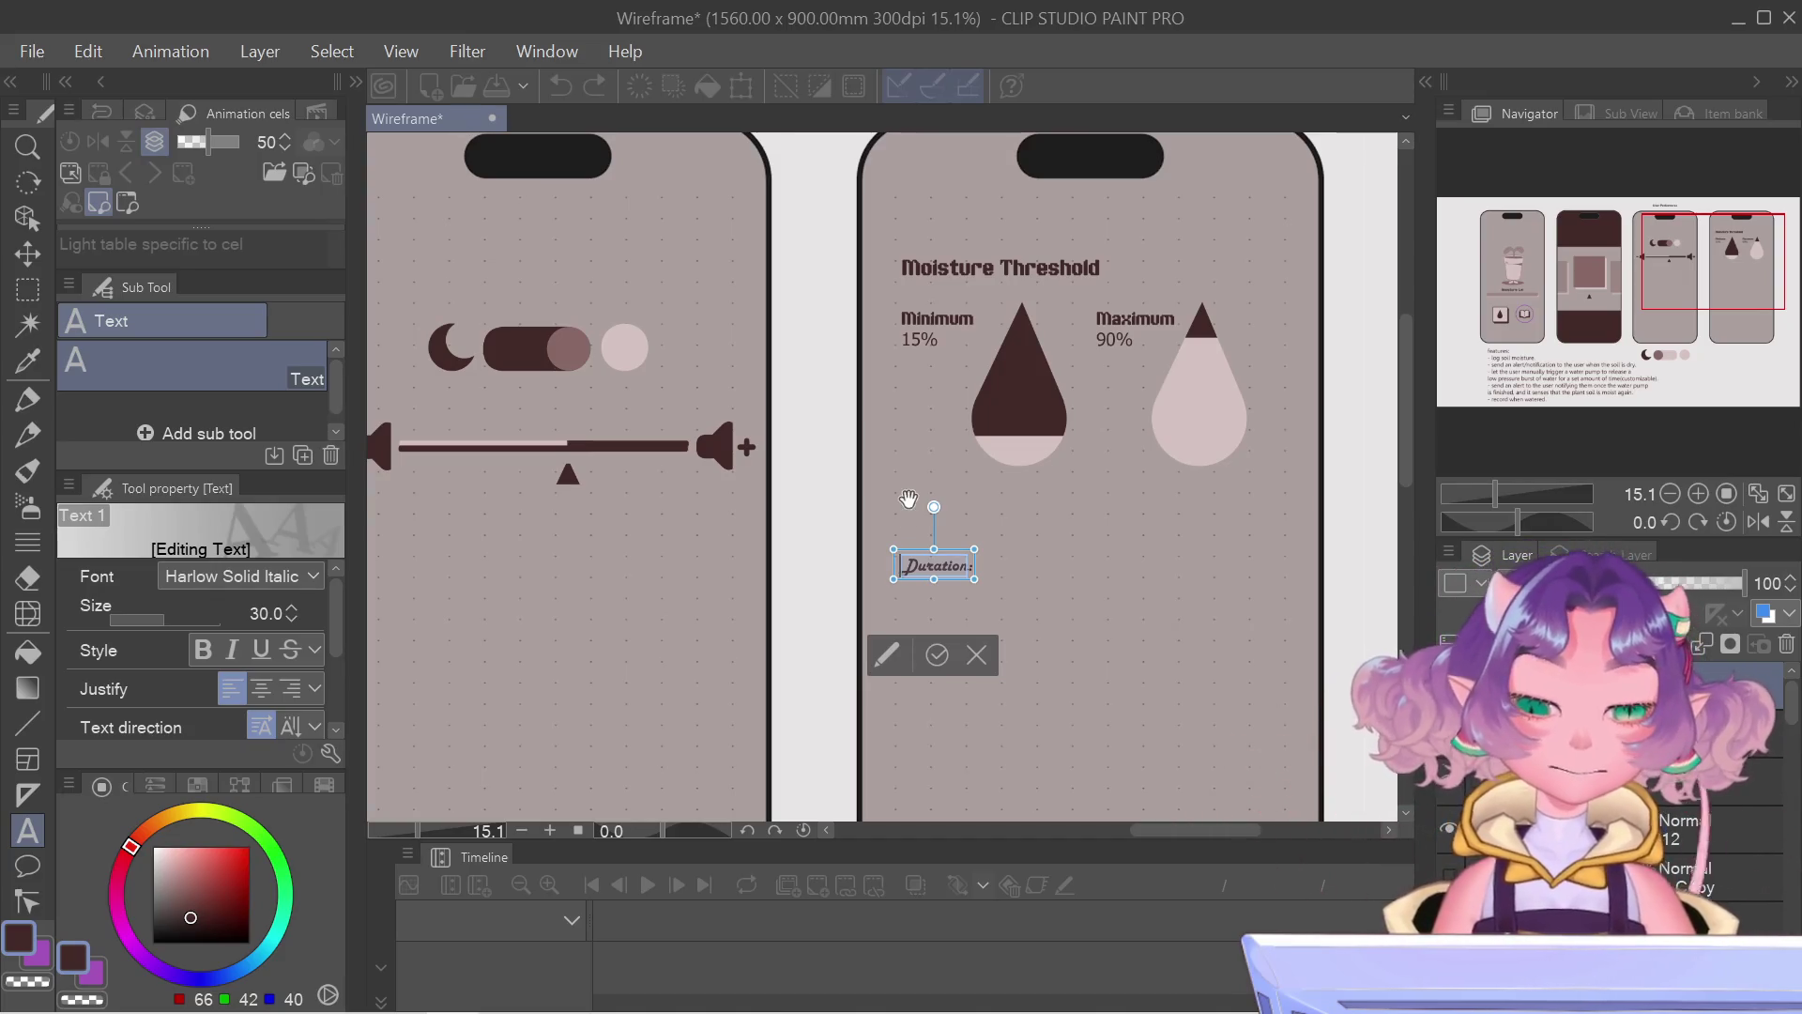
pyautogui.scroll(2, 955, 586)
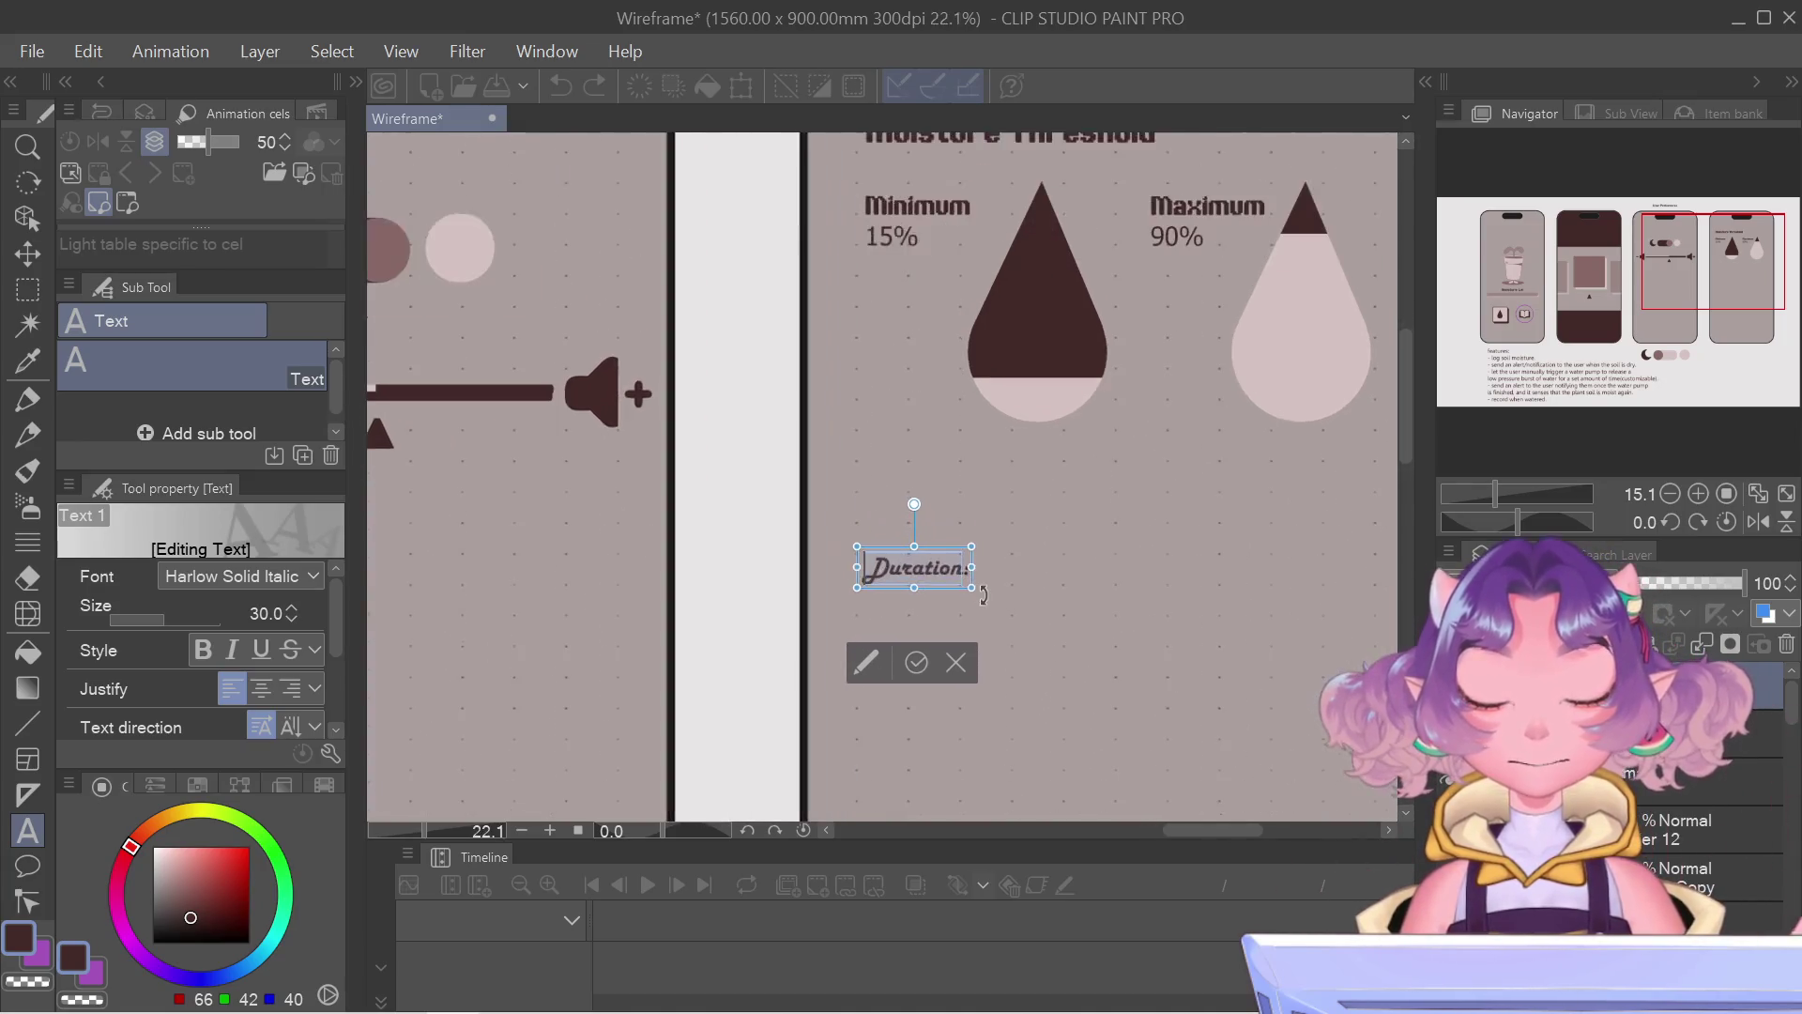
pyautogui.scroll(1, 971, 606)
pyautogui.scroll(1, 992, 628)
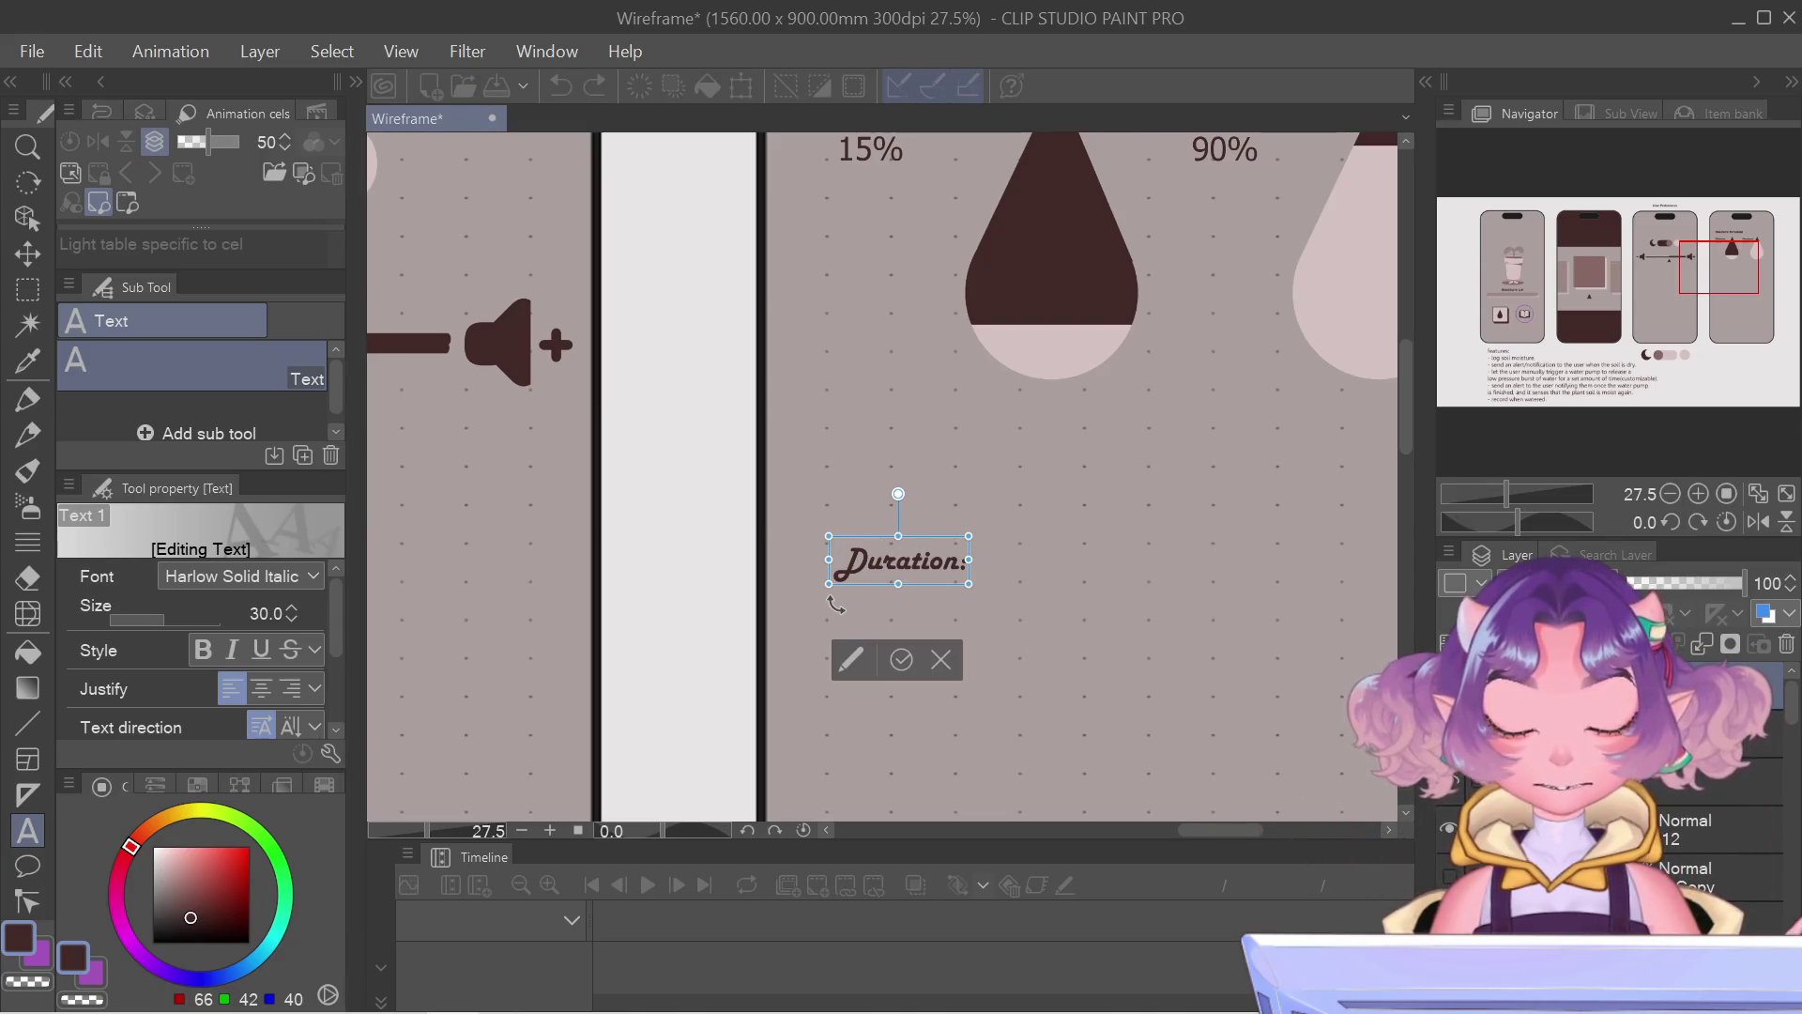
# Step: Apply the Game Paused DEMO font at size 36.1 to the Duration: label and confirm
pyautogui.click(271, 575)
pyautogui.scroll(2, 218, 803)
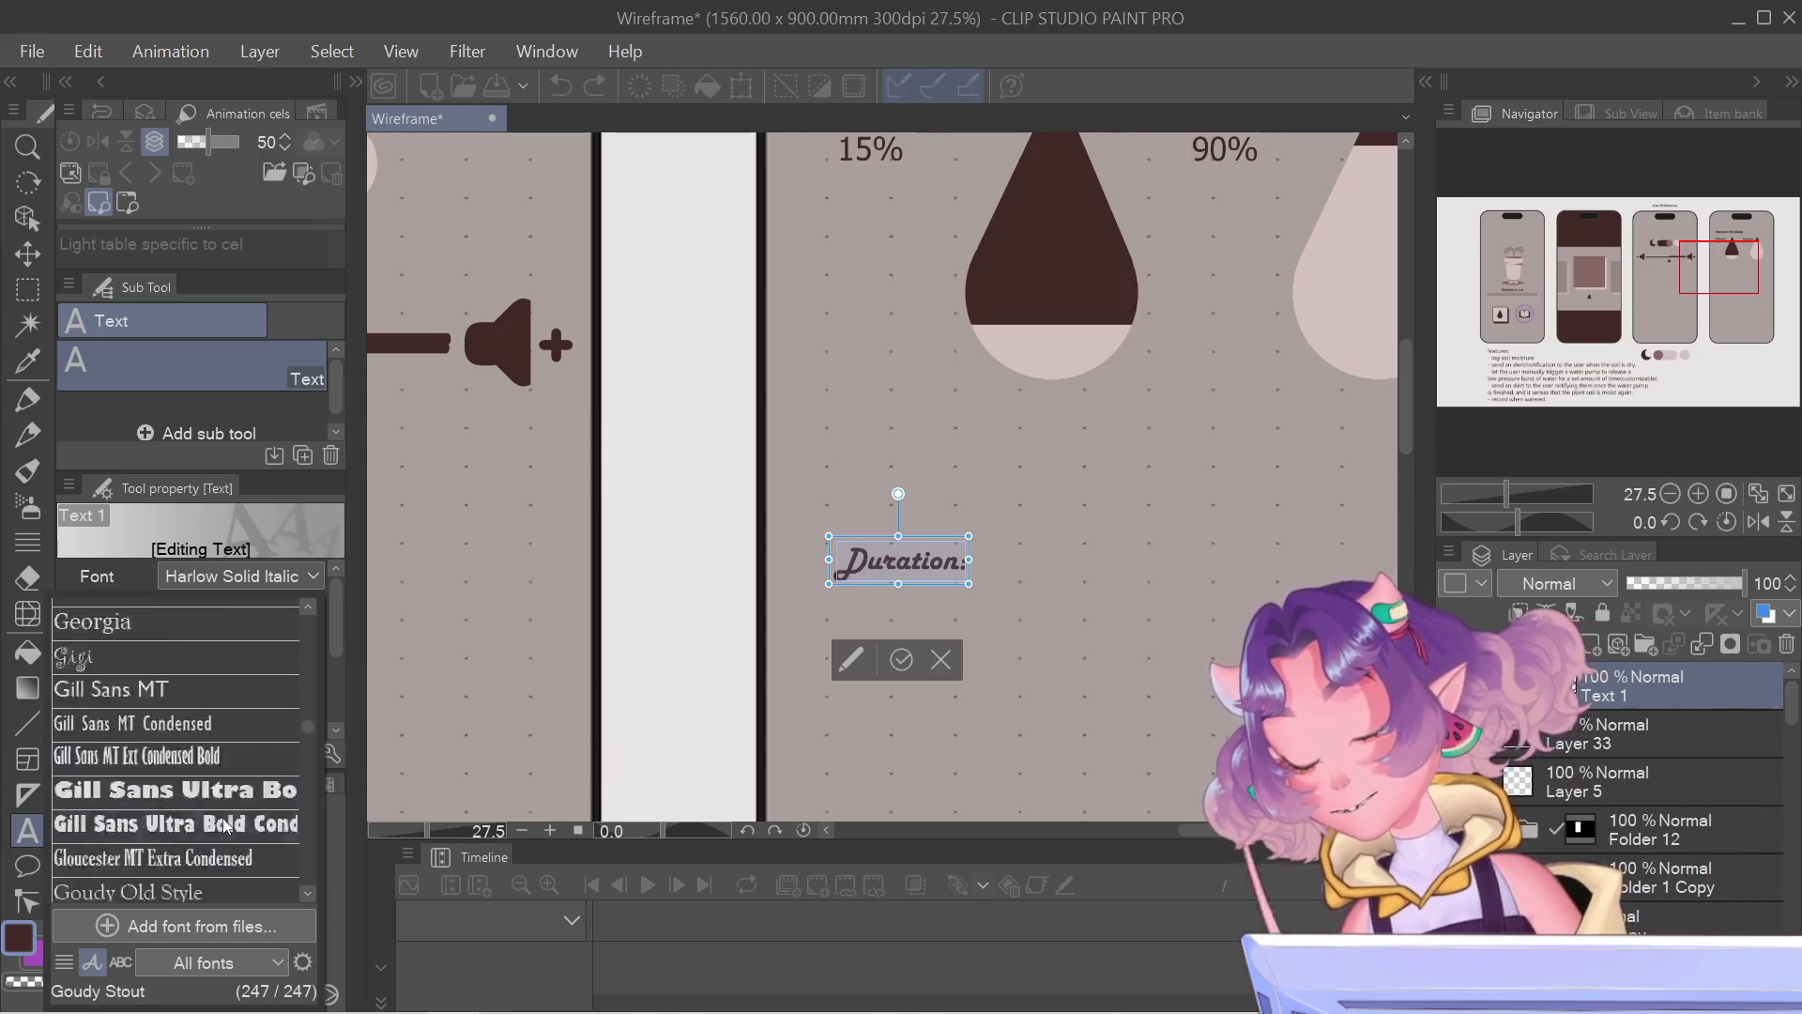
pyautogui.scroll(3, 219, 809)
pyautogui.scroll(1, 222, 818)
pyautogui.scroll(2, 223, 818)
pyautogui.scroll(3, 223, 817)
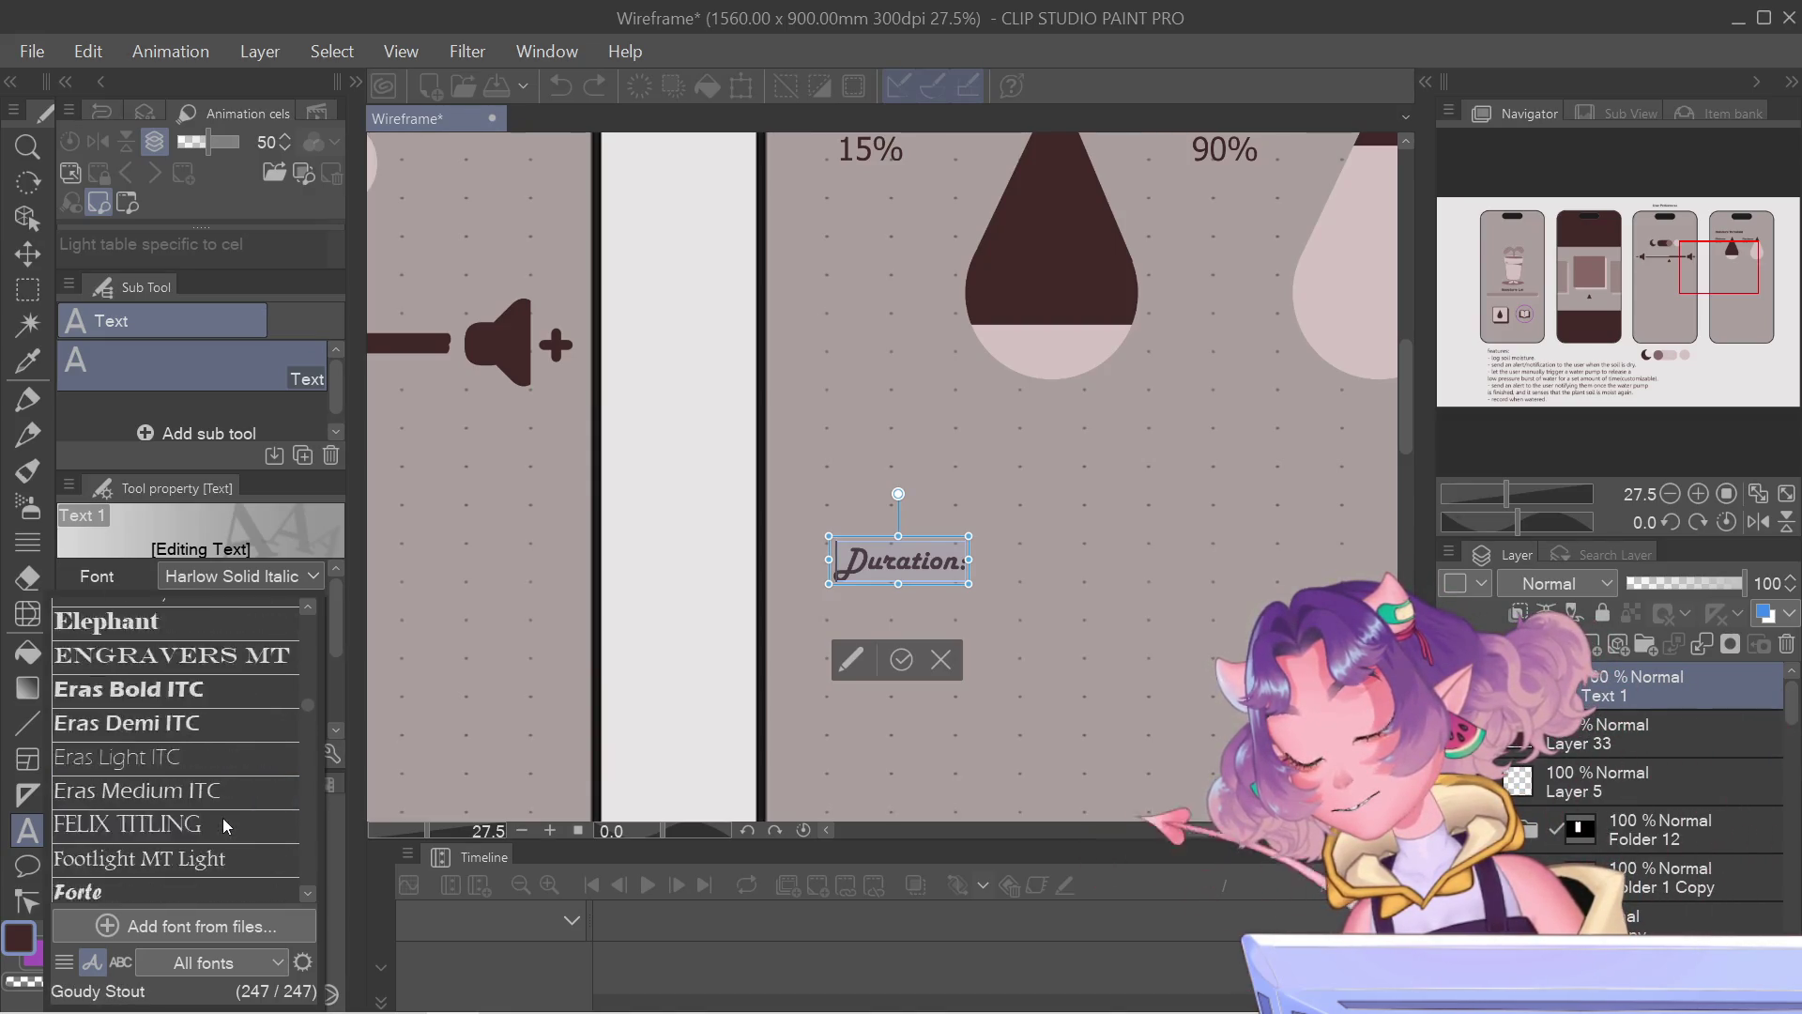
pyautogui.scroll(3, 223, 818)
pyautogui.scroll(-2, 223, 817)
pyautogui.scroll(-4, 223, 818)
pyautogui.scroll(-2, 226, 826)
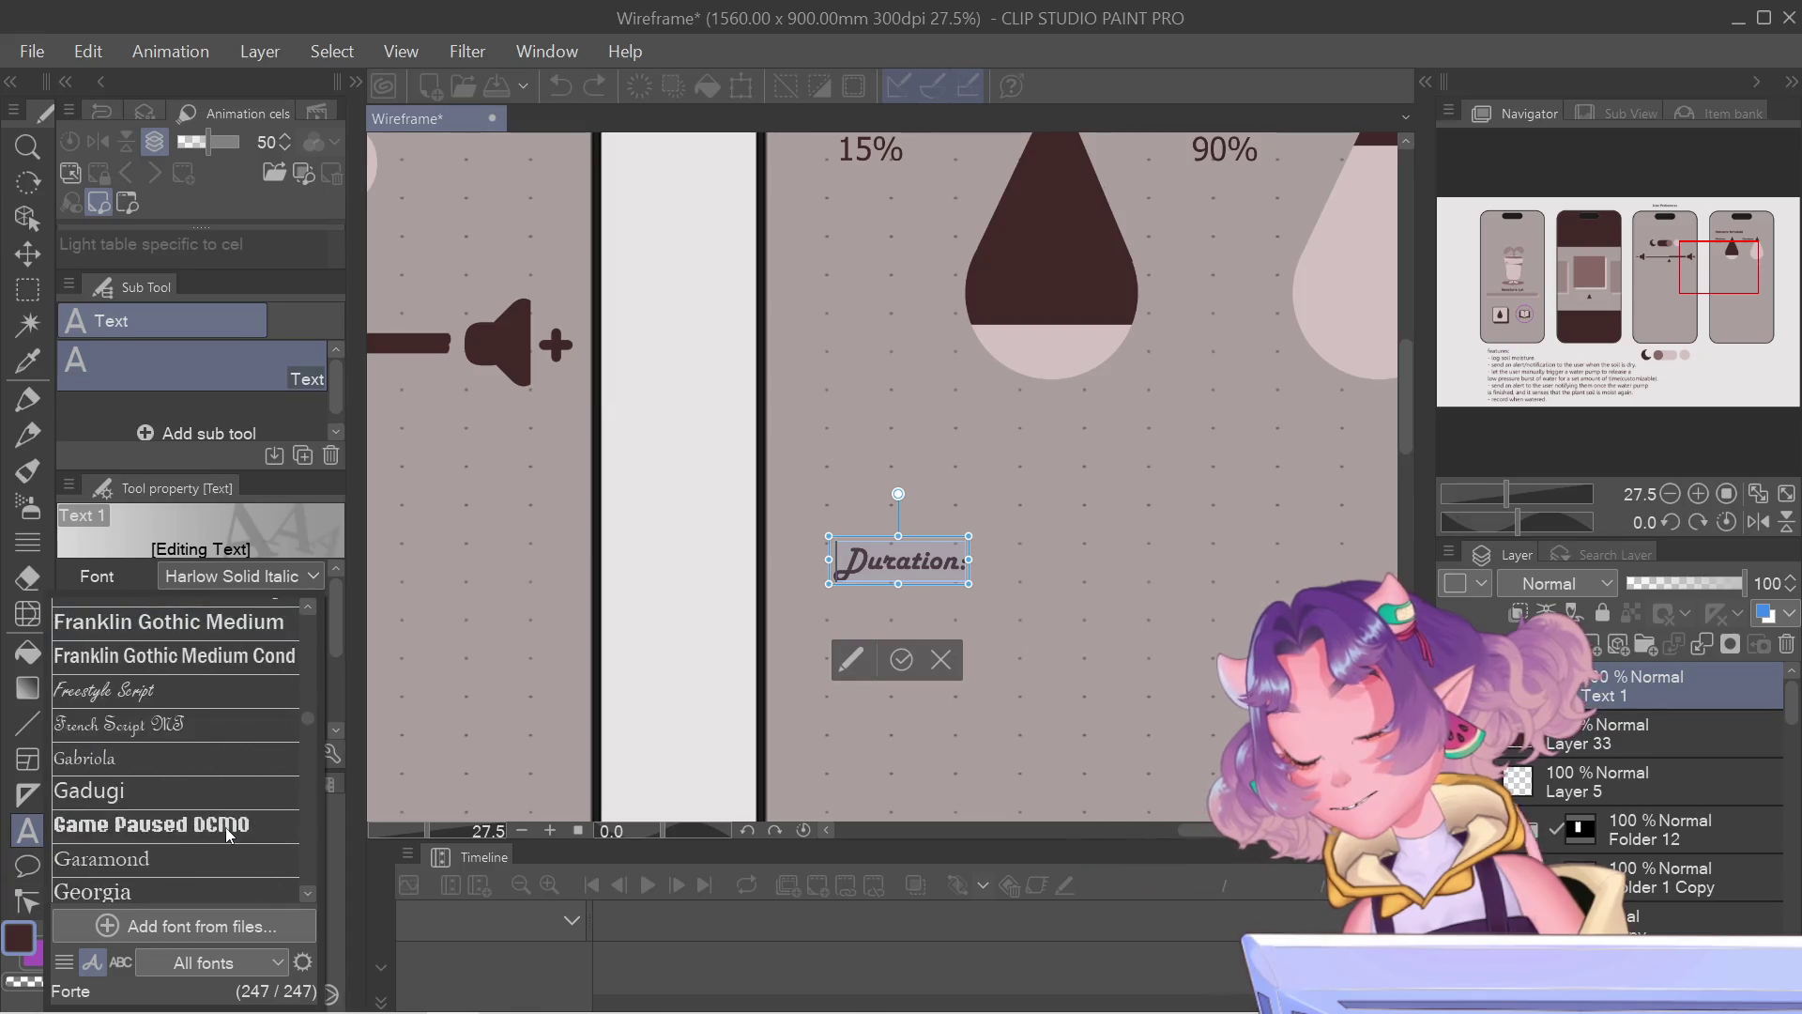
pyautogui.click(225, 827)
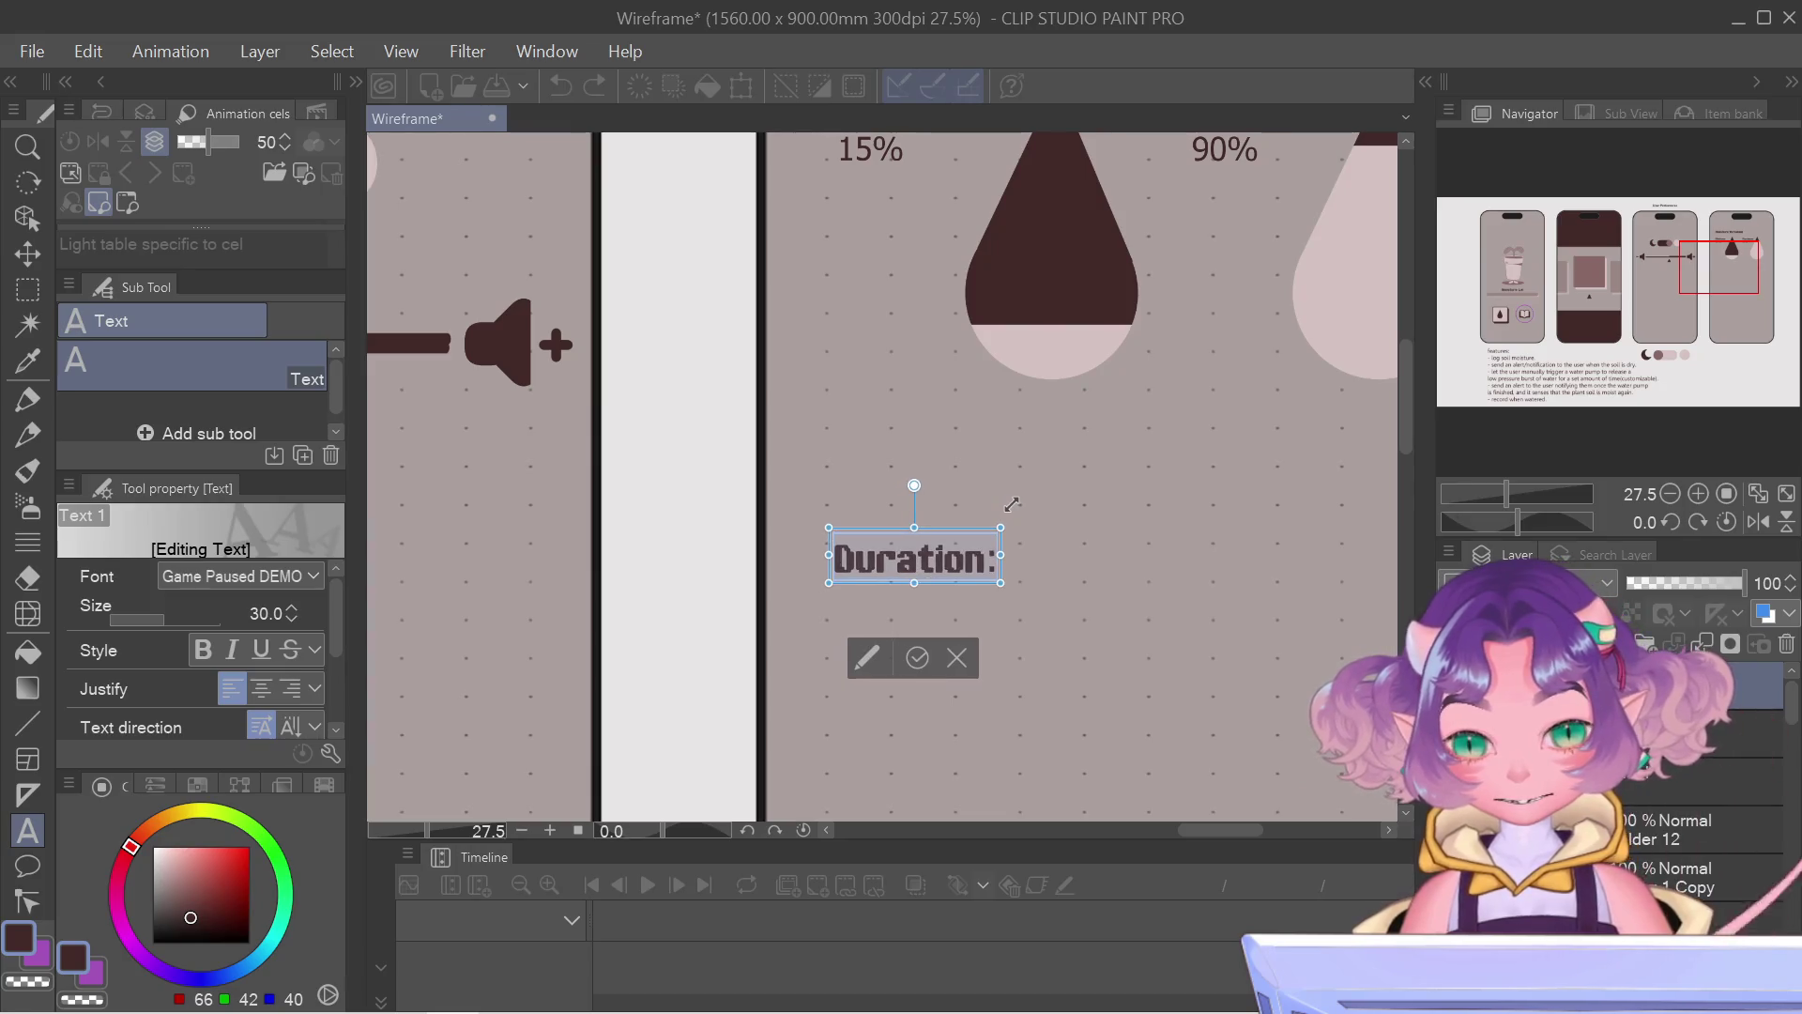
pyautogui.click(919, 657)
pyautogui.scroll(-3, 934, 734)
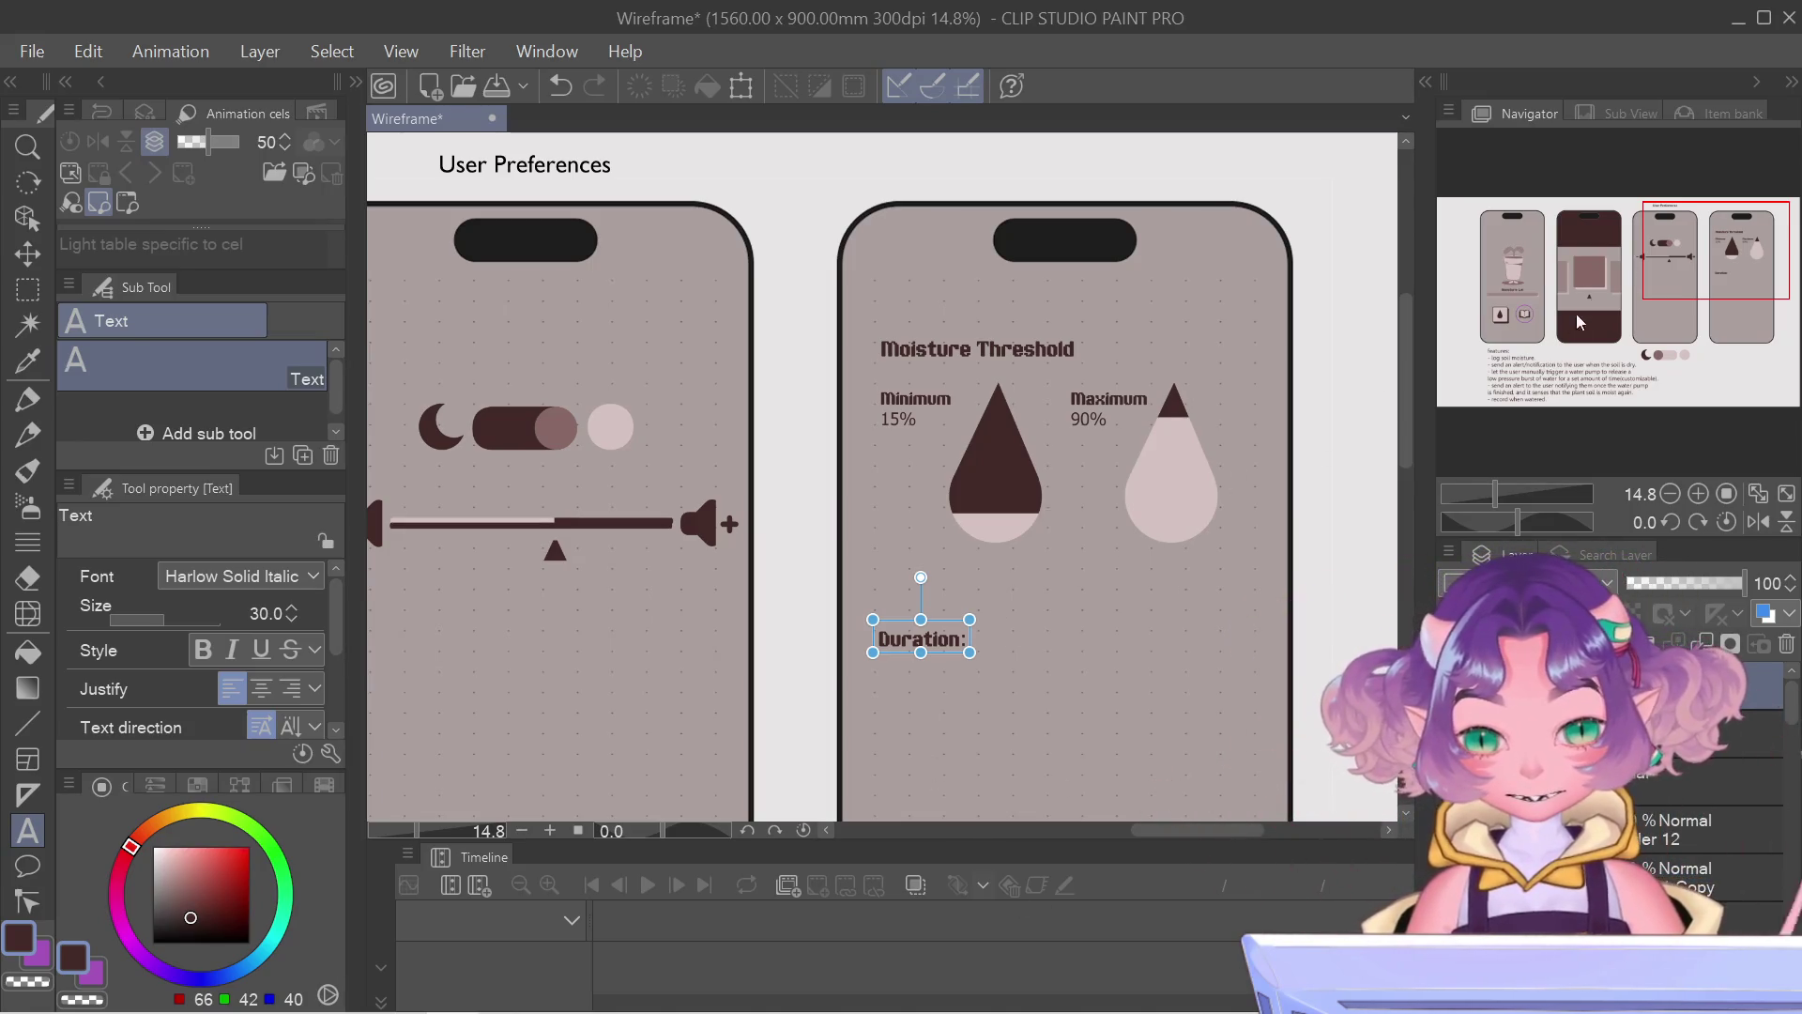
pyautogui.moveTo(1670, 211); pyautogui.dragTo(1676, 229)
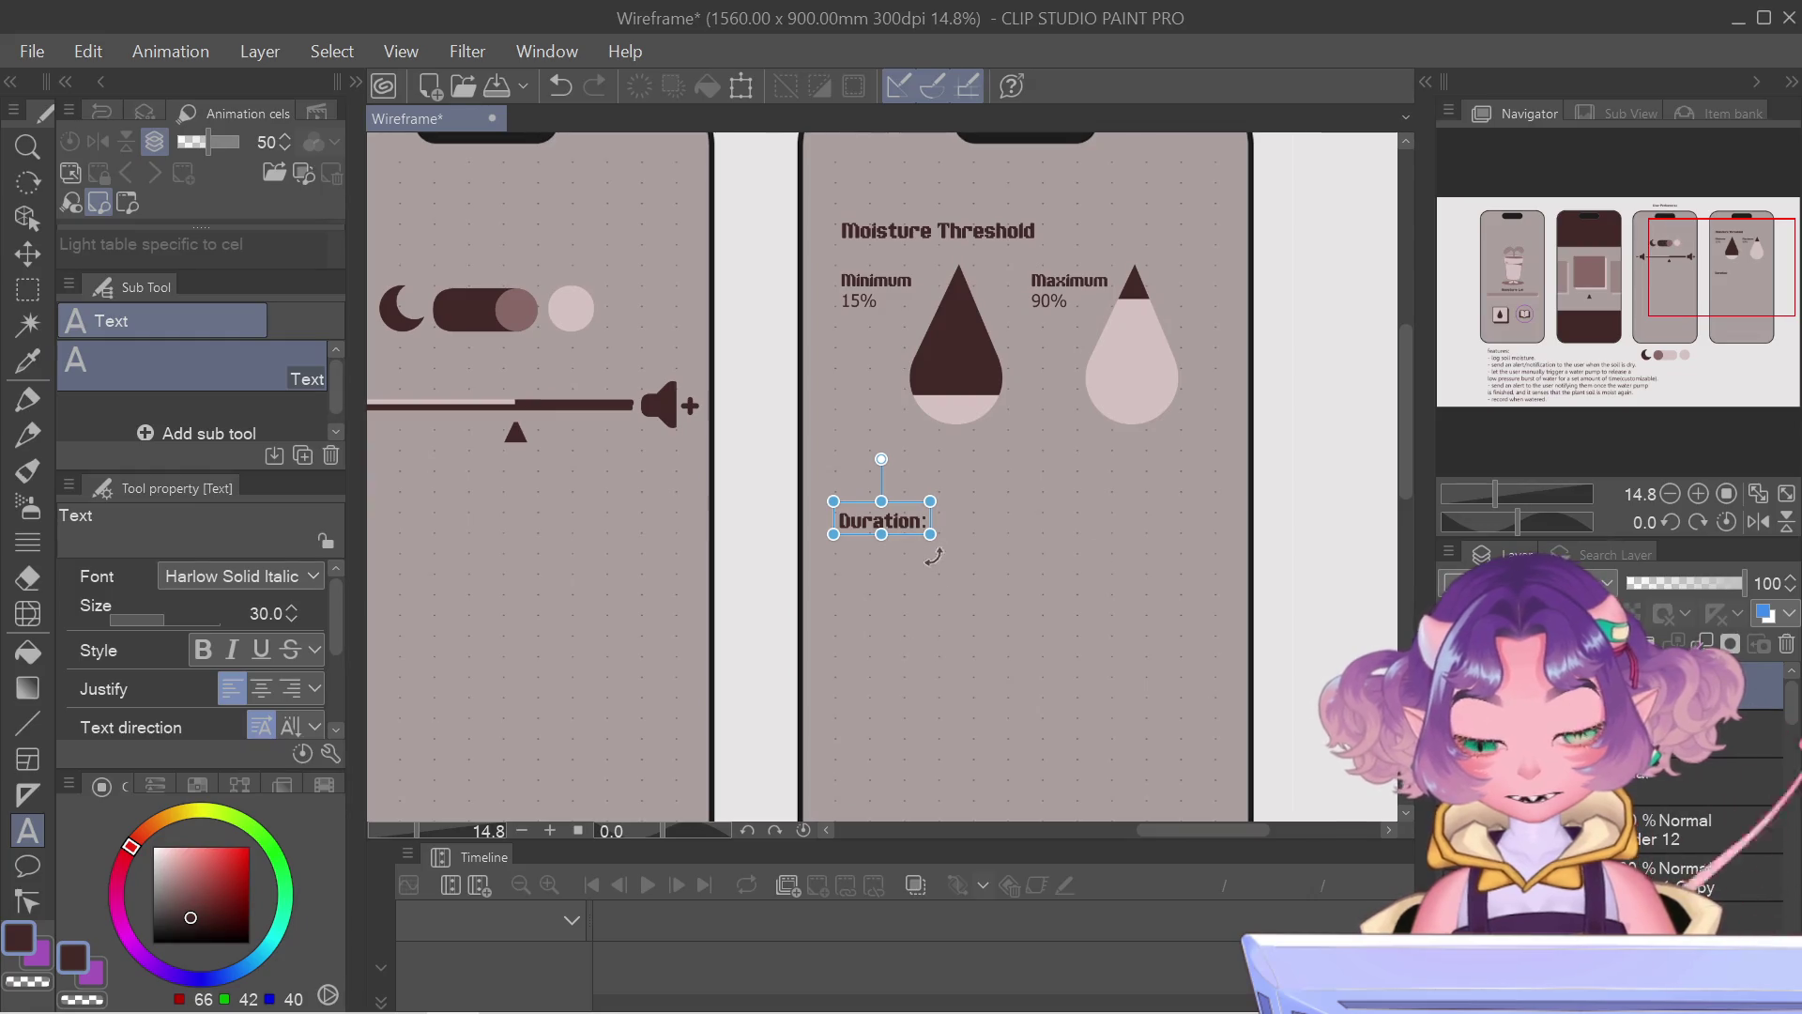
# Step: Rewrite the label to read Watering Duration:, replacing Pump with Watering, then begin a text entry below it
pyautogui.click(881, 520)
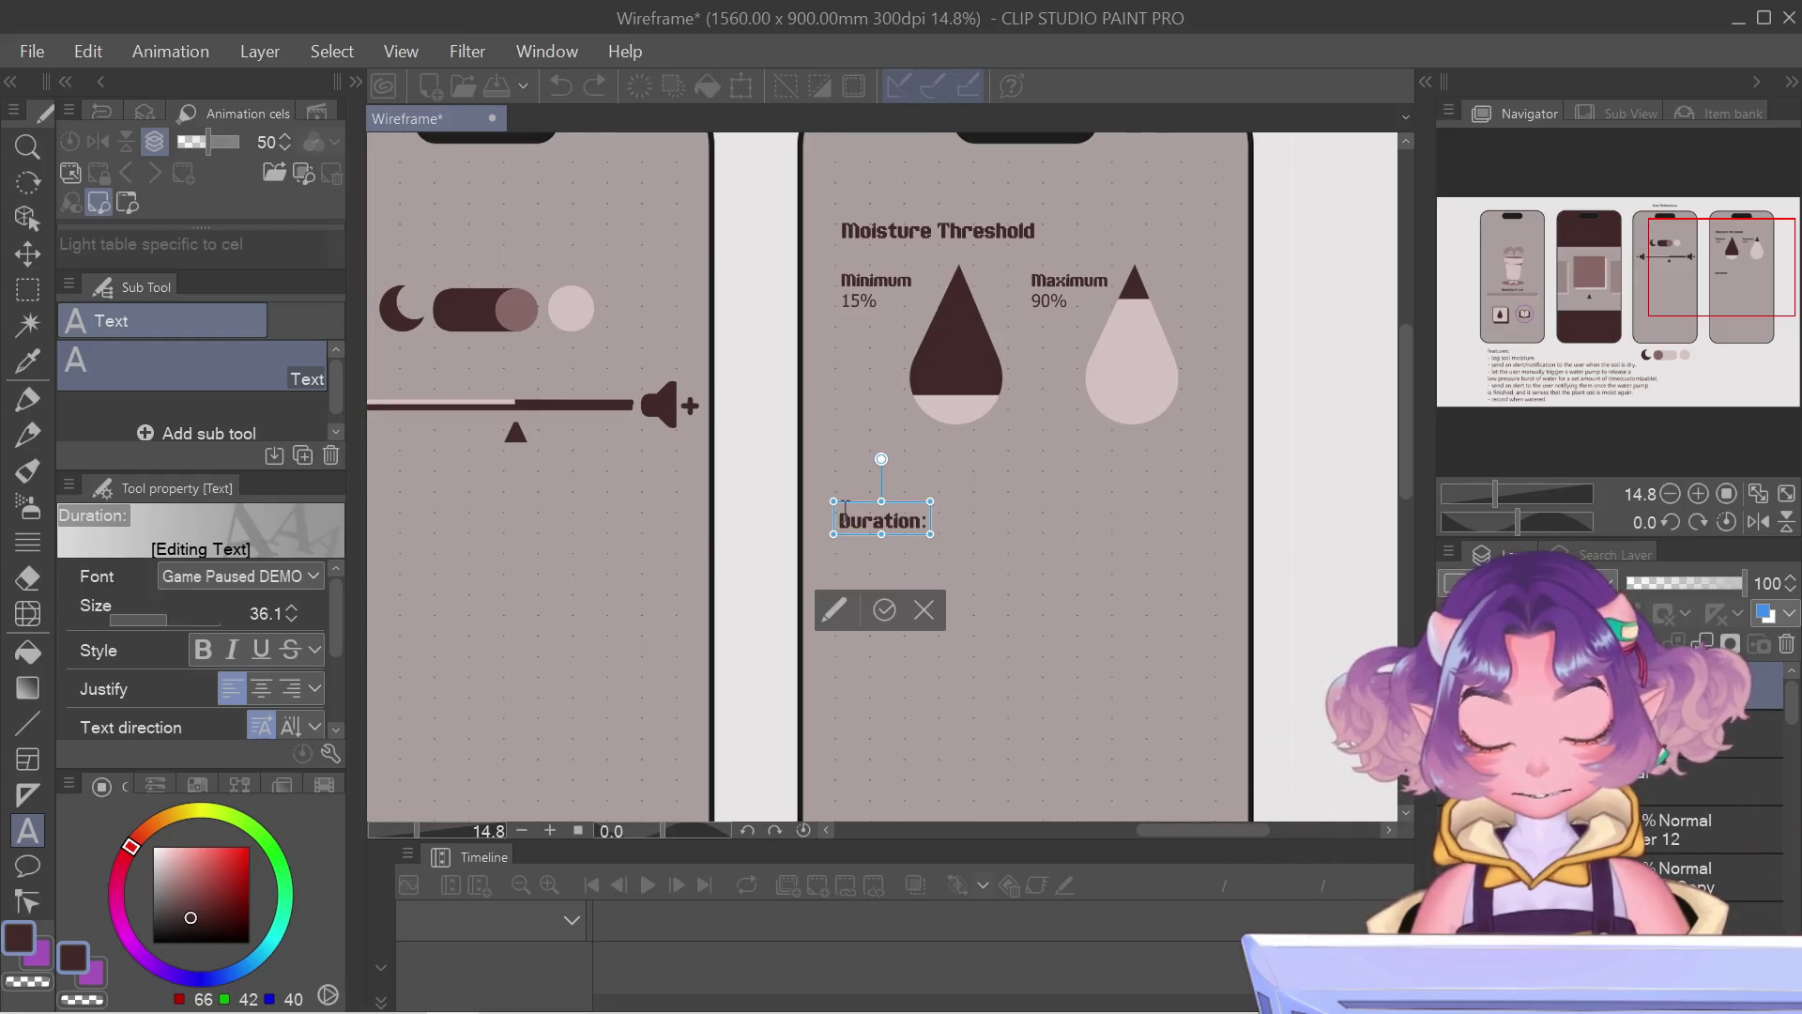
pyautogui.write('Pu')
pyautogui.write('mp D')
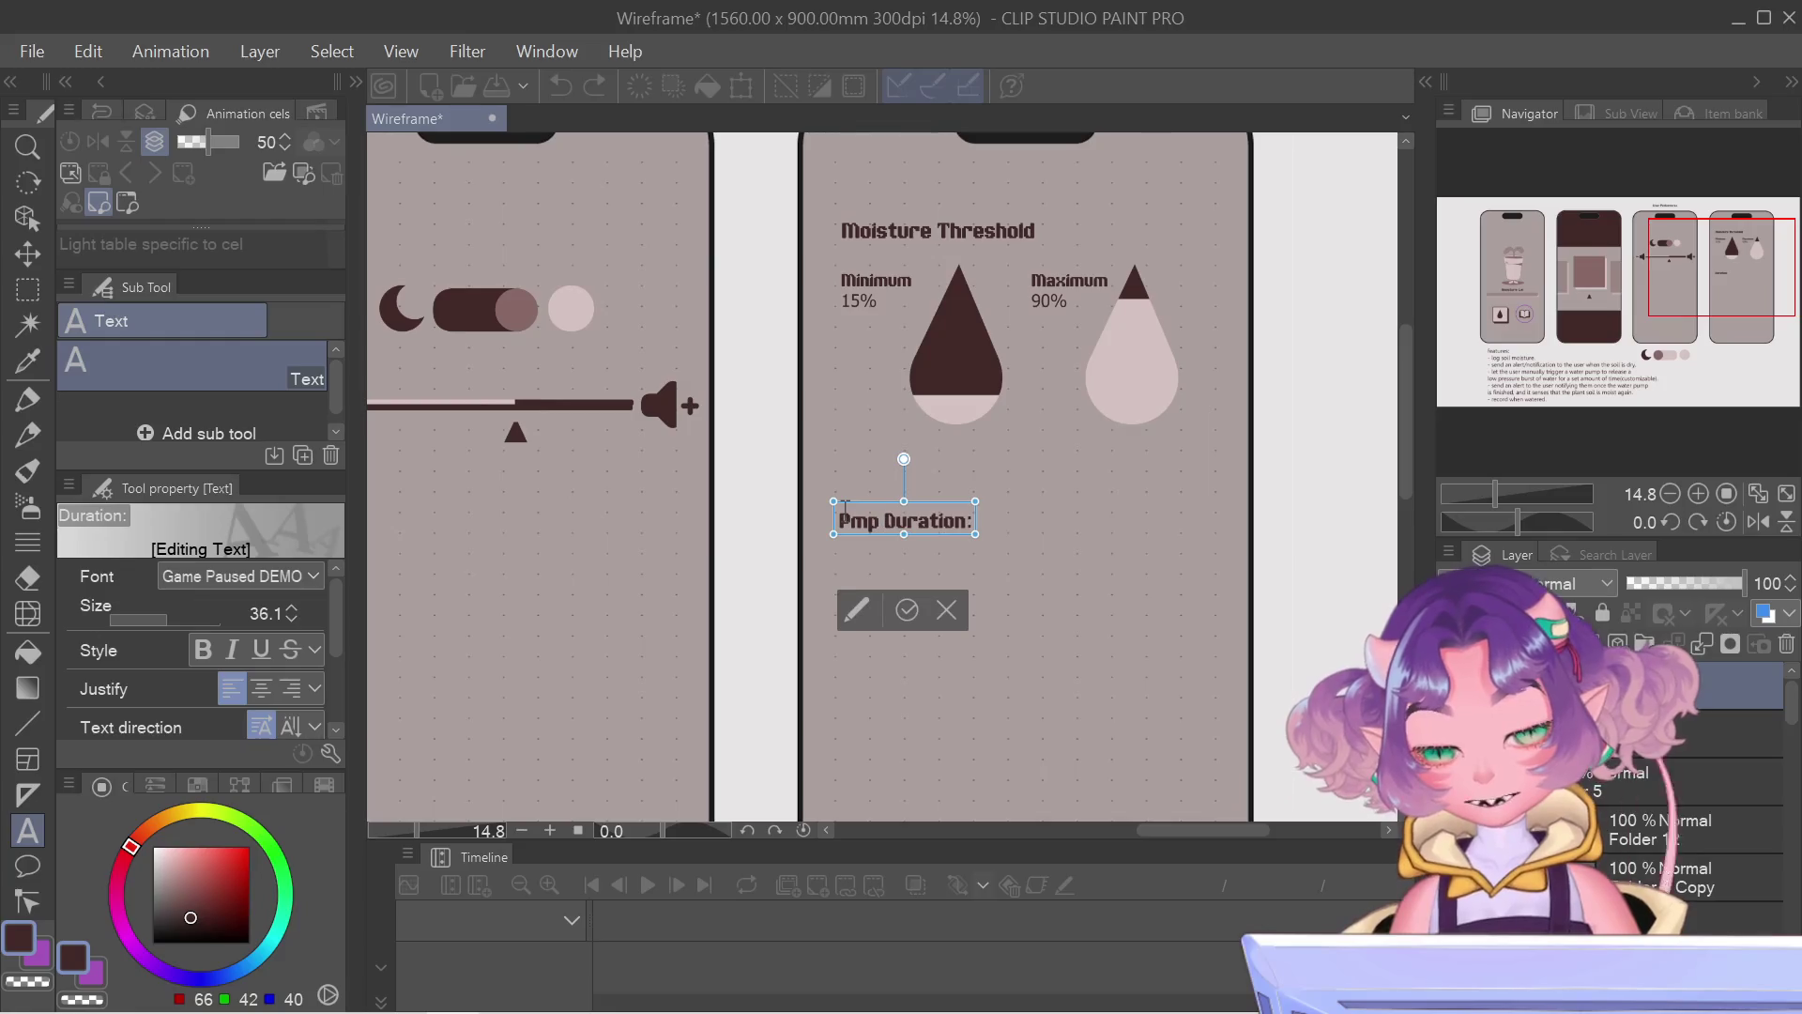
pyautogui.write('u')
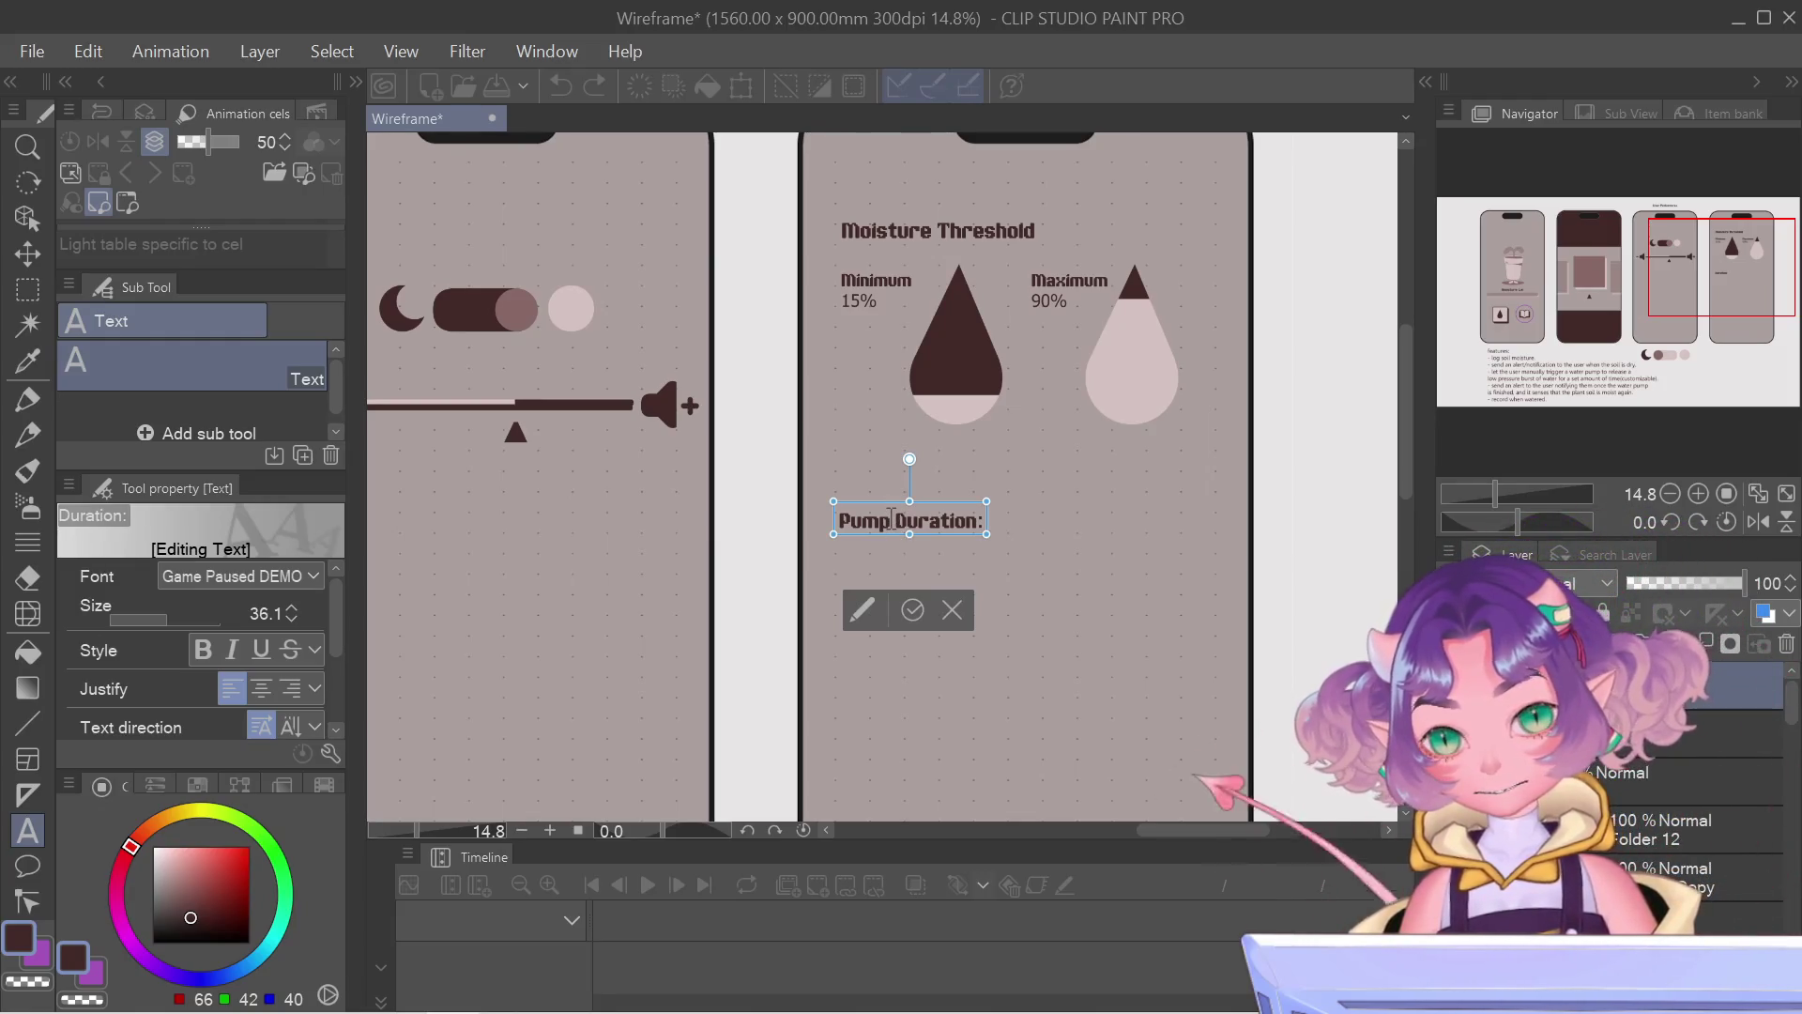
pyautogui.moveTo(890, 518); pyautogui.dragTo(806, 492)
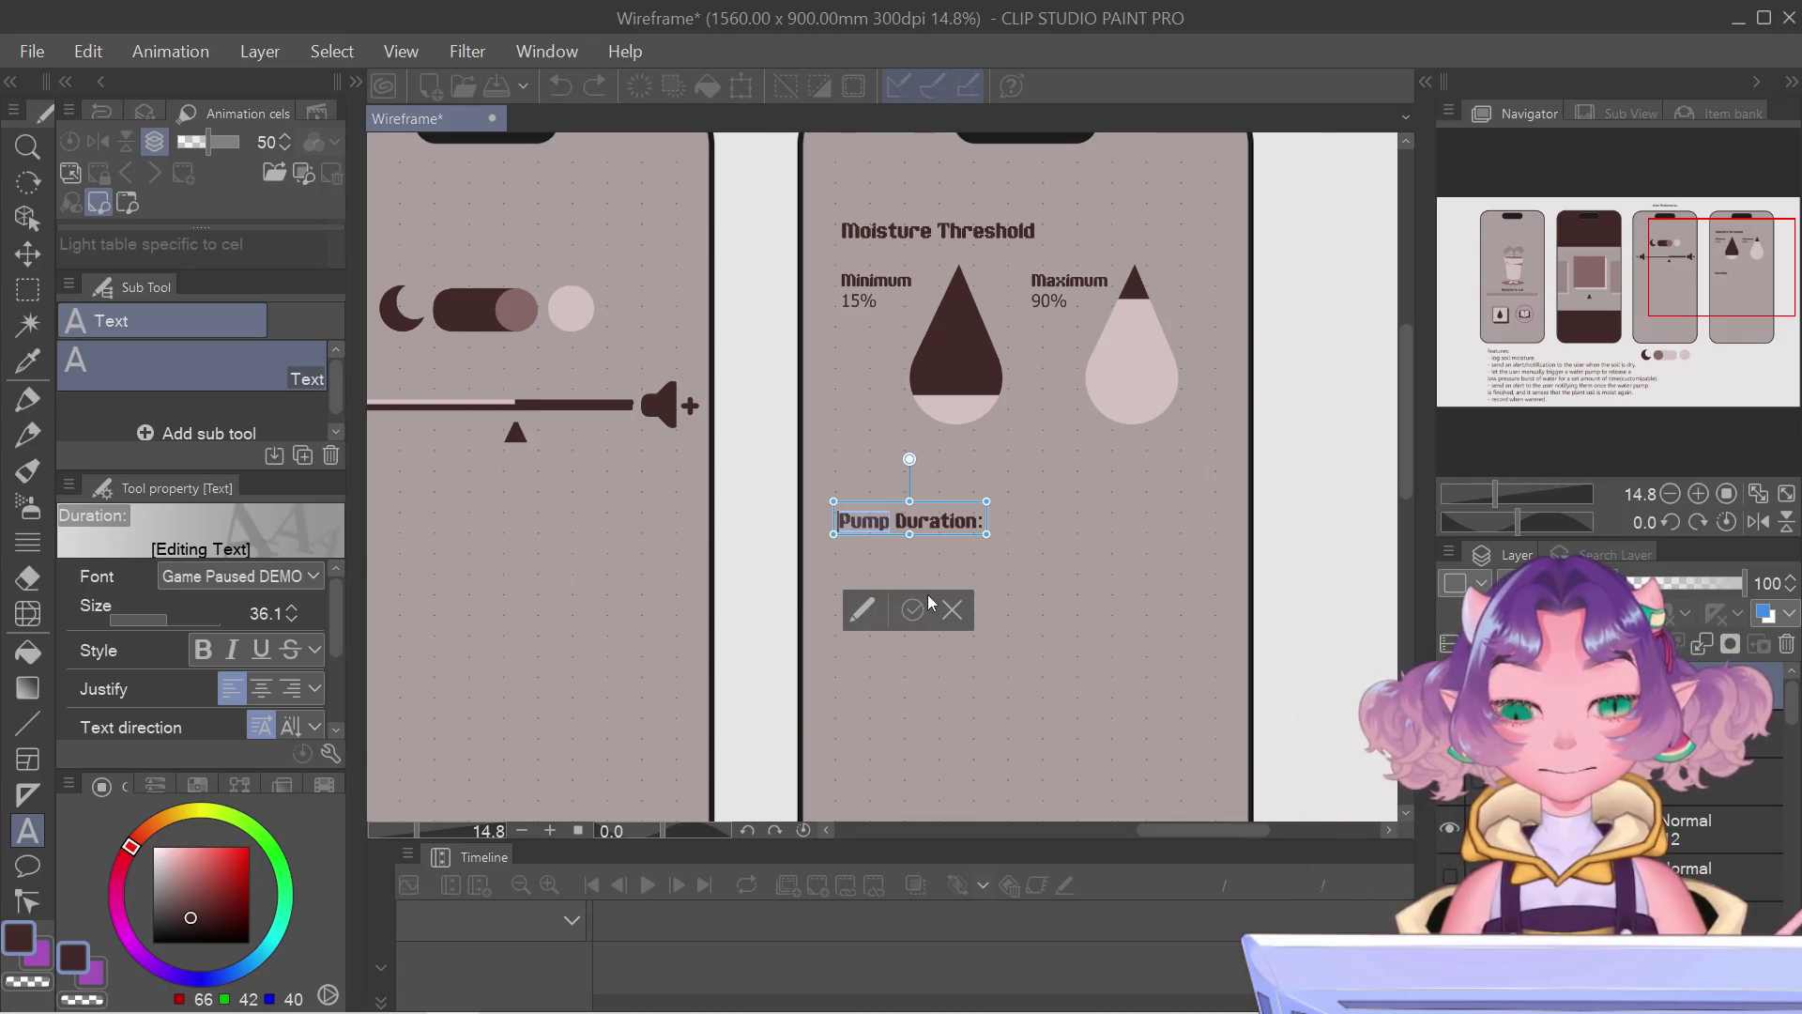
pyautogui.write('Wateri')
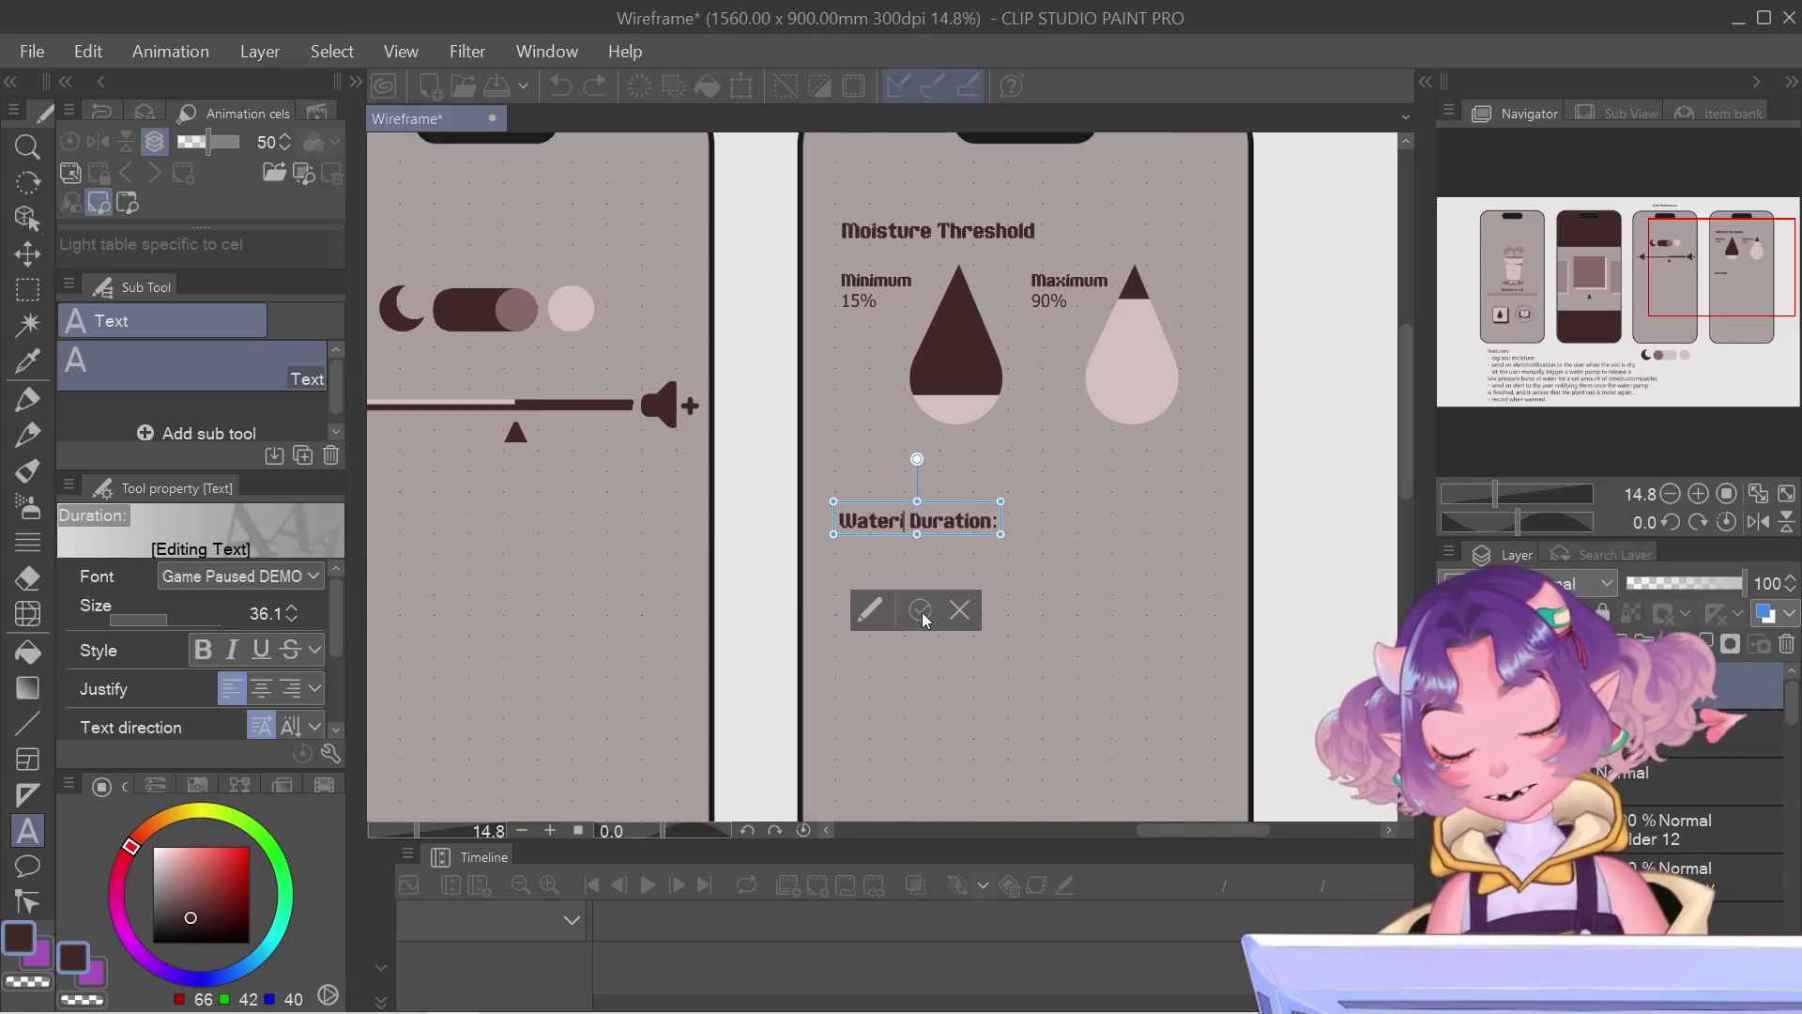
pyautogui.write('ng')
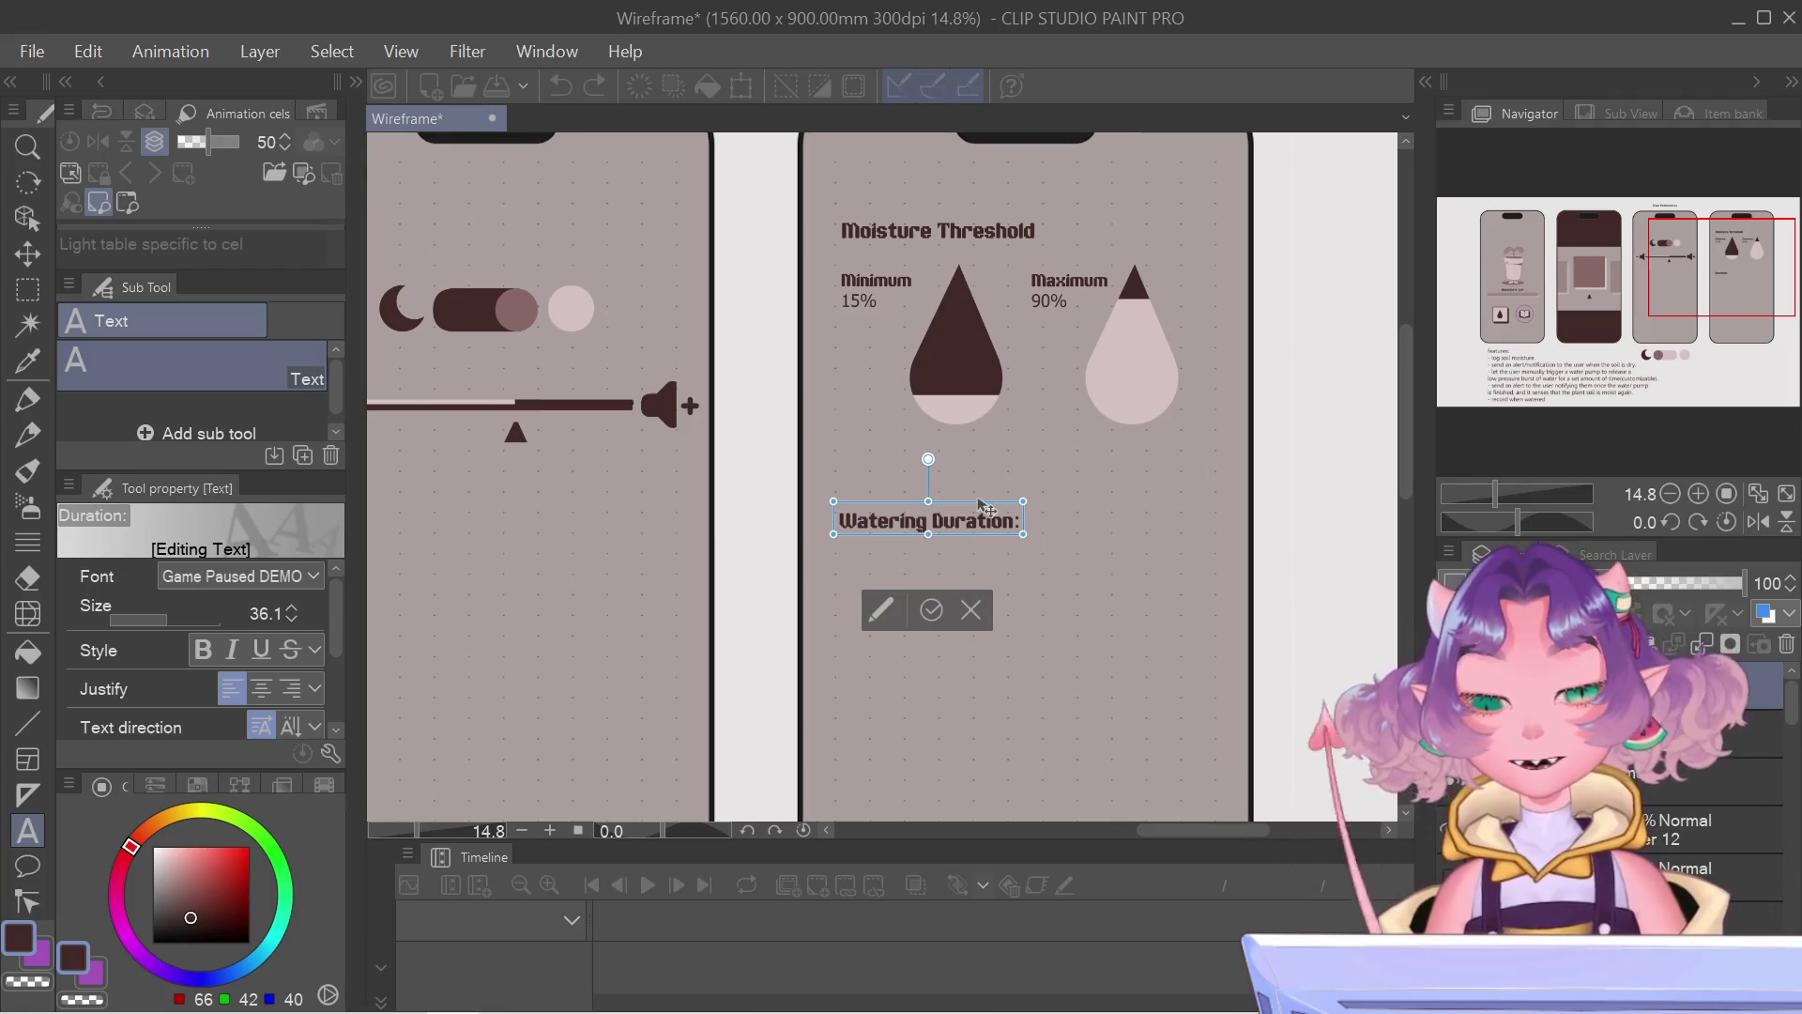
pyautogui.click(933, 608)
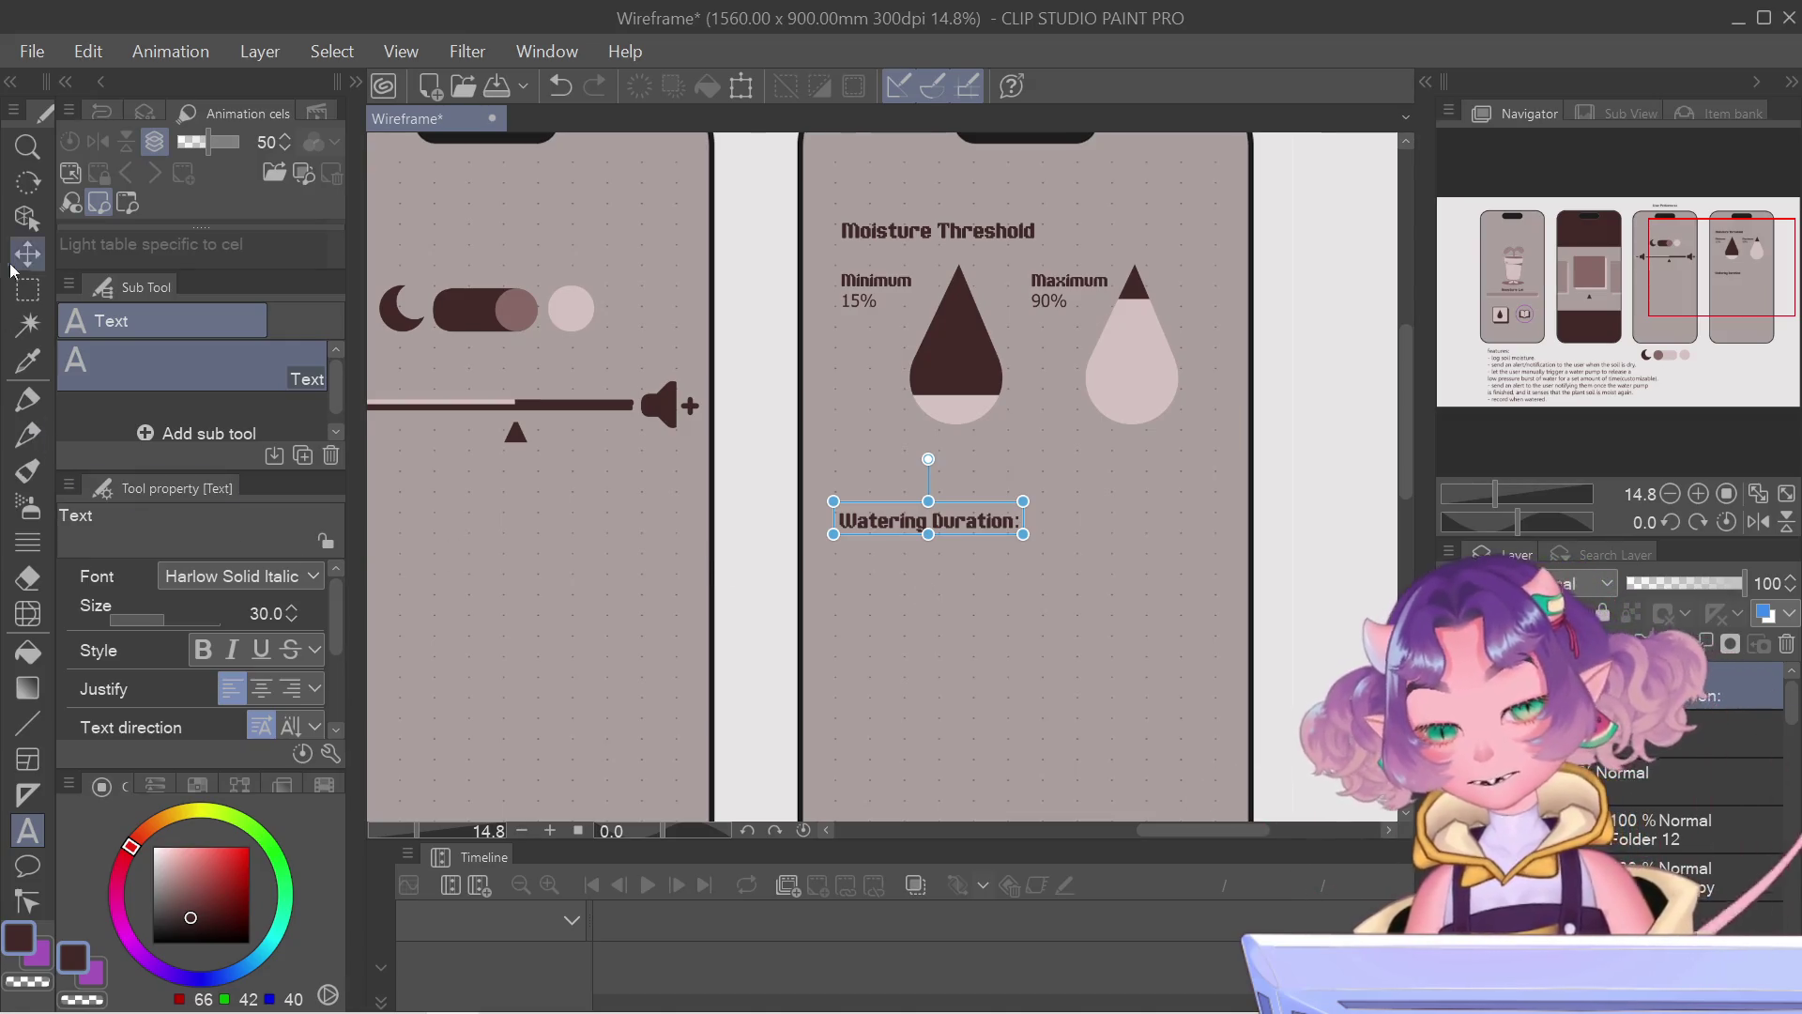
pyautogui.click(897, 584)
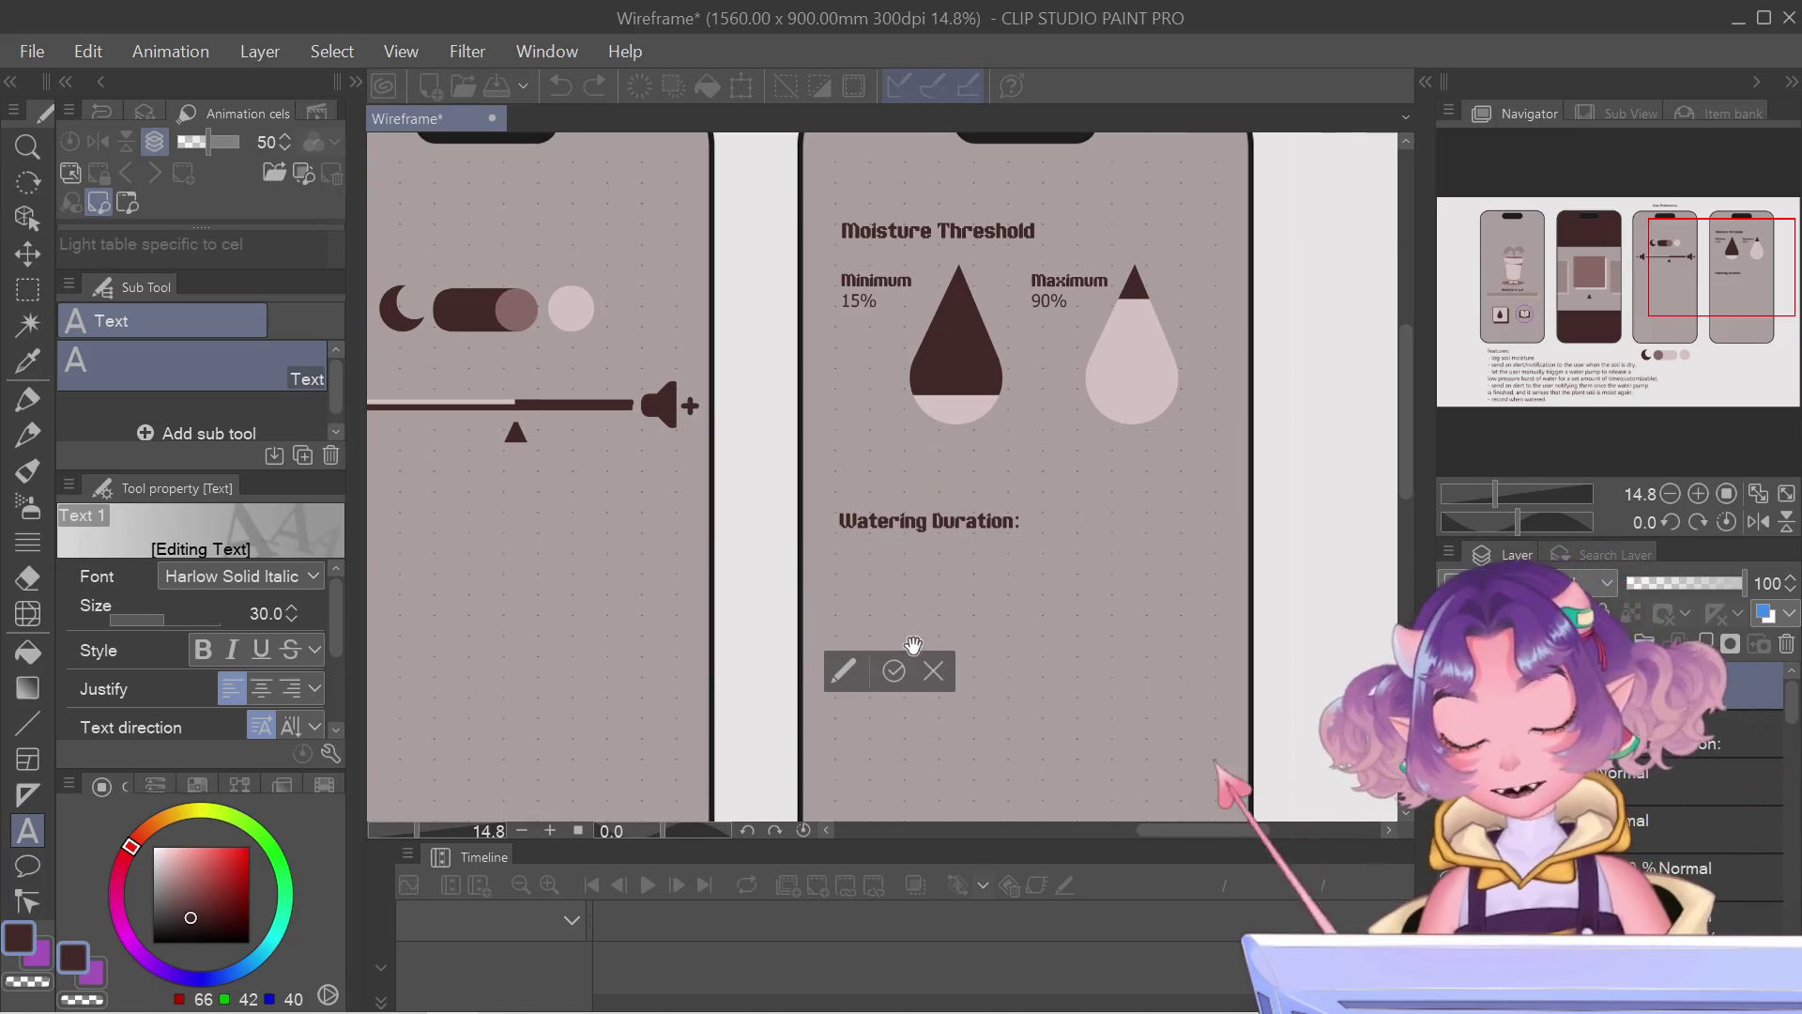
pyautogui.write('0')
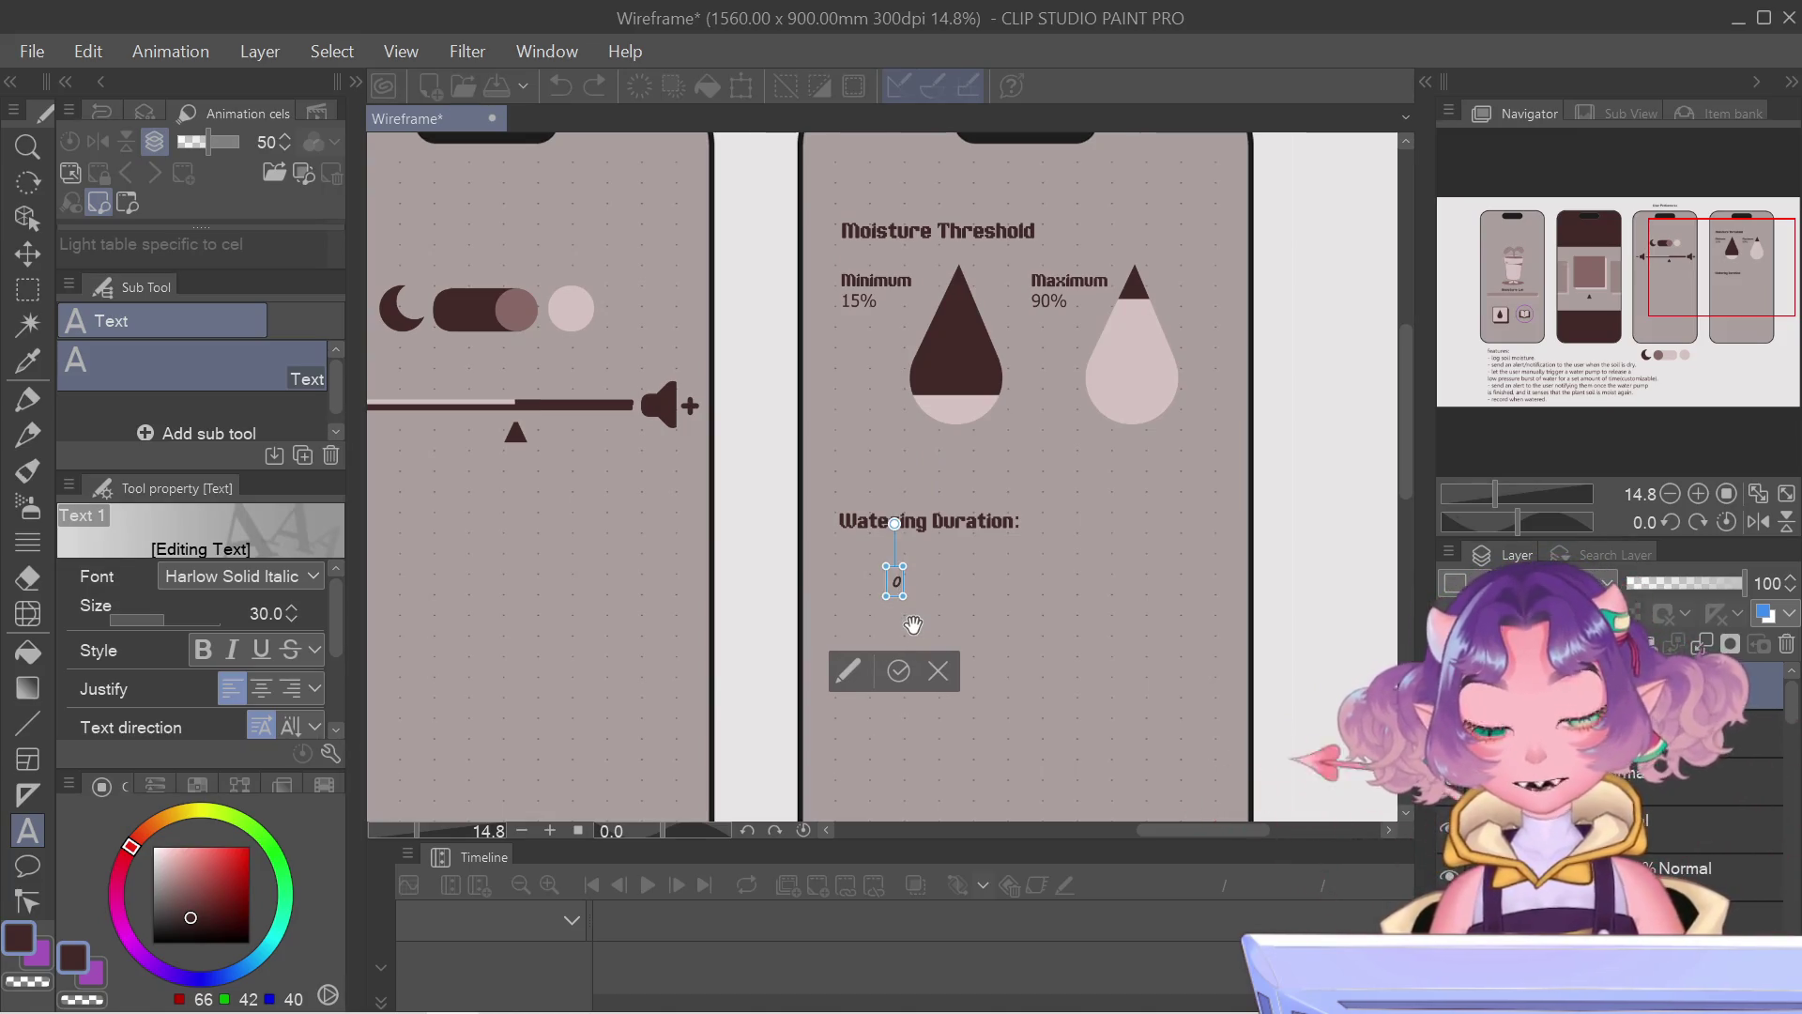
pyautogui.write('0')
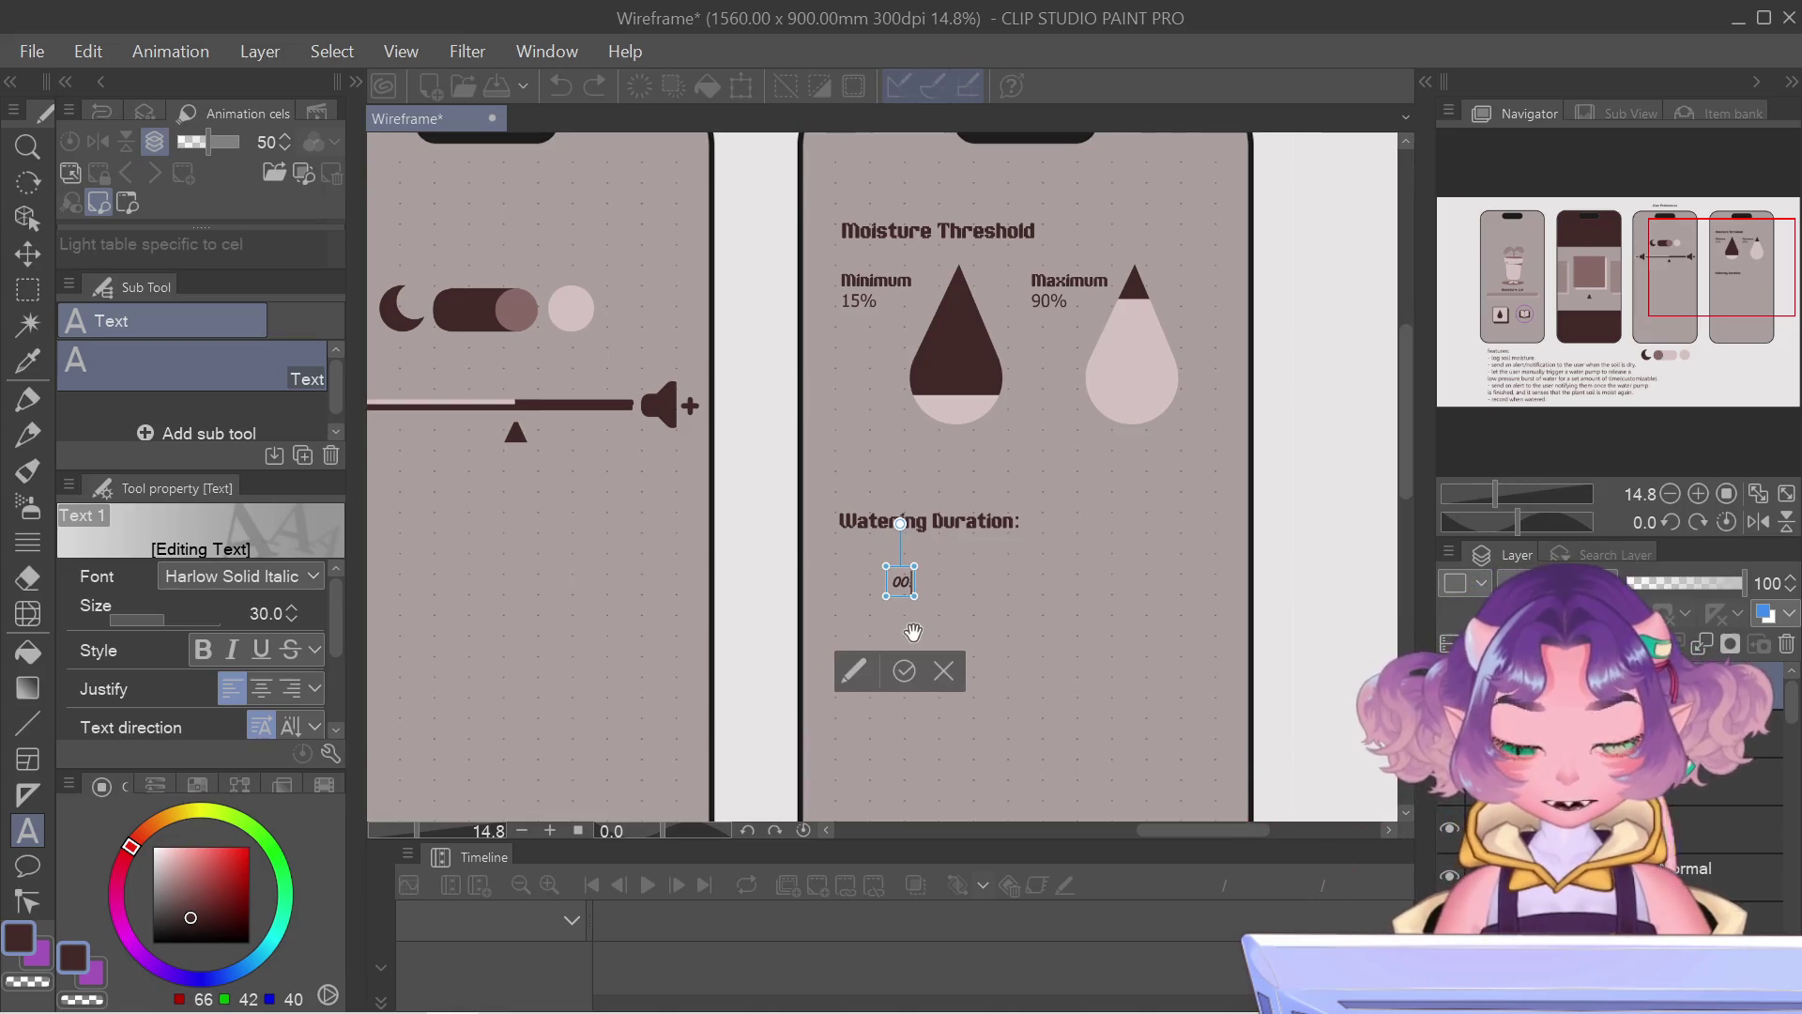
pyautogui.write(':00')
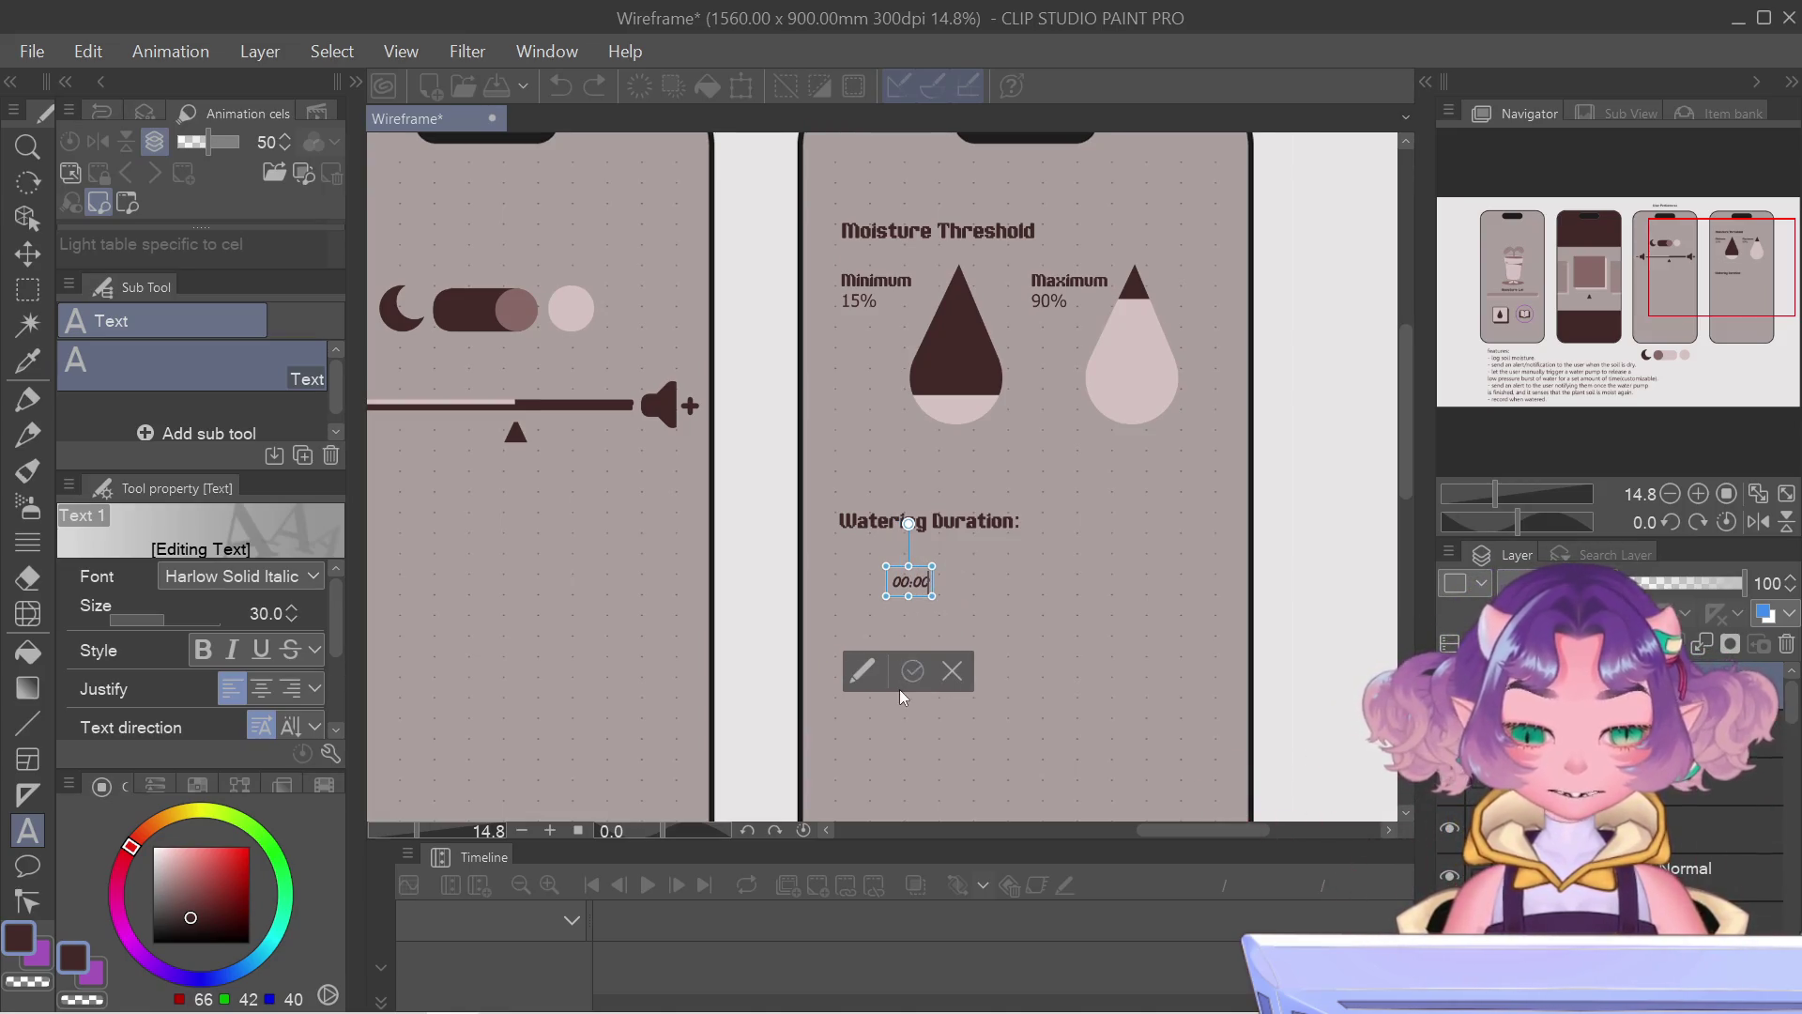
pyautogui.scroll(3, 902, 696)
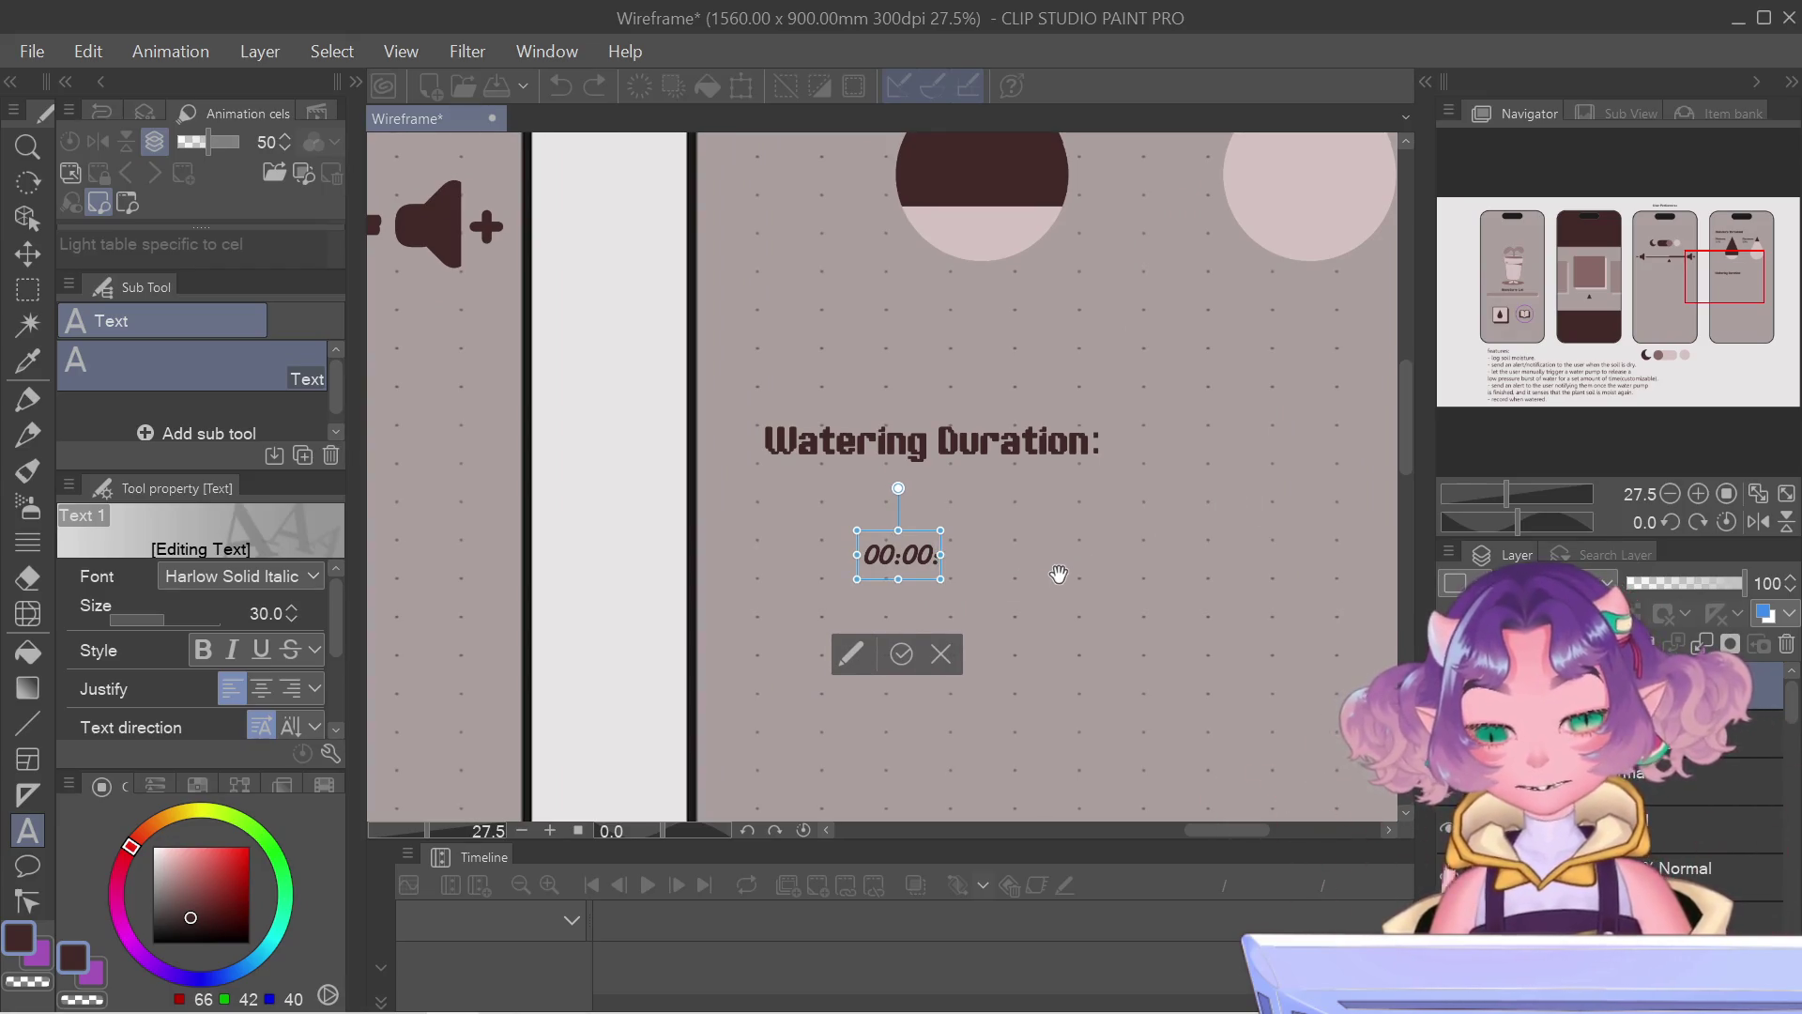
# Step: Enter the timer as 00min 00sec in Harlow Solid Italic, dropping the colons, and enlarge it
pyautogui.press('BackSpace')
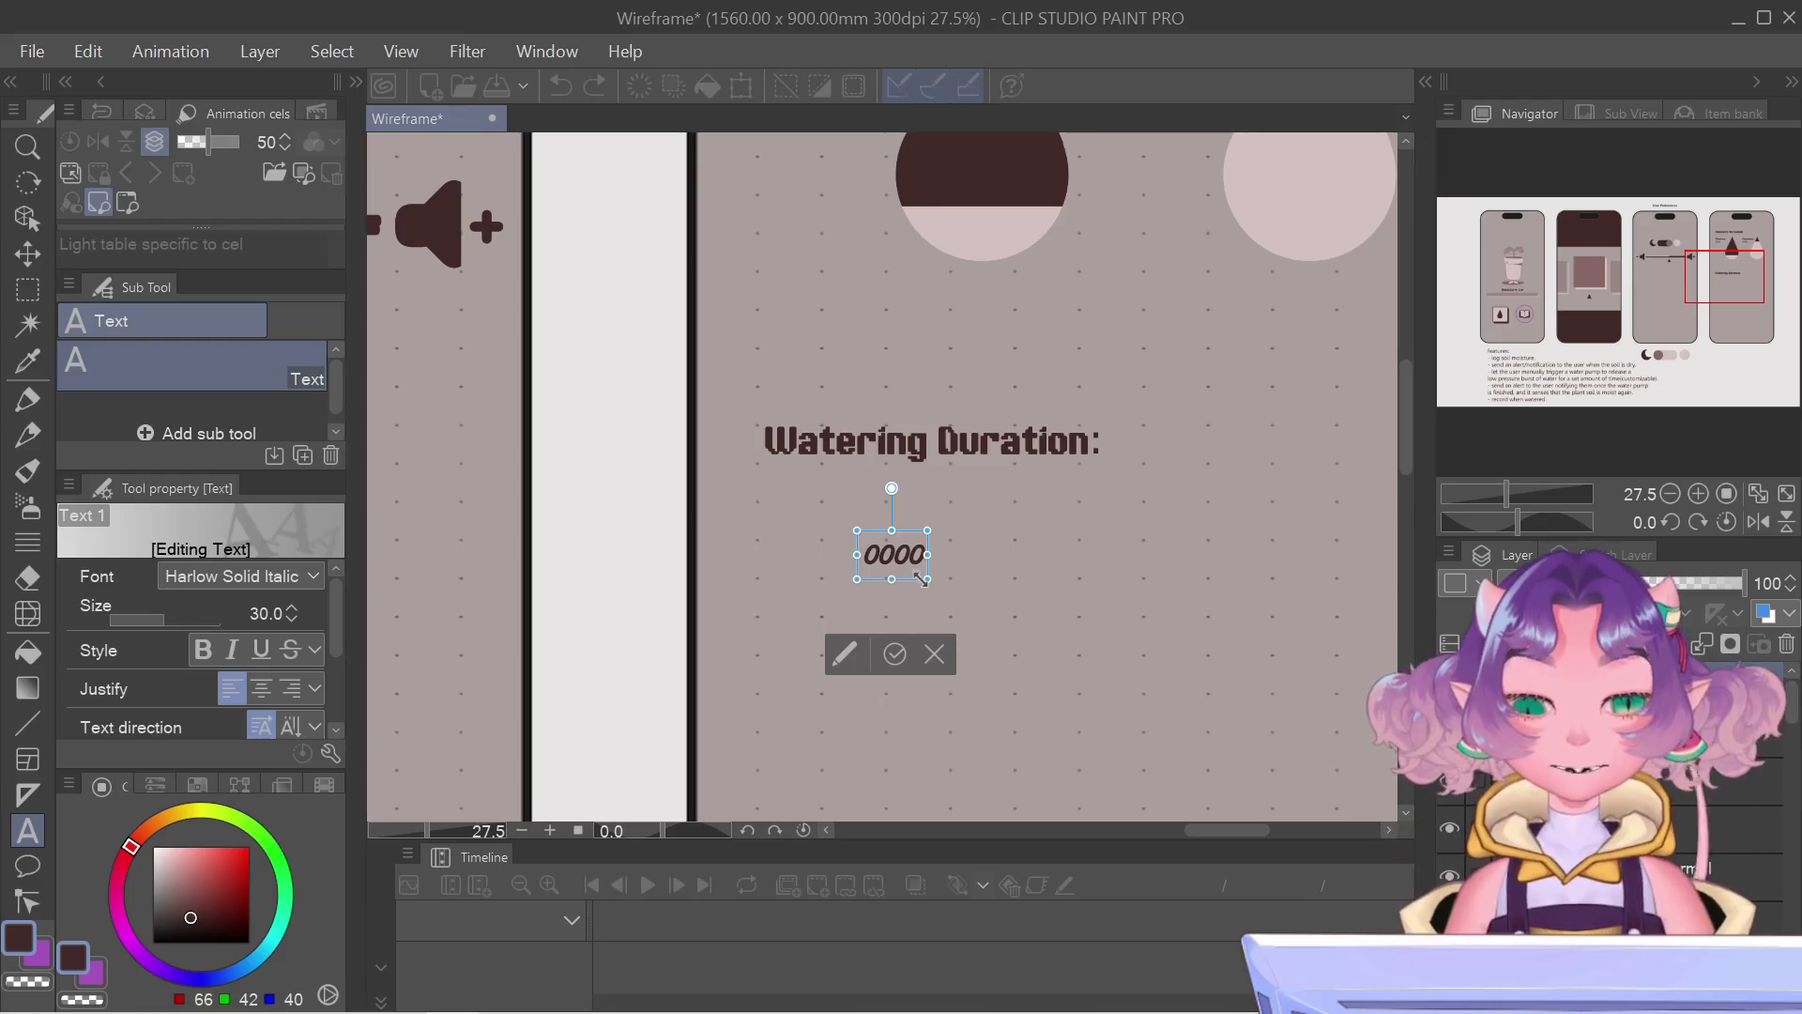
pyautogui.write(':')
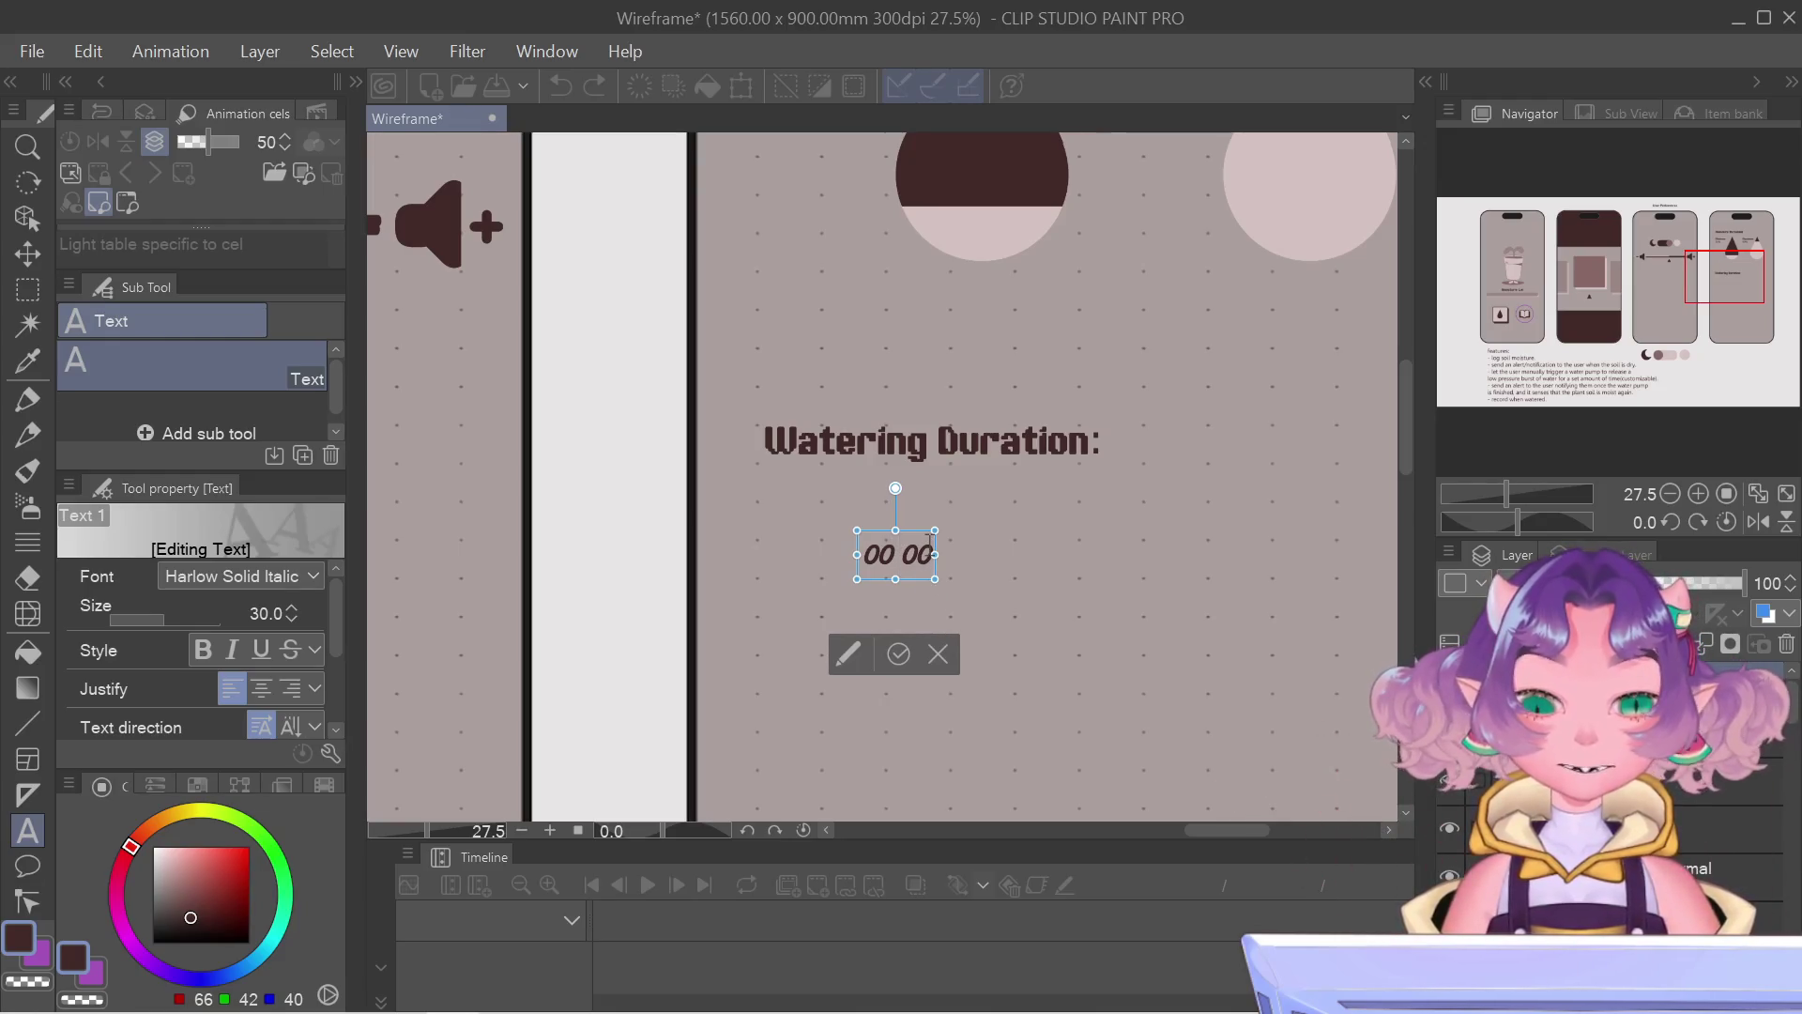
pyautogui.press('BackSpace')
pyautogui.write('min 00')
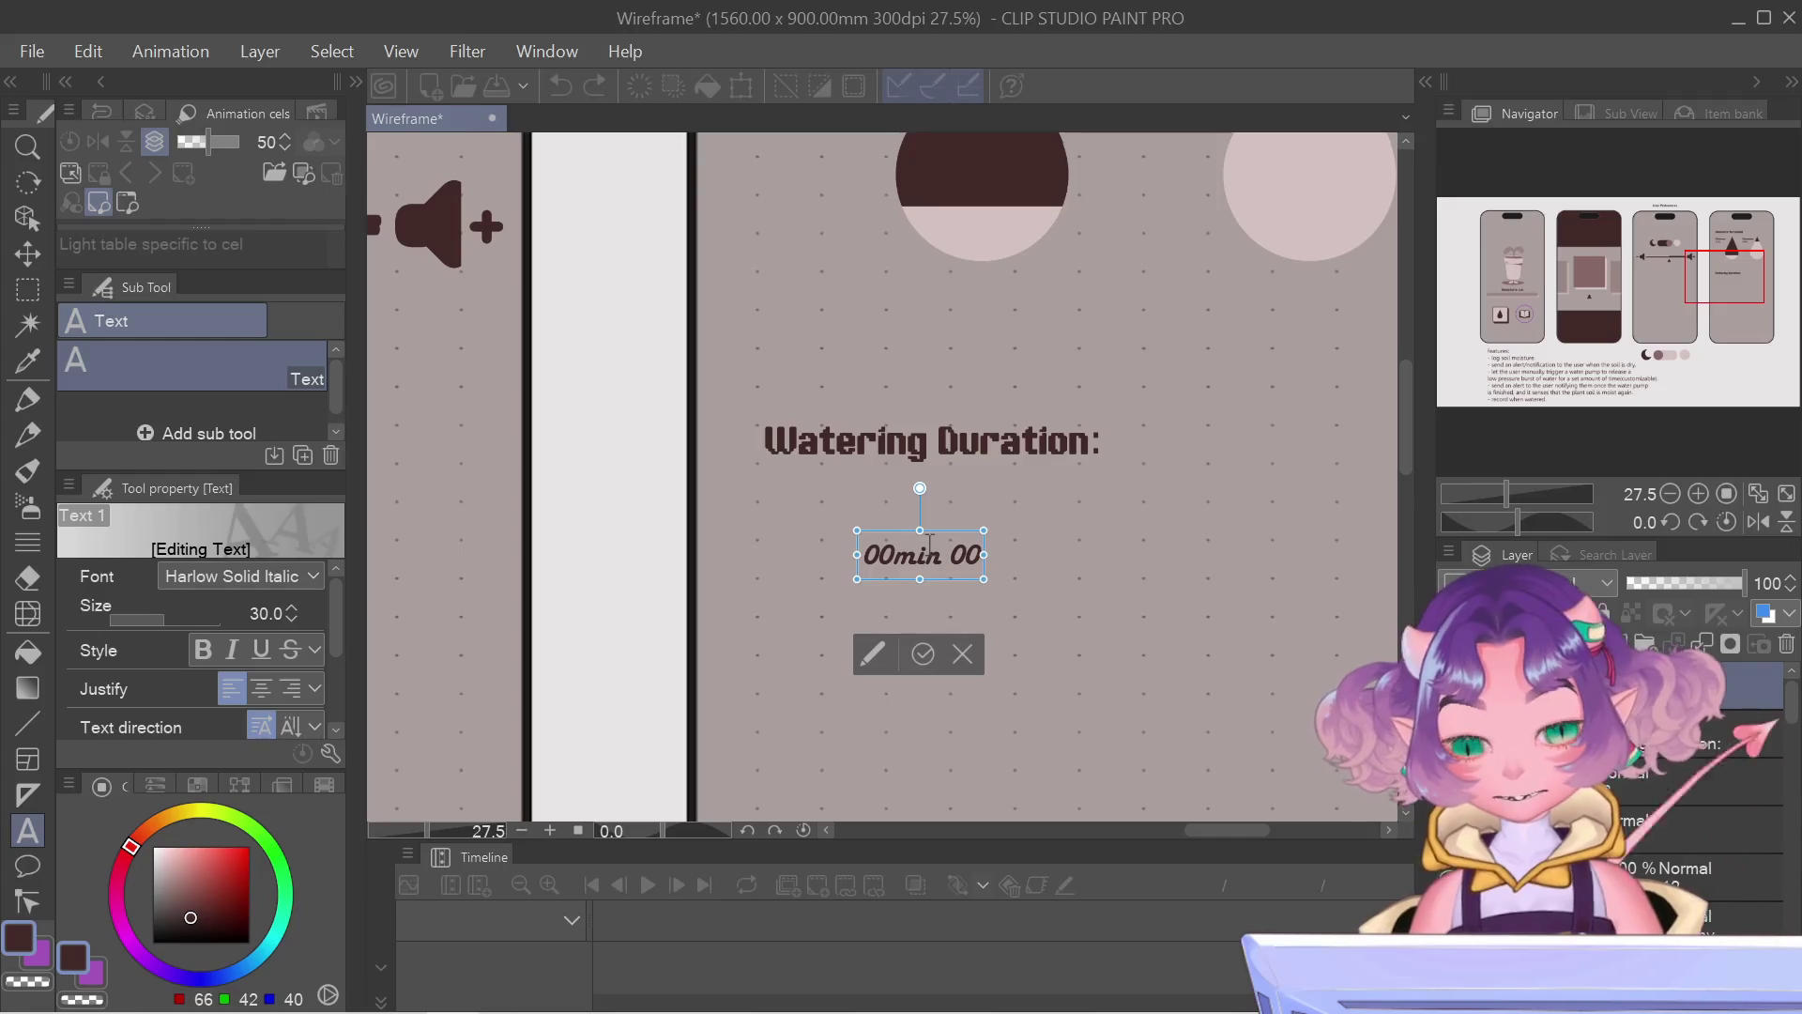
pyautogui.write('se')
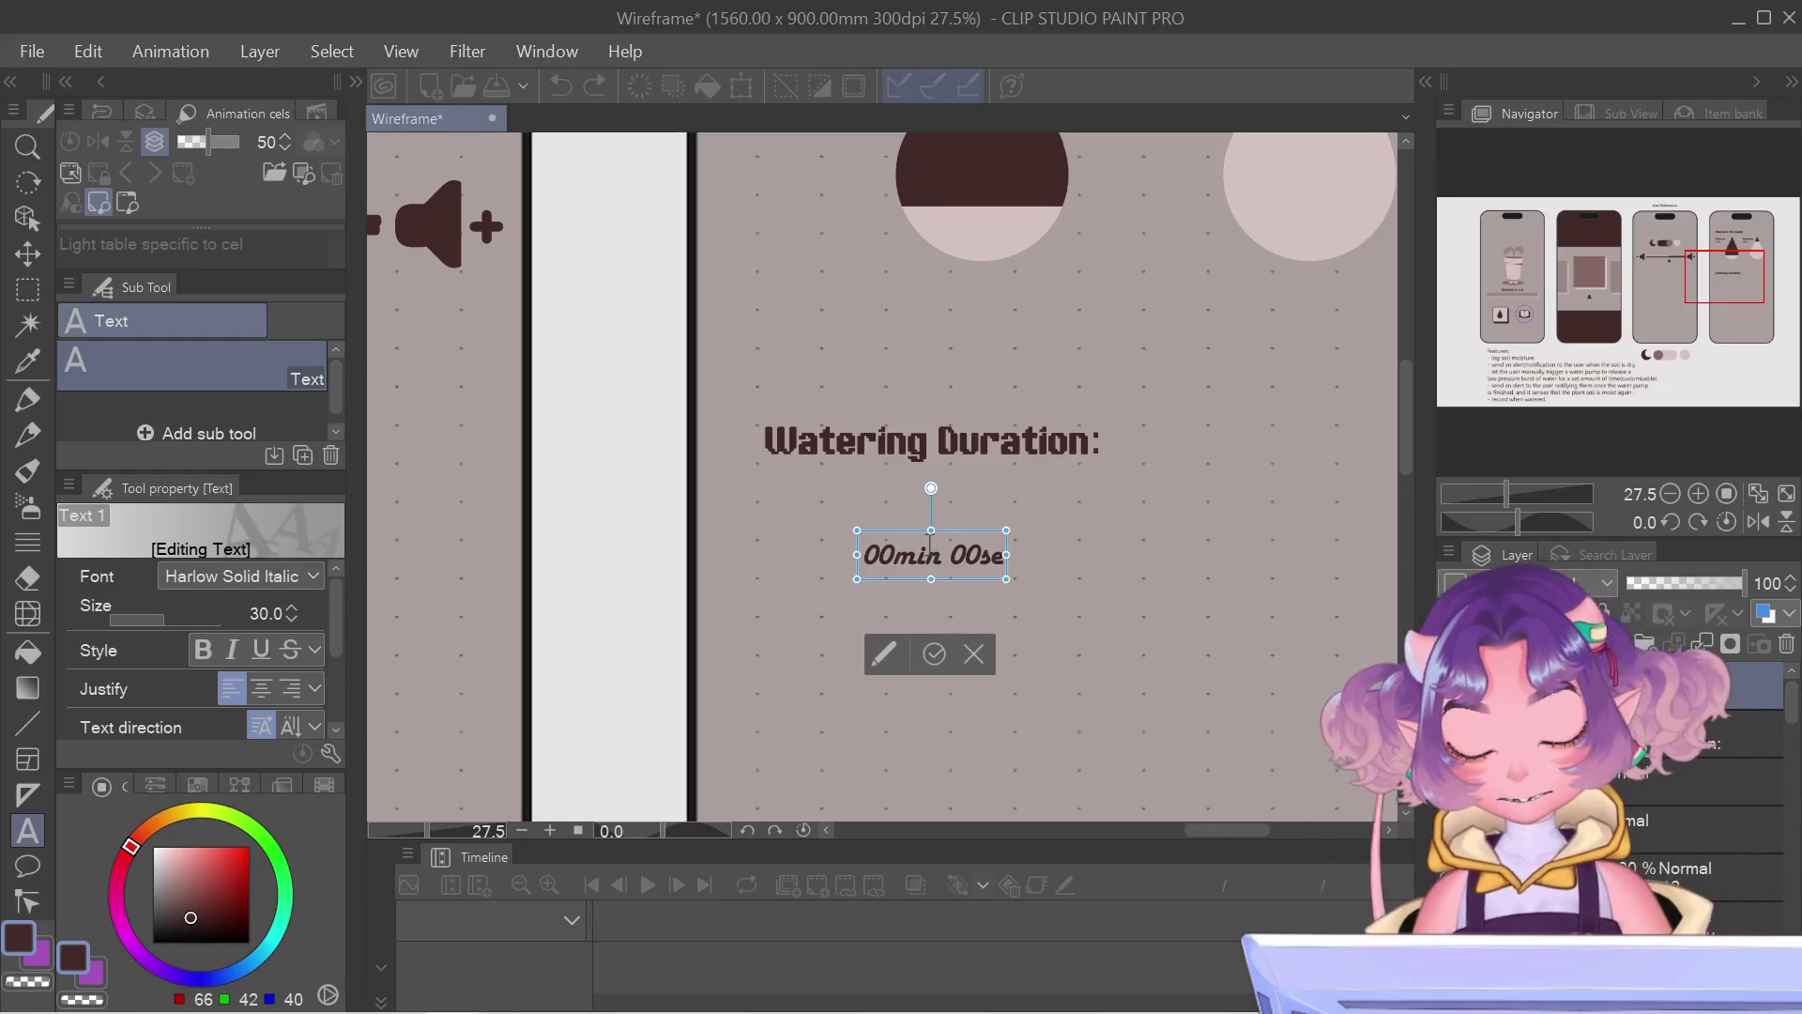
pyautogui.write('c')
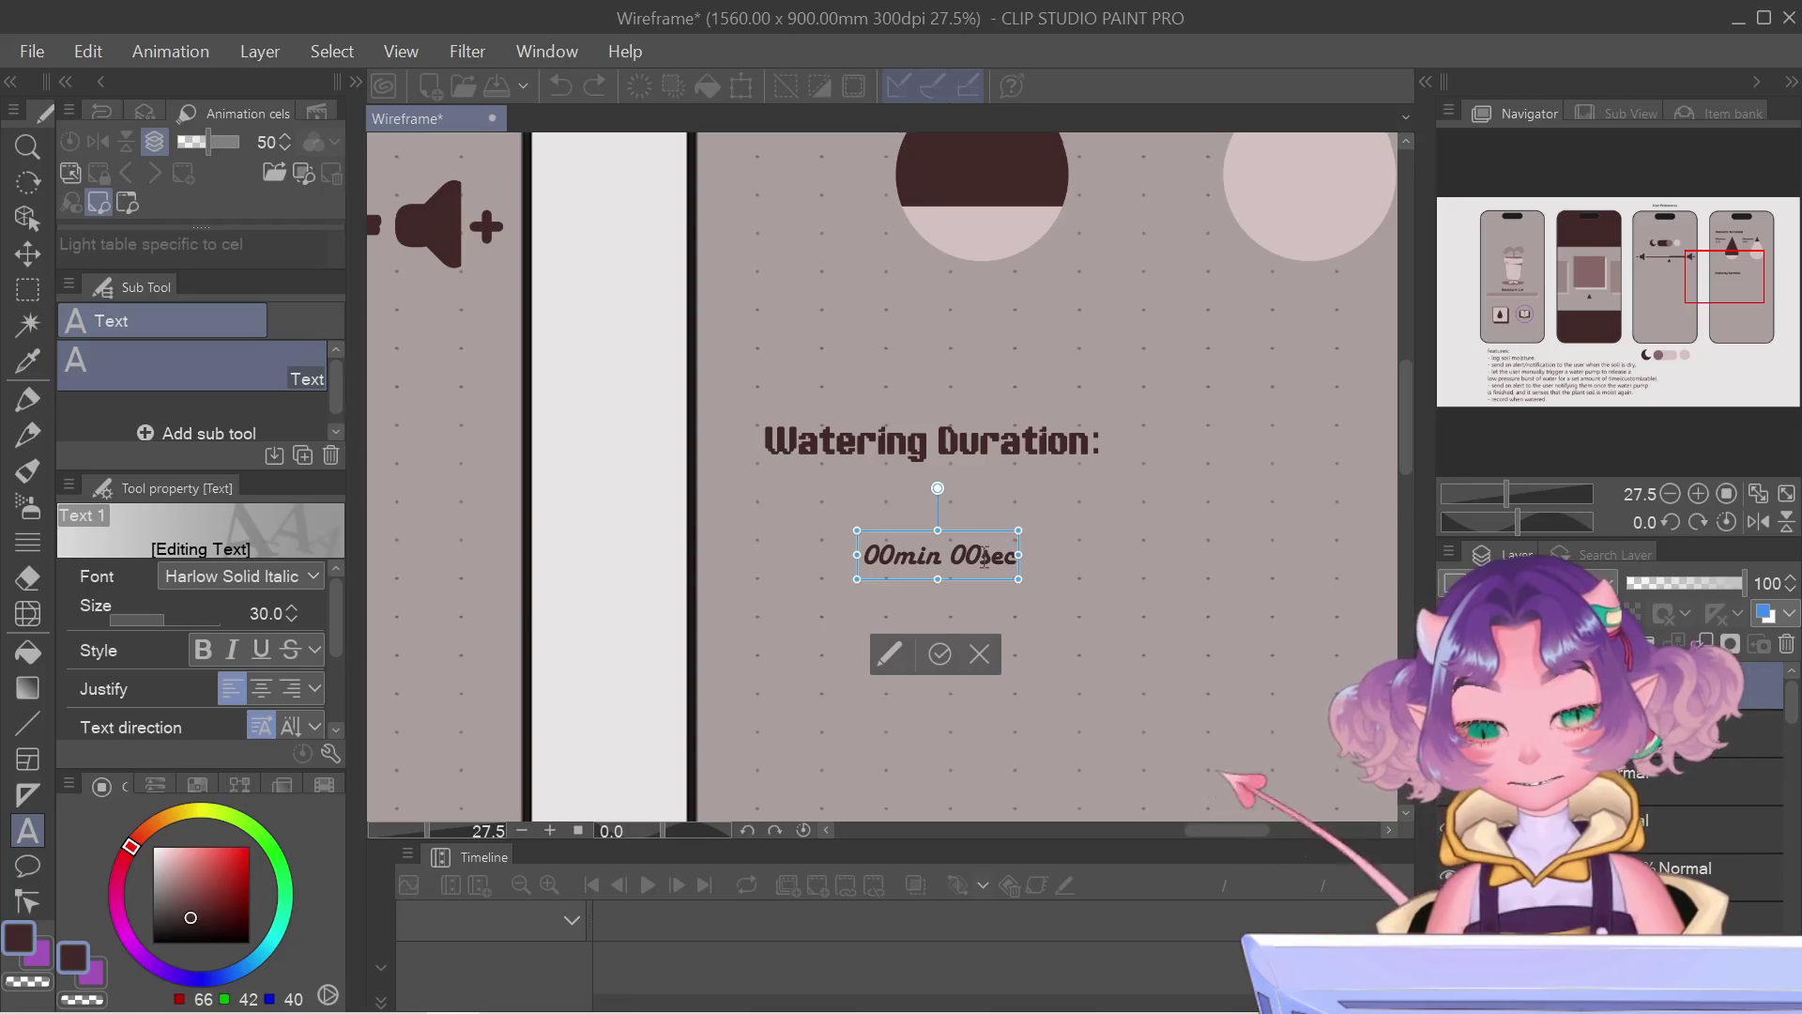
pyautogui.moveTo(1017, 532); pyautogui.dragTo(1224, 367)
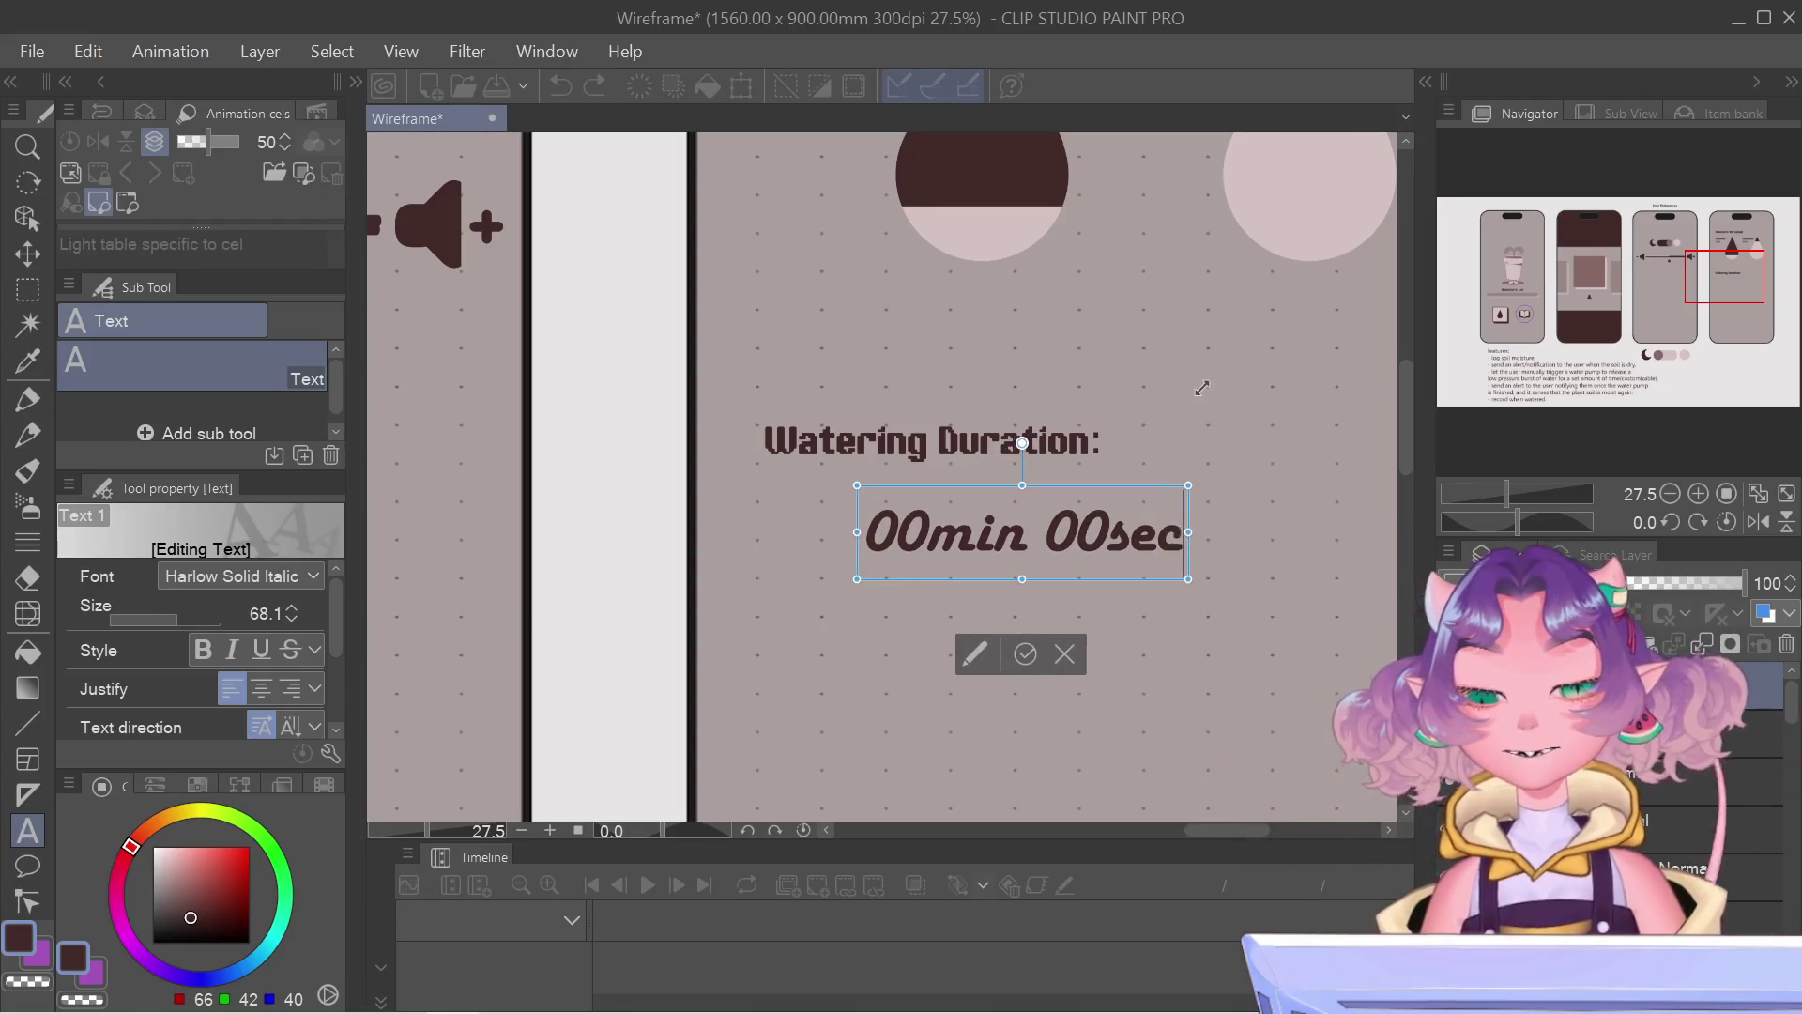
# Step: Fine-tune the timer text to about size 66.5 and select all of it
pyautogui.moveTo(1224, 367); pyautogui.dragTo(1211, 385)
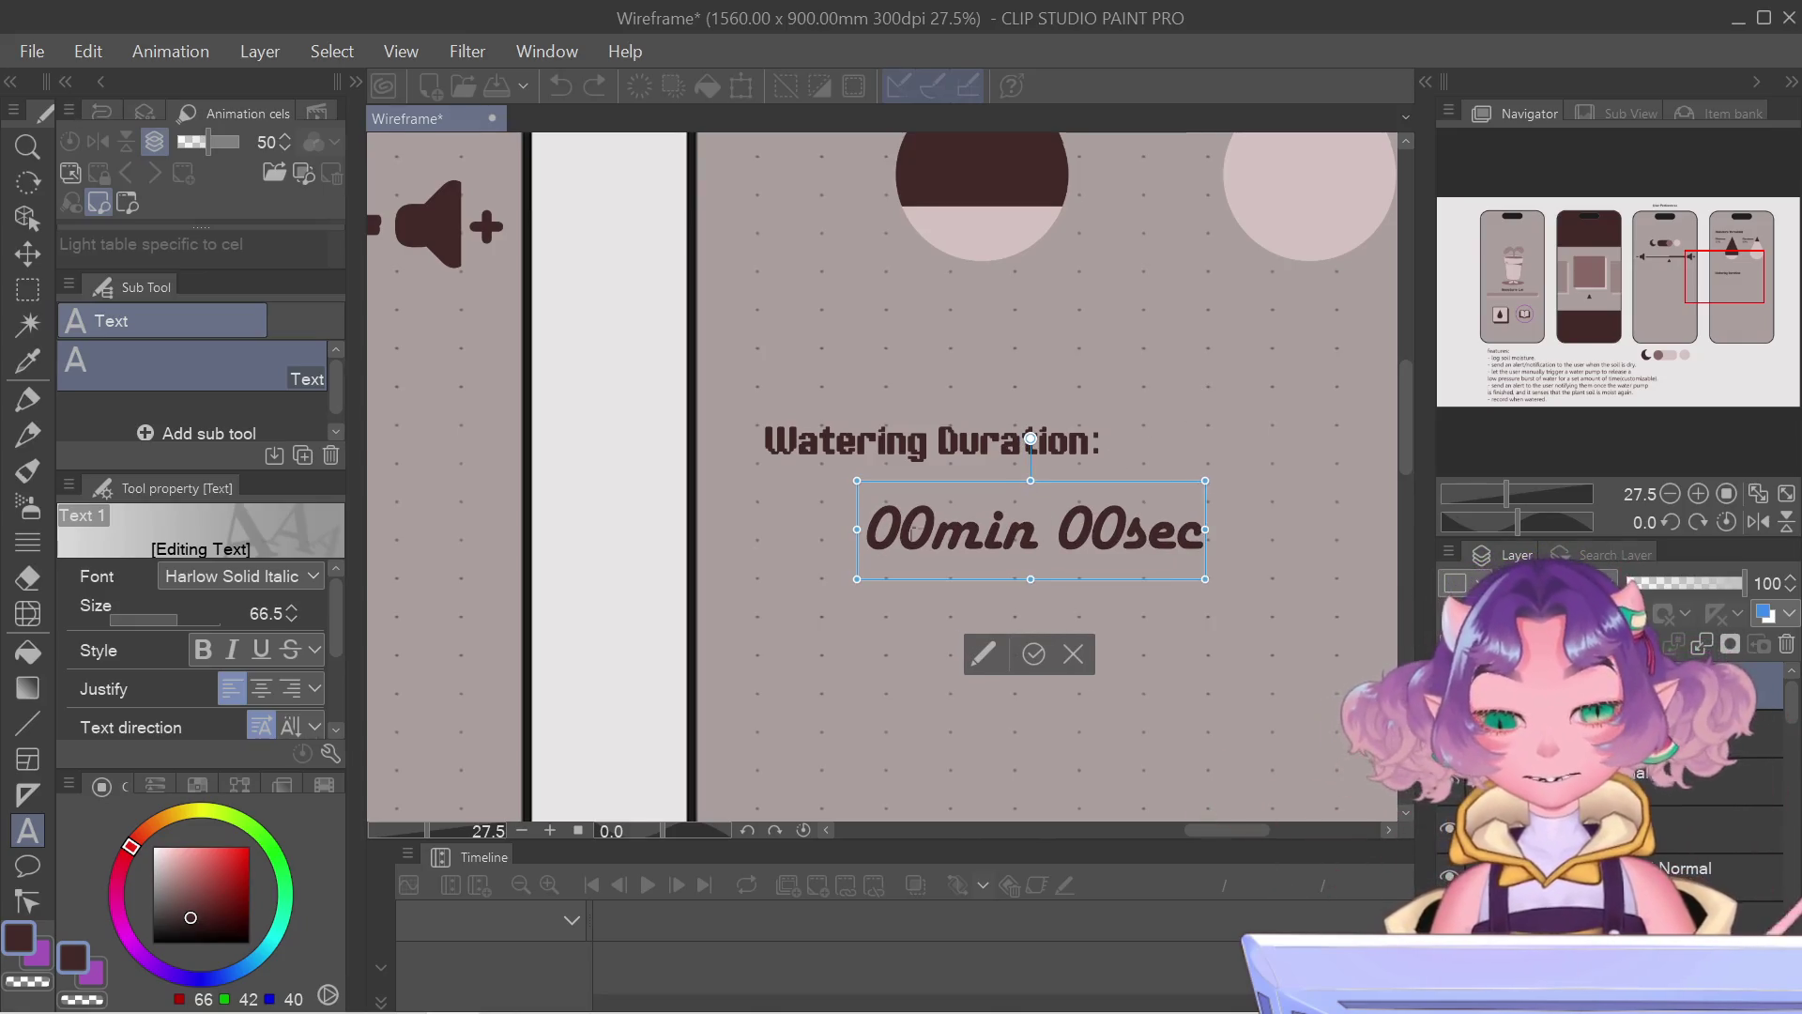
pyautogui.hotkey('ctrl', 'a')
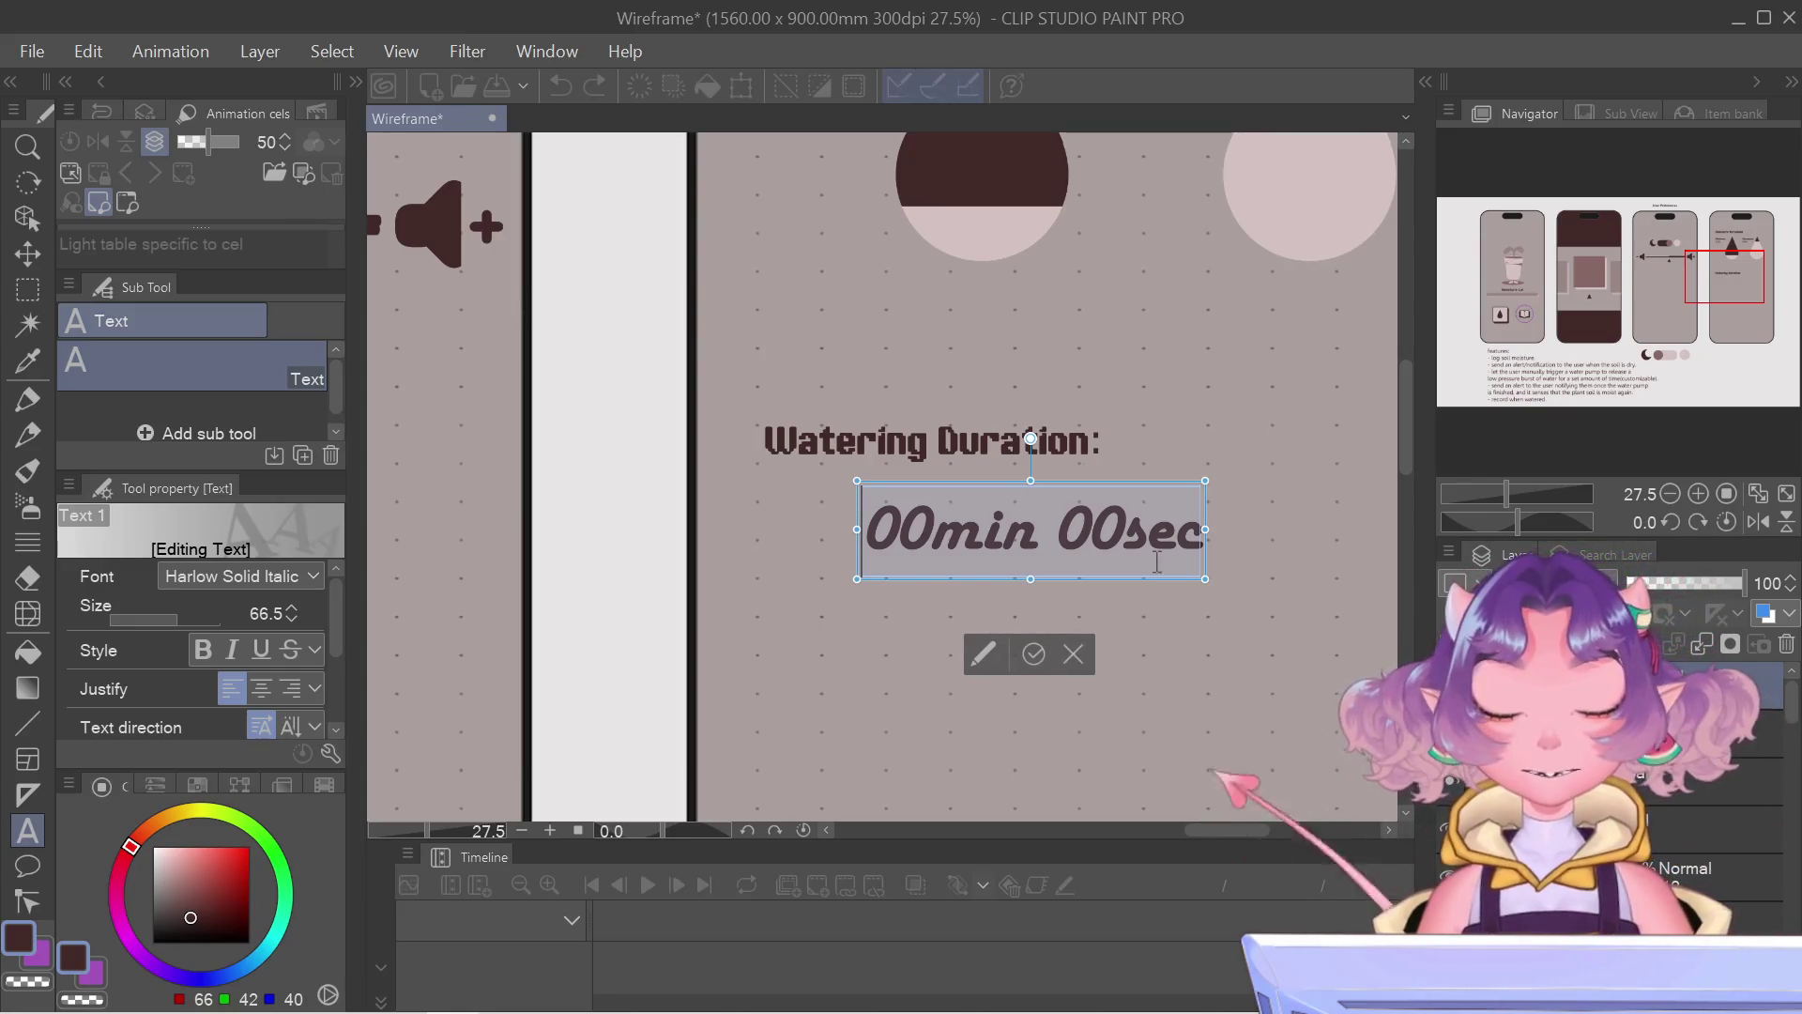
# Step: Switch the 00min 00sec timer text to the Game Paused DEMO pixel font
pyautogui.click(207, 574)
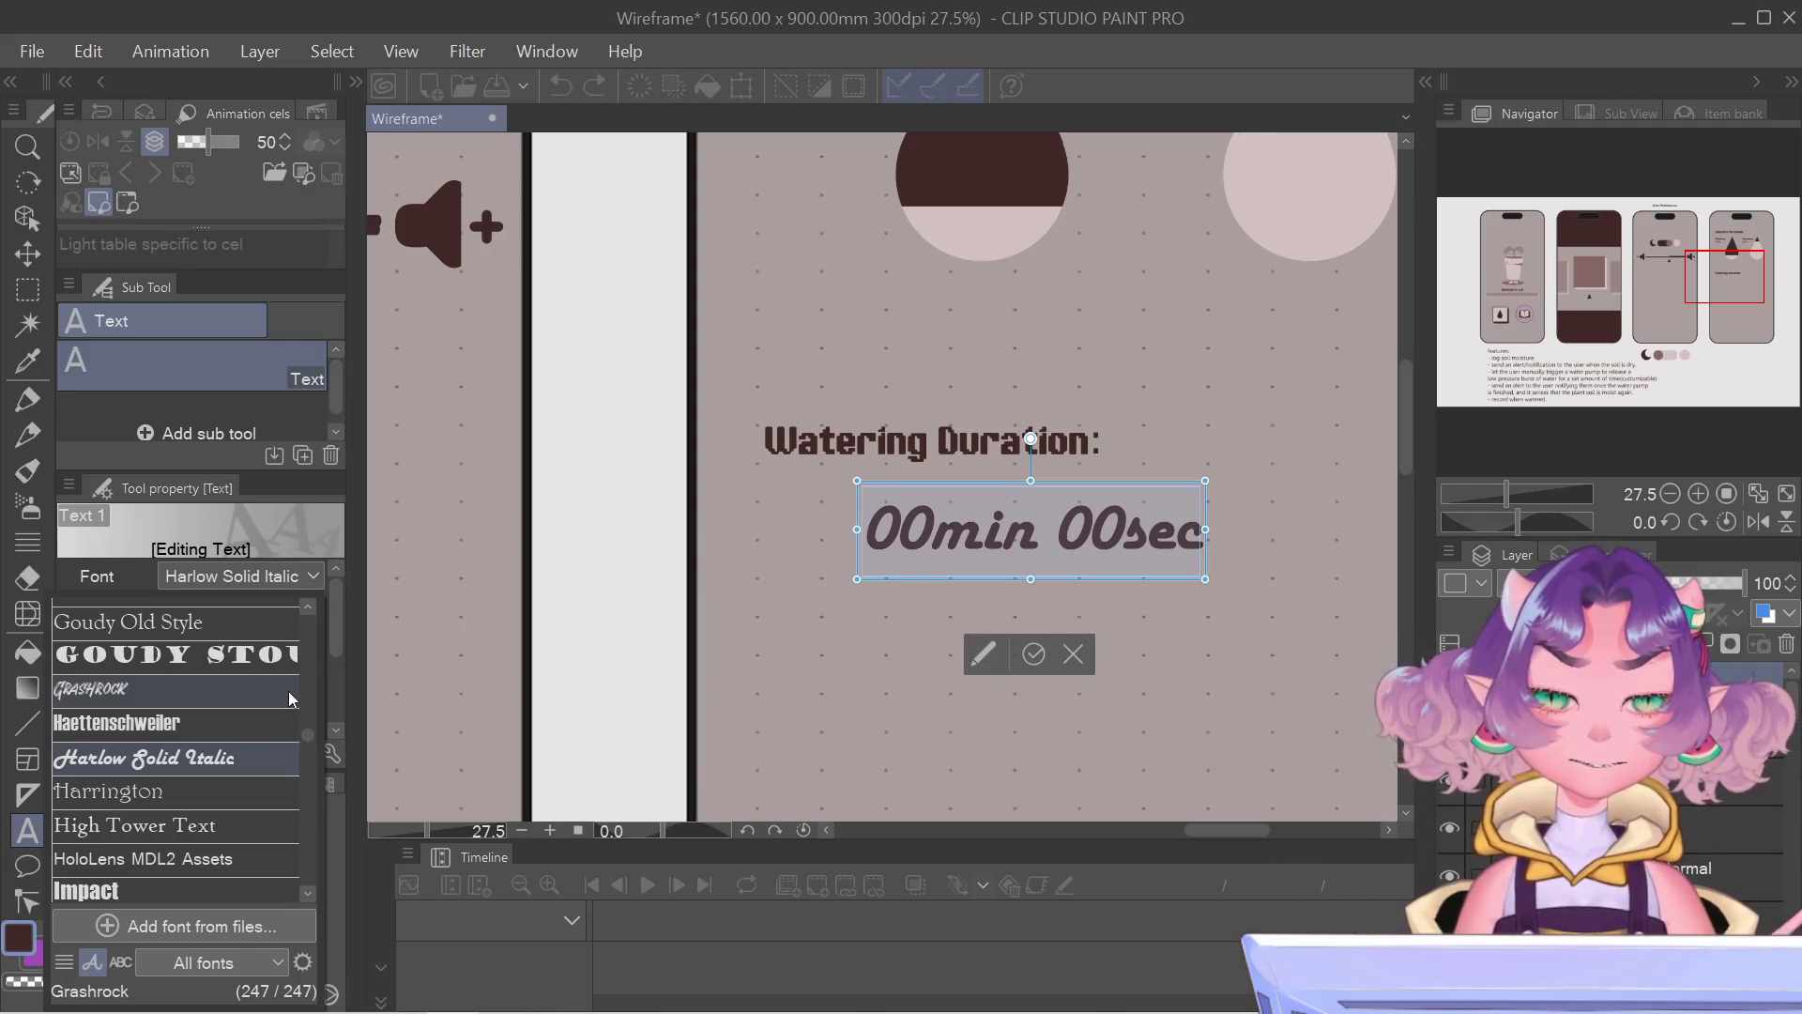
pyautogui.scroll(1, 233, 774)
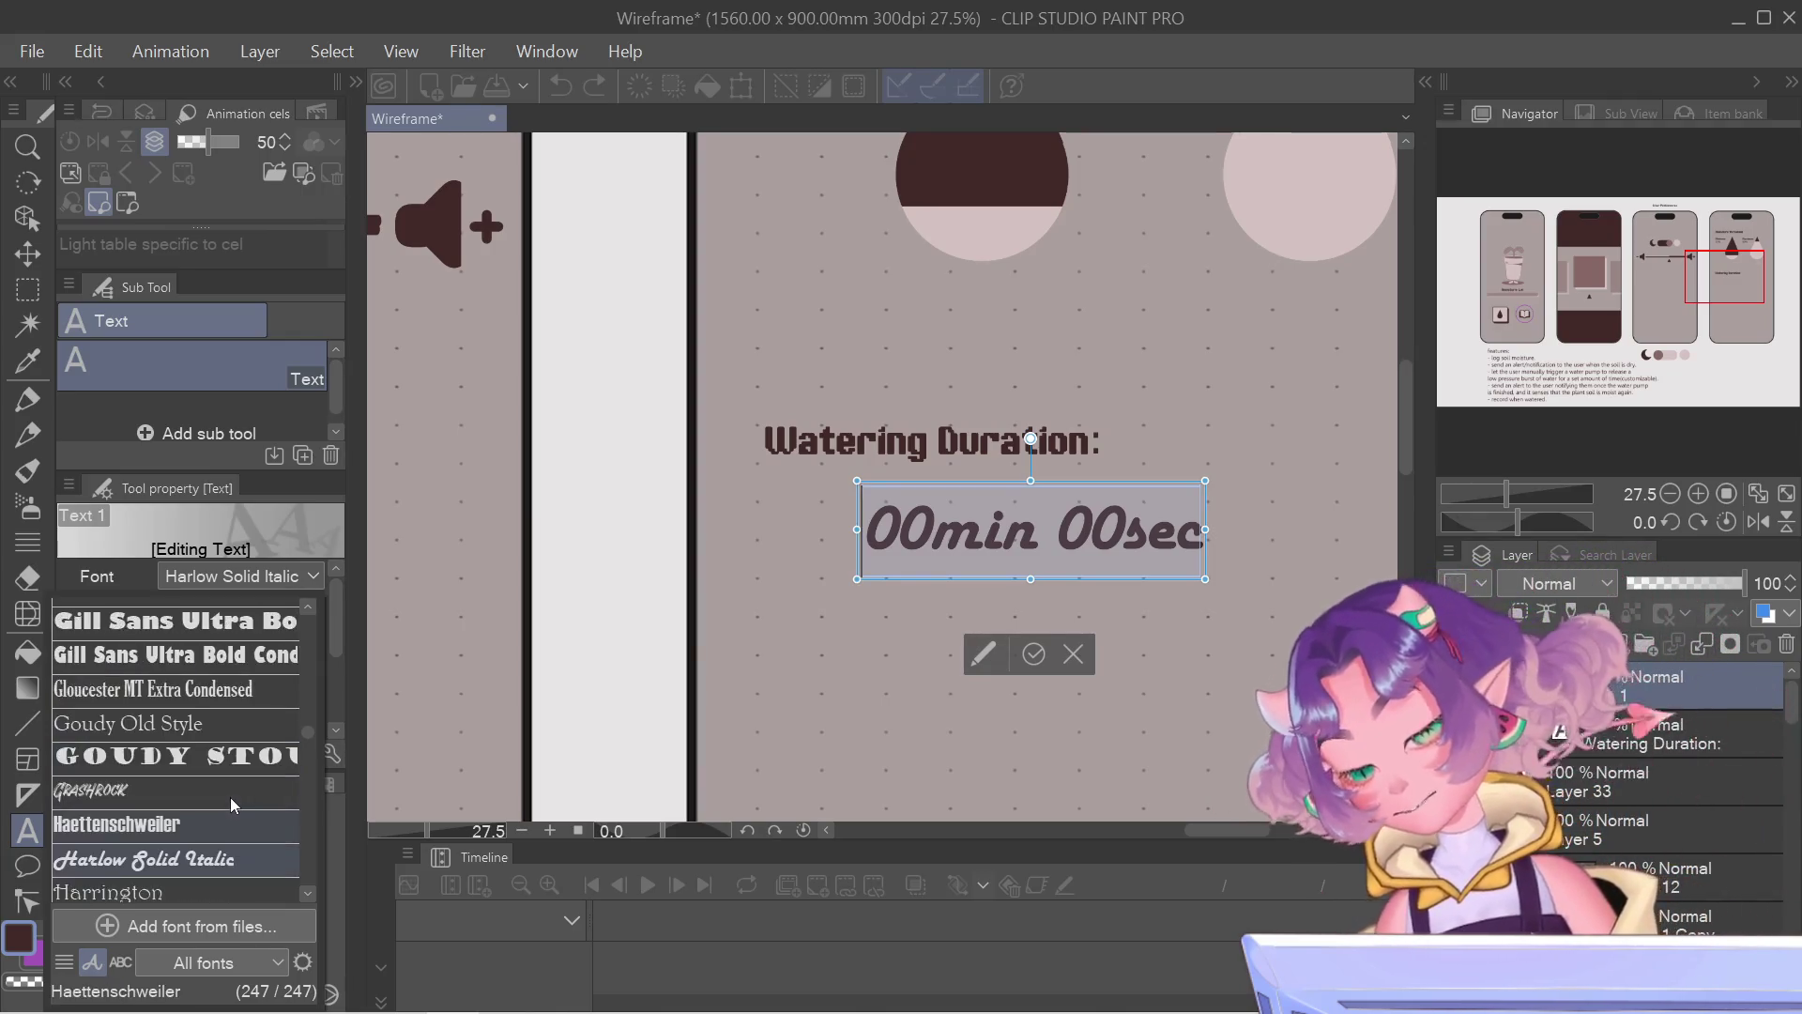
pyautogui.scroll(1, 226, 818)
pyautogui.scroll(1, 224, 827)
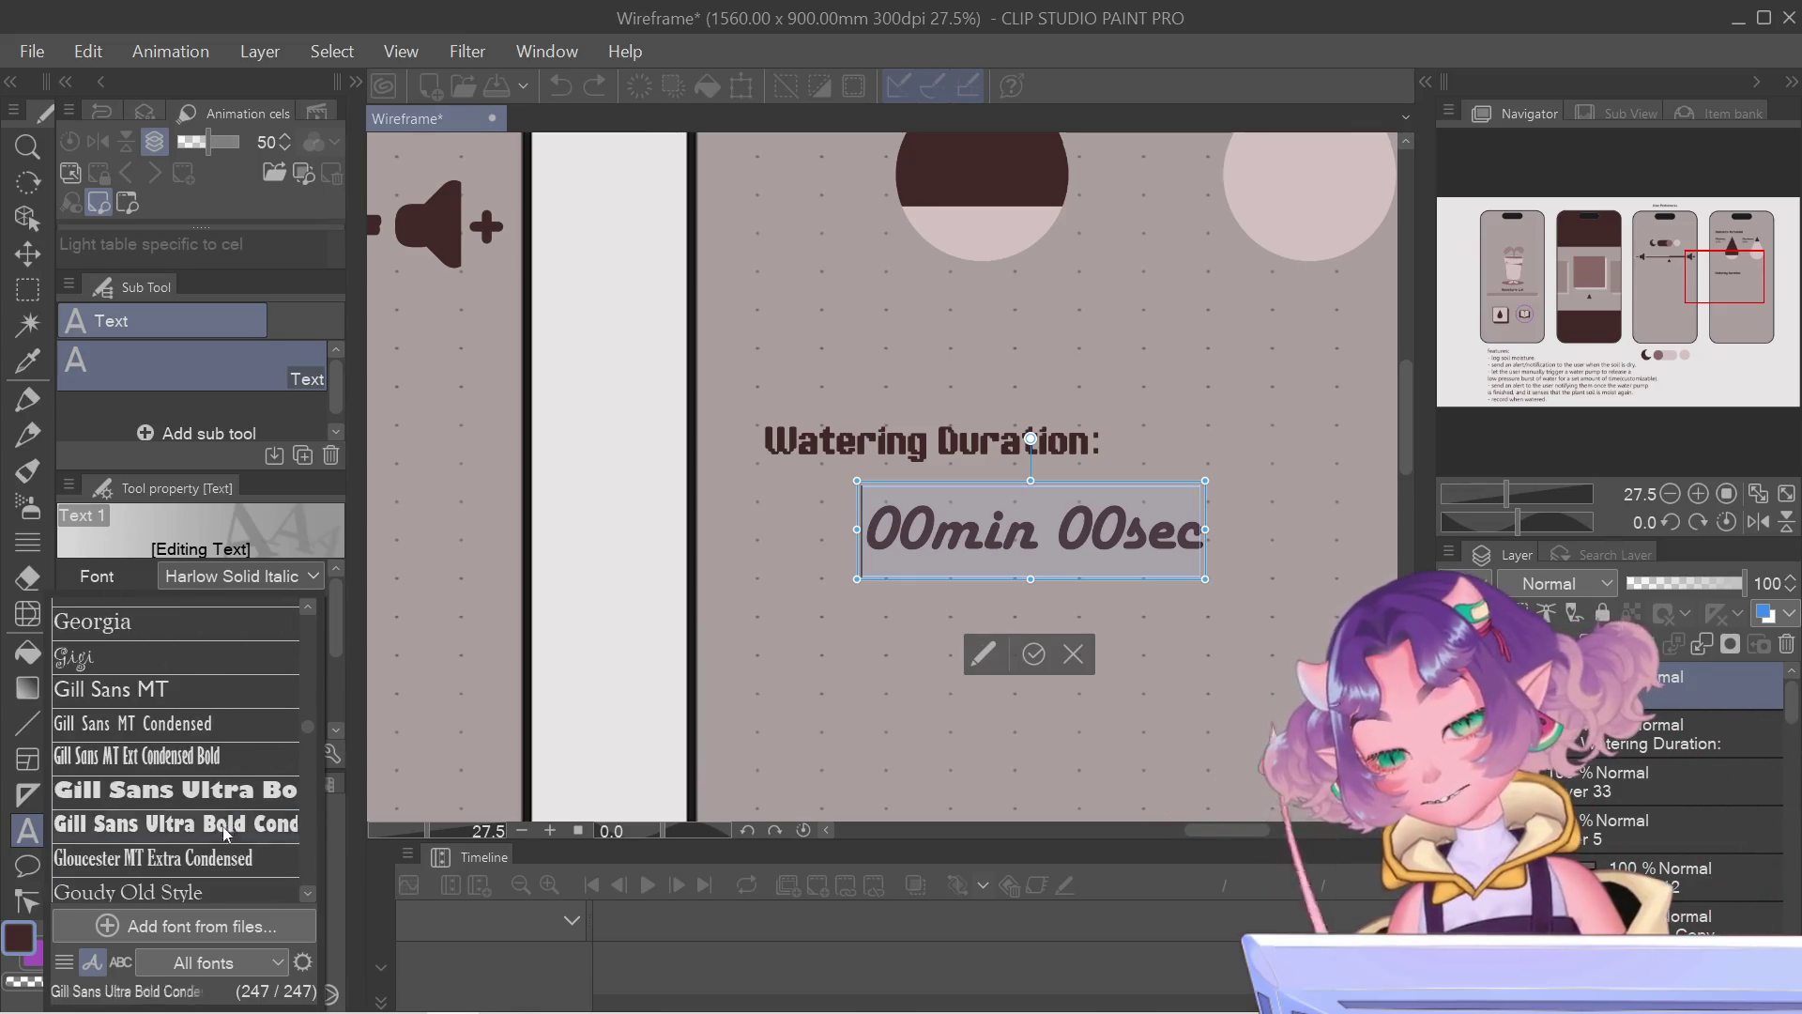
pyautogui.scroll(1, 222, 833)
pyautogui.scroll(1, 221, 832)
pyautogui.scroll(2, 222, 833)
pyautogui.scroll(1, 221, 832)
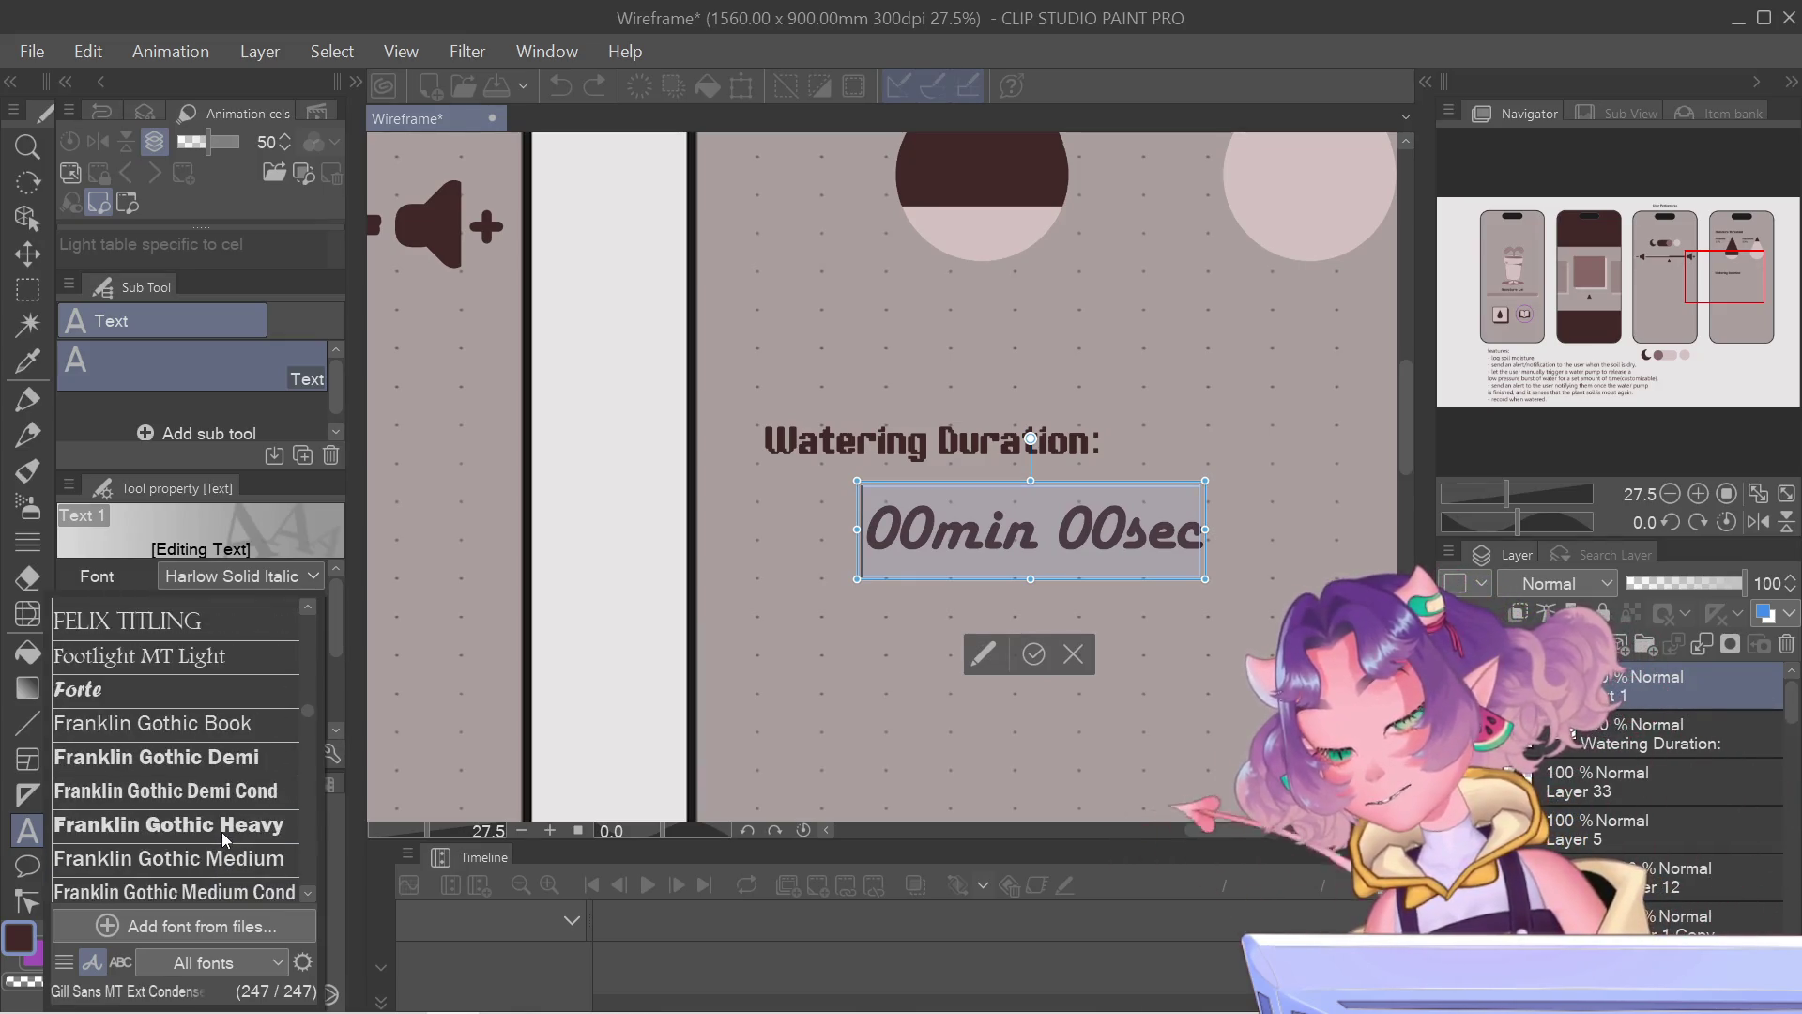
pyautogui.scroll(-2, 221, 832)
pyautogui.scroll(-1, 222, 831)
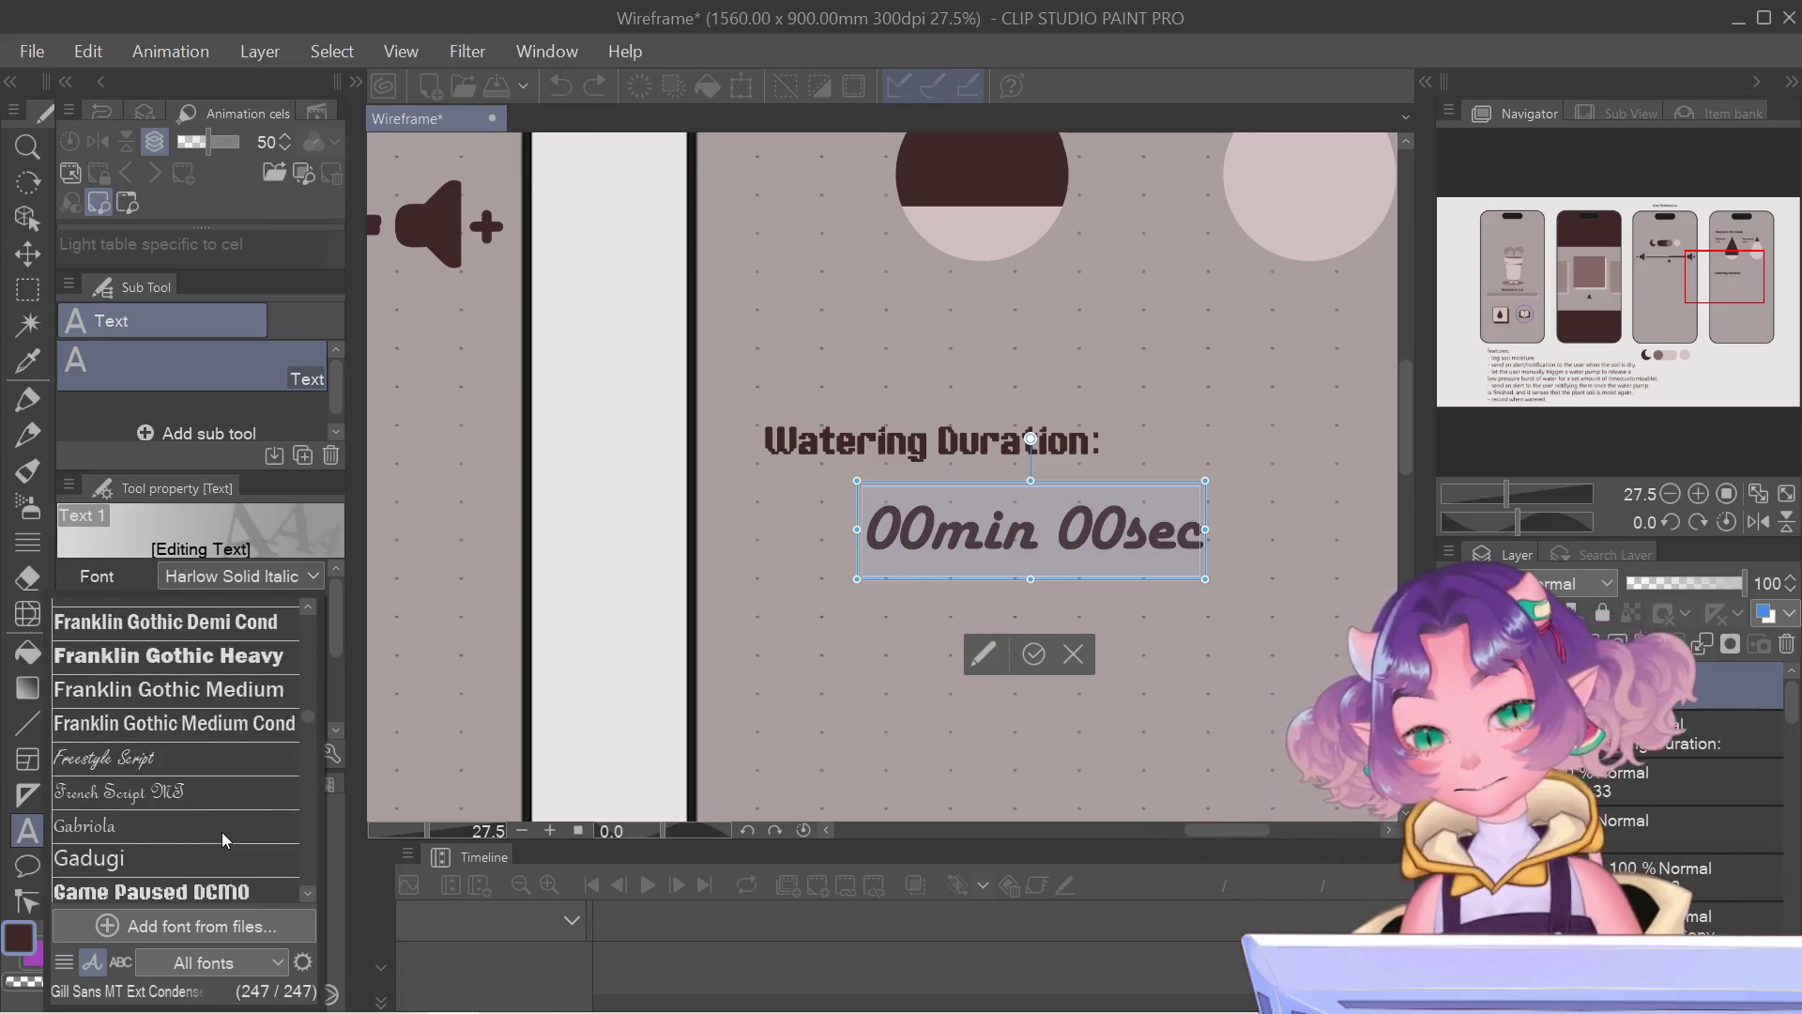
pyautogui.scroll(-2, 222, 832)
pyautogui.scroll(-2, 220, 832)
pyautogui.scroll(-5, 222, 831)
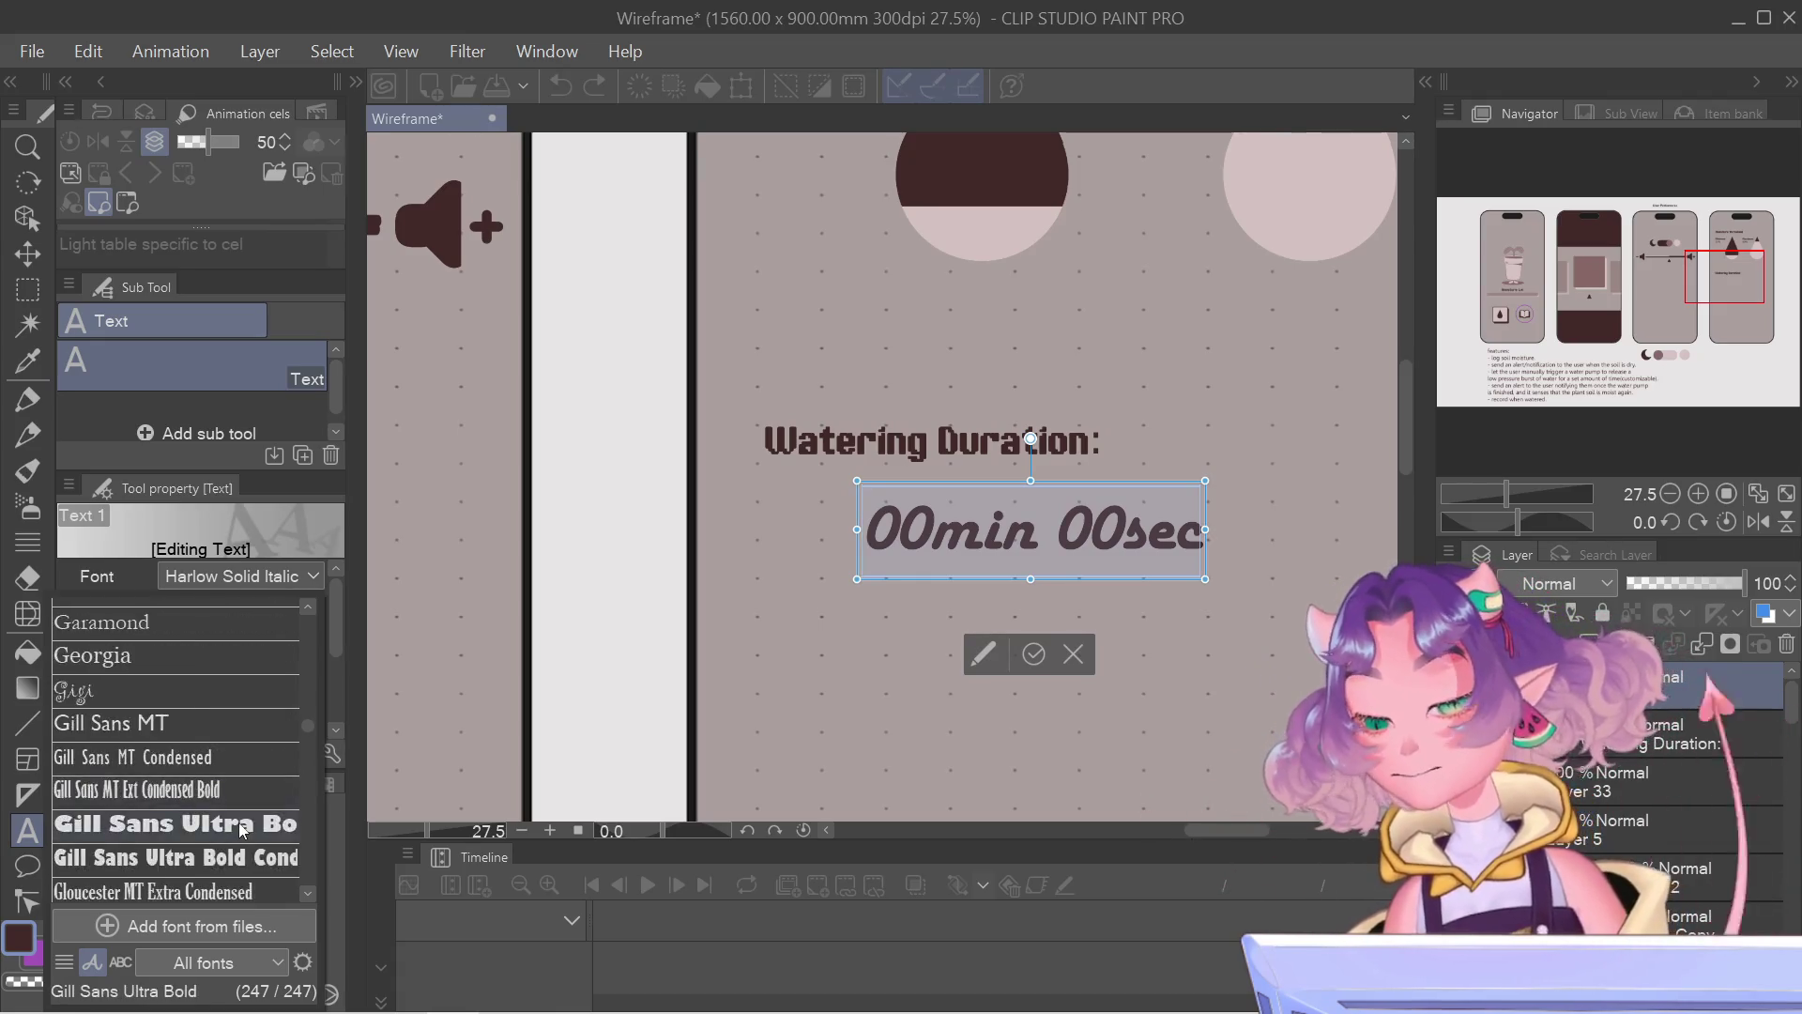
pyautogui.scroll(-5, 226, 828)
pyautogui.scroll(-4, 238, 822)
pyautogui.scroll(-4, 230, 832)
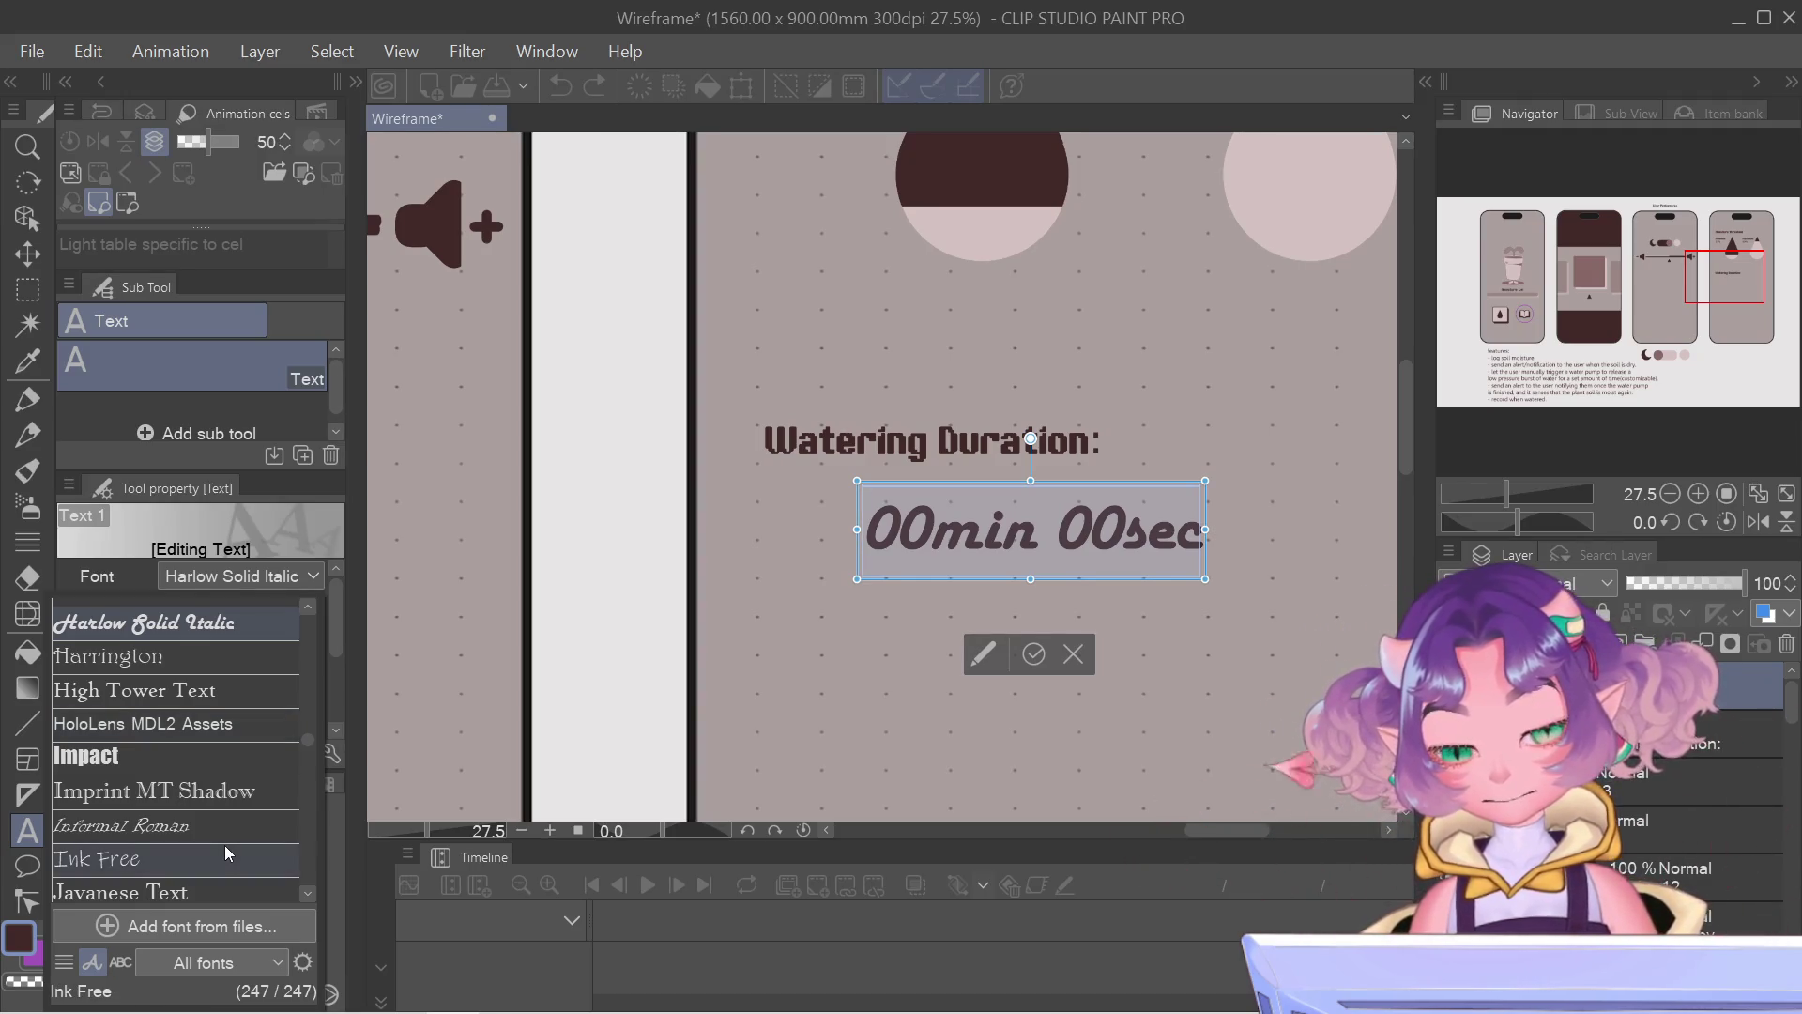
pyautogui.scroll(-2, 225, 845)
pyautogui.scroll(-2, 224, 845)
pyautogui.scroll(-1, 224, 845)
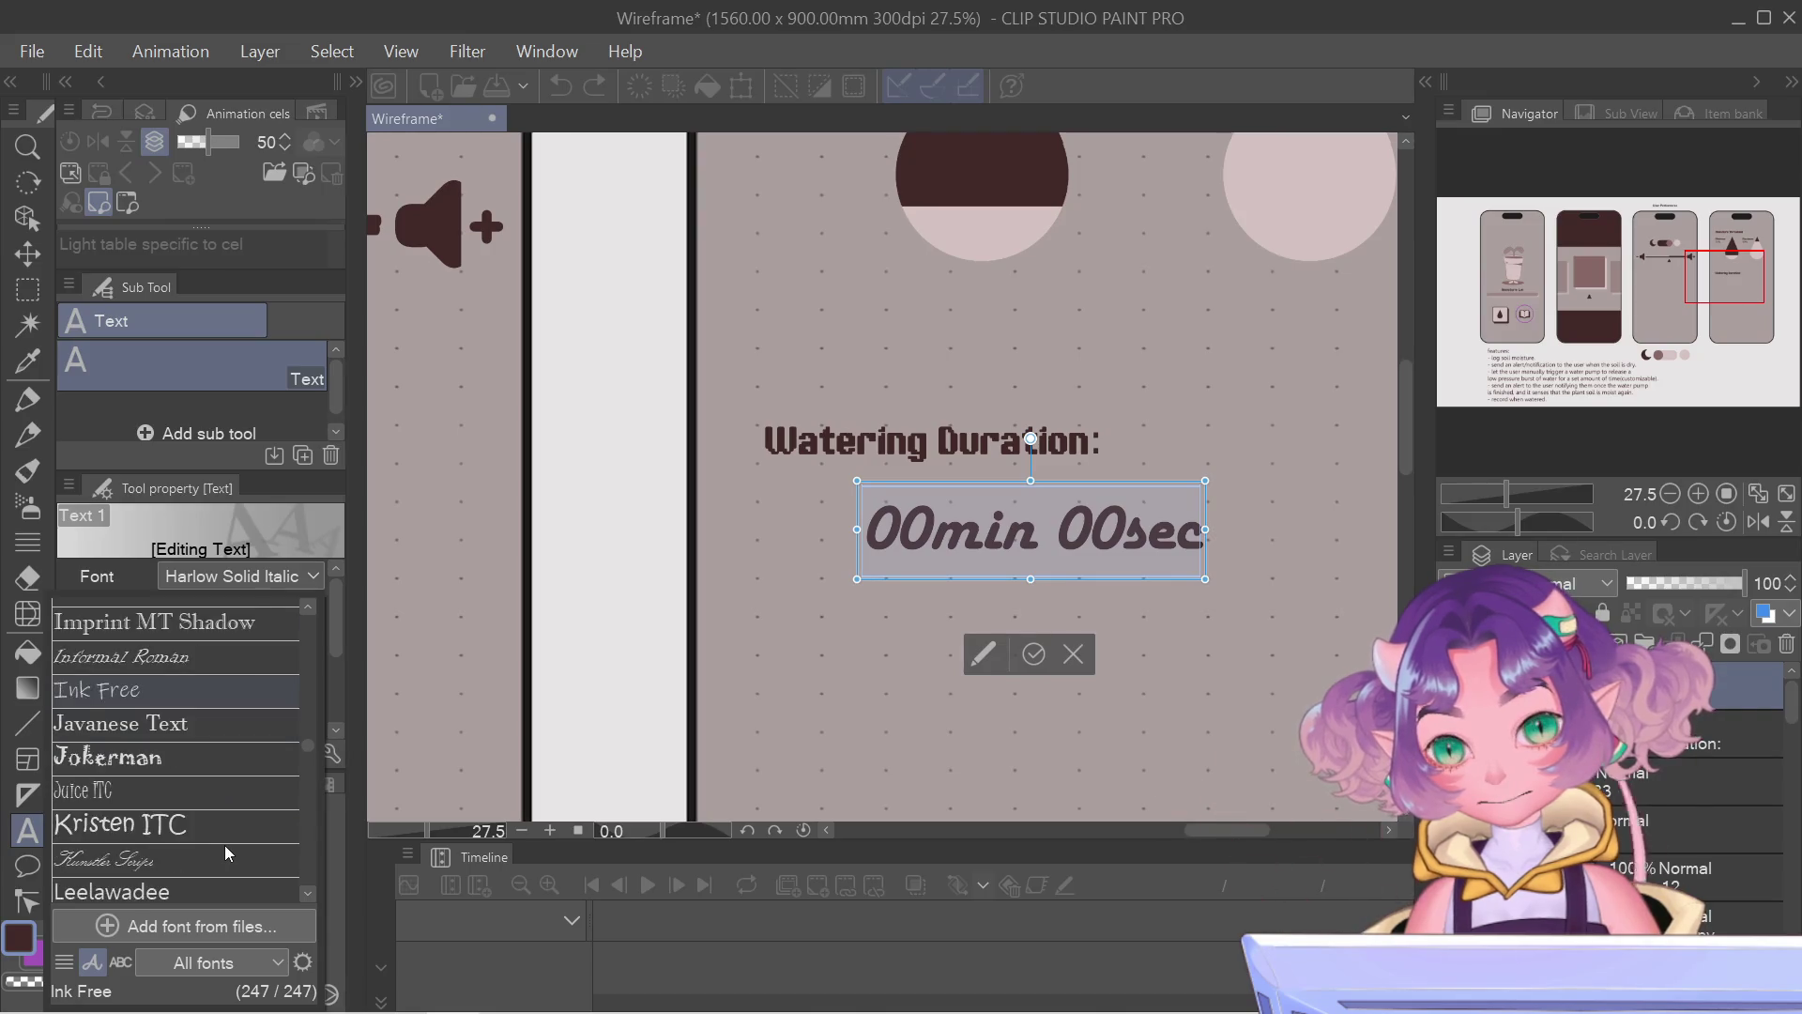
pyautogui.scroll(-2, 224, 845)
pyautogui.scroll(5, 225, 846)
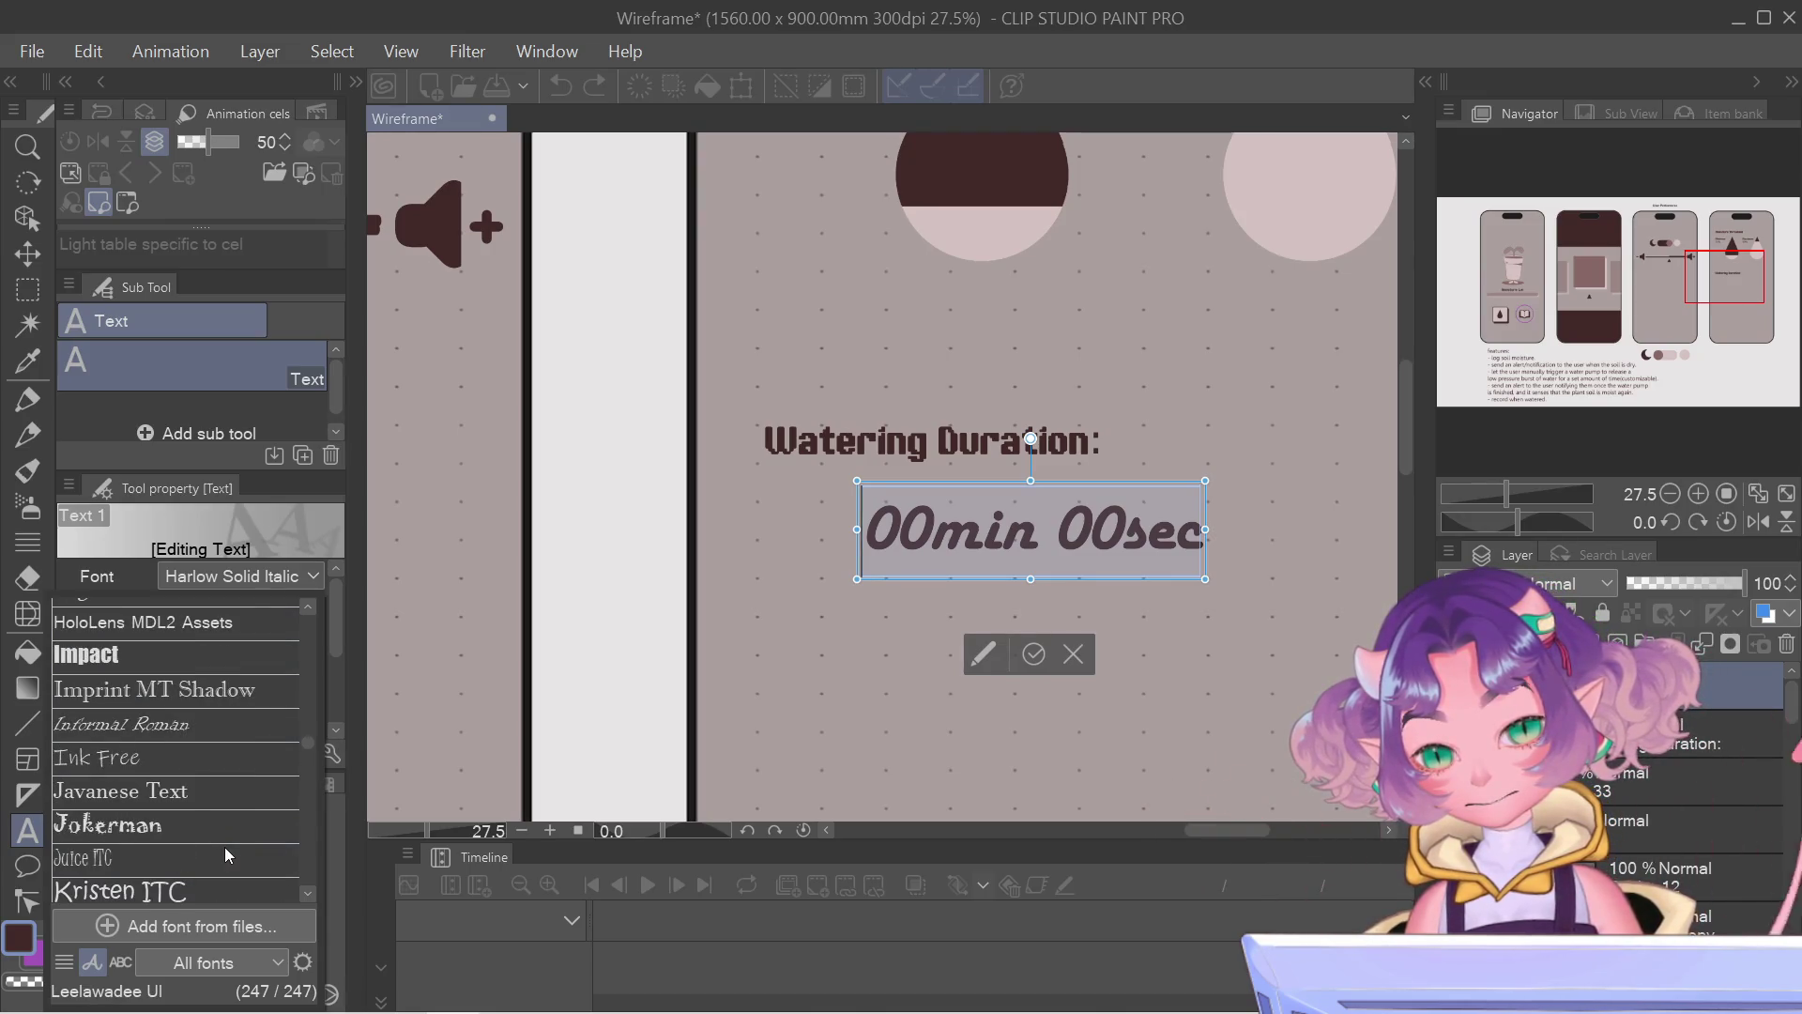
pyautogui.scroll(5, 241, 828)
pyautogui.scroll(4, 246, 830)
pyautogui.scroll(4, 245, 832)
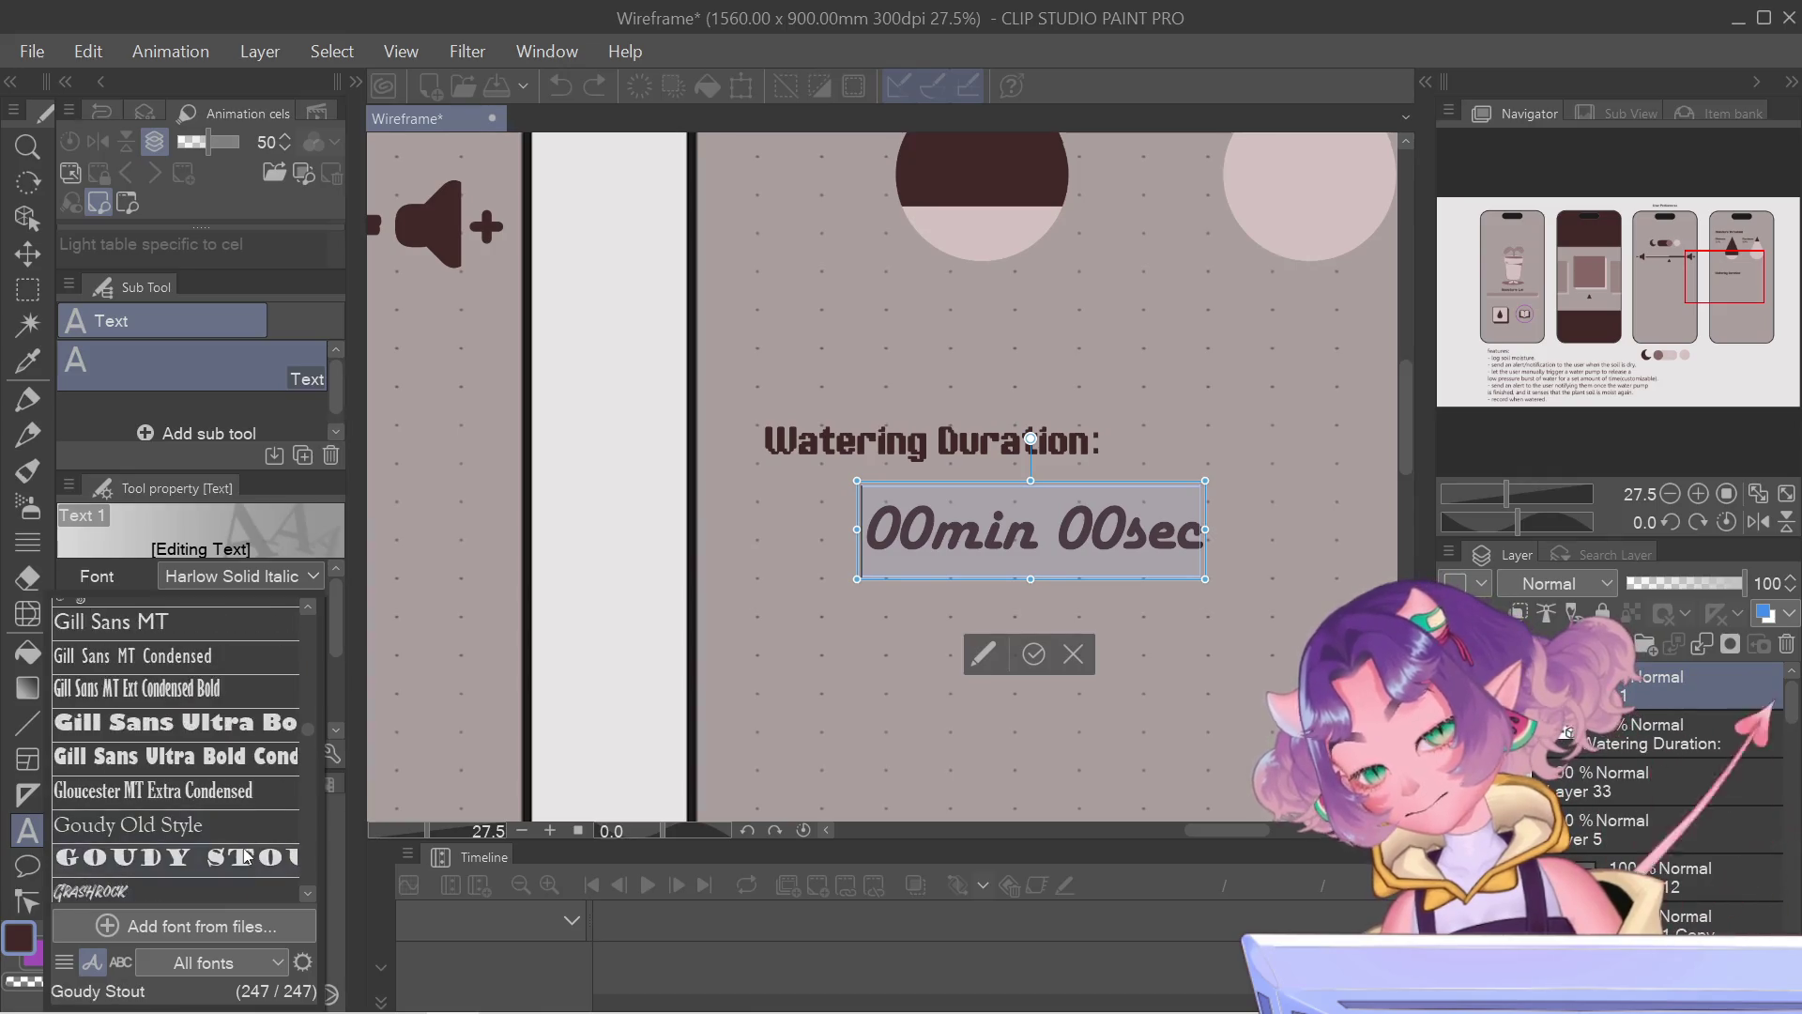
pyautogui.scroll(4, 245, 855)
pyautogui.scroll(5, 235, 872)
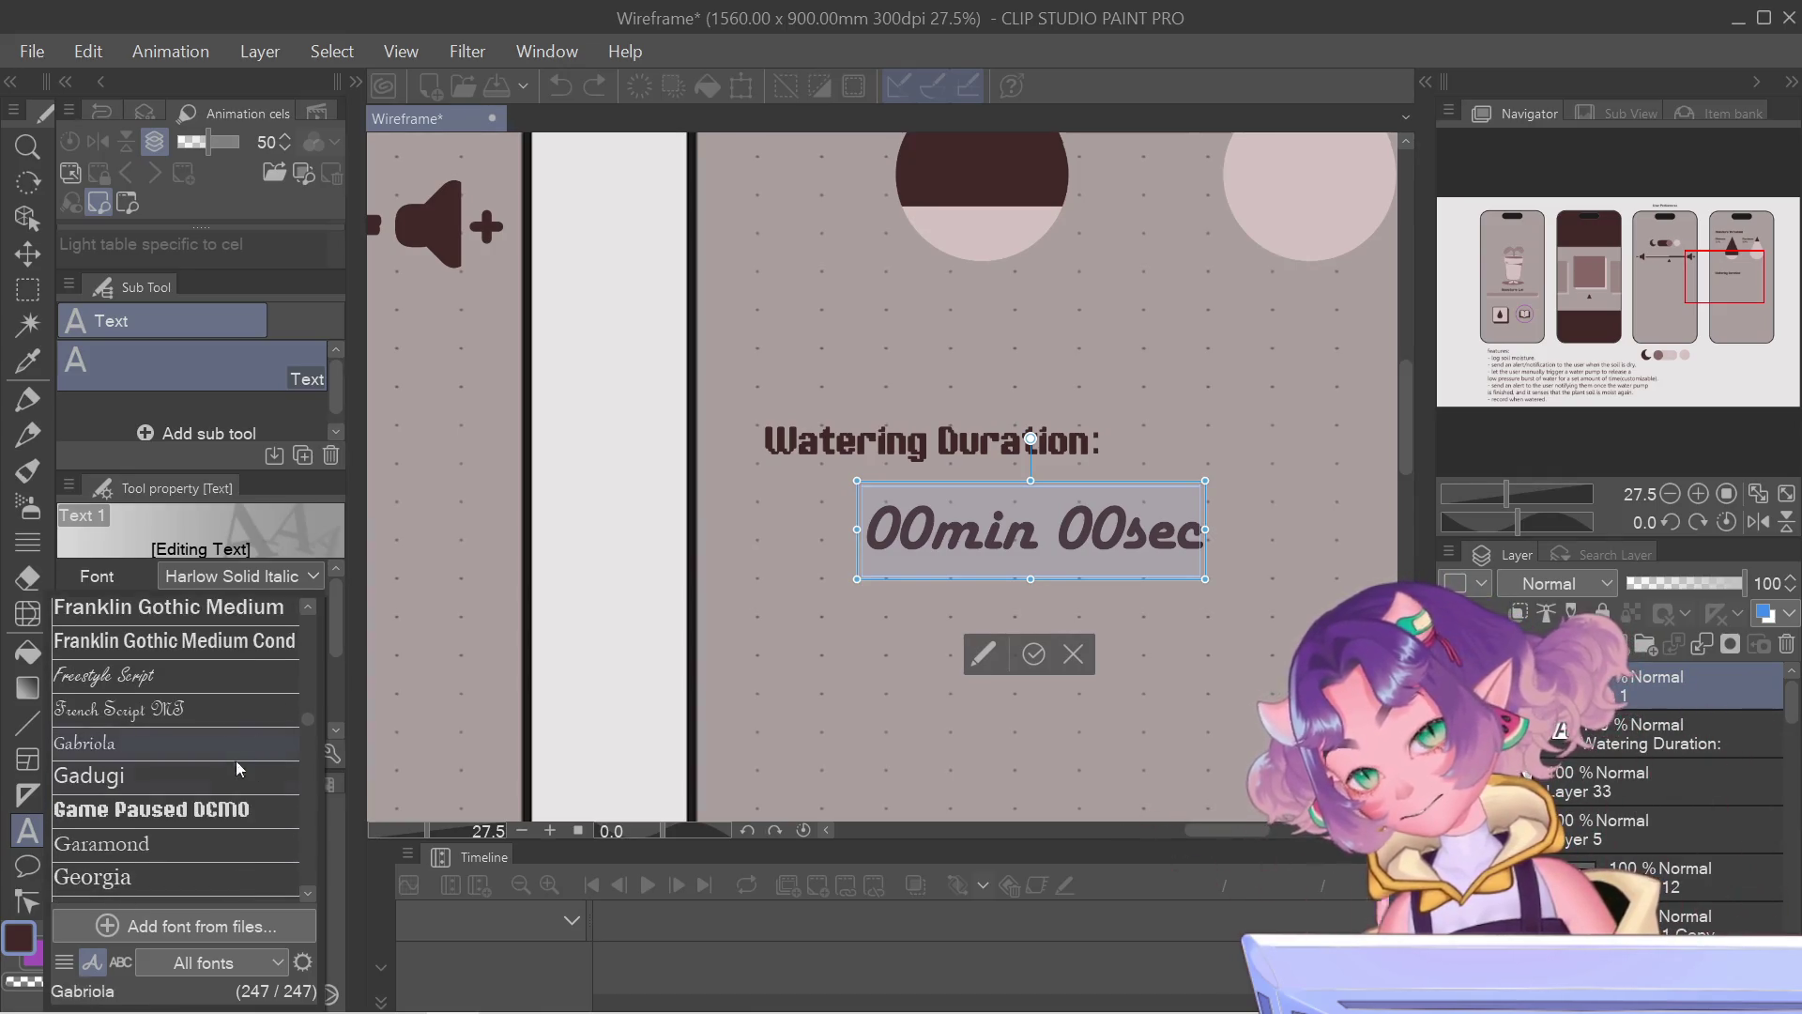
pyautogui.click(211, 810)
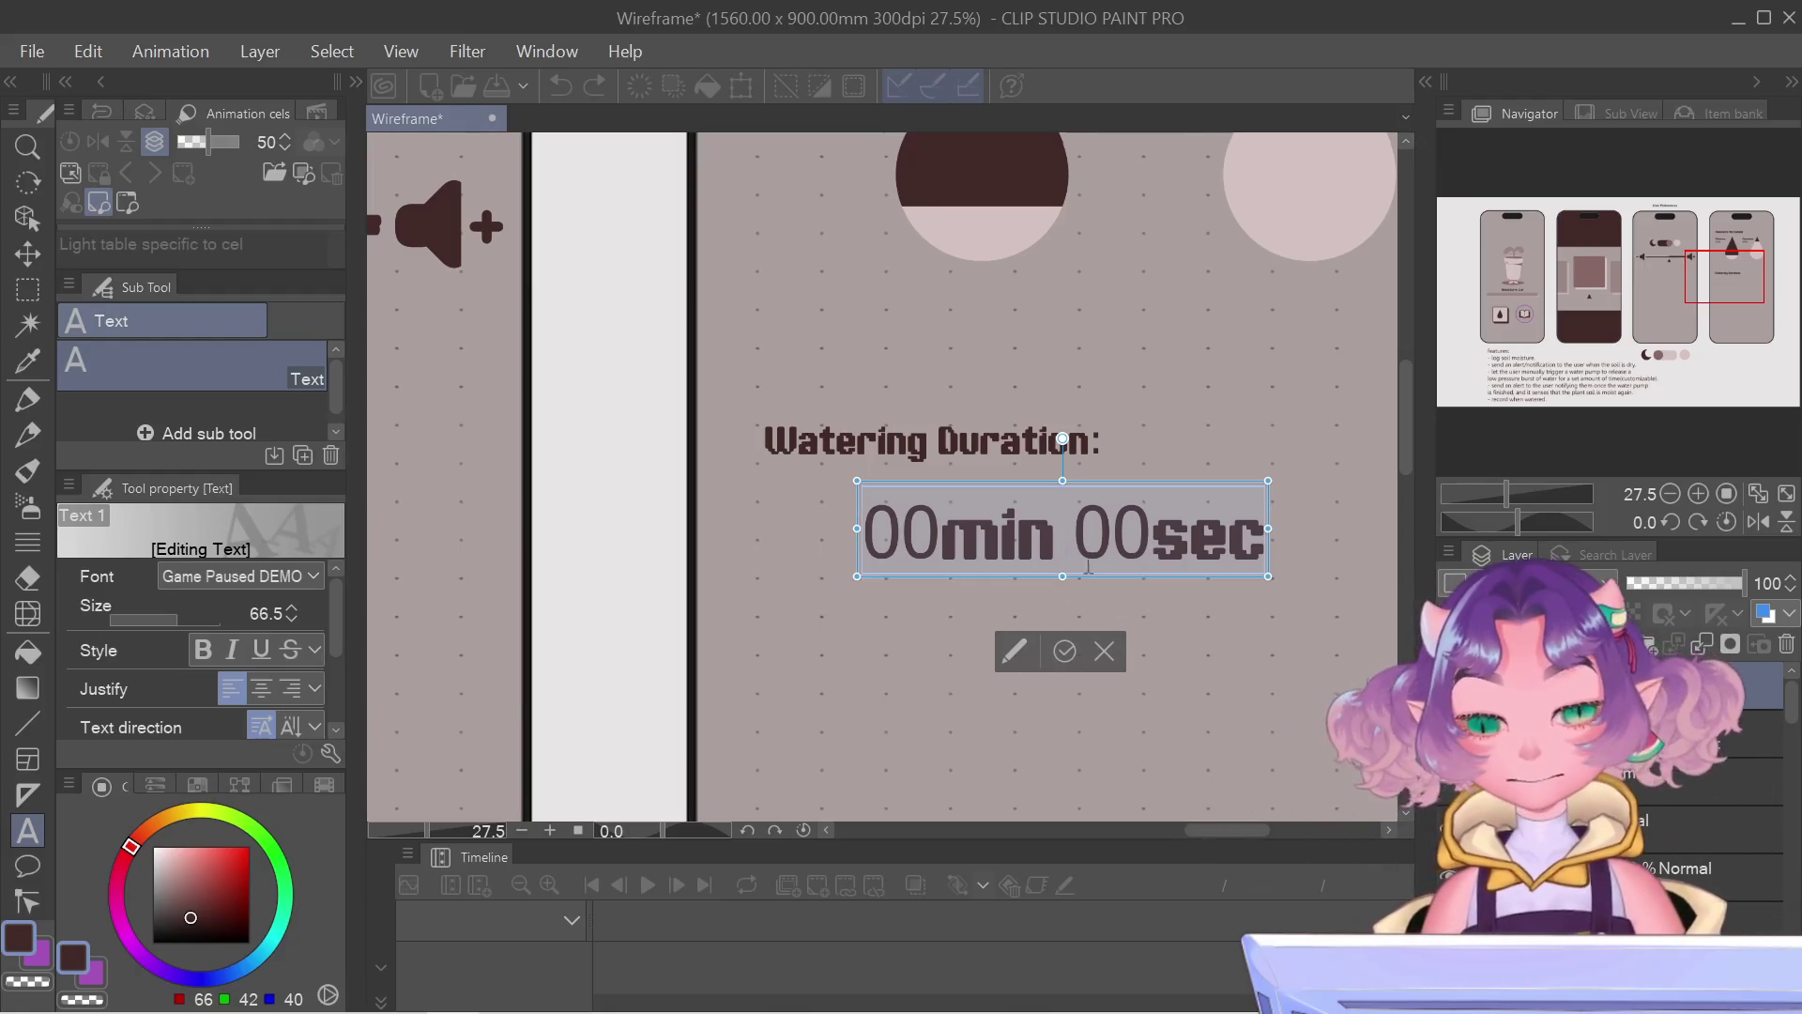
# Step: Select and remove '00sec' from the timer text so it reads only '00min', then commit it
pyautogui.click(1073, 535)
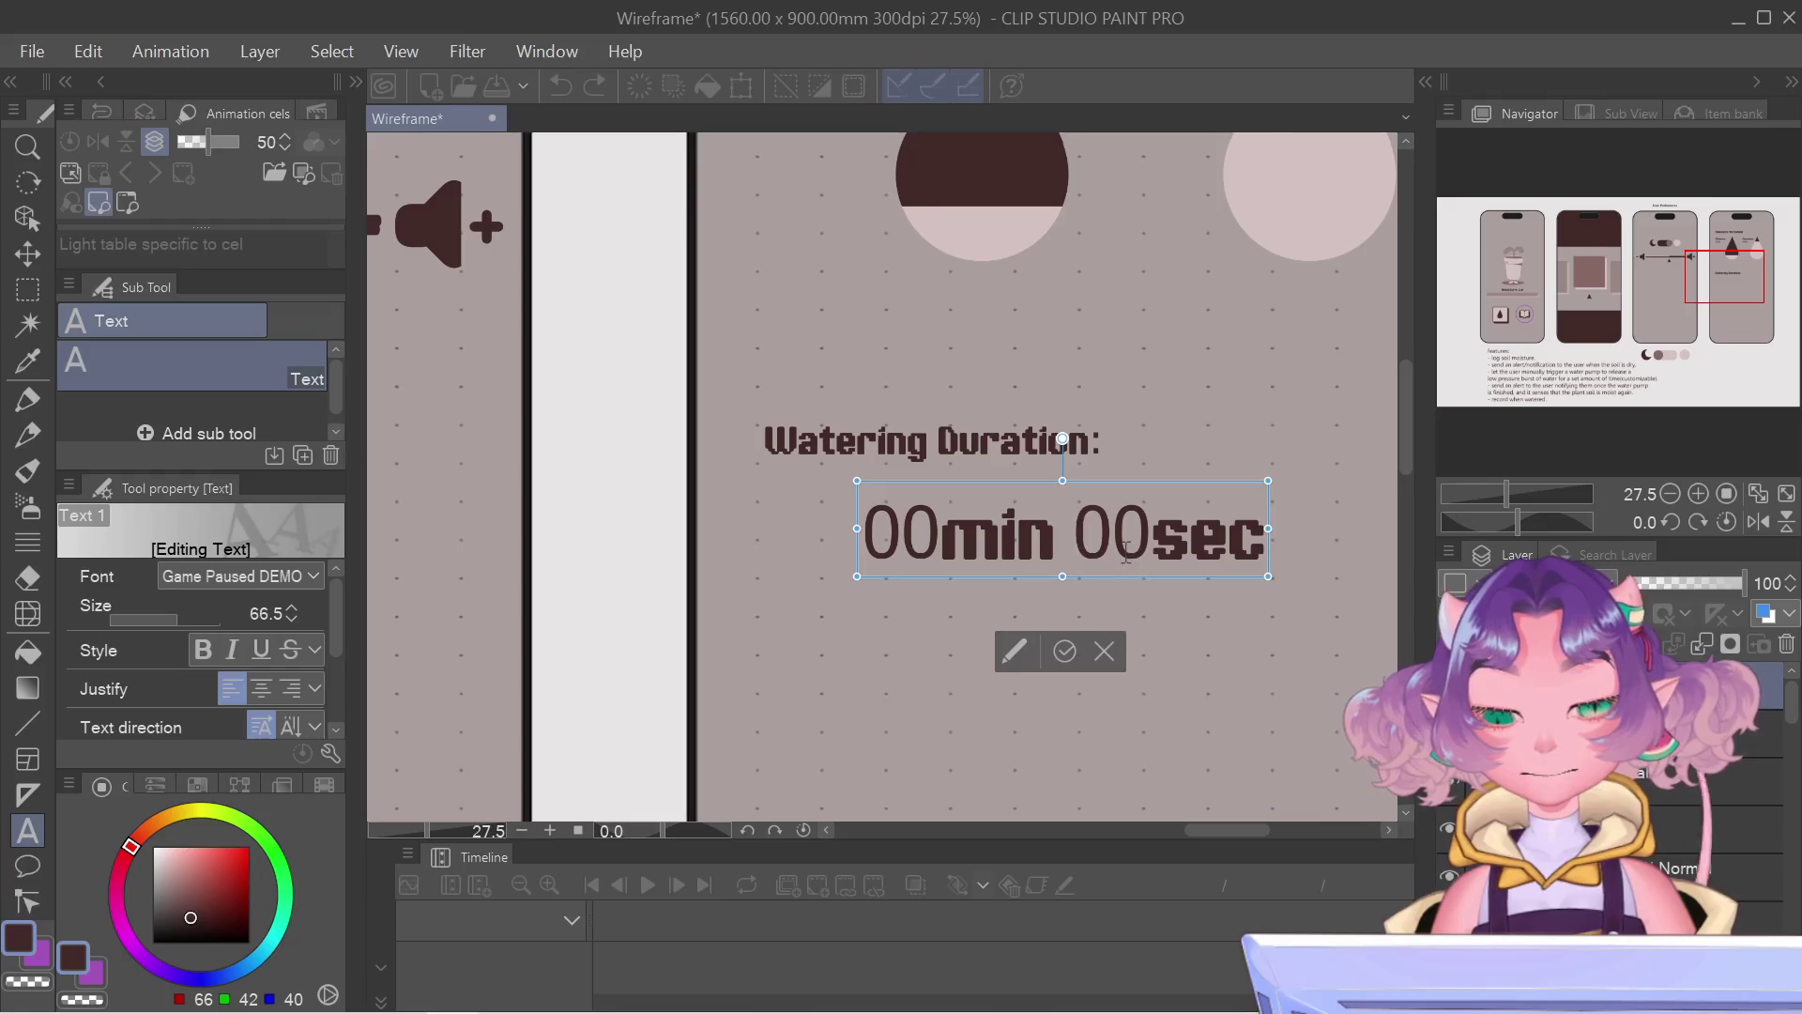
pyautogui.moveTo(1094, 536); pyautogui.dragTo(1267, 543)
pyautogui.click(1092, 535)
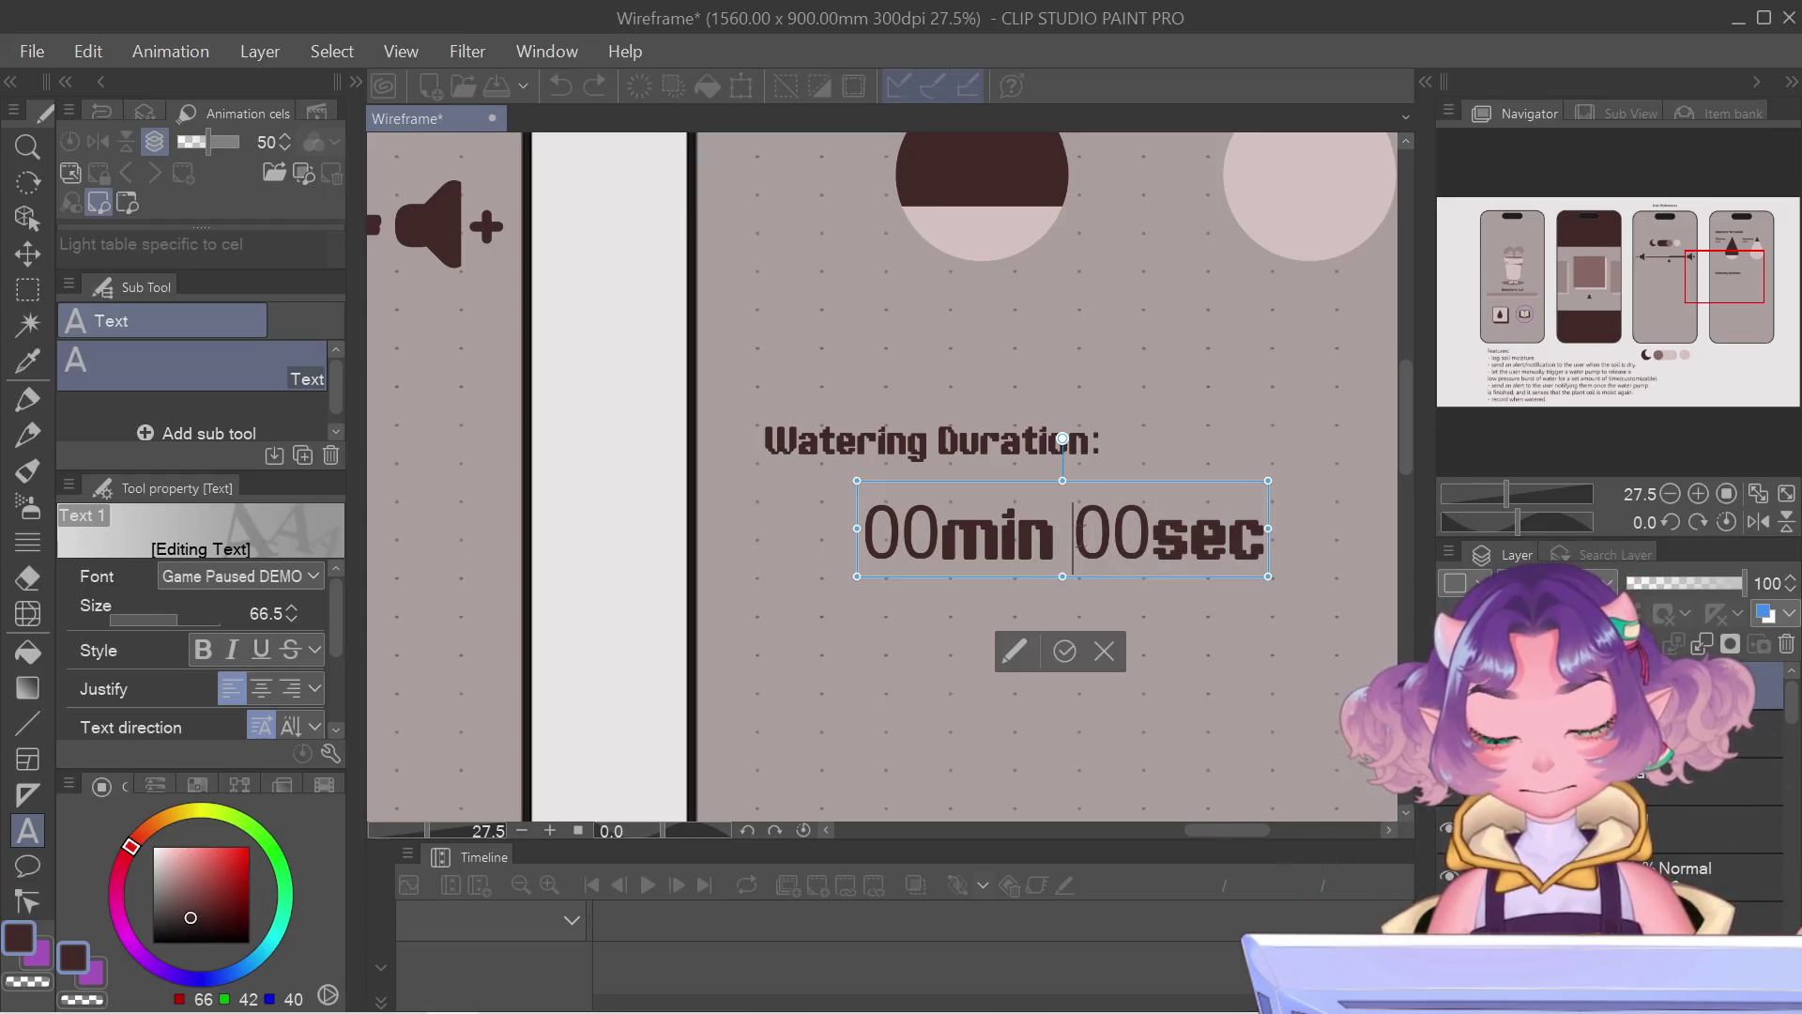
pyautogui.moveTo(1073, 536); pyautogui.dragTo(1247, 561)
pyautogui.press('BackSpace')
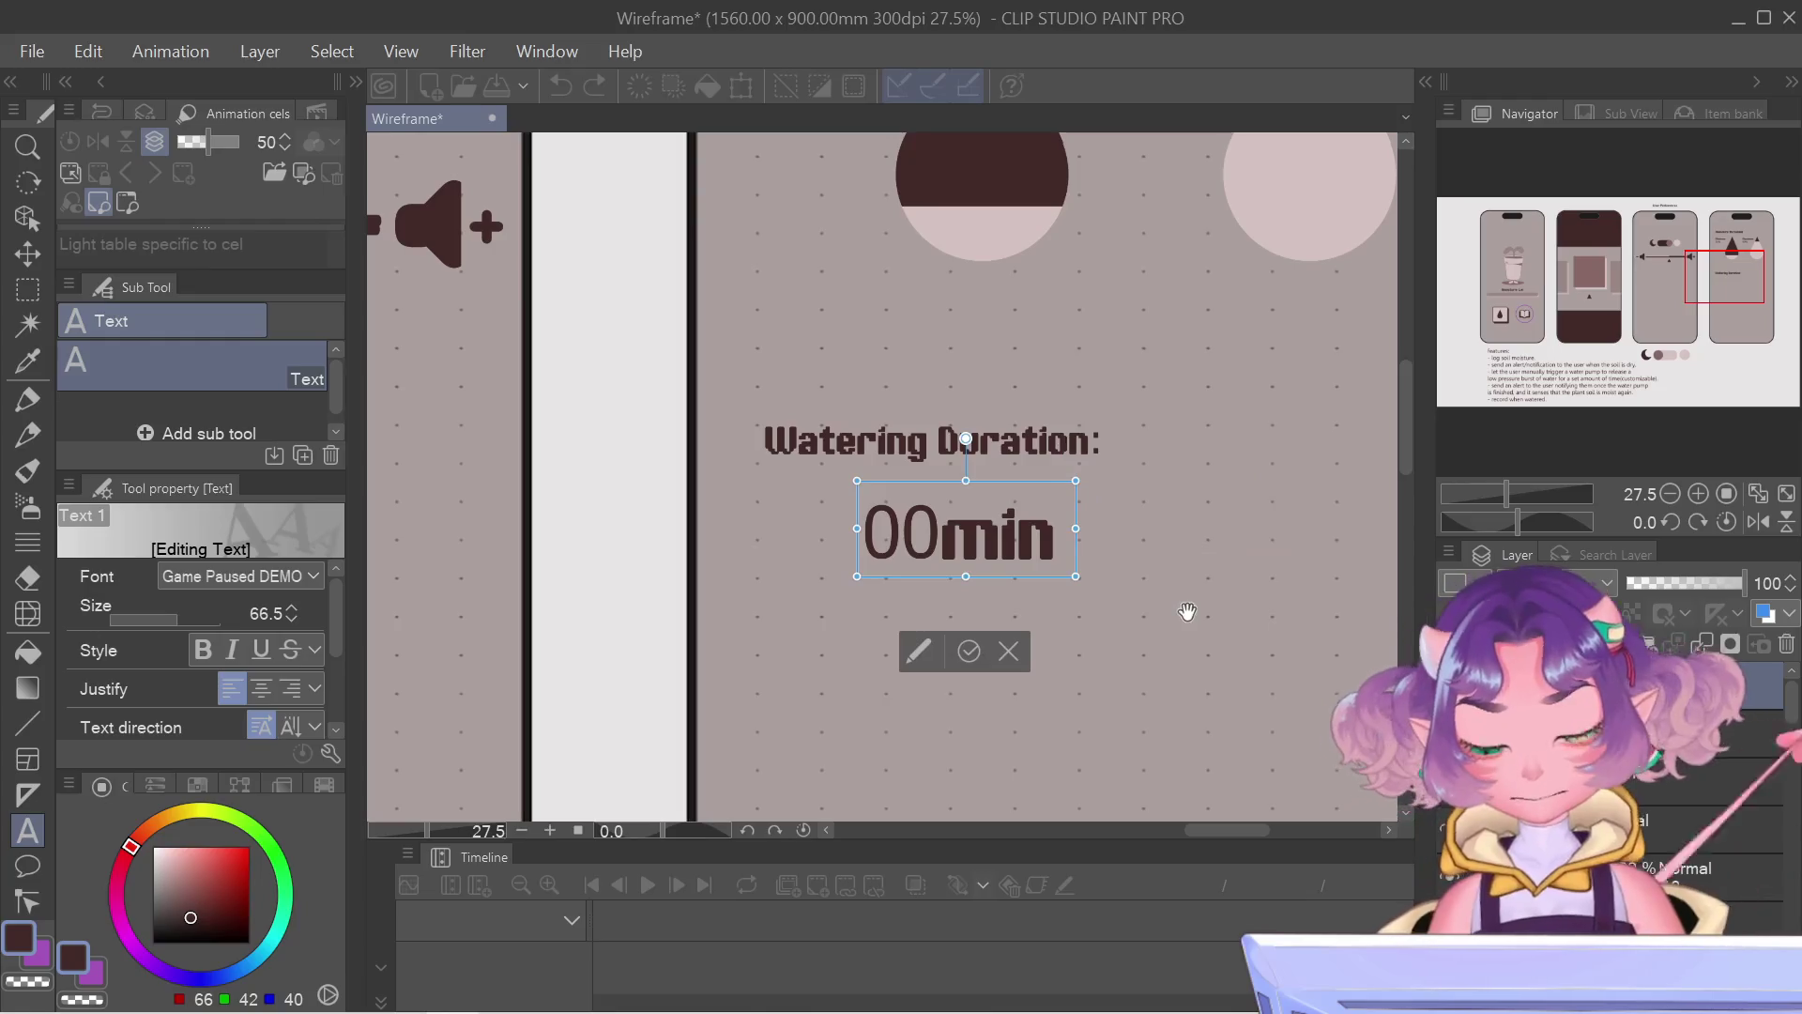
pyautogui.click(1091, 578)
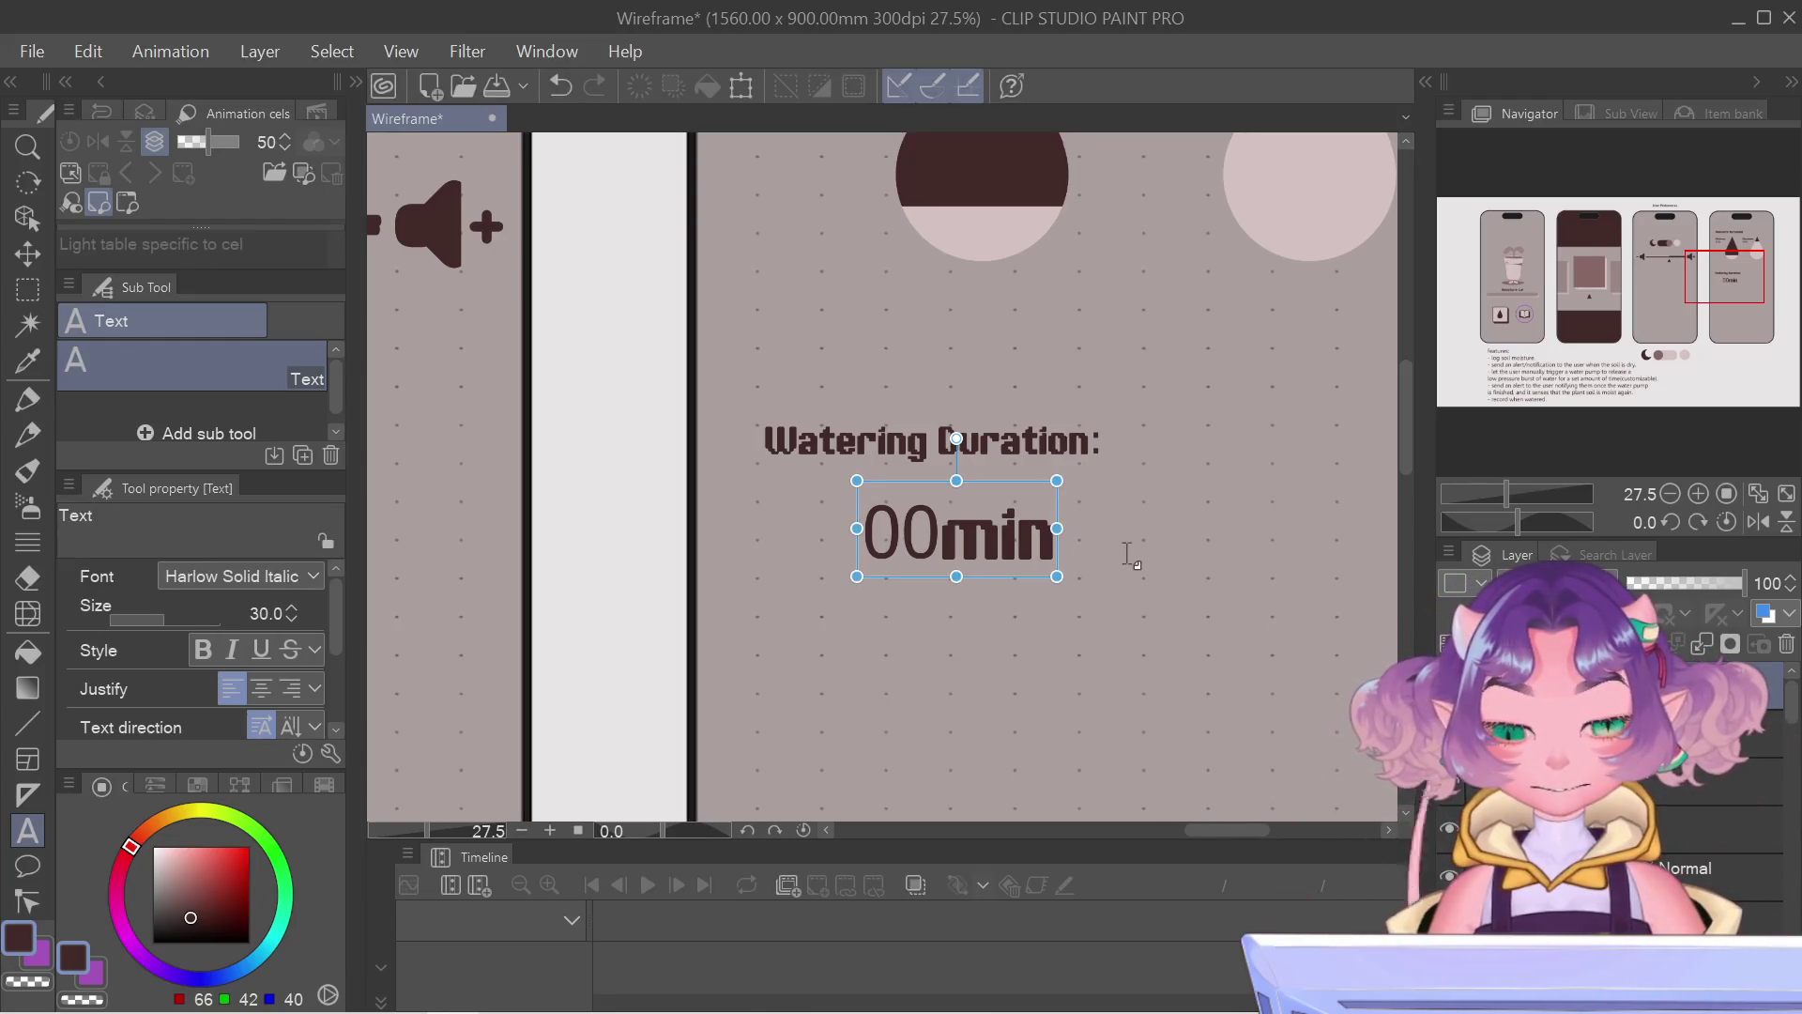
# Step: Create a separate '00sec' text, shrink it and move it right beside the large '00min'
pyautogui.click(1124, 552)
pyautogui.hotkey('ctrl', 'z')
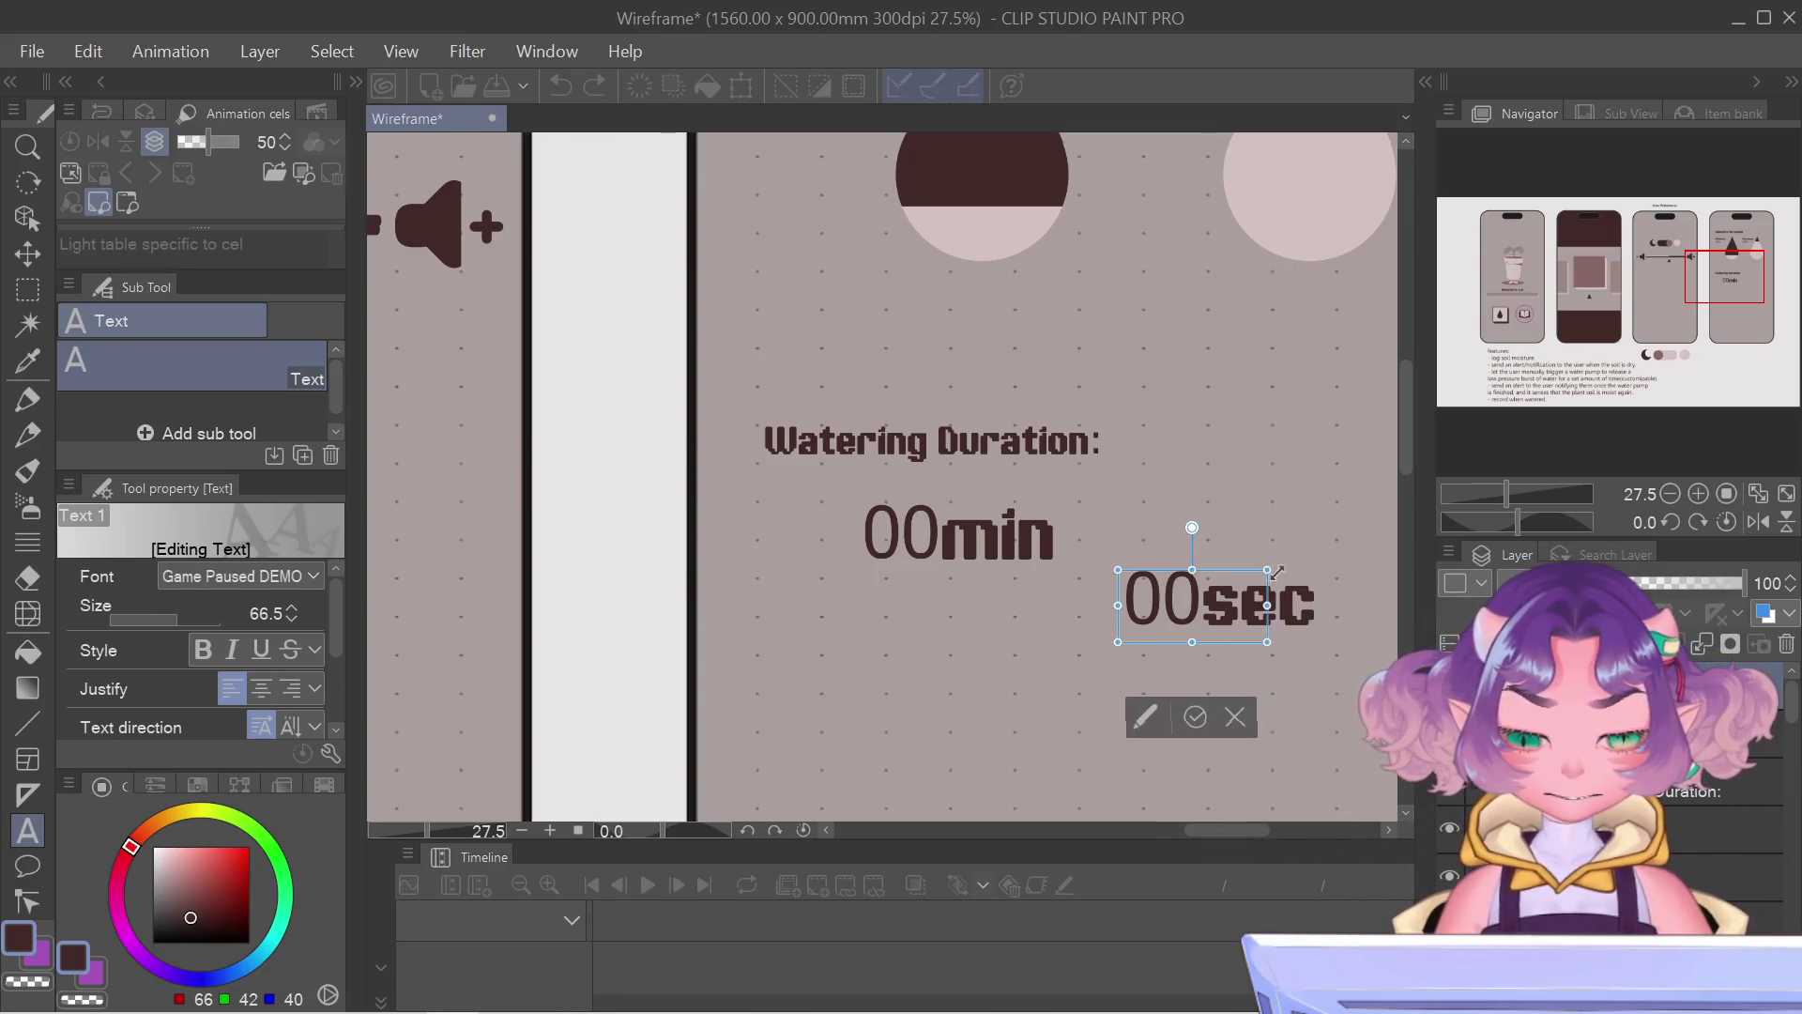
pyautogui.moveTo(1321, 539)
pyautogui.mouseDown()
pyautogui.moveTo(1255, 585)
pyautogui.moveTo(1237, 511)
pyautogui.moveTo(1071, 476)
pyautogui.mouseUp()
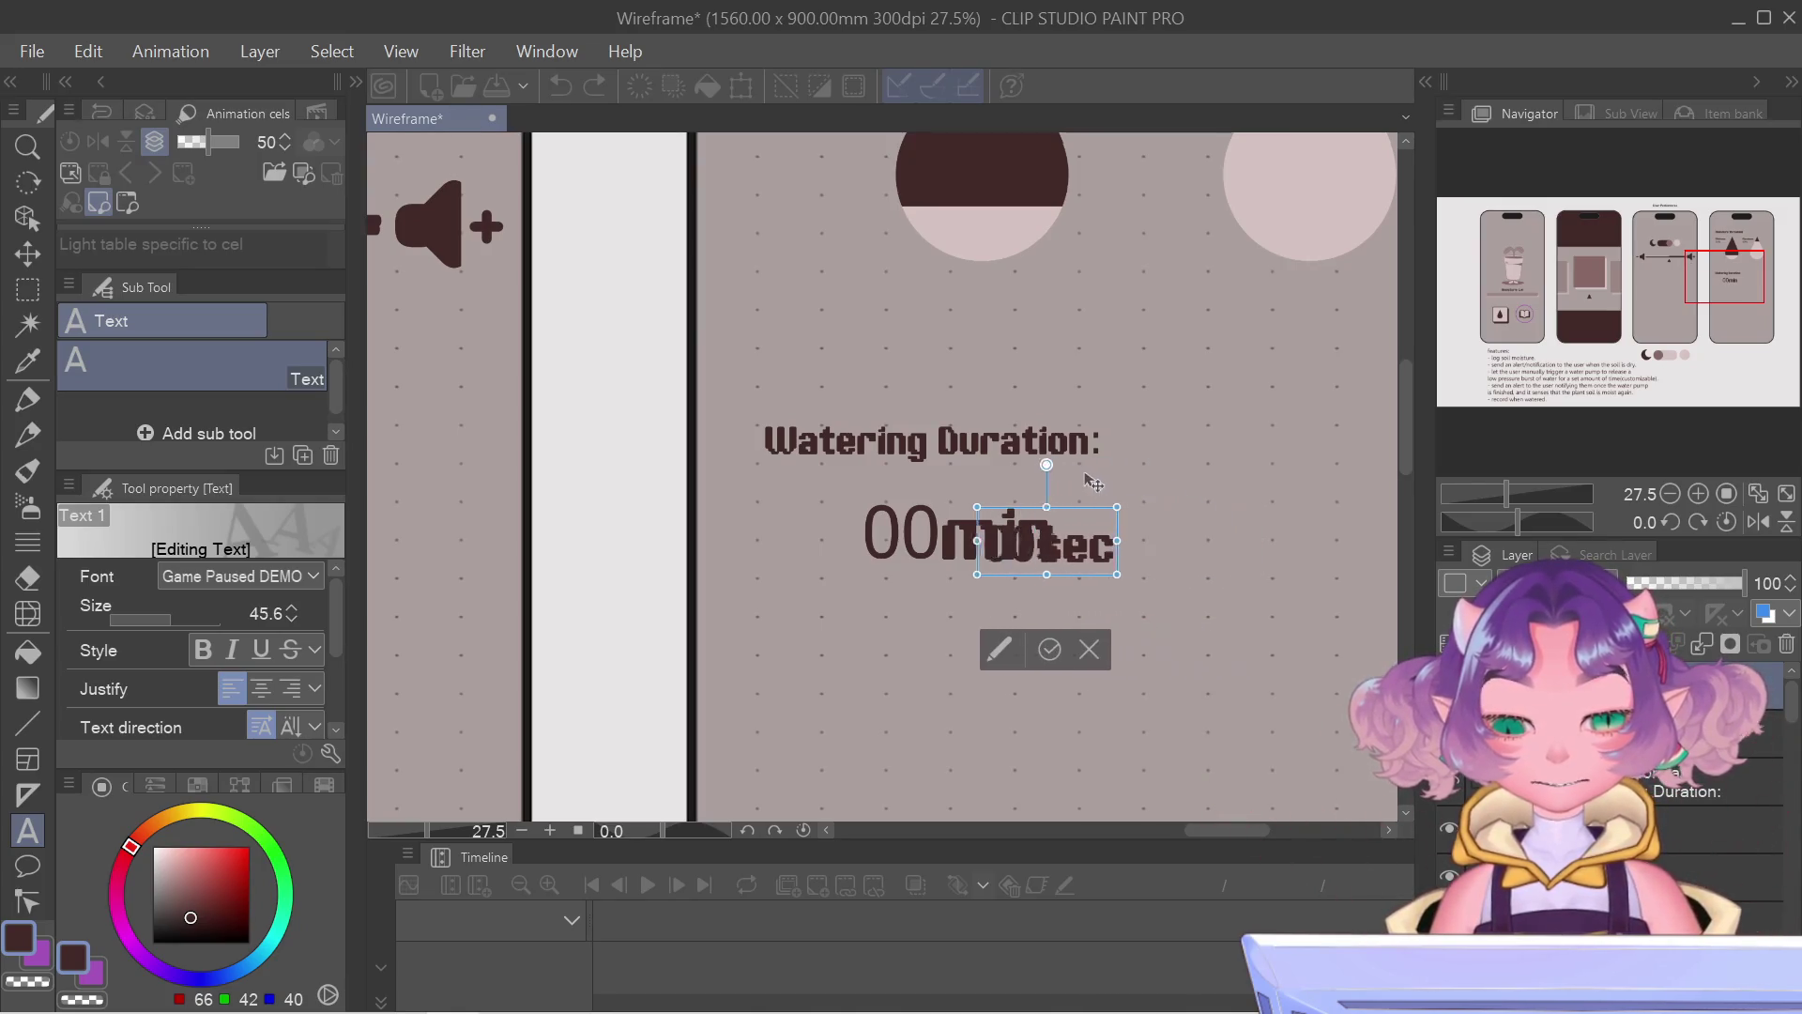
pyautogui.scroll(2, 1035, 489)
pyautogui.scroll(2, 1020, 492)
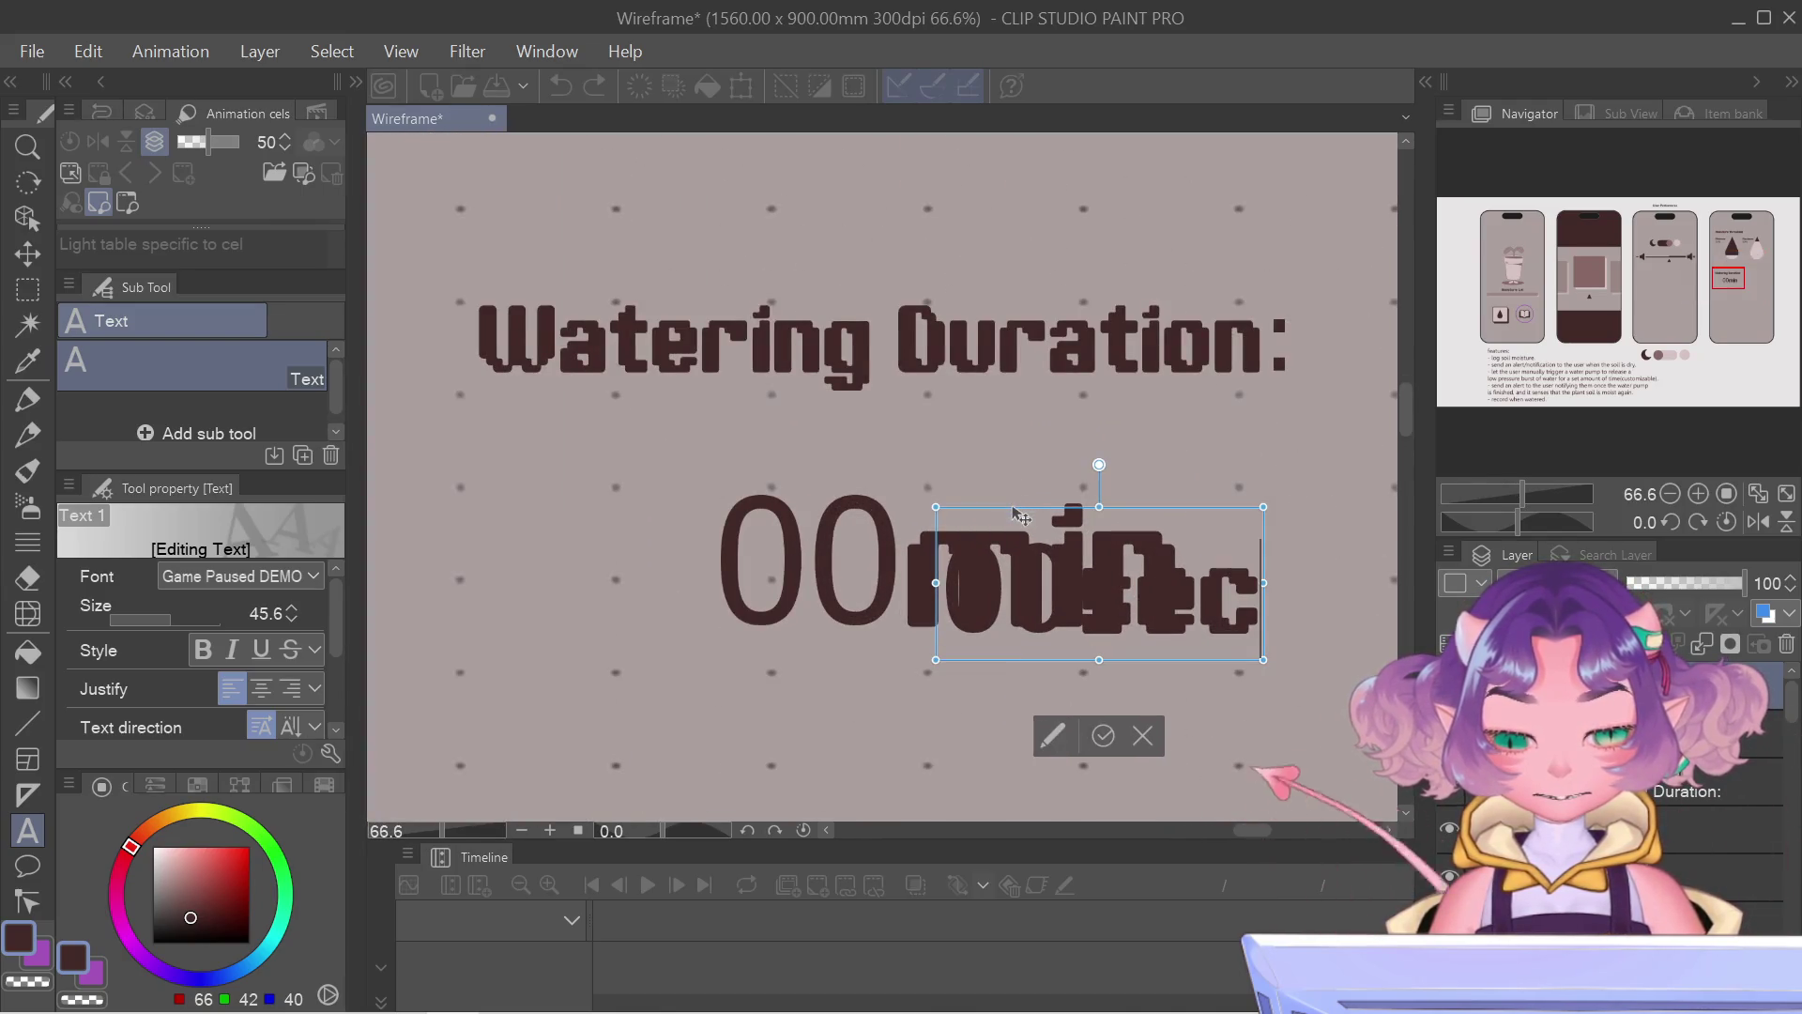
pyautogui.moveTo(1019, 519); pyautogui.dragTo(1297, 508)
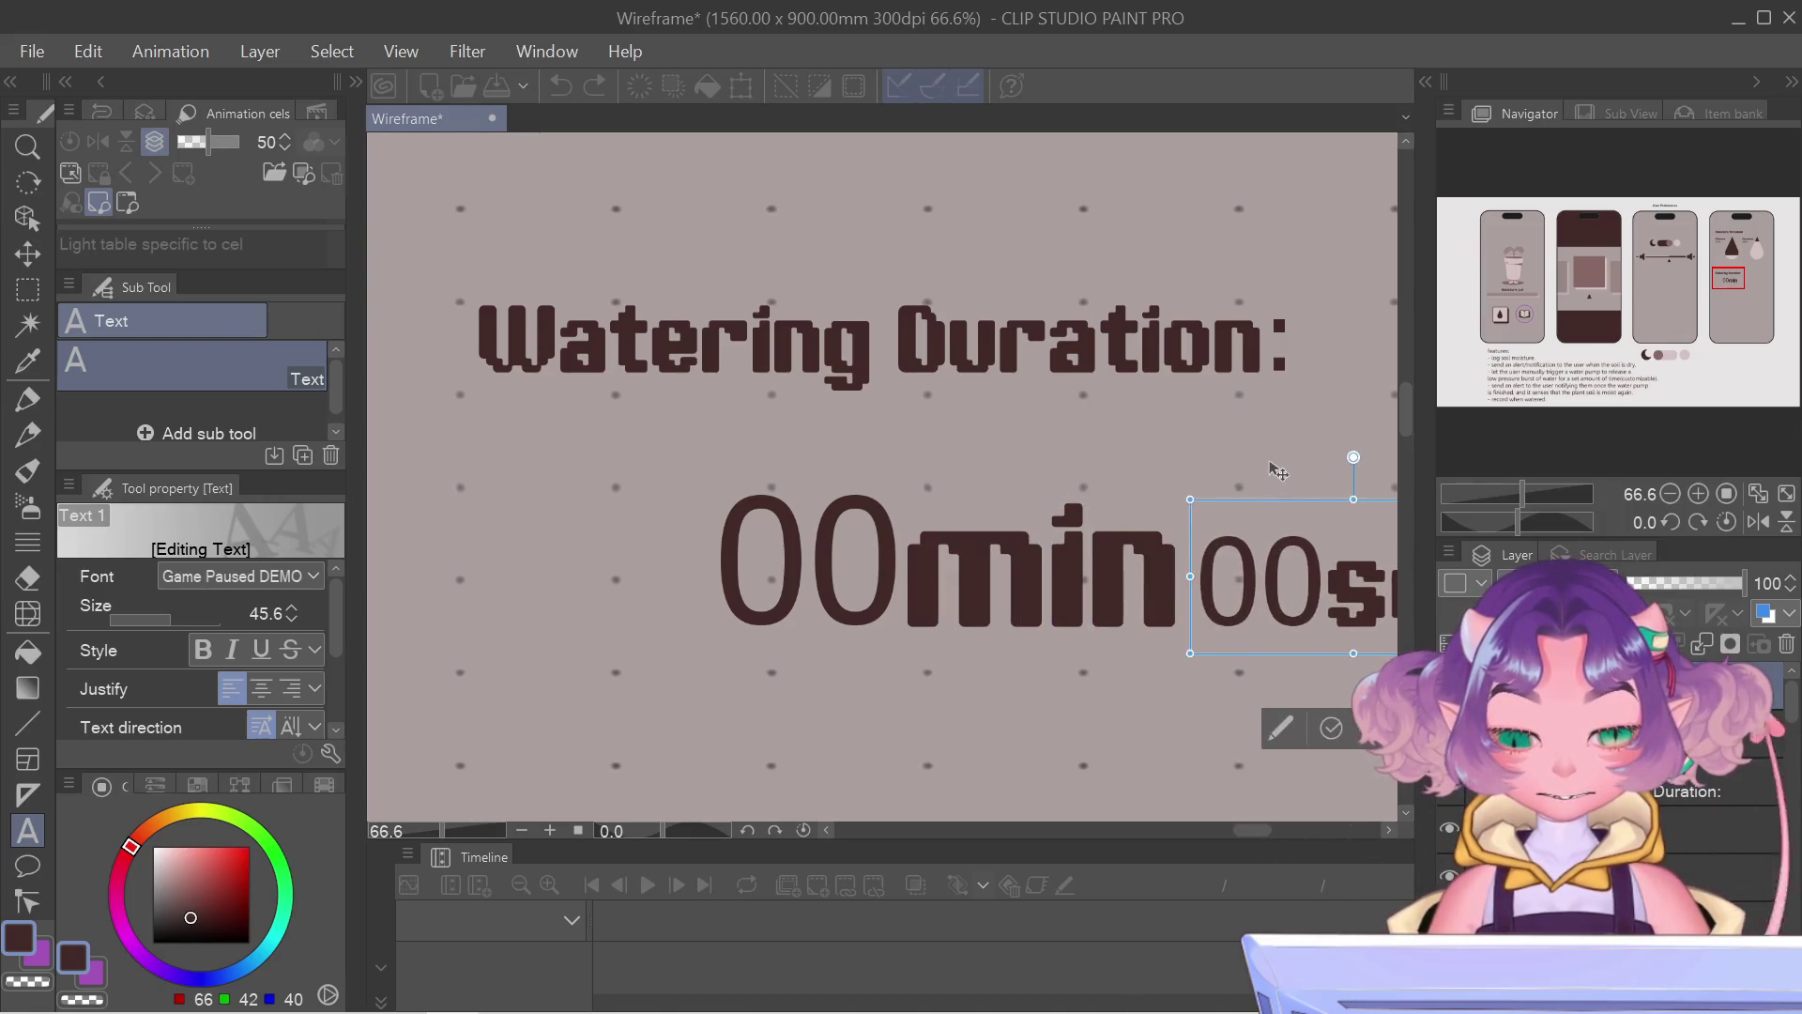
pyautogui.scroll(-1, 1297, 463)
pyautogui.scroll(-1, 1281, 507)
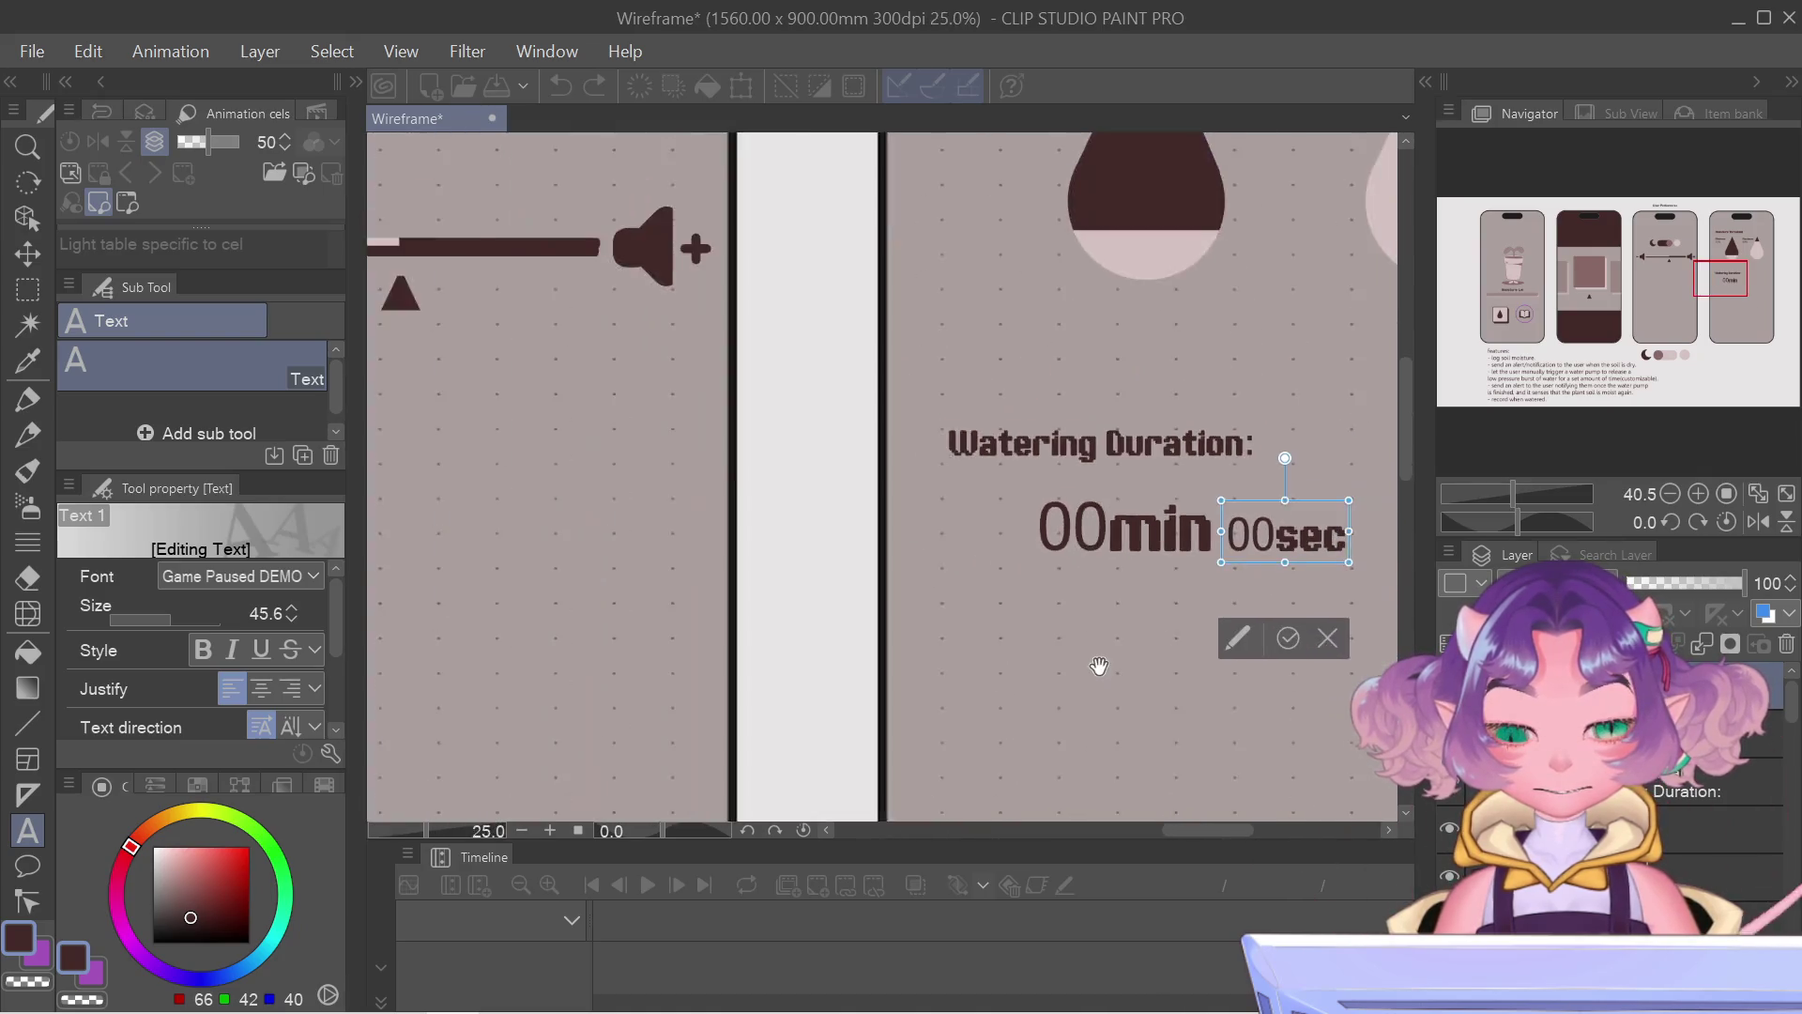
pyautogui.scroll(-2, 1267, 564)
pyautogui.scroll(-1, 1251, 608)
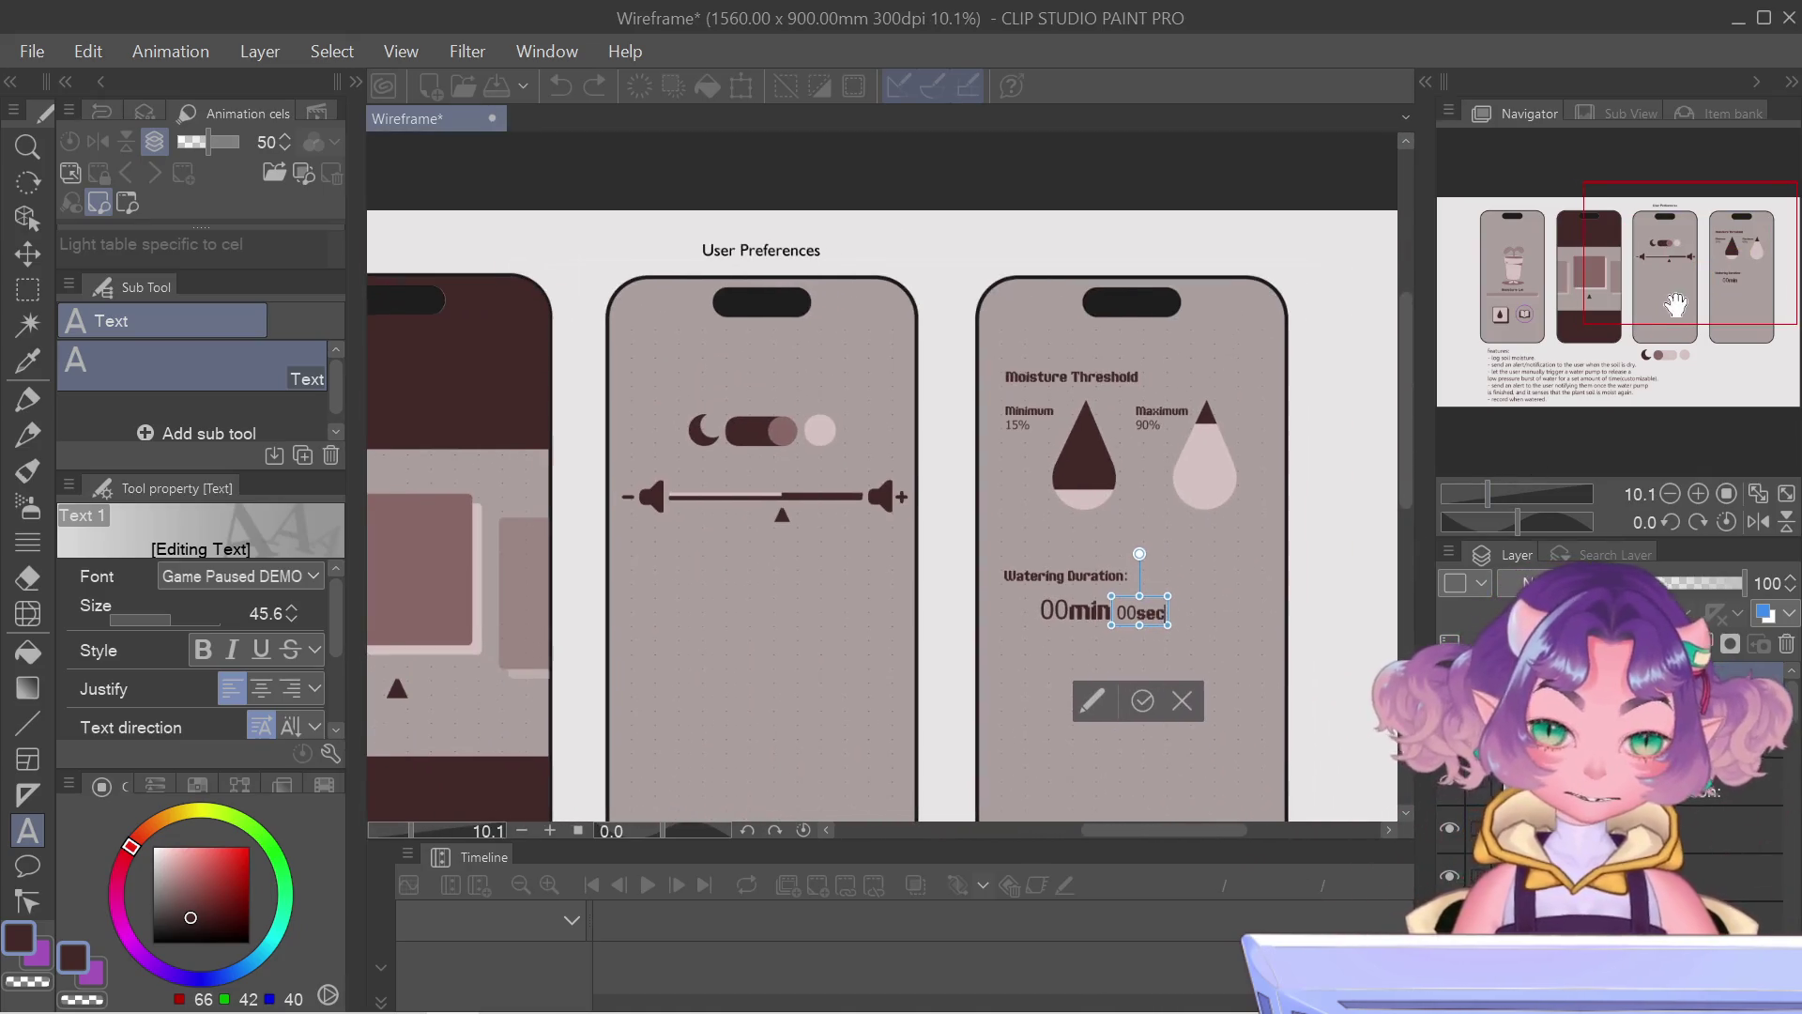
pyautogui.moveTo(1319, 769); pyautogui.dragTo(1267, 765)
pyautogui.click(1129, 701)
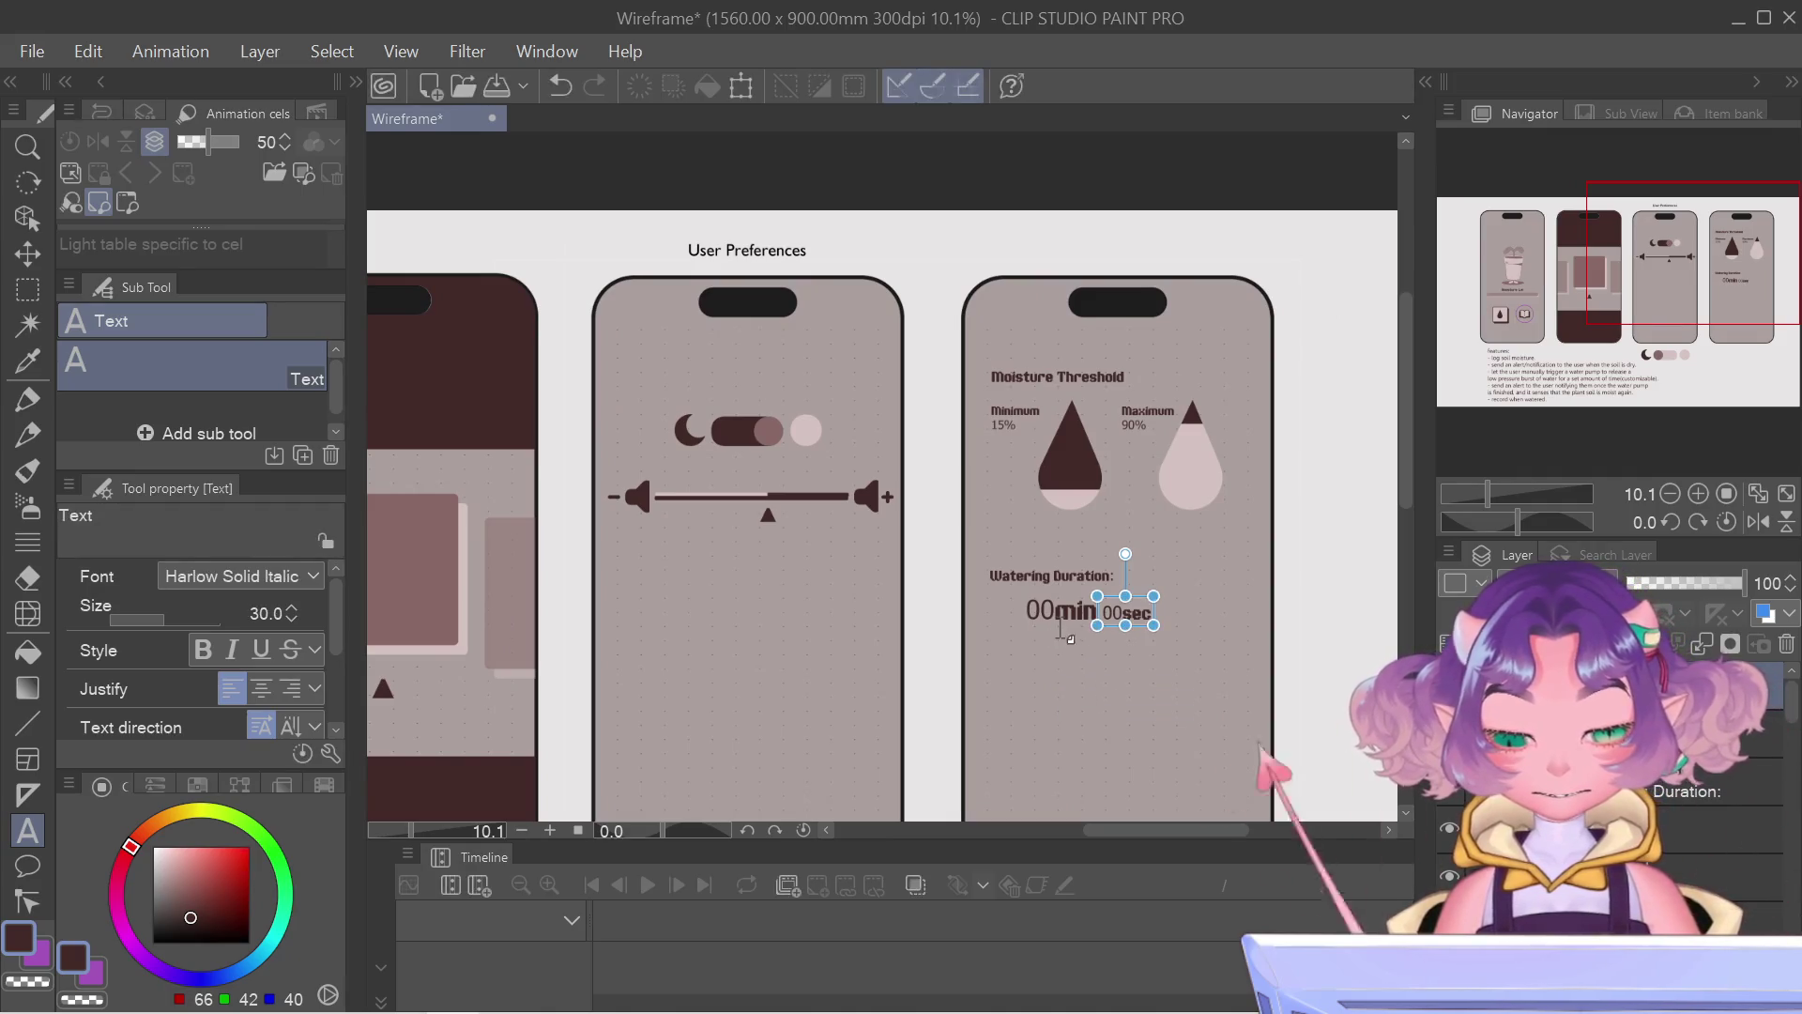
pyautogui.click(1060, 619)
pyautogui.click(1103, 727)
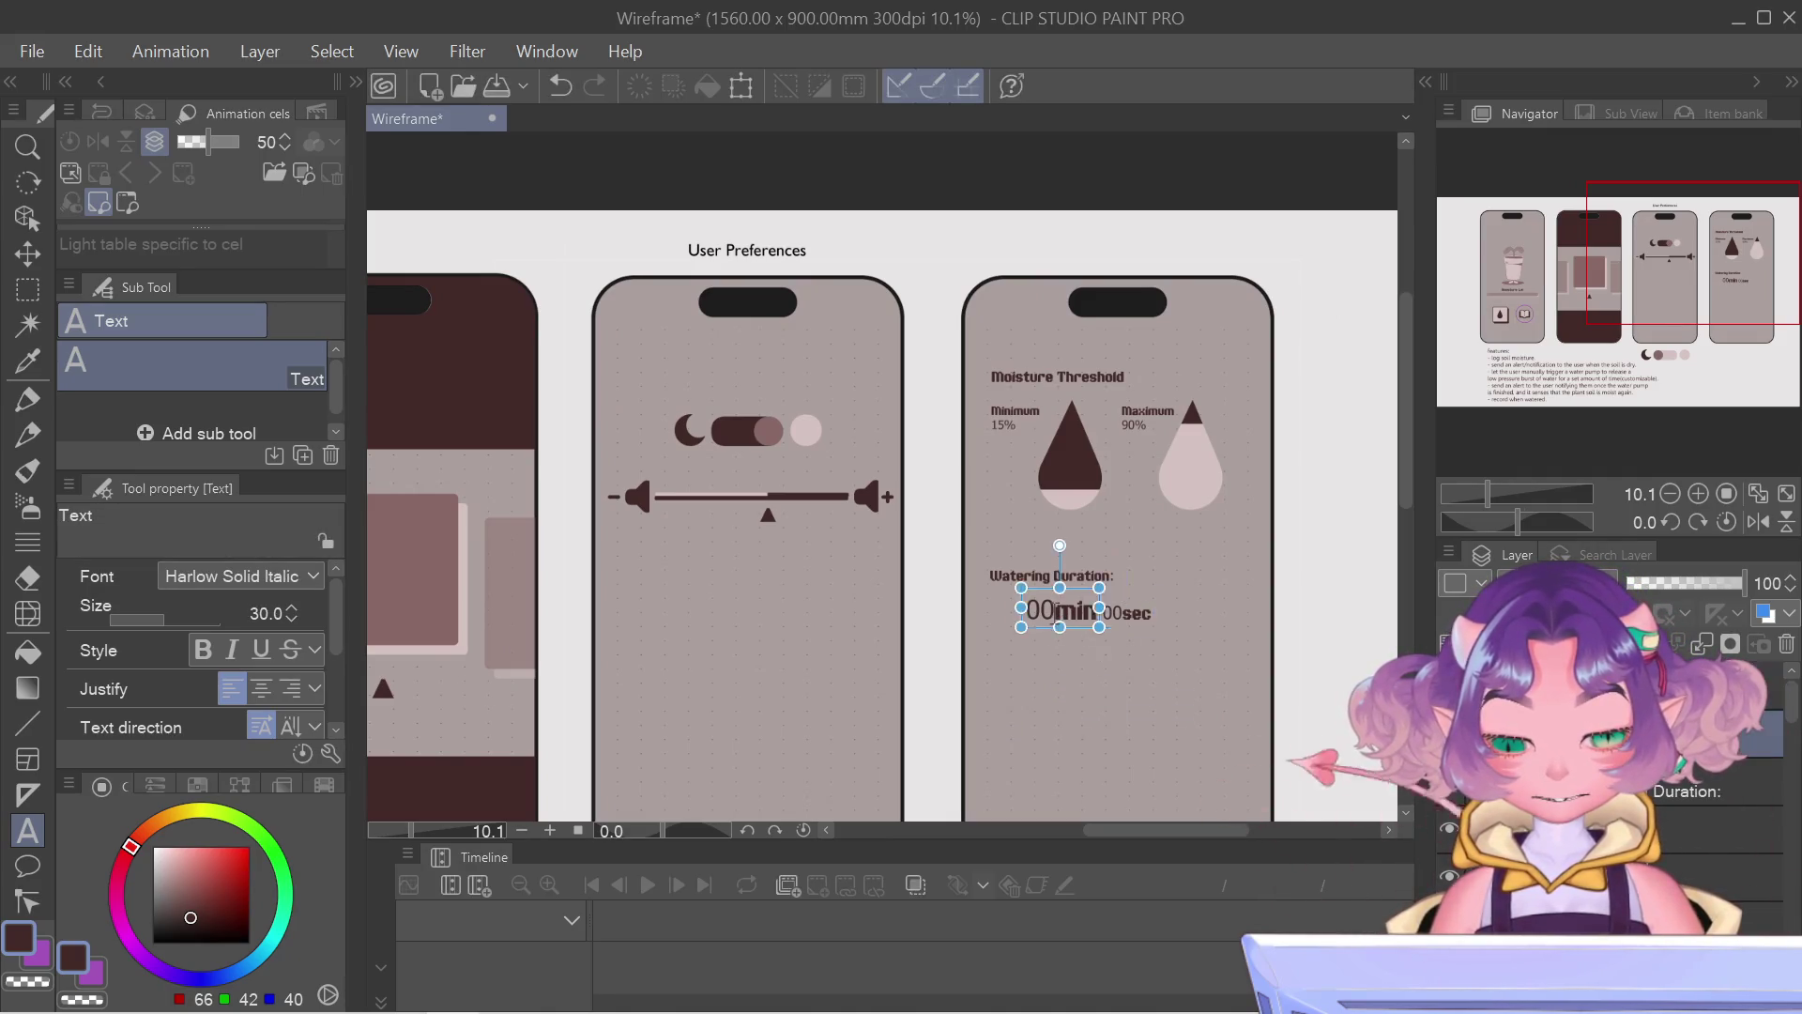
pyautogui.click(1063, 611)
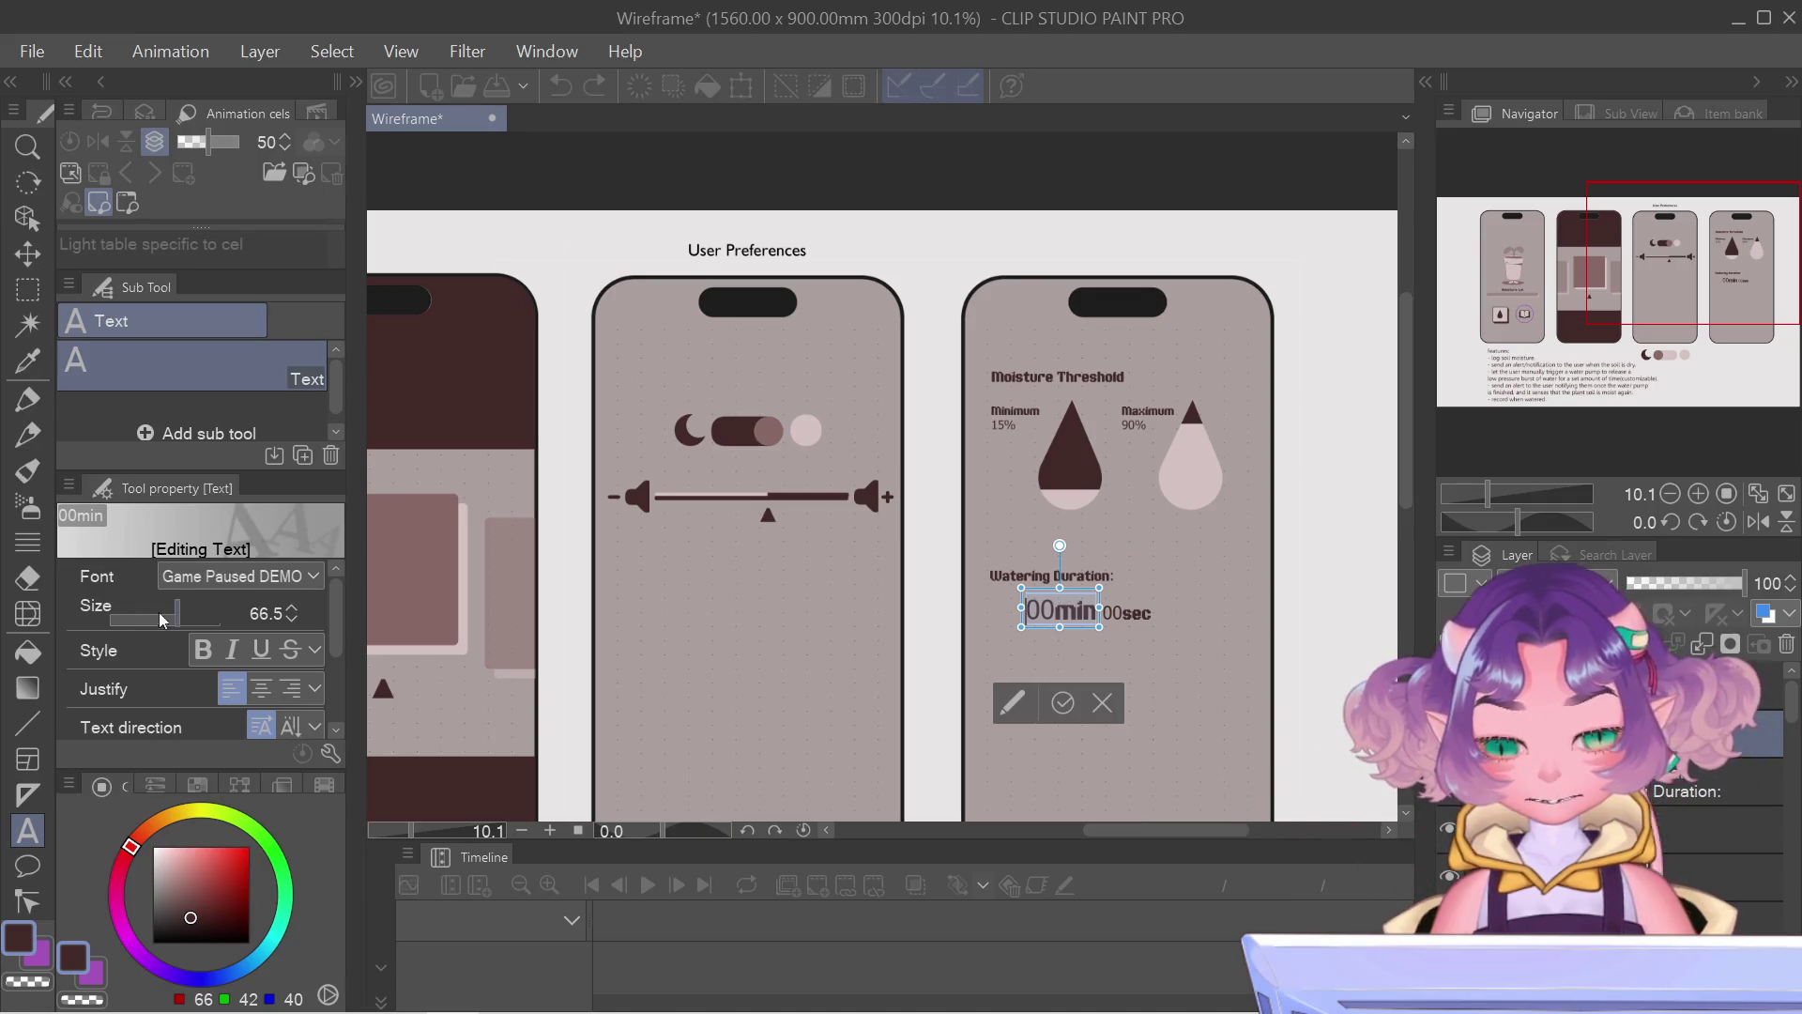
pyautogui.click(292, 607)
pyautogui.click(294, 607)
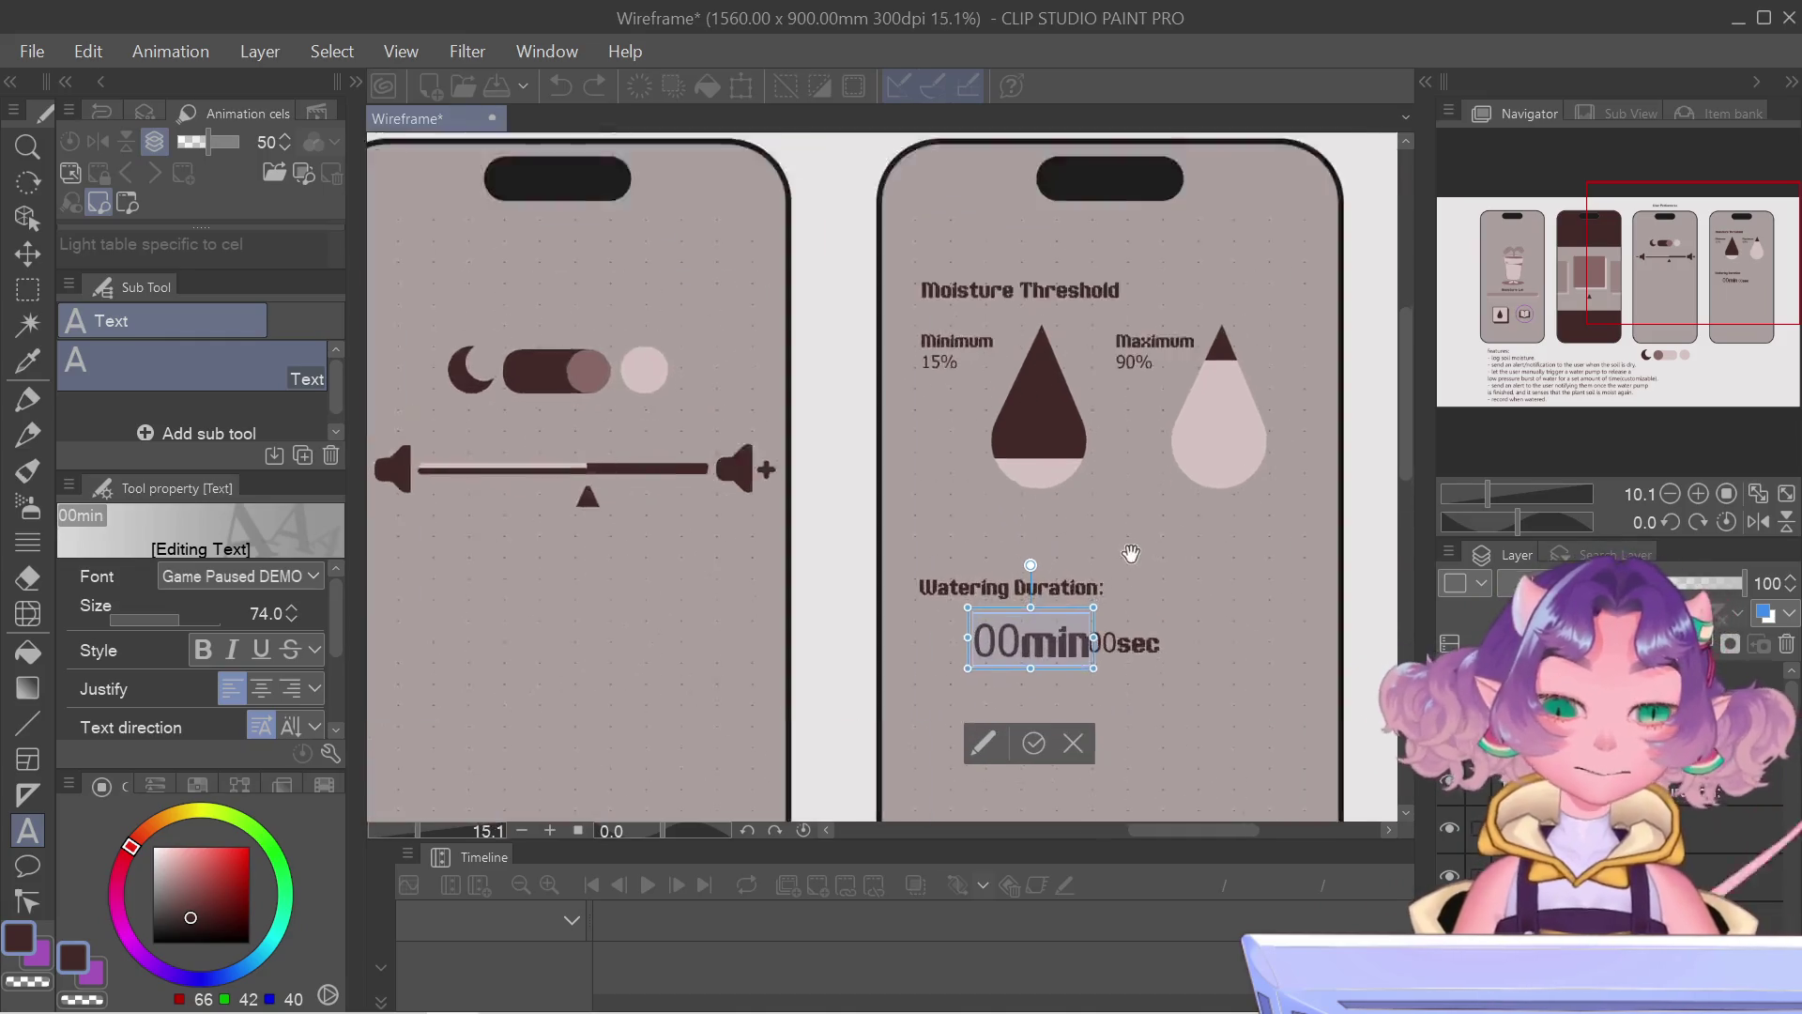
pyautogui.scroll(2, 1120, 634)
pyautogui.scroll(3, 1120, 634)
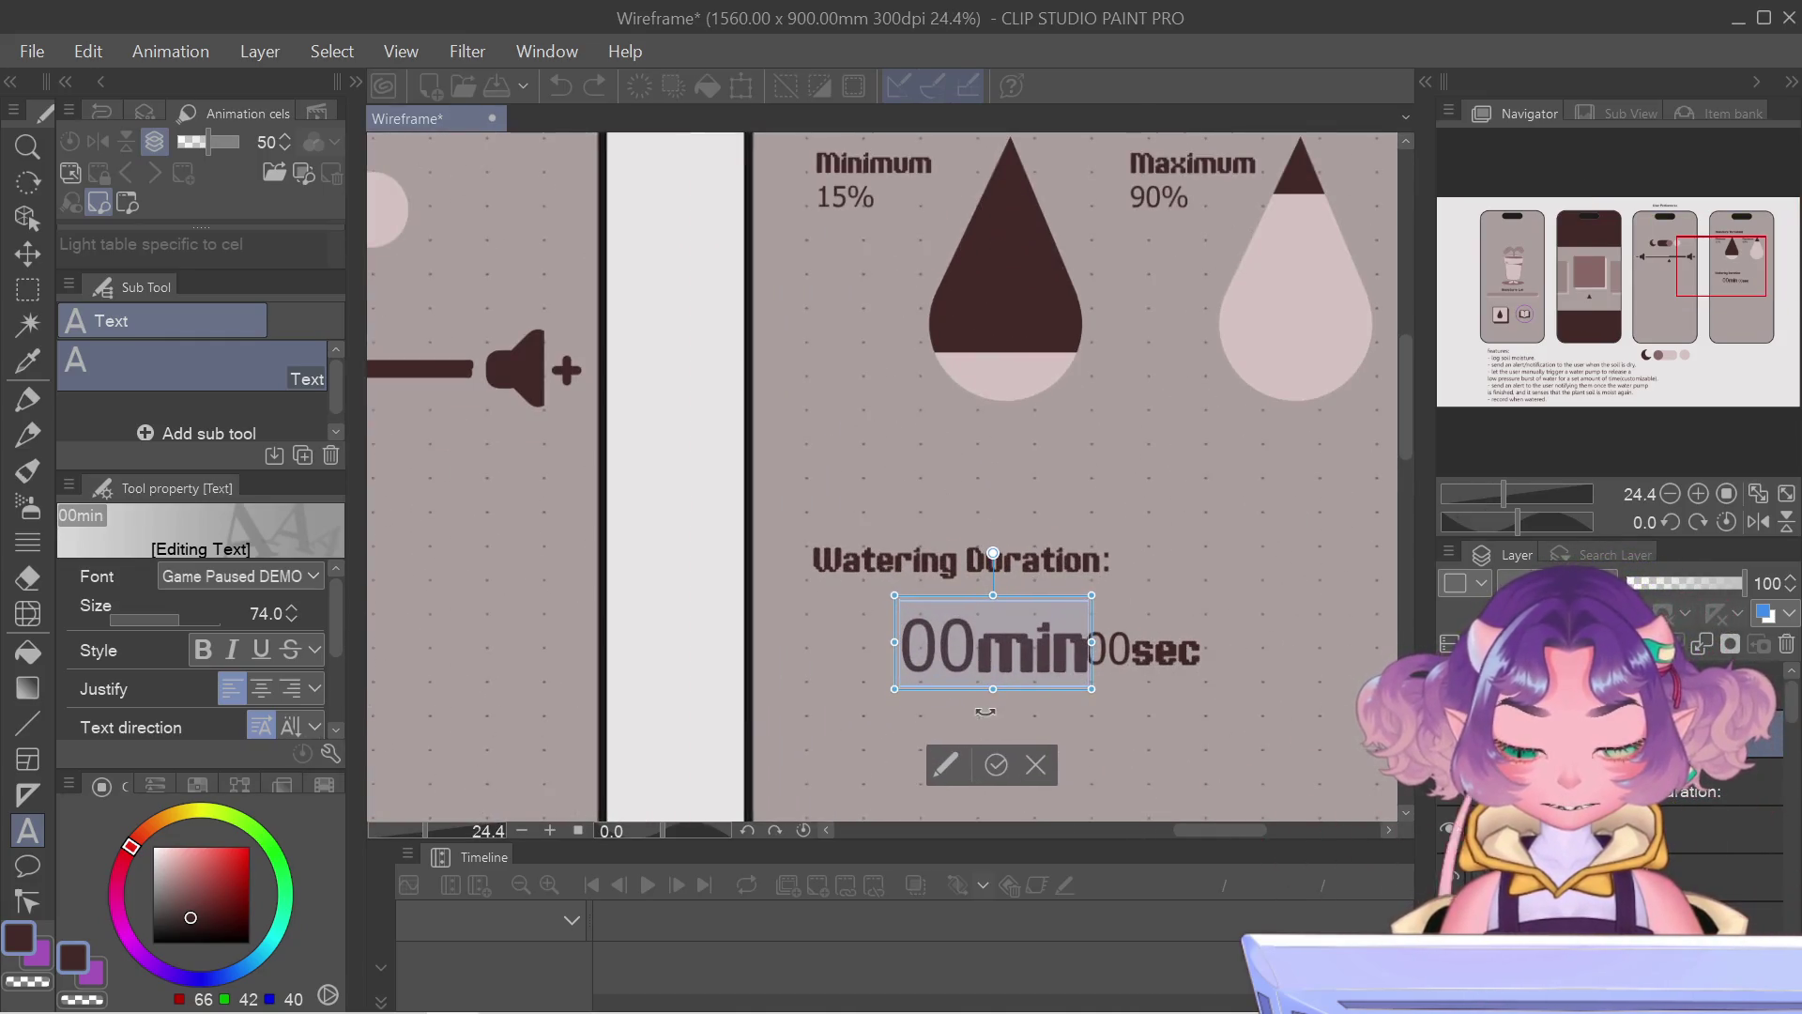
# Step: Switch to editing '00sec' and nudge it closer, slightly left and upward toward '00min'
pyautogui.click(1112, 649)
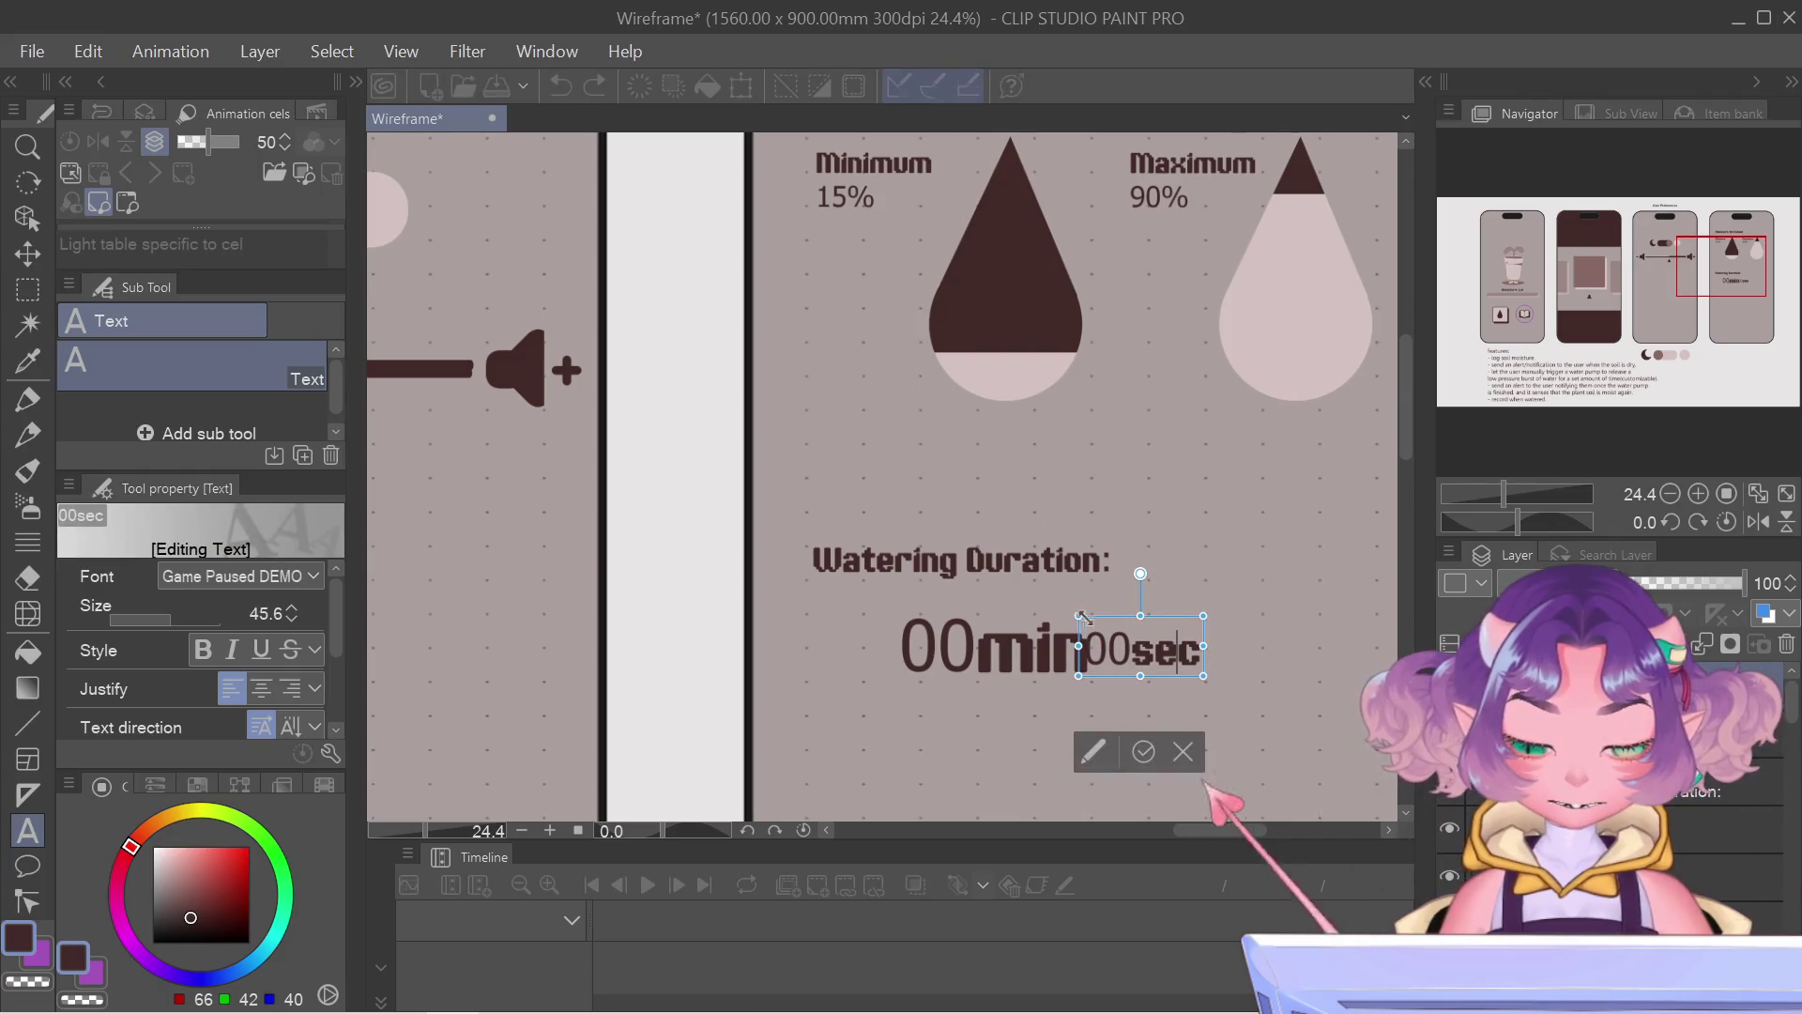
pyautogui.moveTo(1100, 626)
pyautogui.mouseDown()
pyautogui.moveTo(1007, 594)
pyautogui.moveTo(1093, 629)
pyautogui.mouseUp()
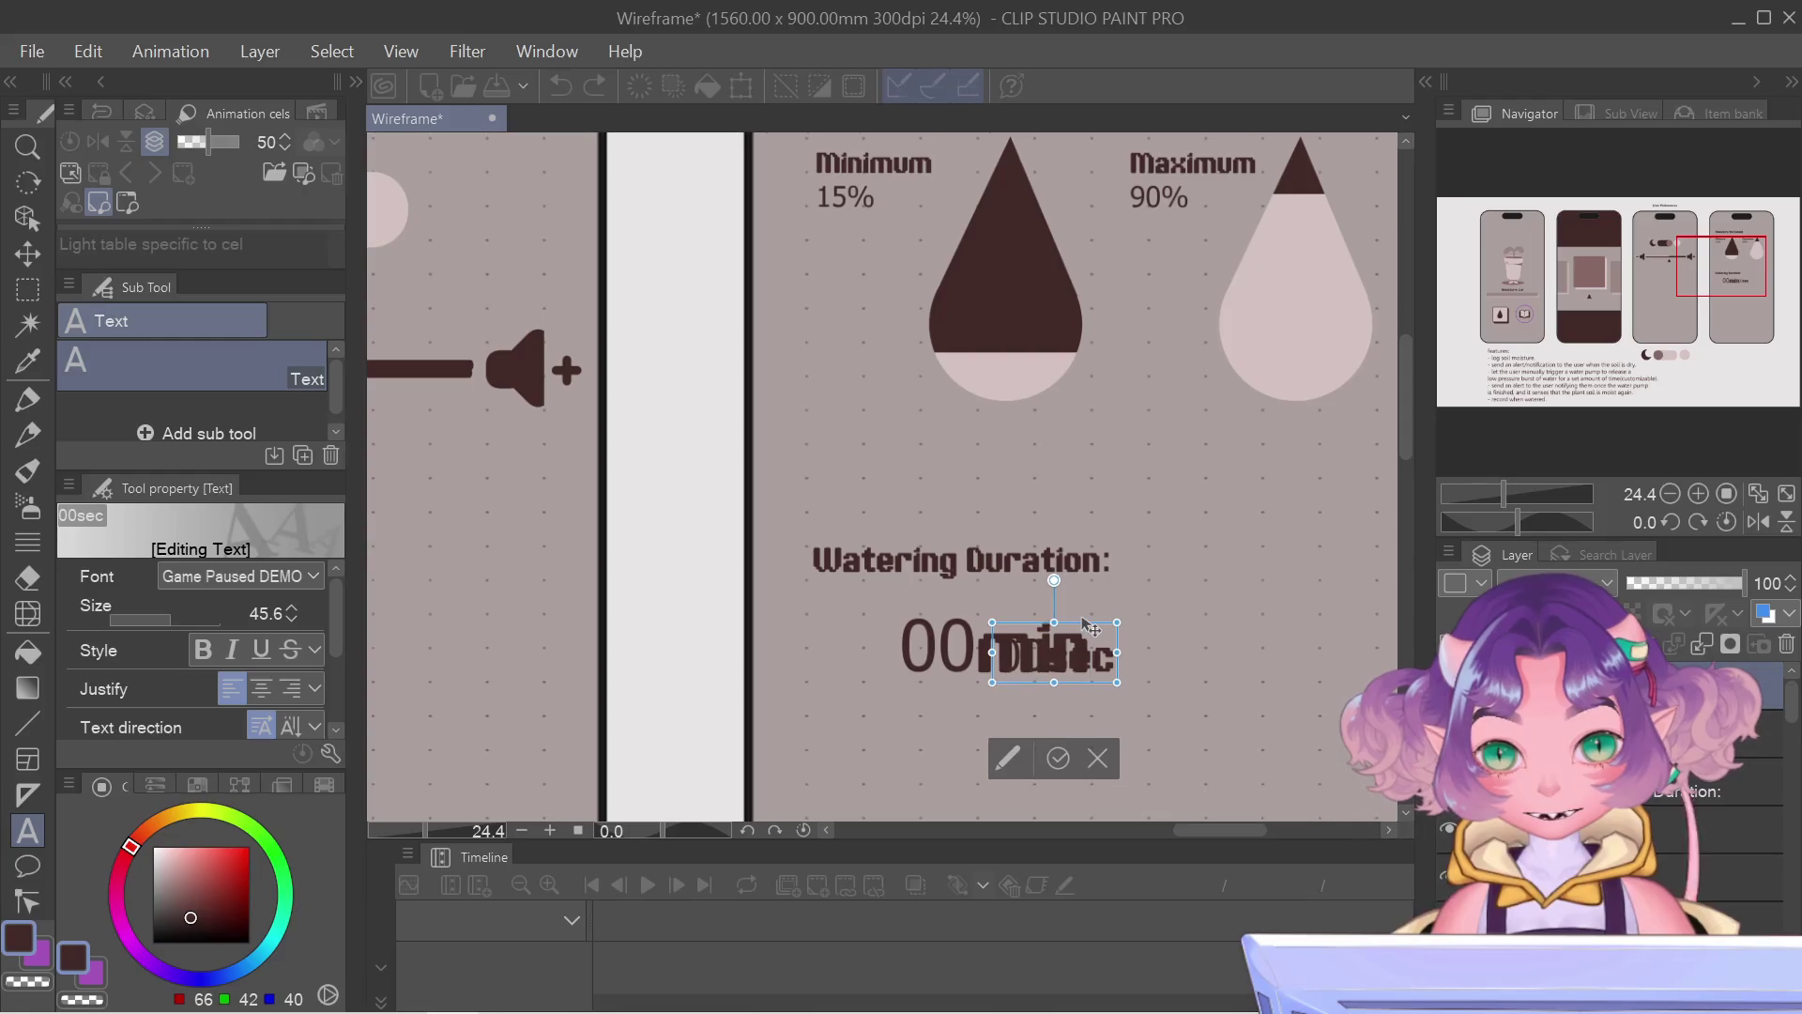
pyautogui.scroll(1, 1091, 630)
pyautogui.scroll(1, 1078, 630)
pyautogui.scroll(1, 1063, 630)
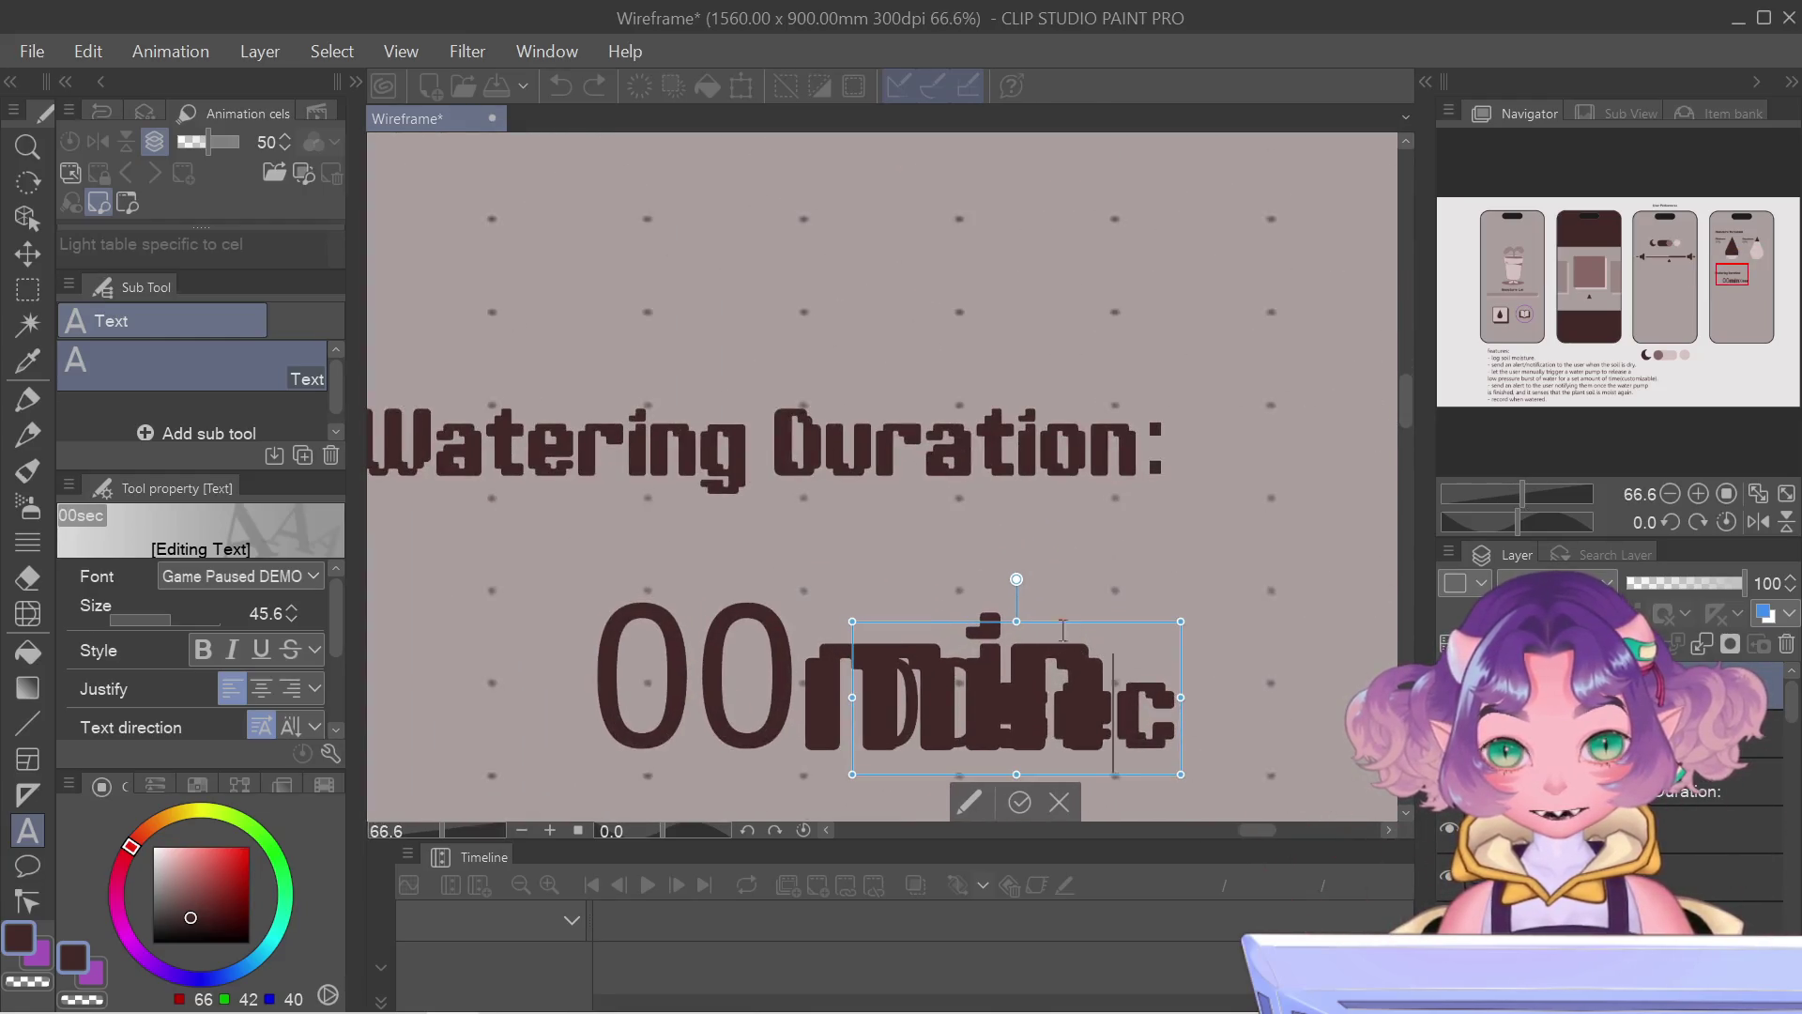
pyautogui.moveTo(1064, 629); pyautogui.dragTo(1061, 635)
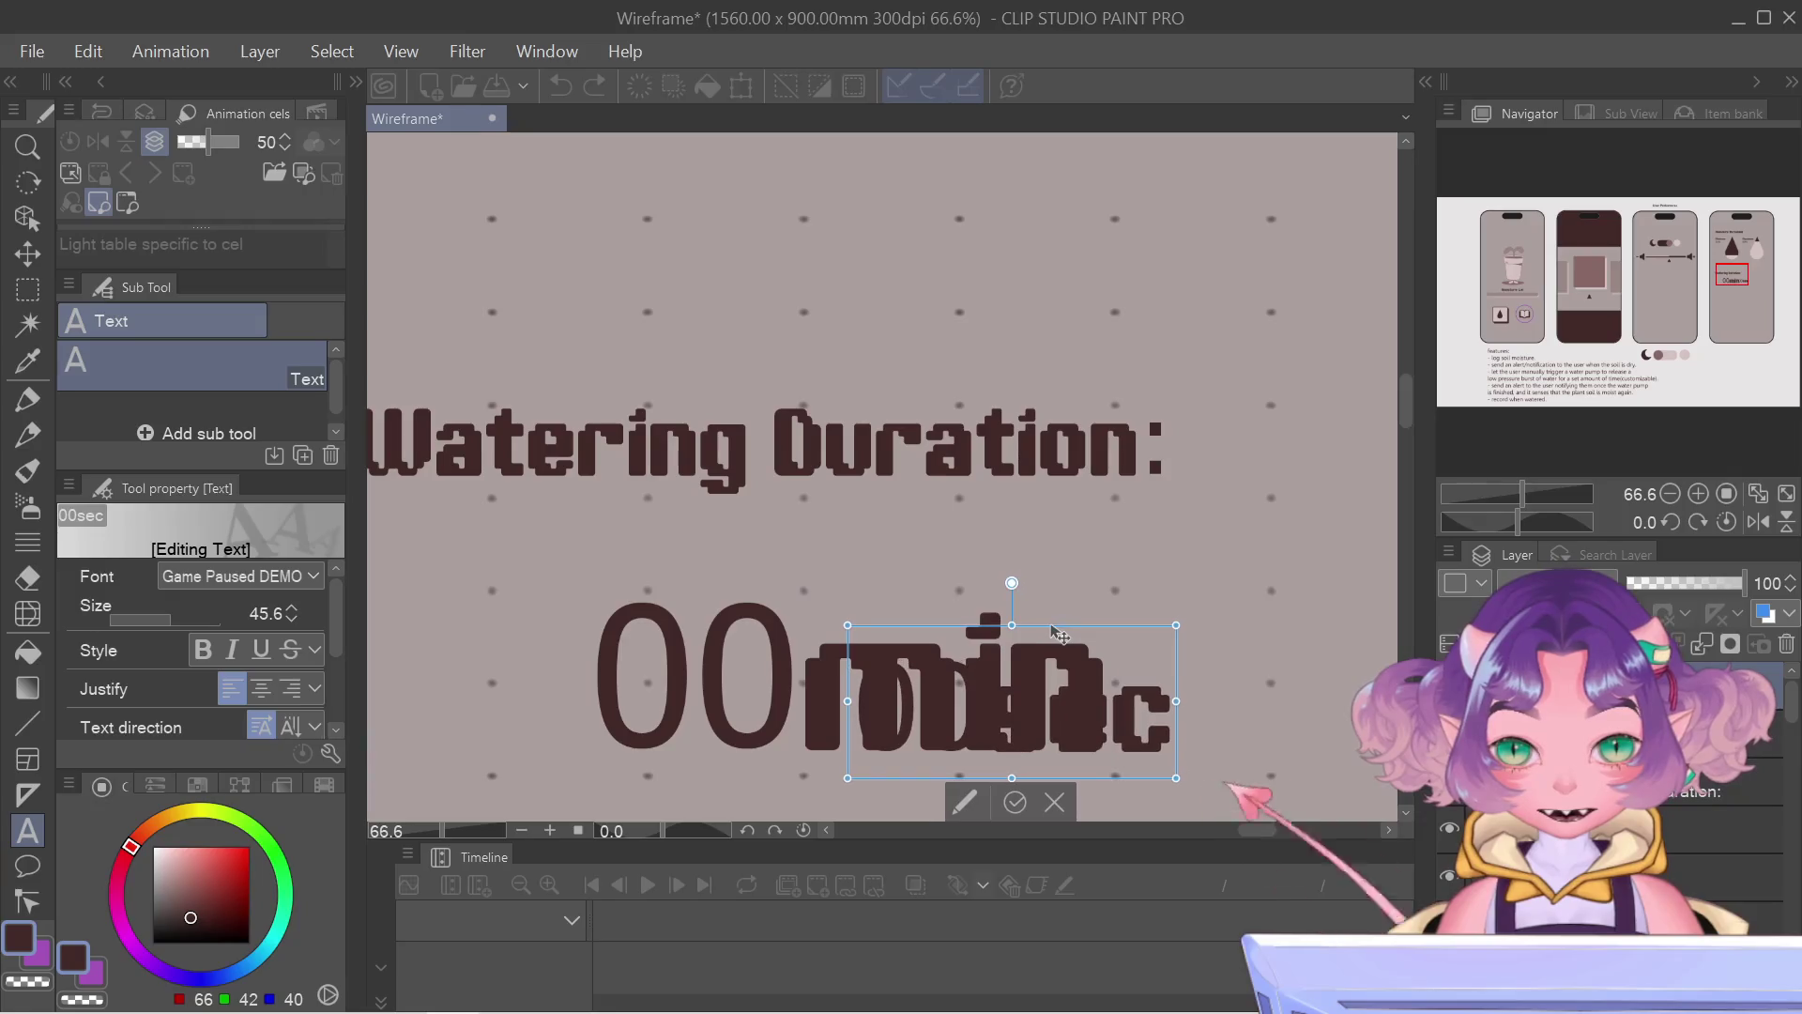
pyautogui.moveTo(1061, 635); pyautogui.dragTo(1058, 631)
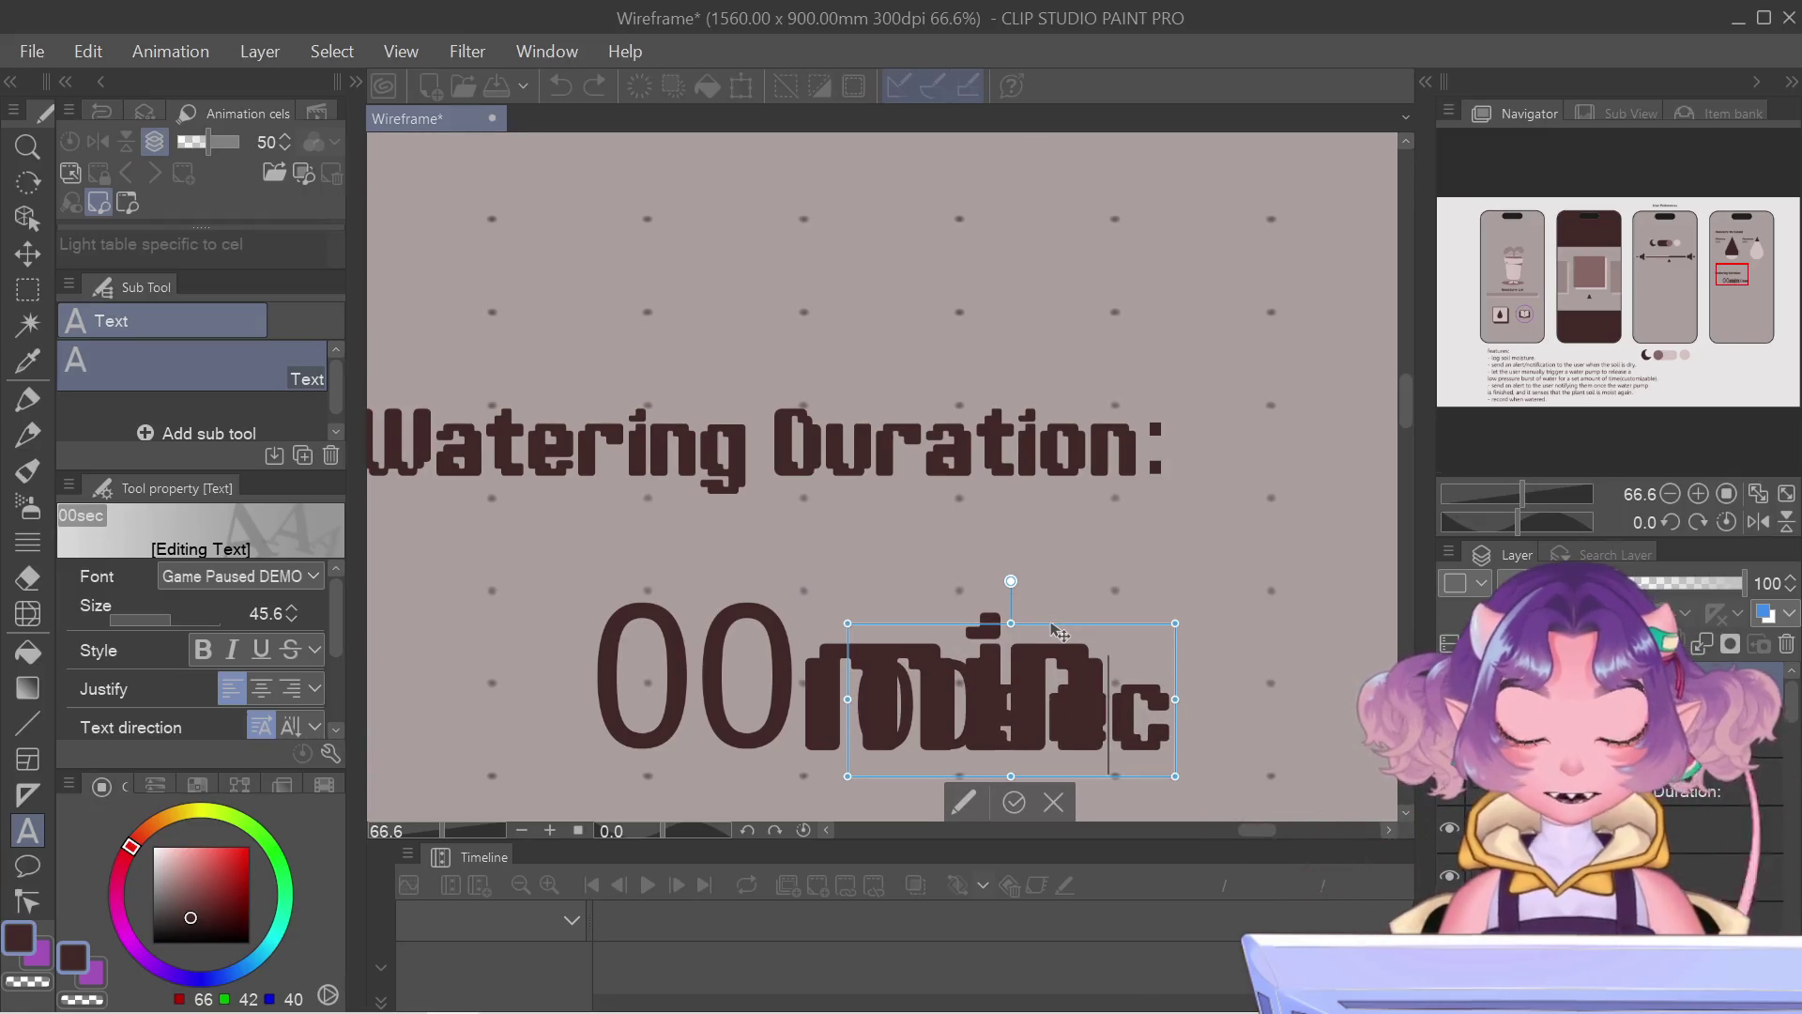
pyautogui.scroll(-1, 1059, 632)
pyautogui.scroll(-1, 1060, 633)
pyautogui.scroll(-1, 1079, 686)
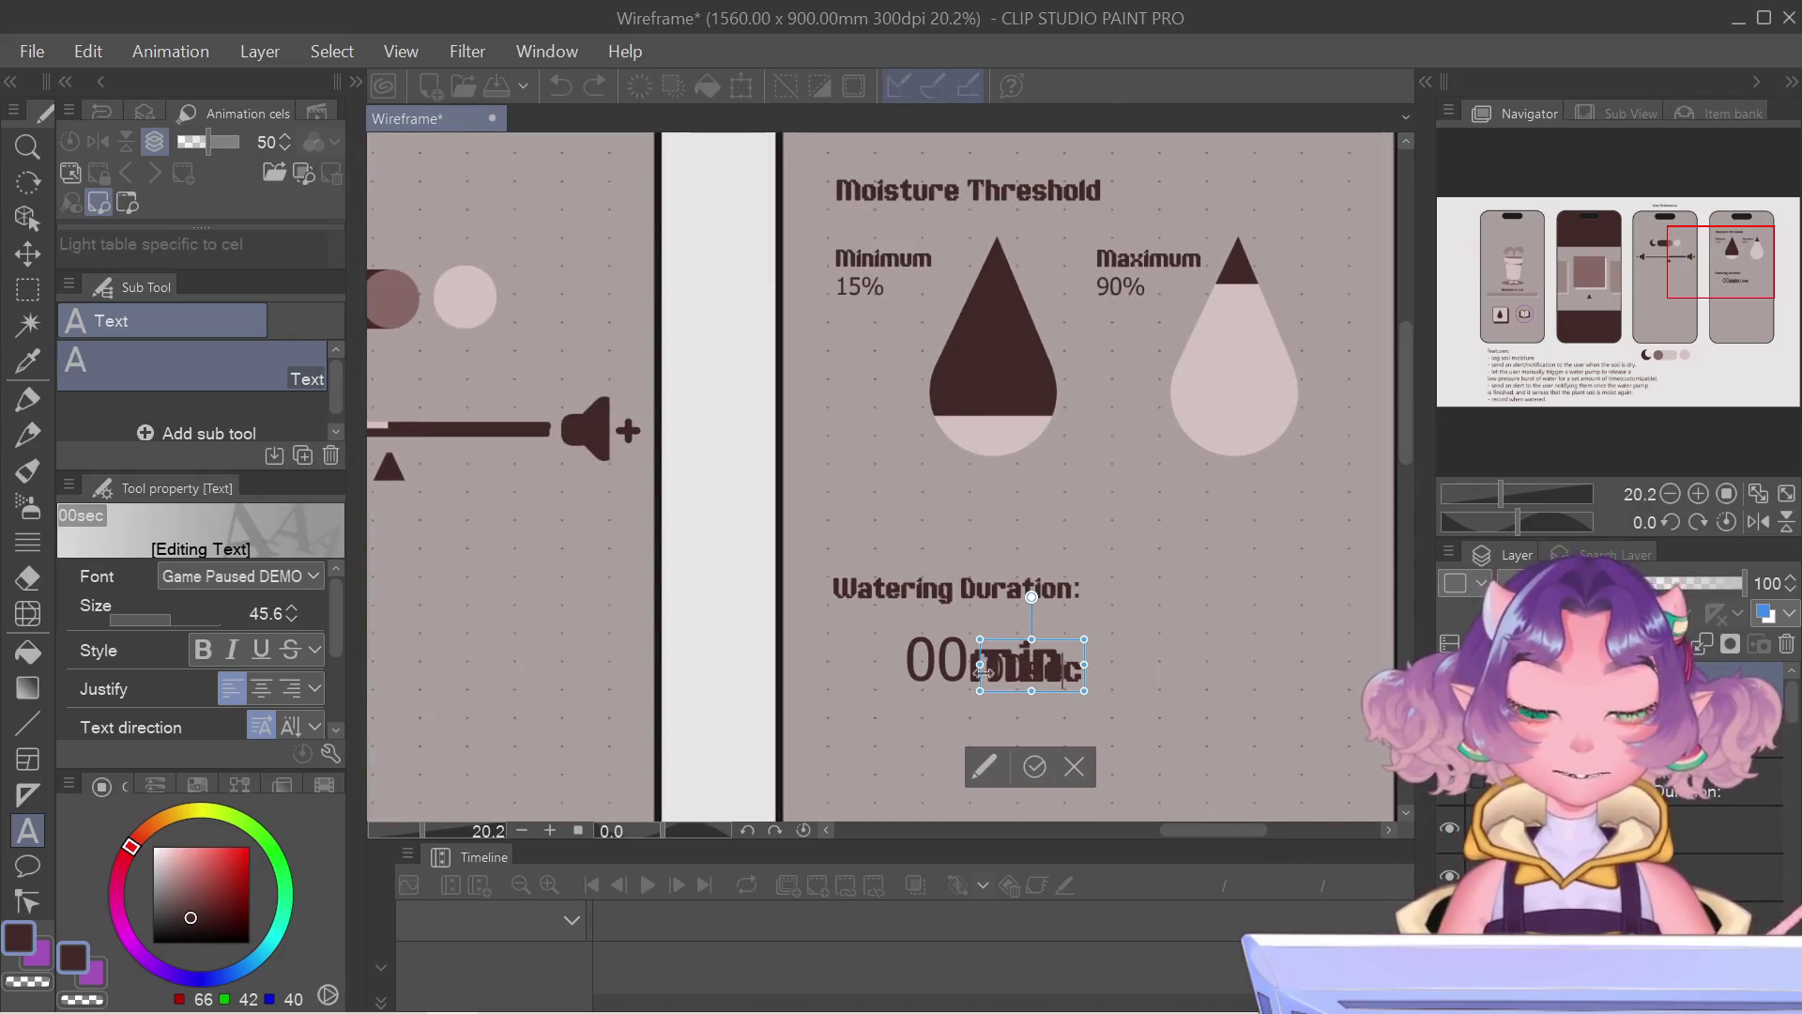
# Step: Place '00sec' just after the big '00min', confirm the edit and shift it slightly right
pyautogui.moveTo(1000, 634)
pyautogui.mouseDown()
pyautogui.moveTo(982, 612)
pyautogui.moveTo(1106, 668)
pyautogui.mouseUp()
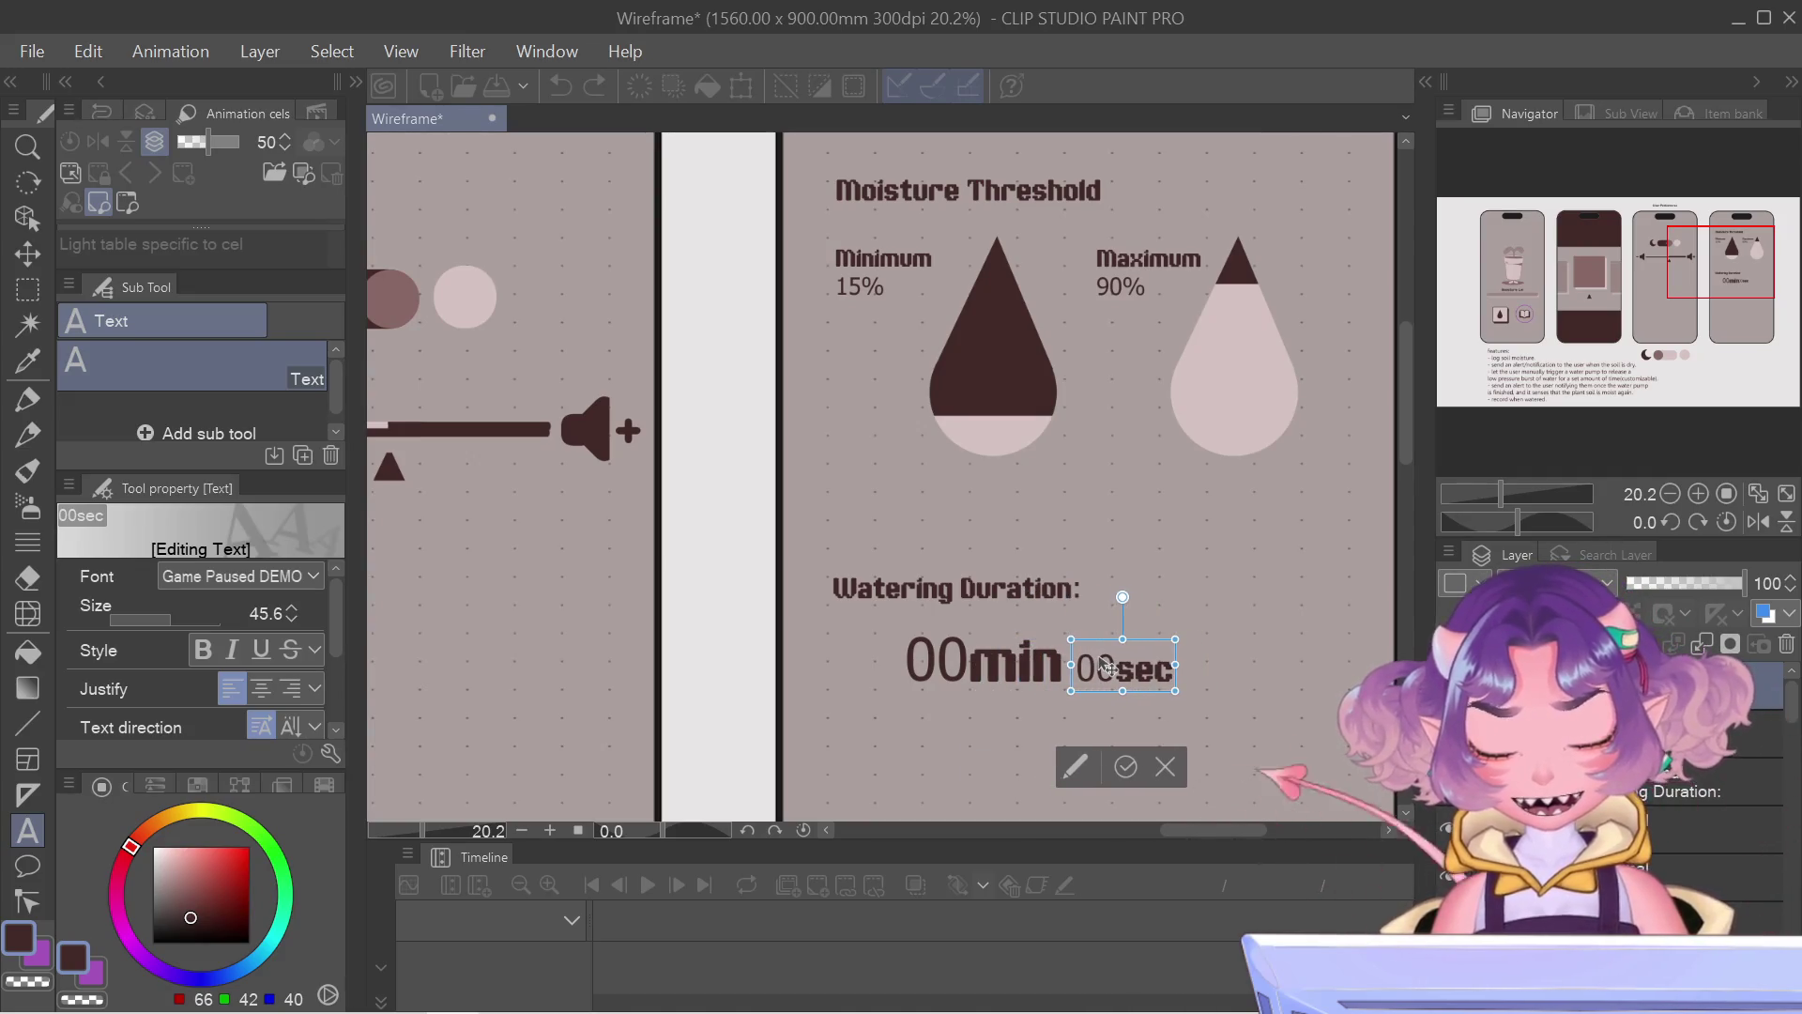
pyautogui.click(1123, 767)
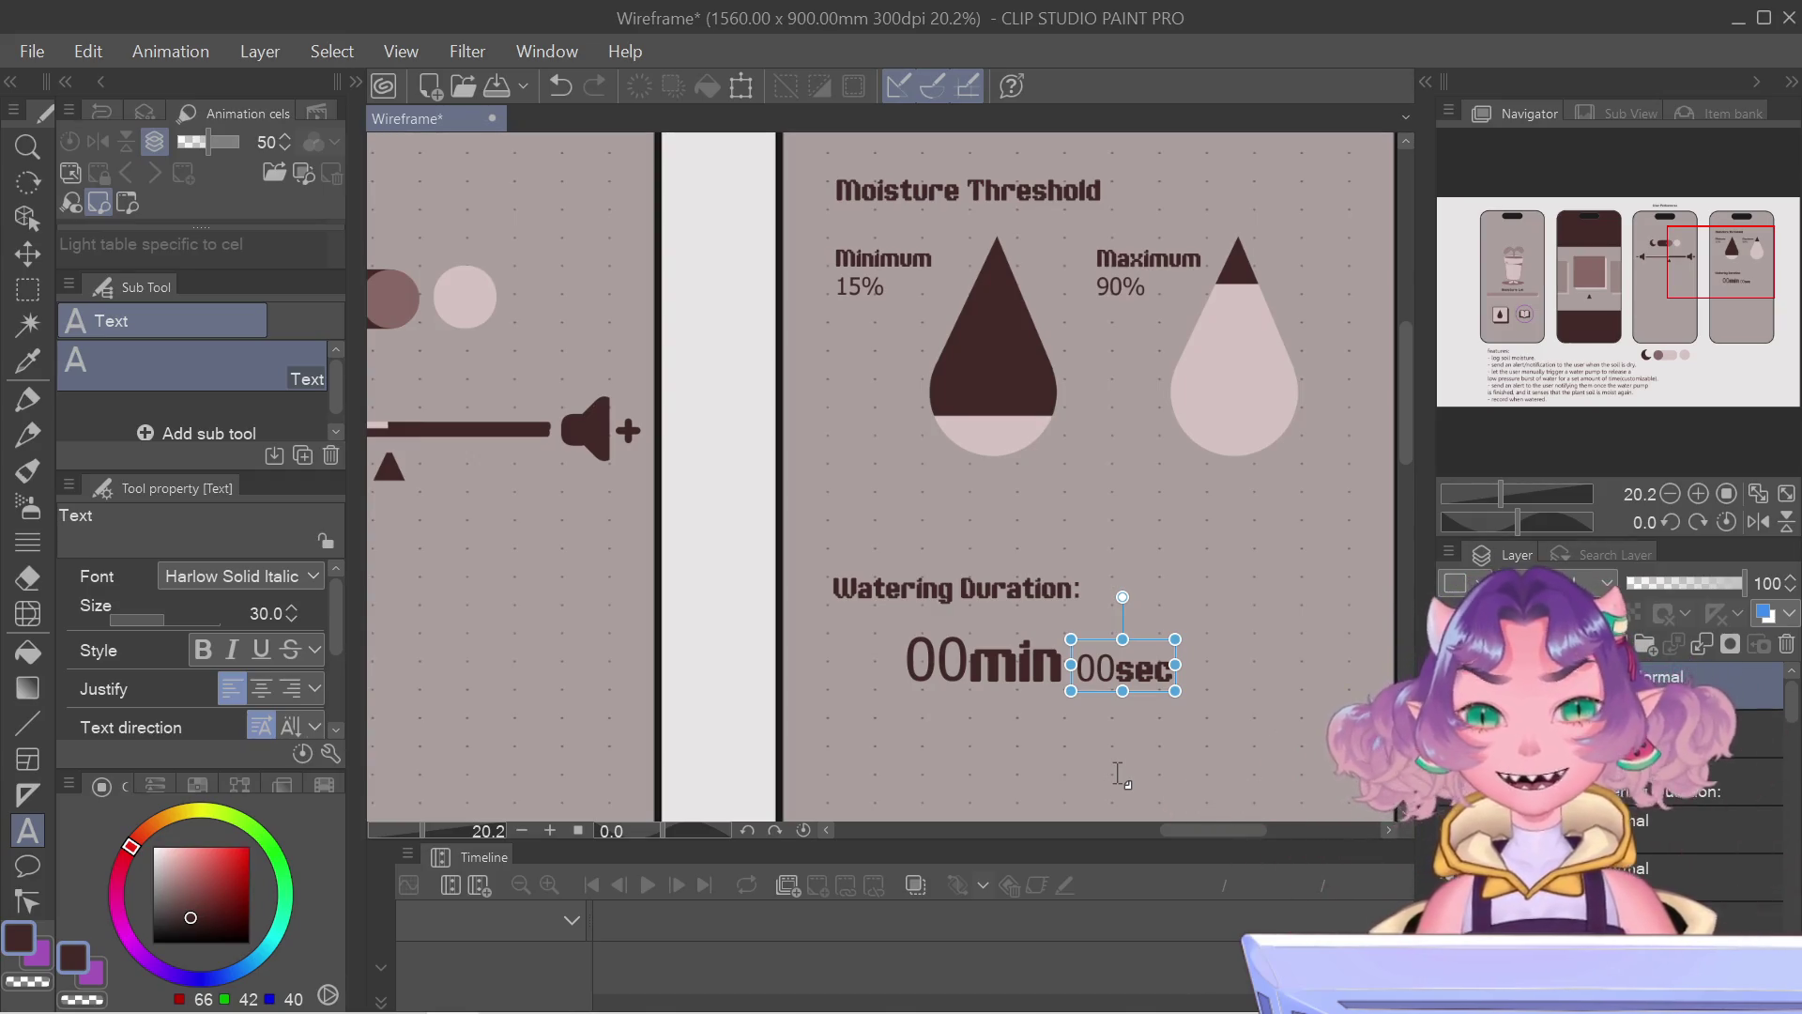
pyautogui.moveTo(1095, 643); pyautogui.dragTo(1103, 644)
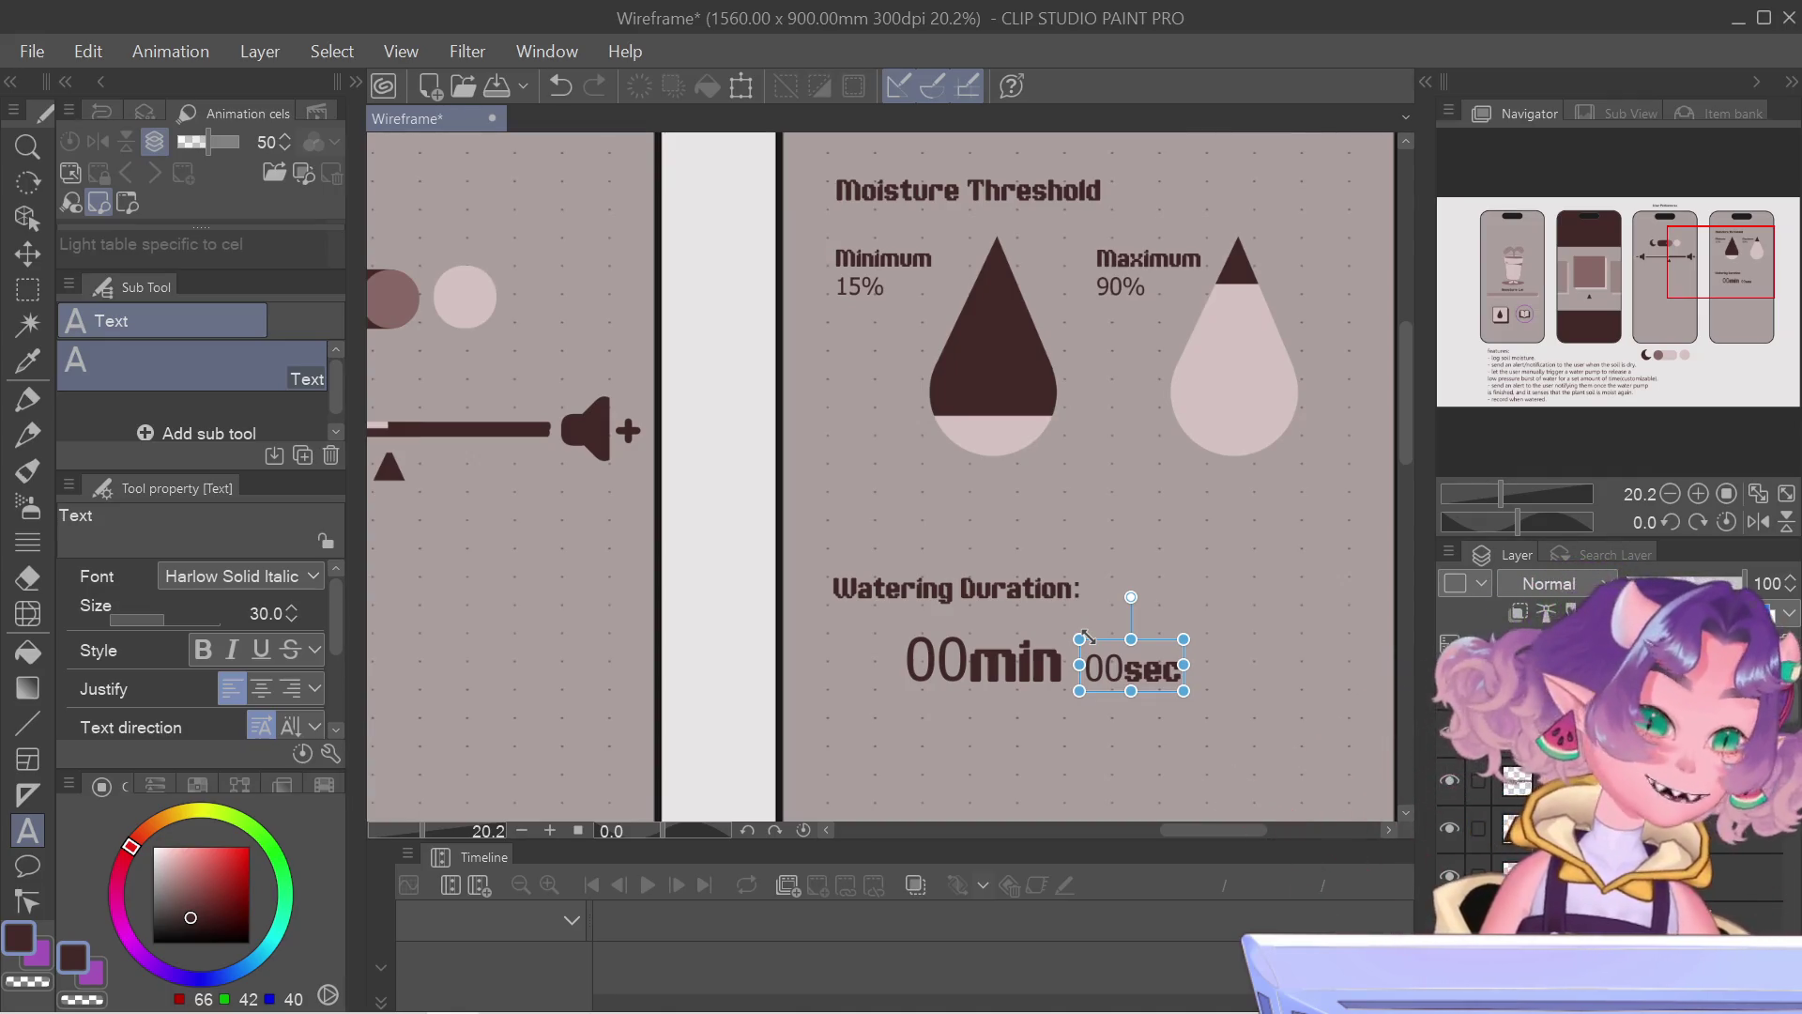
pyautogui.scroll(-2, 772, 482)
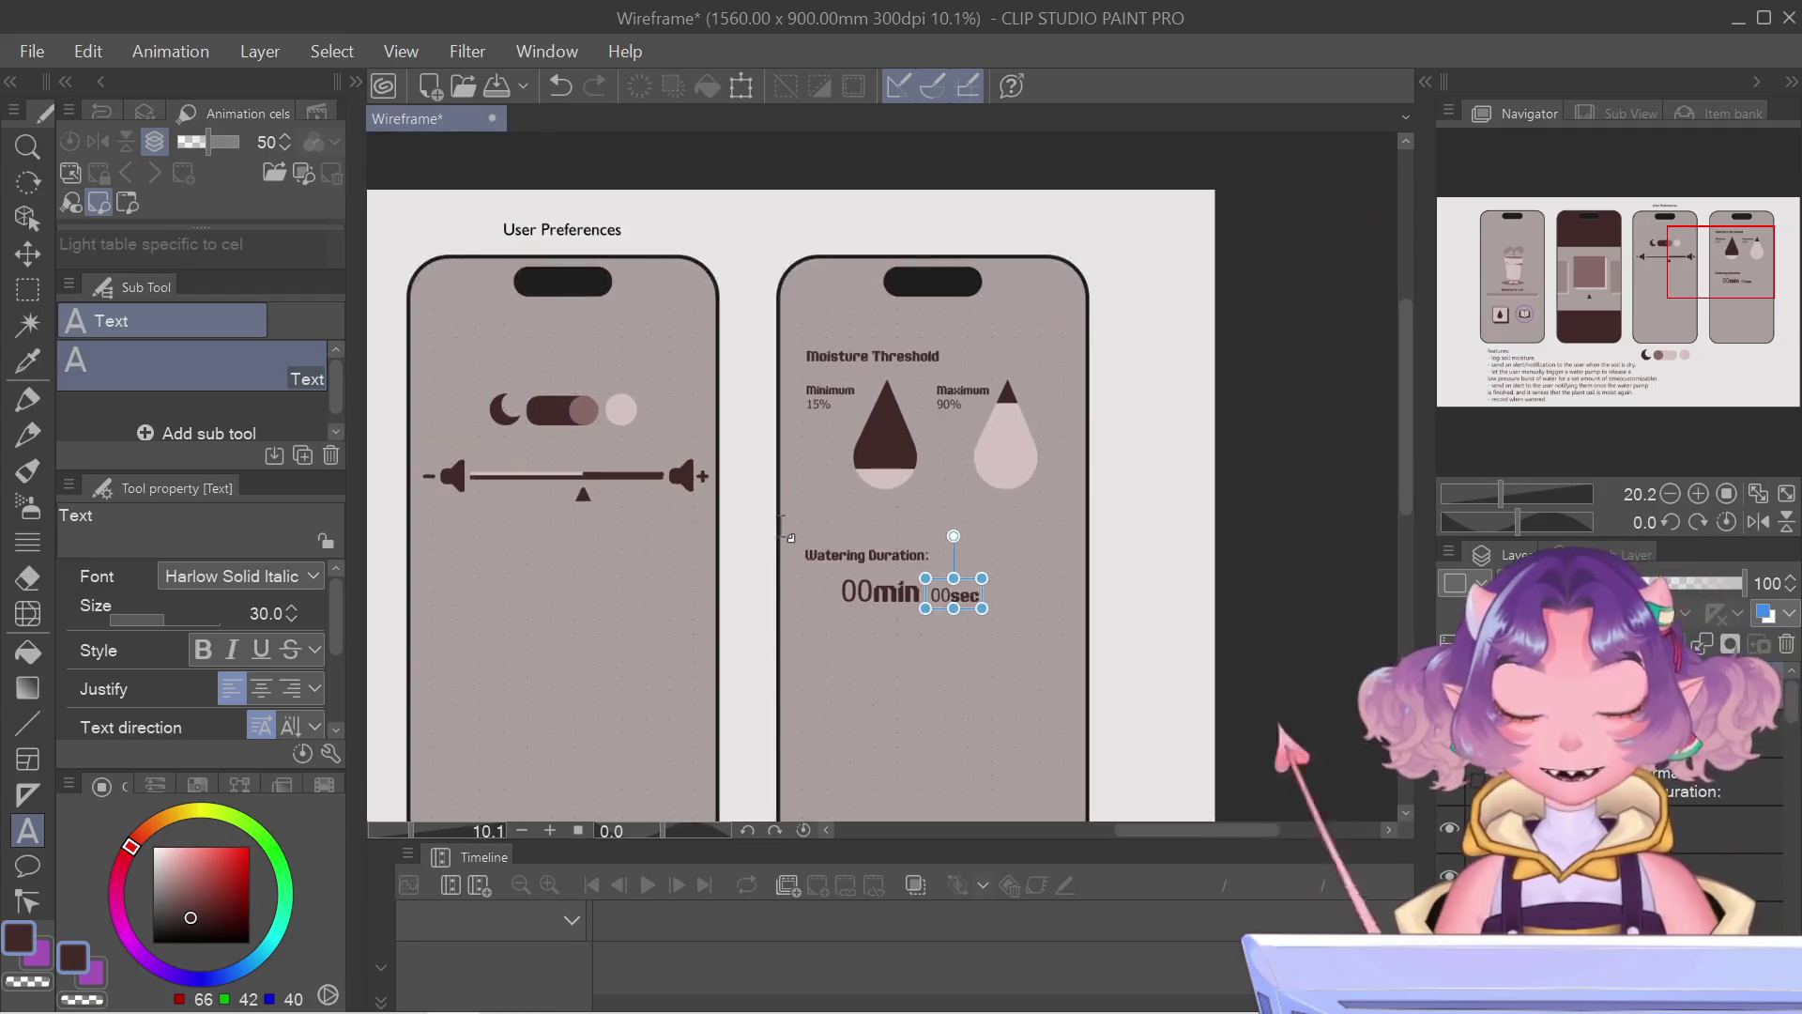
pyautogui.scroll(-1, 777, 507)
pyautogui.scroll(-1, 784, 528)
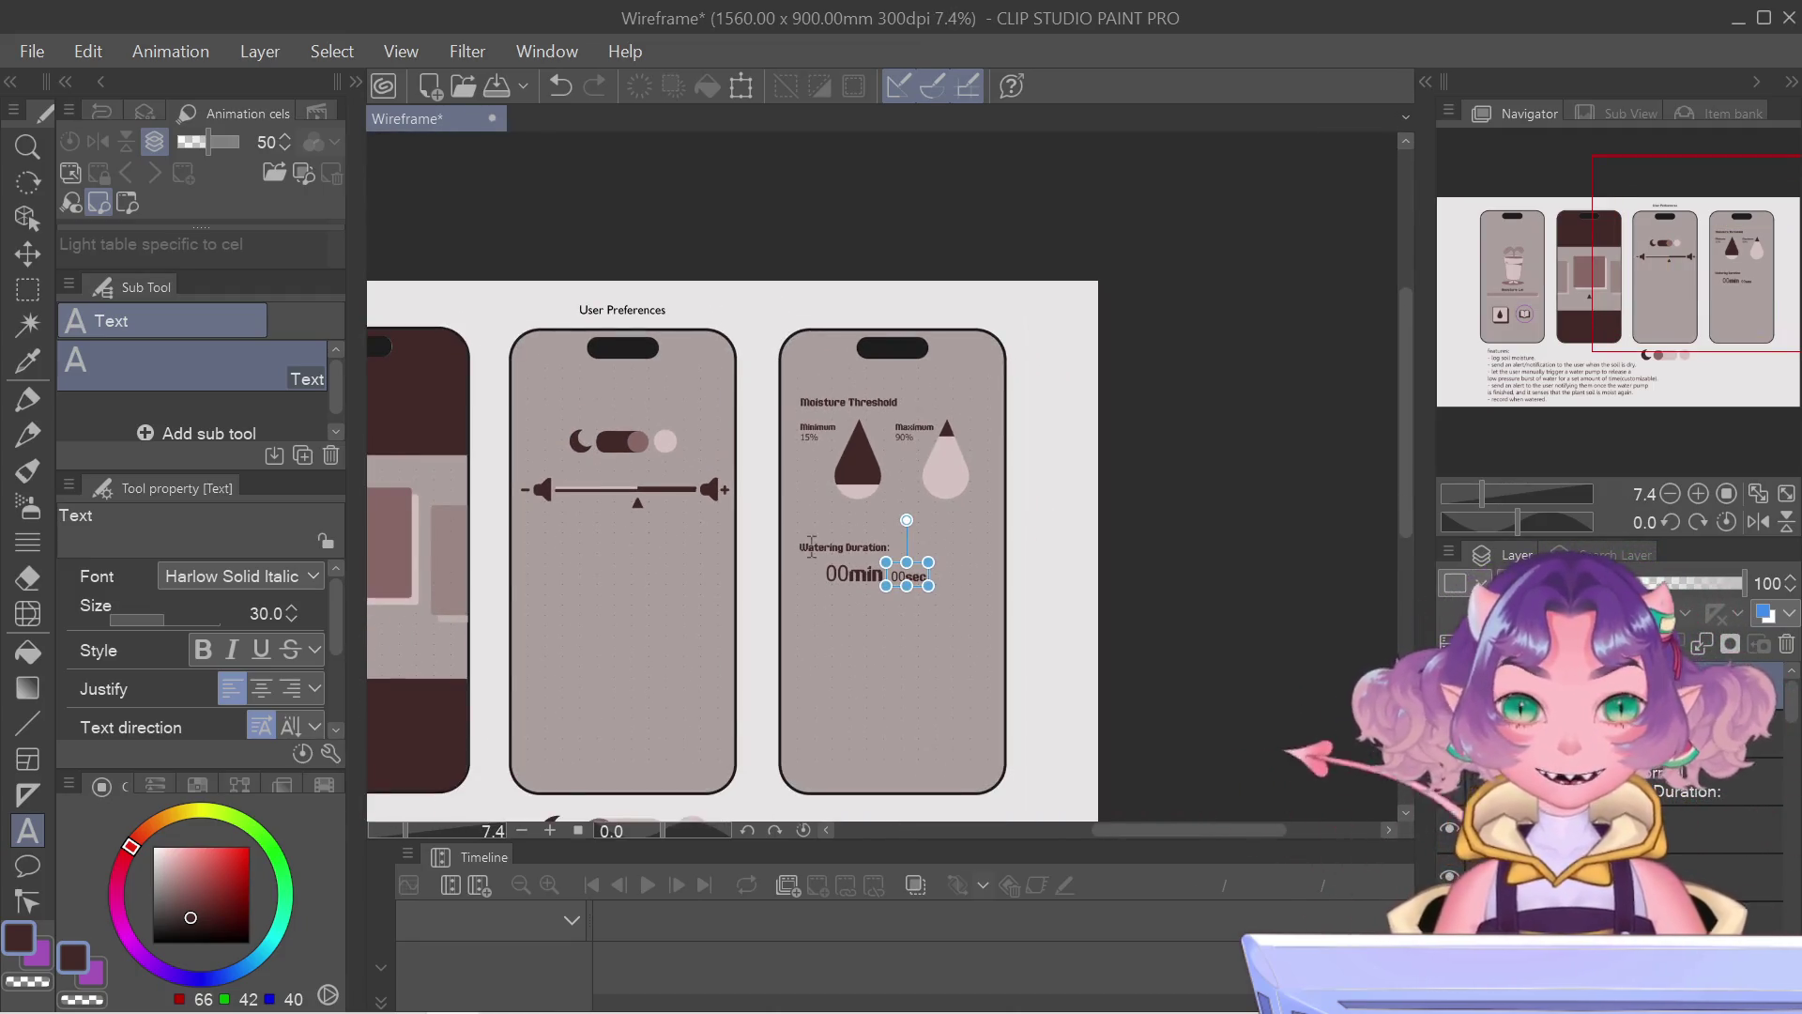
pyautogui.scroll(-1, 930, 574)
pyautogui.scroll(-2, 1006, 551)
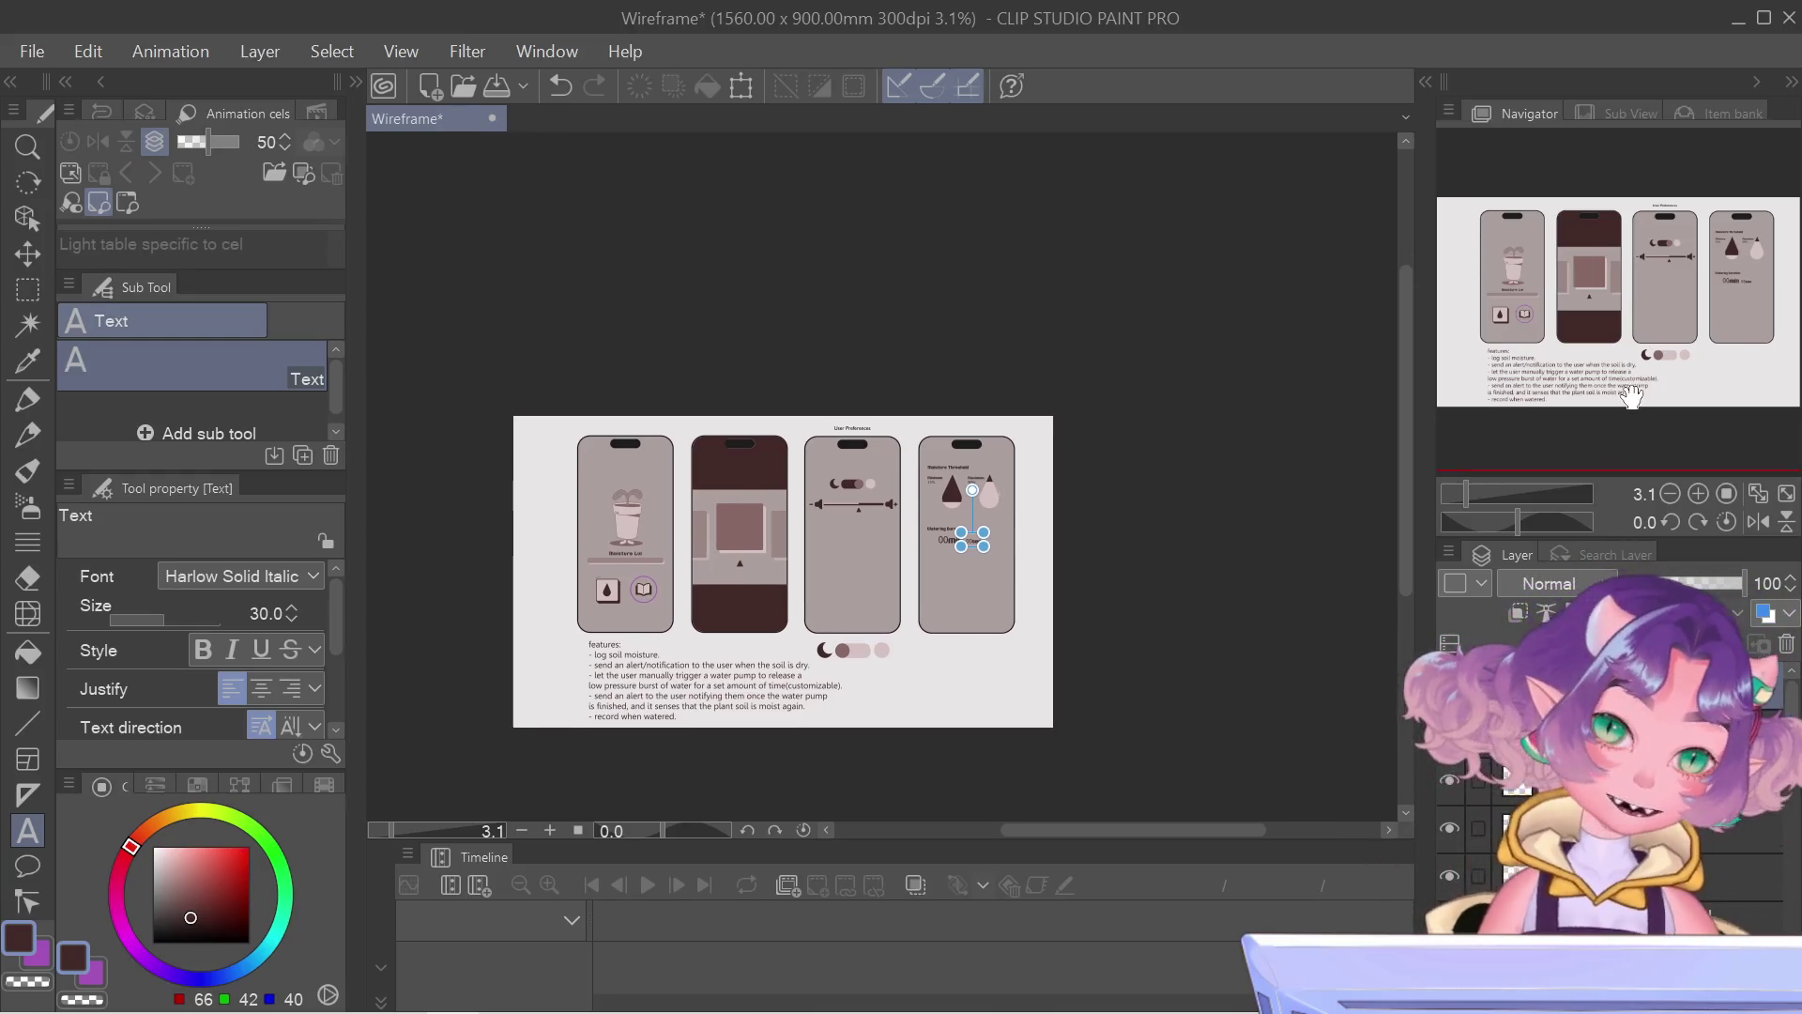
pyautogui.moveTo(1483, 252); pyautogui.dragTo(1632, 397)
pyautogui.scroll(2, 1055, 635)
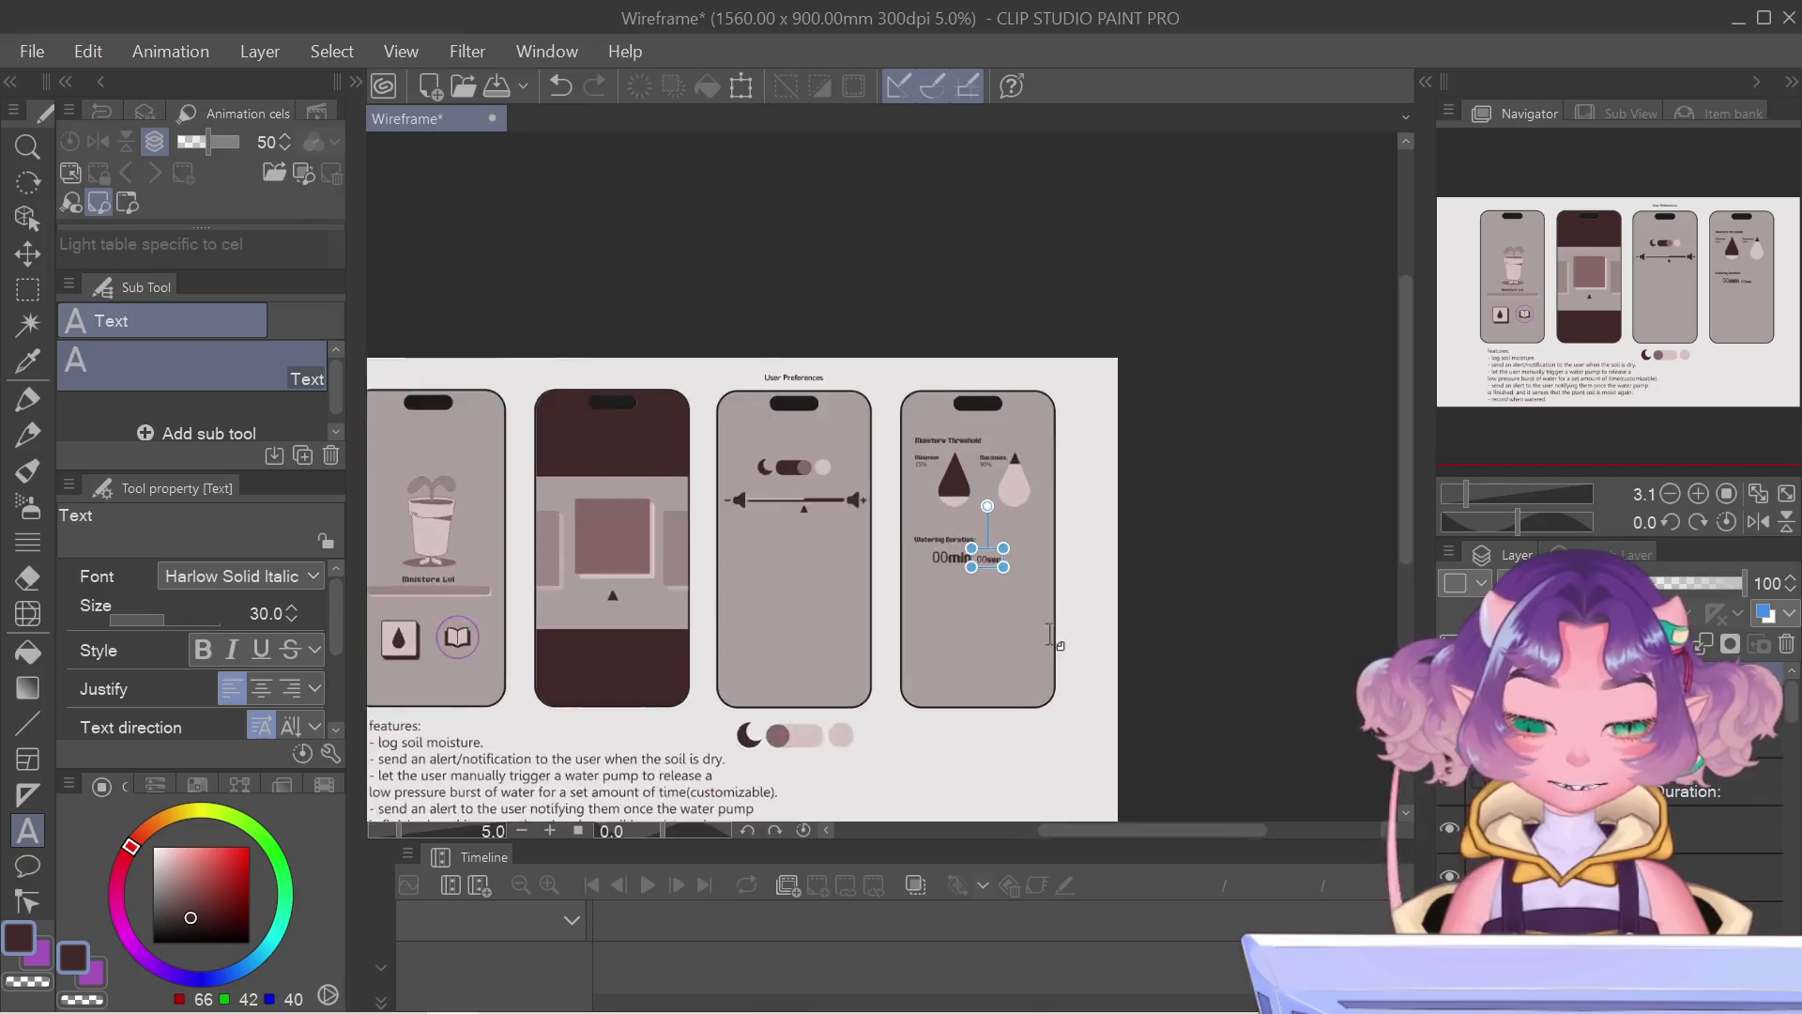
pyautogui.scroll(2, 836, 624)
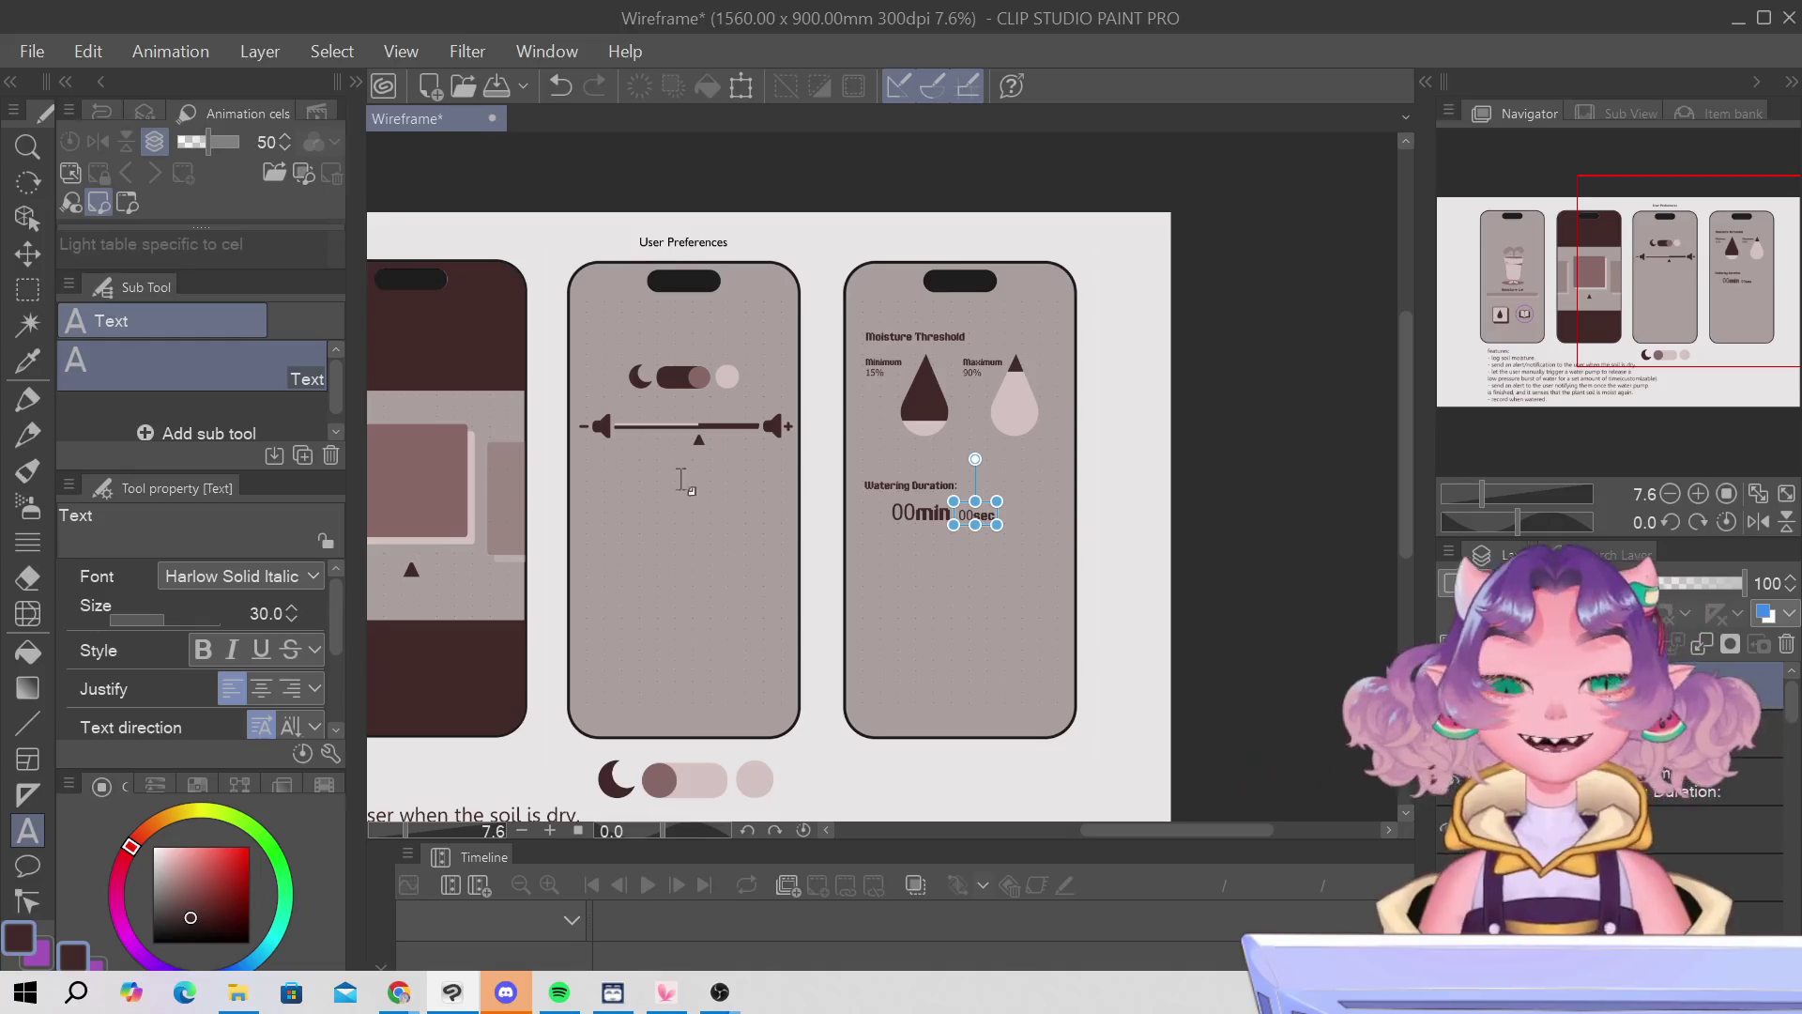
pyautogui.scroll(-1, 716, 515)
pyautogui.scroll(-1, 717, 515)
pyautogui.moveTo(1589, 399); pyautogui.dragTo(1583, 394)
pyautogui.moveTo(1647, 293); pyautogui.dragTo(1633, 306)
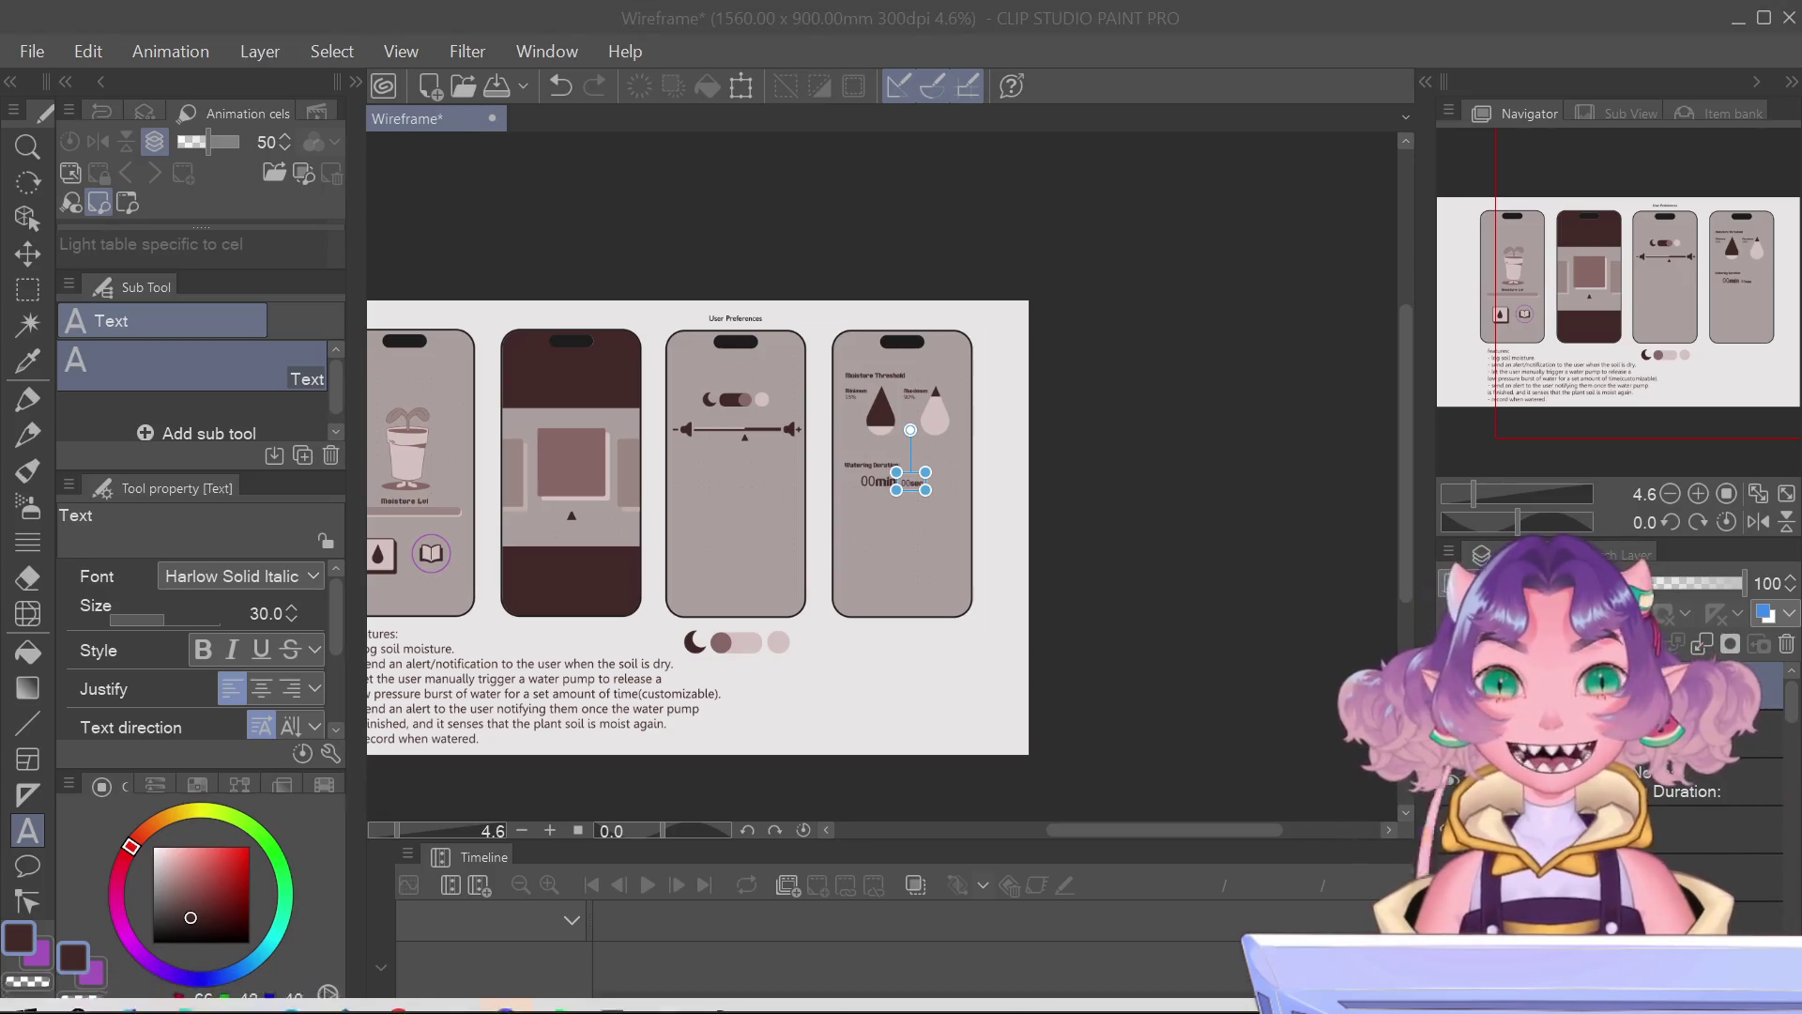
pyautogui.hotkey('alt', 'Tab')
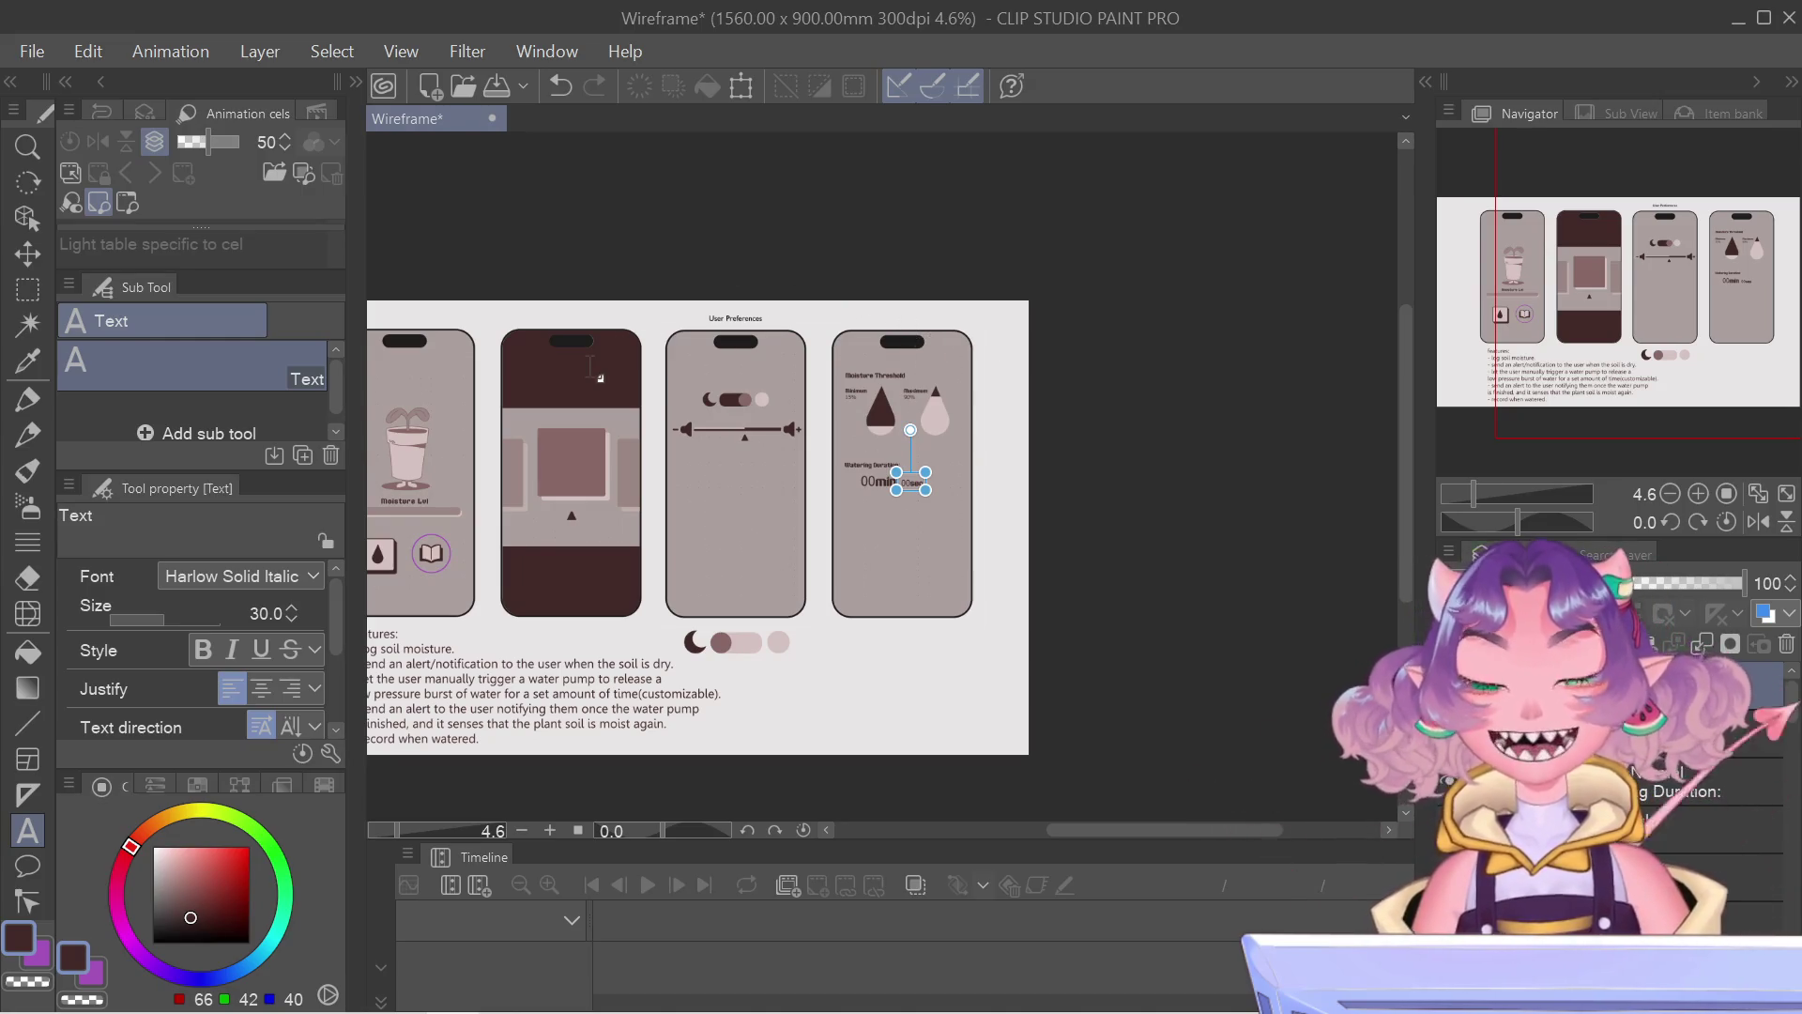
pyautogui.moveTo(1493, 454); pyautogui.dragTo(1451, 325)
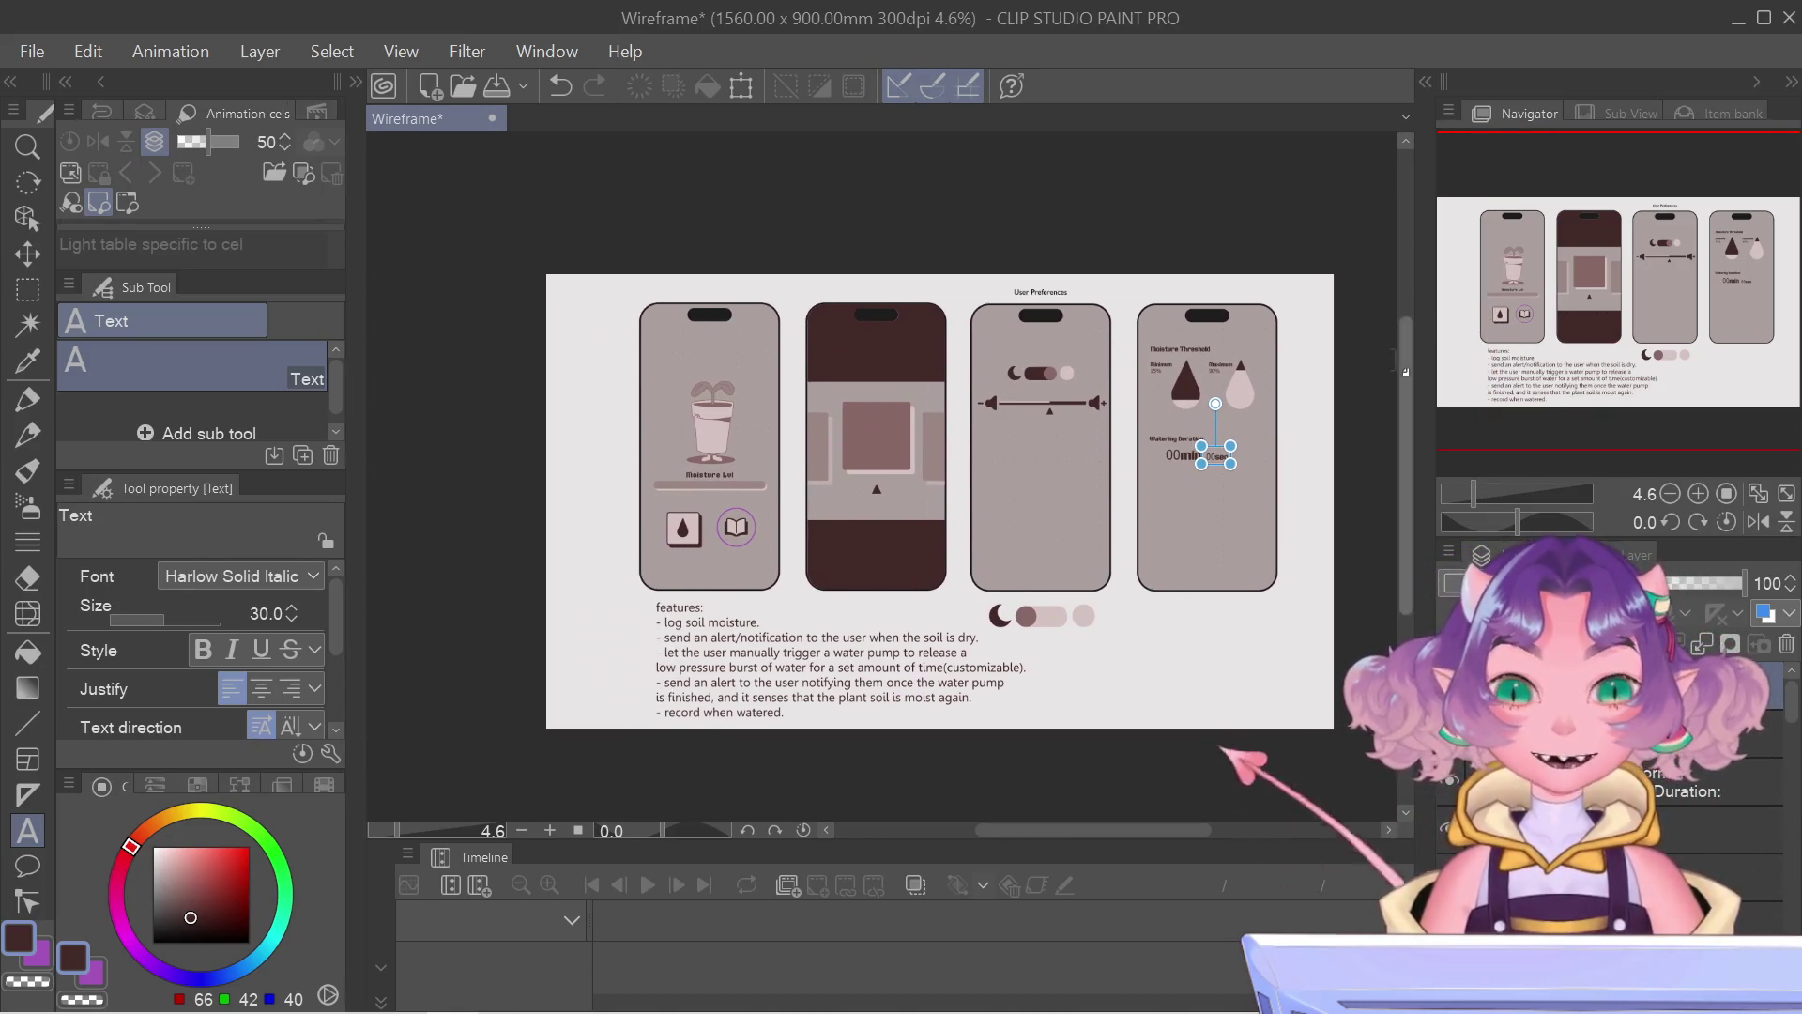
pyautogui.moveTo(1511, 271); pyautogui.dragTo(1554, 262)
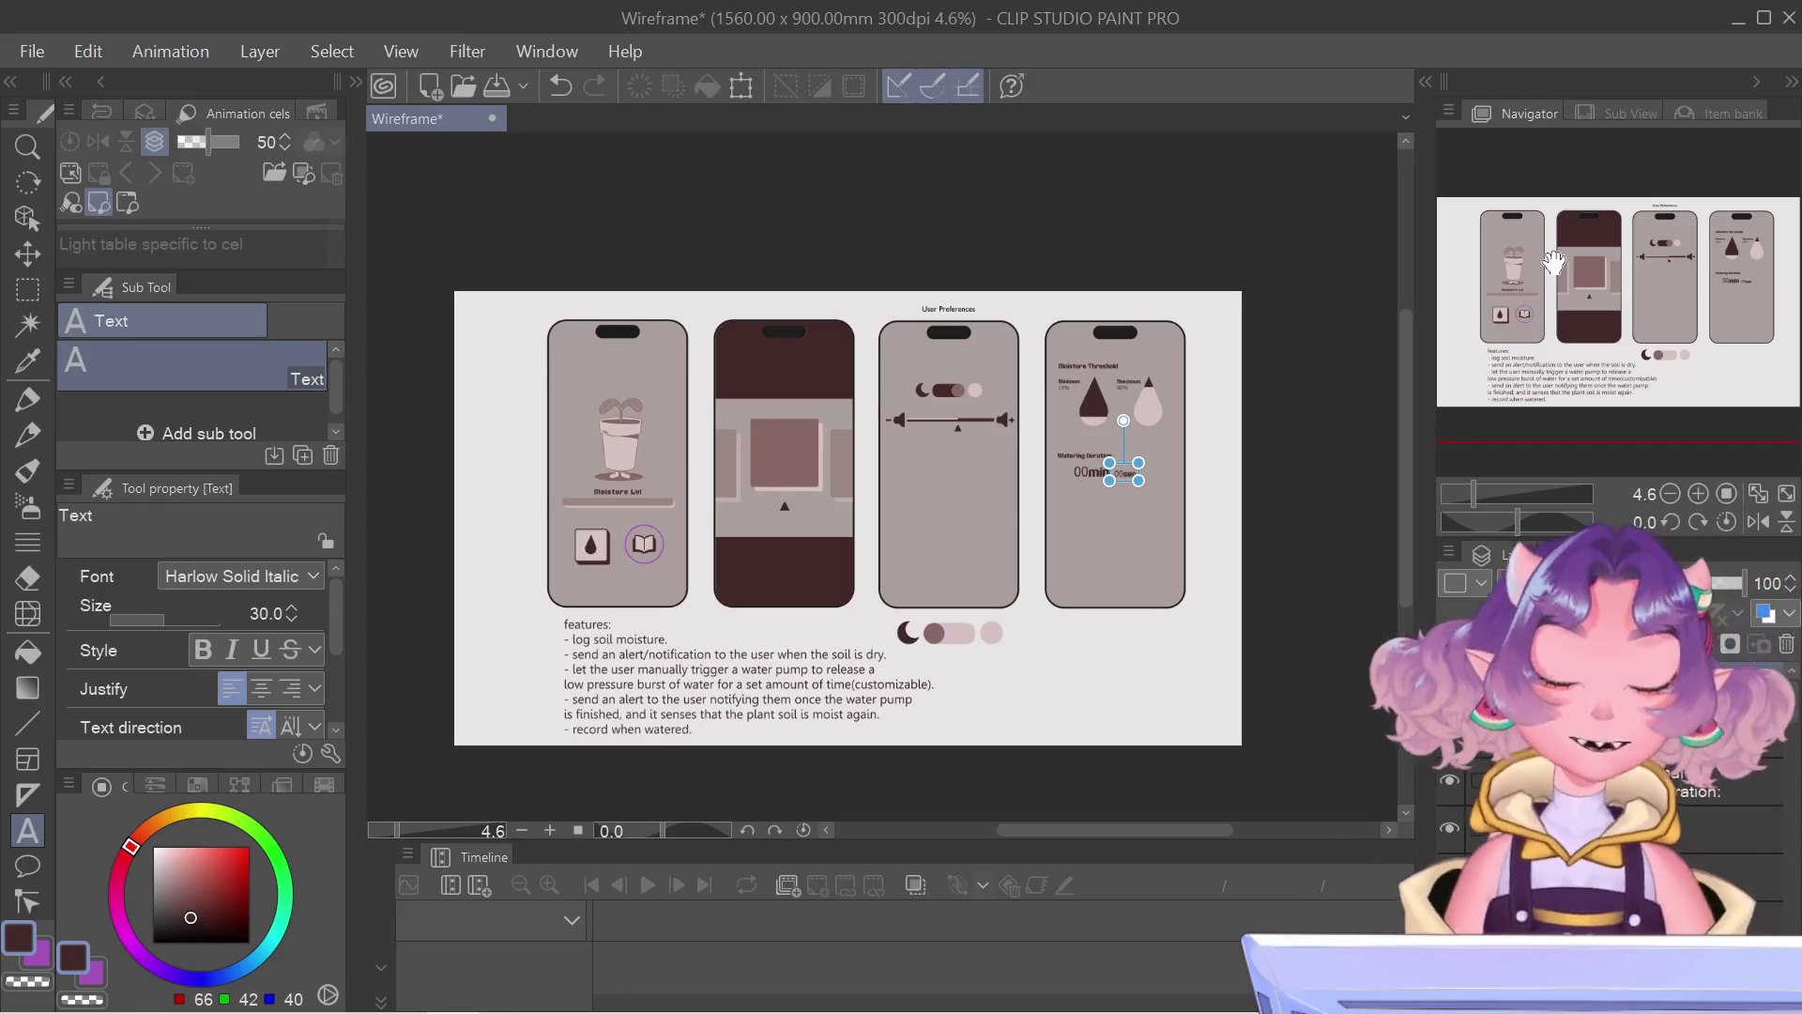
pyautogui.scroll(1, 1267, 375)
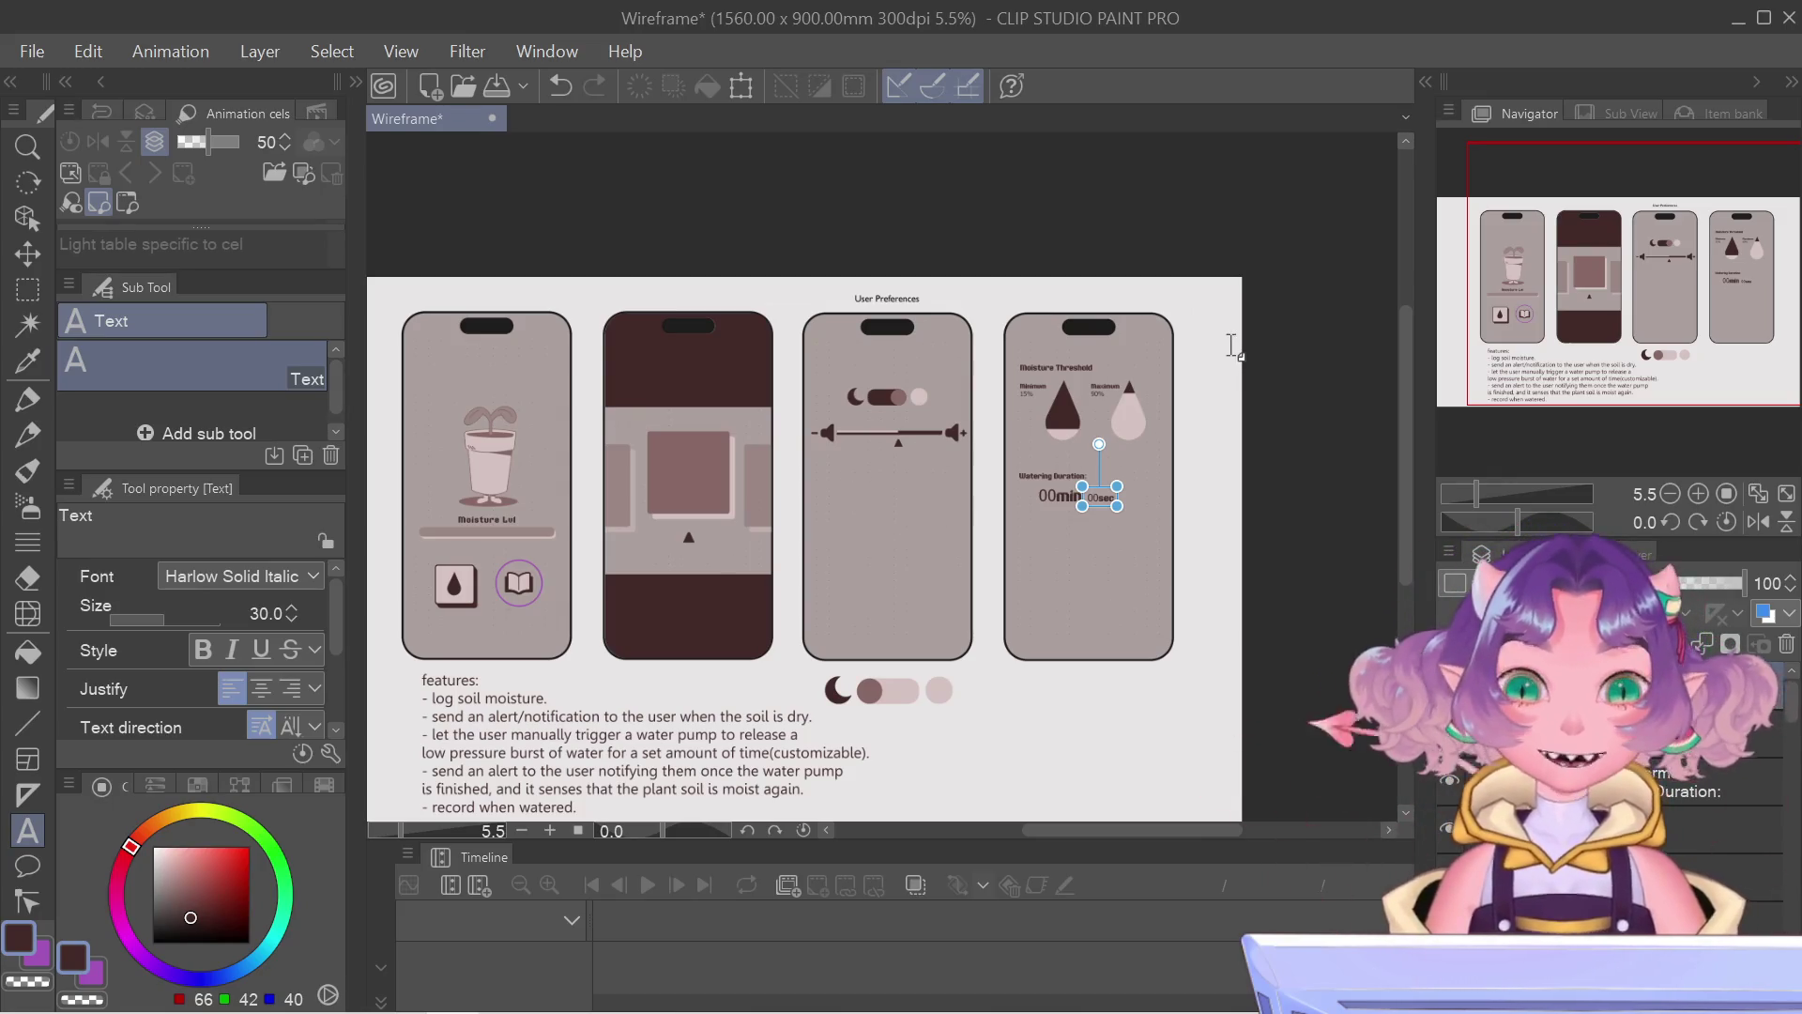
pyautogui.scroll(2, 1233, 348)
pyautogui.scroll(1, 1233, 347)
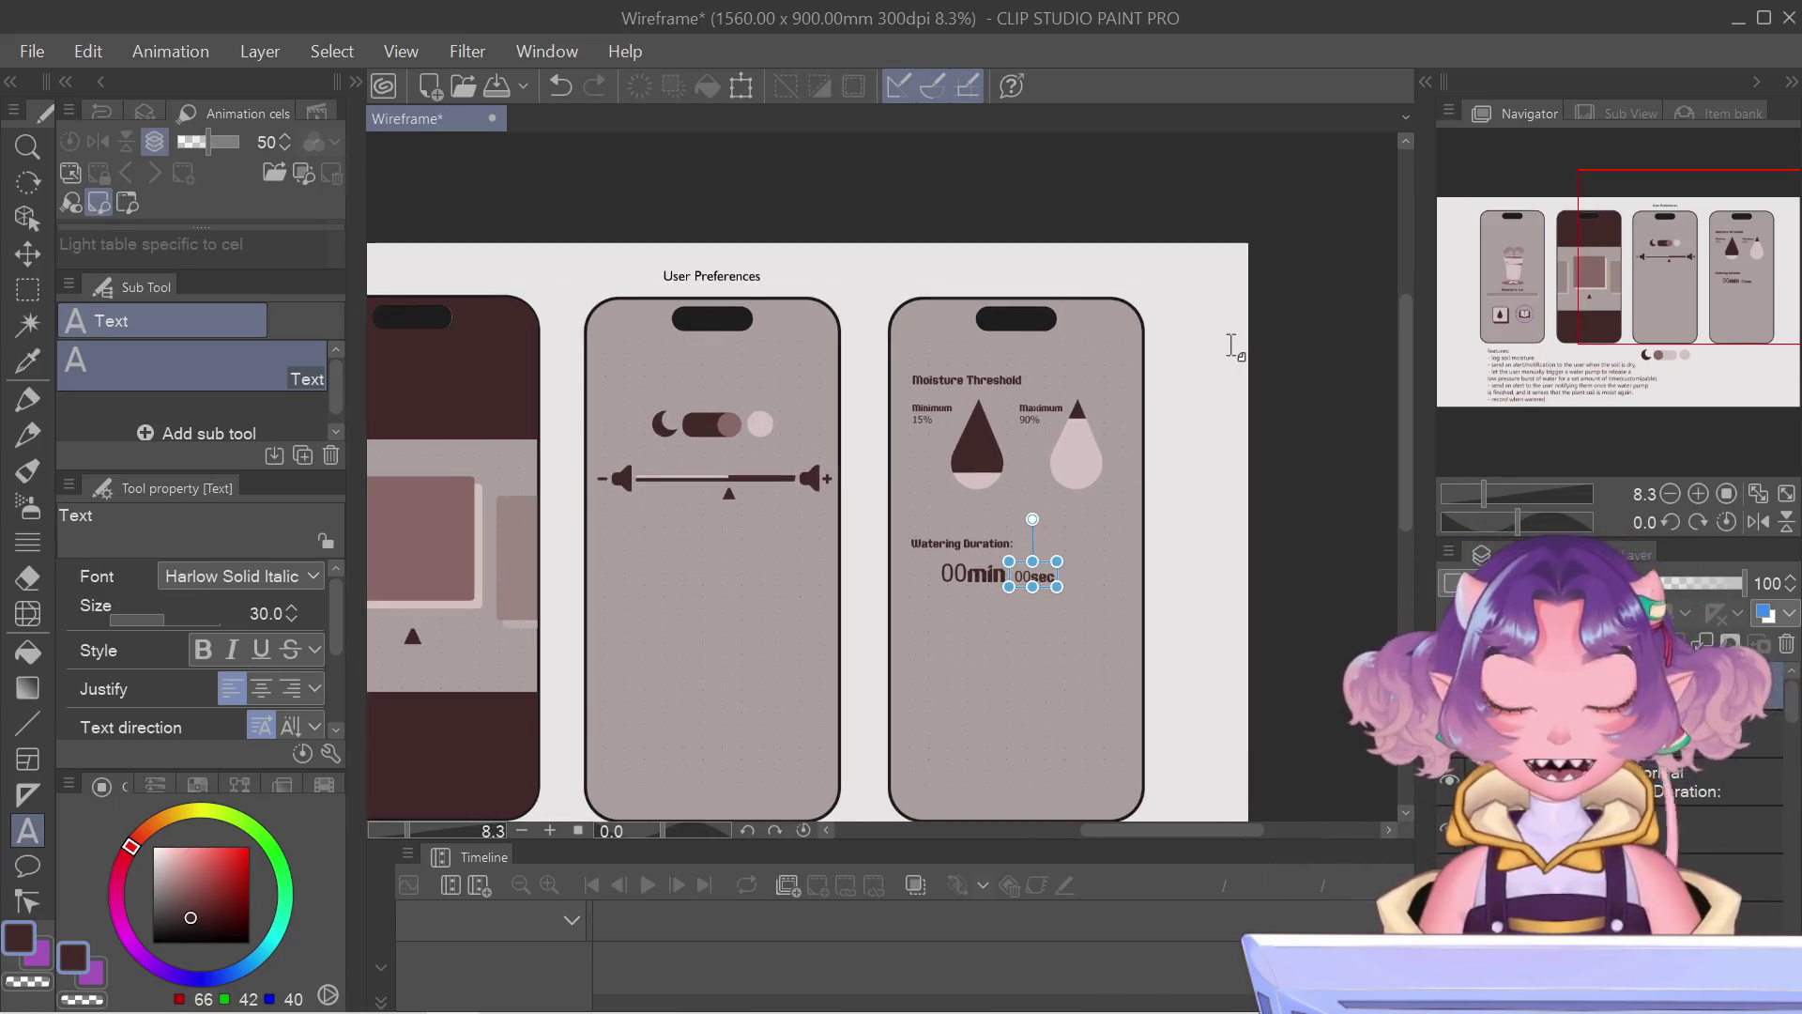
pyautogui.scroll(1, 1232, 347)
pyautogui.scroll(1, 1235, 342)
pyautogui.scroll(1, 1139, 402)
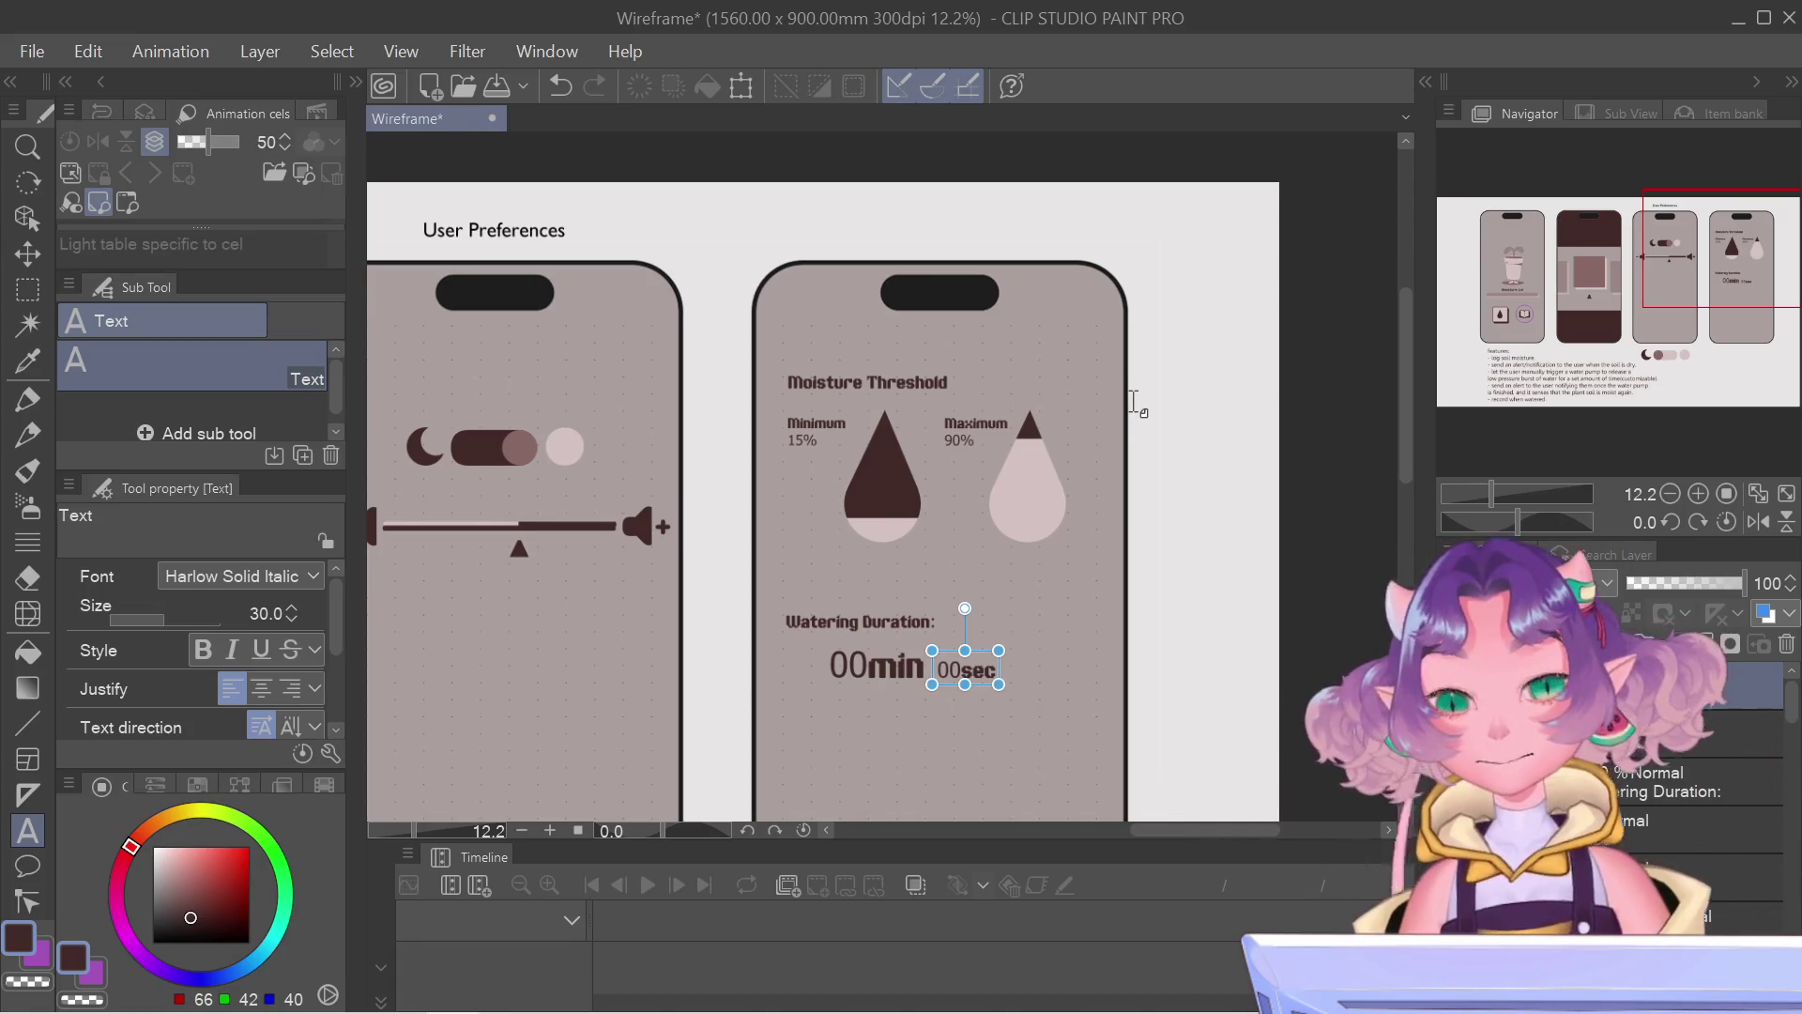
pyautogui.moveTo(1738, 256); pyautogui.dragTo(1727, 273)
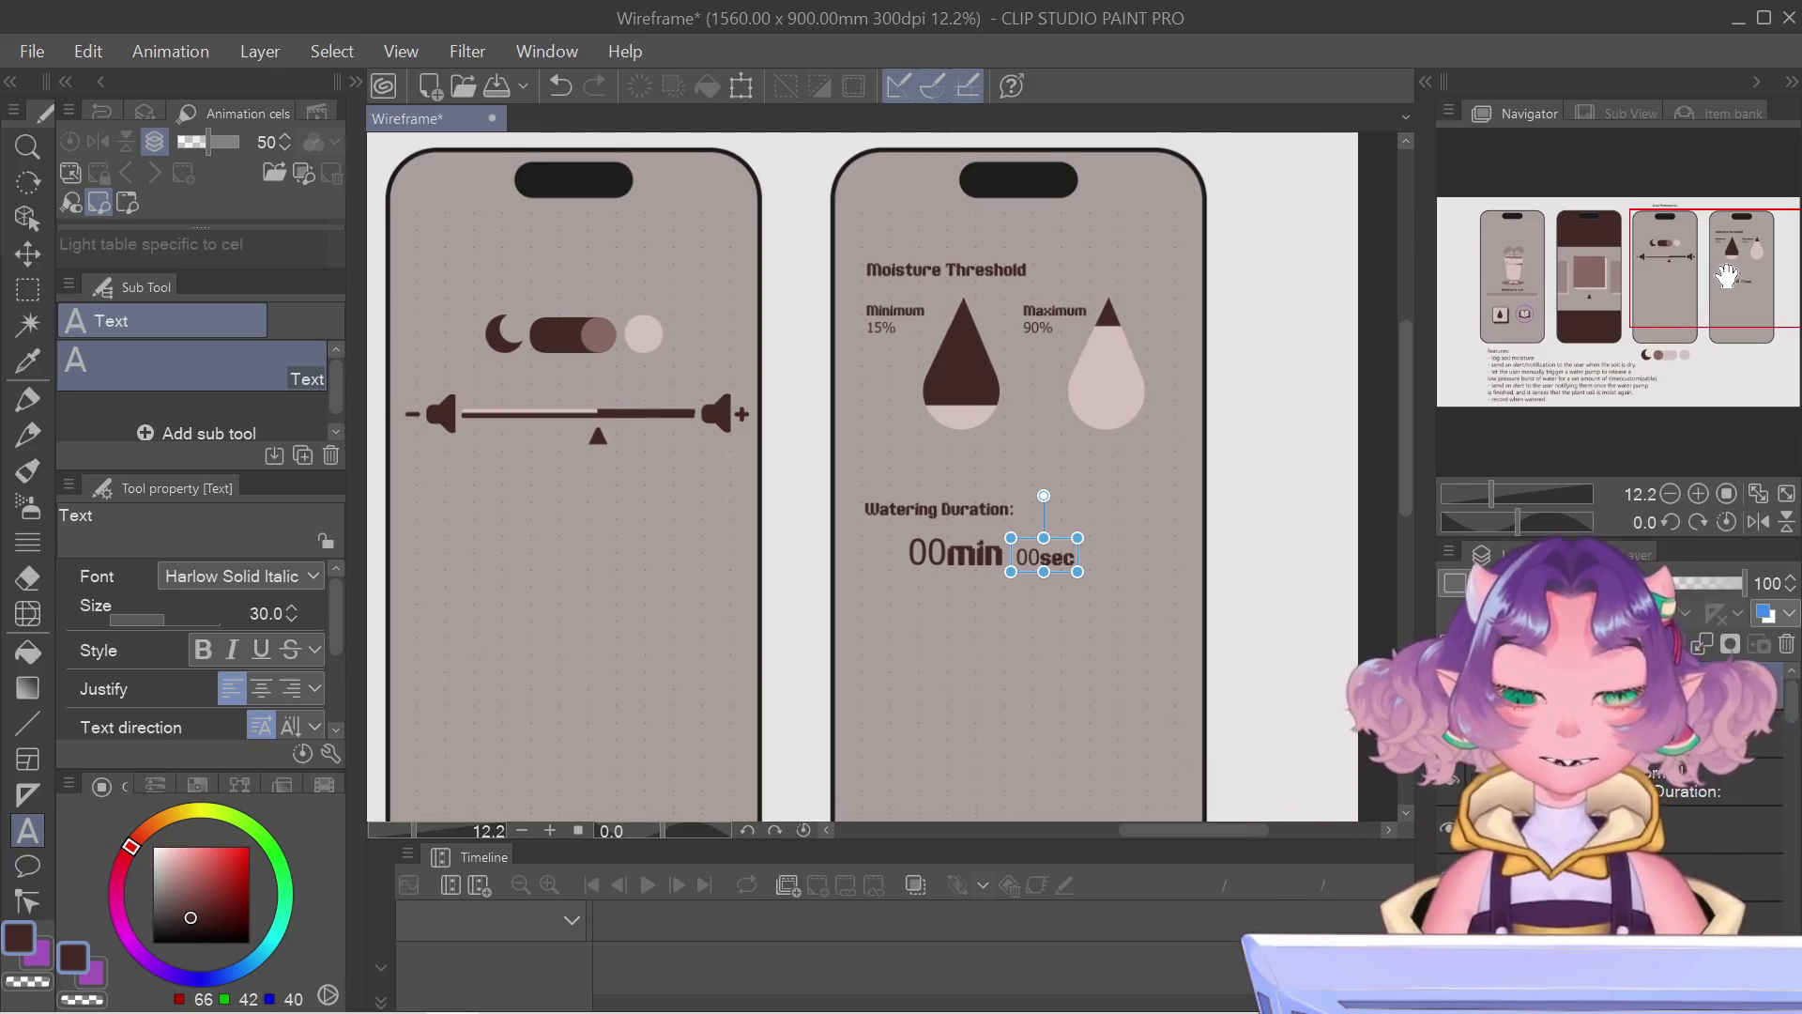
pyautogui.moveTo(1727, 273); pyautogui.dragTo(1723, 278)
pyautogui.scroll(-1, 1359, 275)
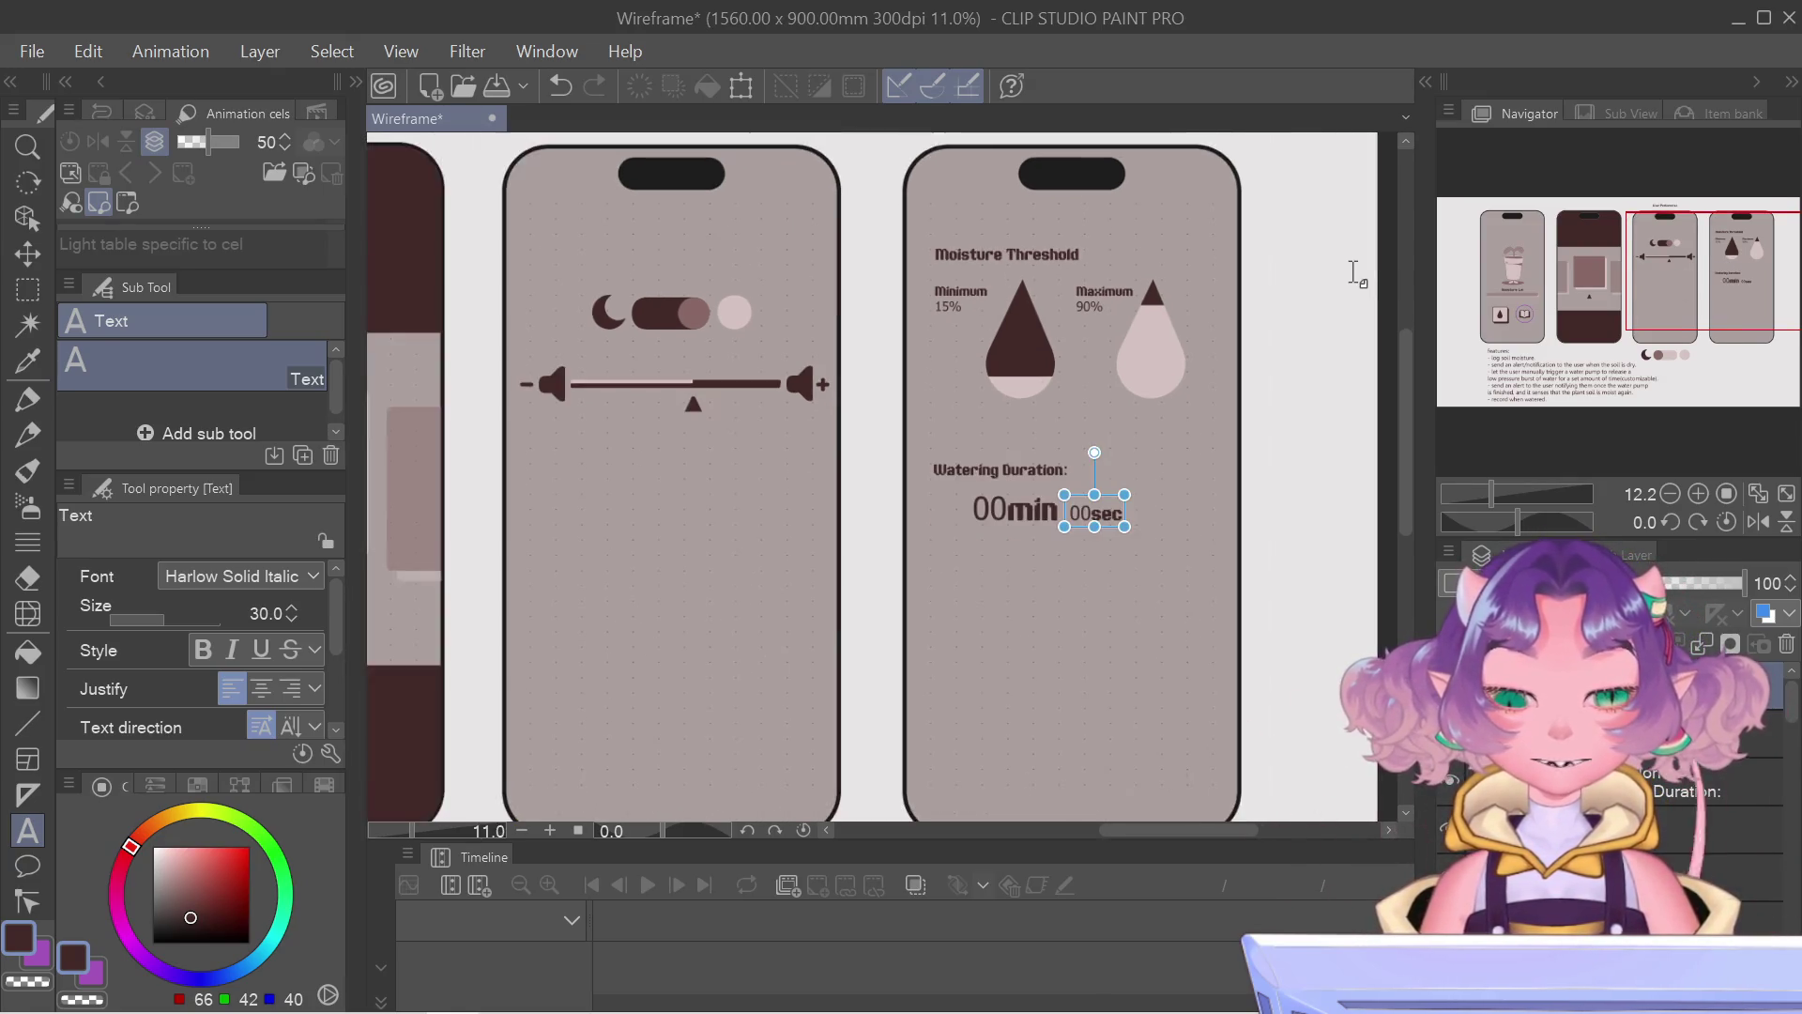
pyautogui.moveTo(1713, 261); pyautogui.dragTo(1670, 268)
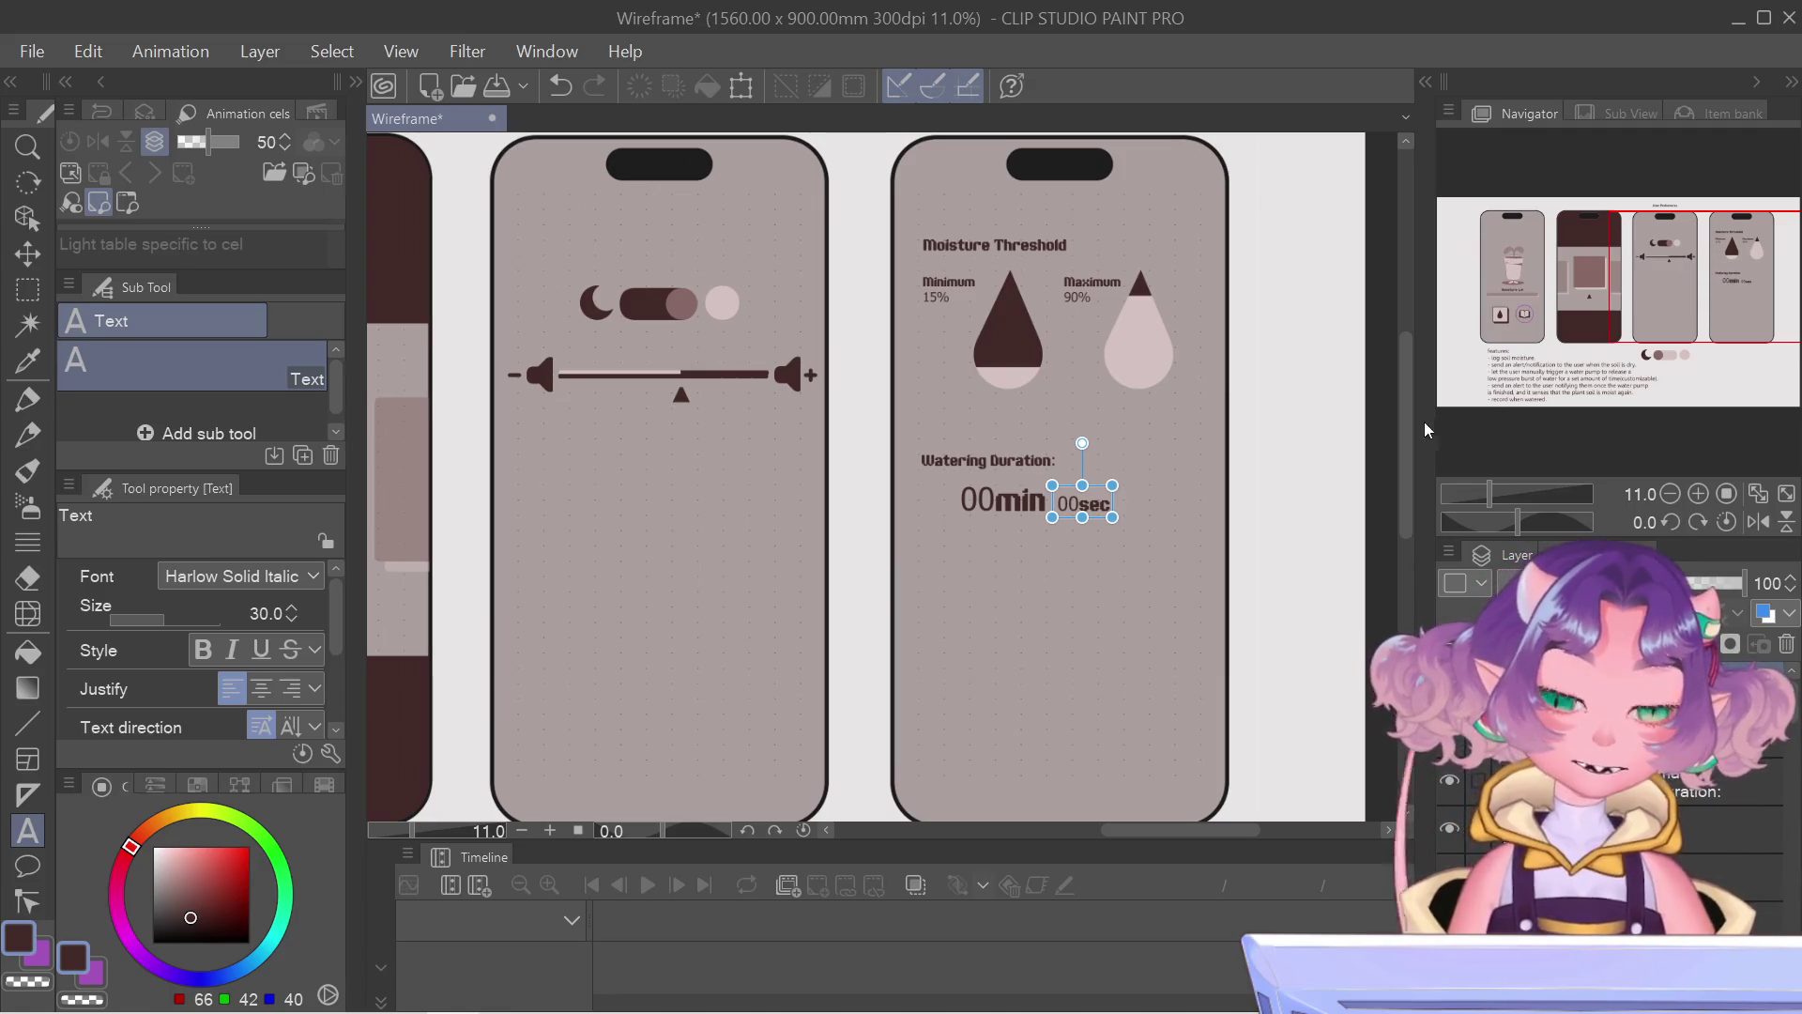
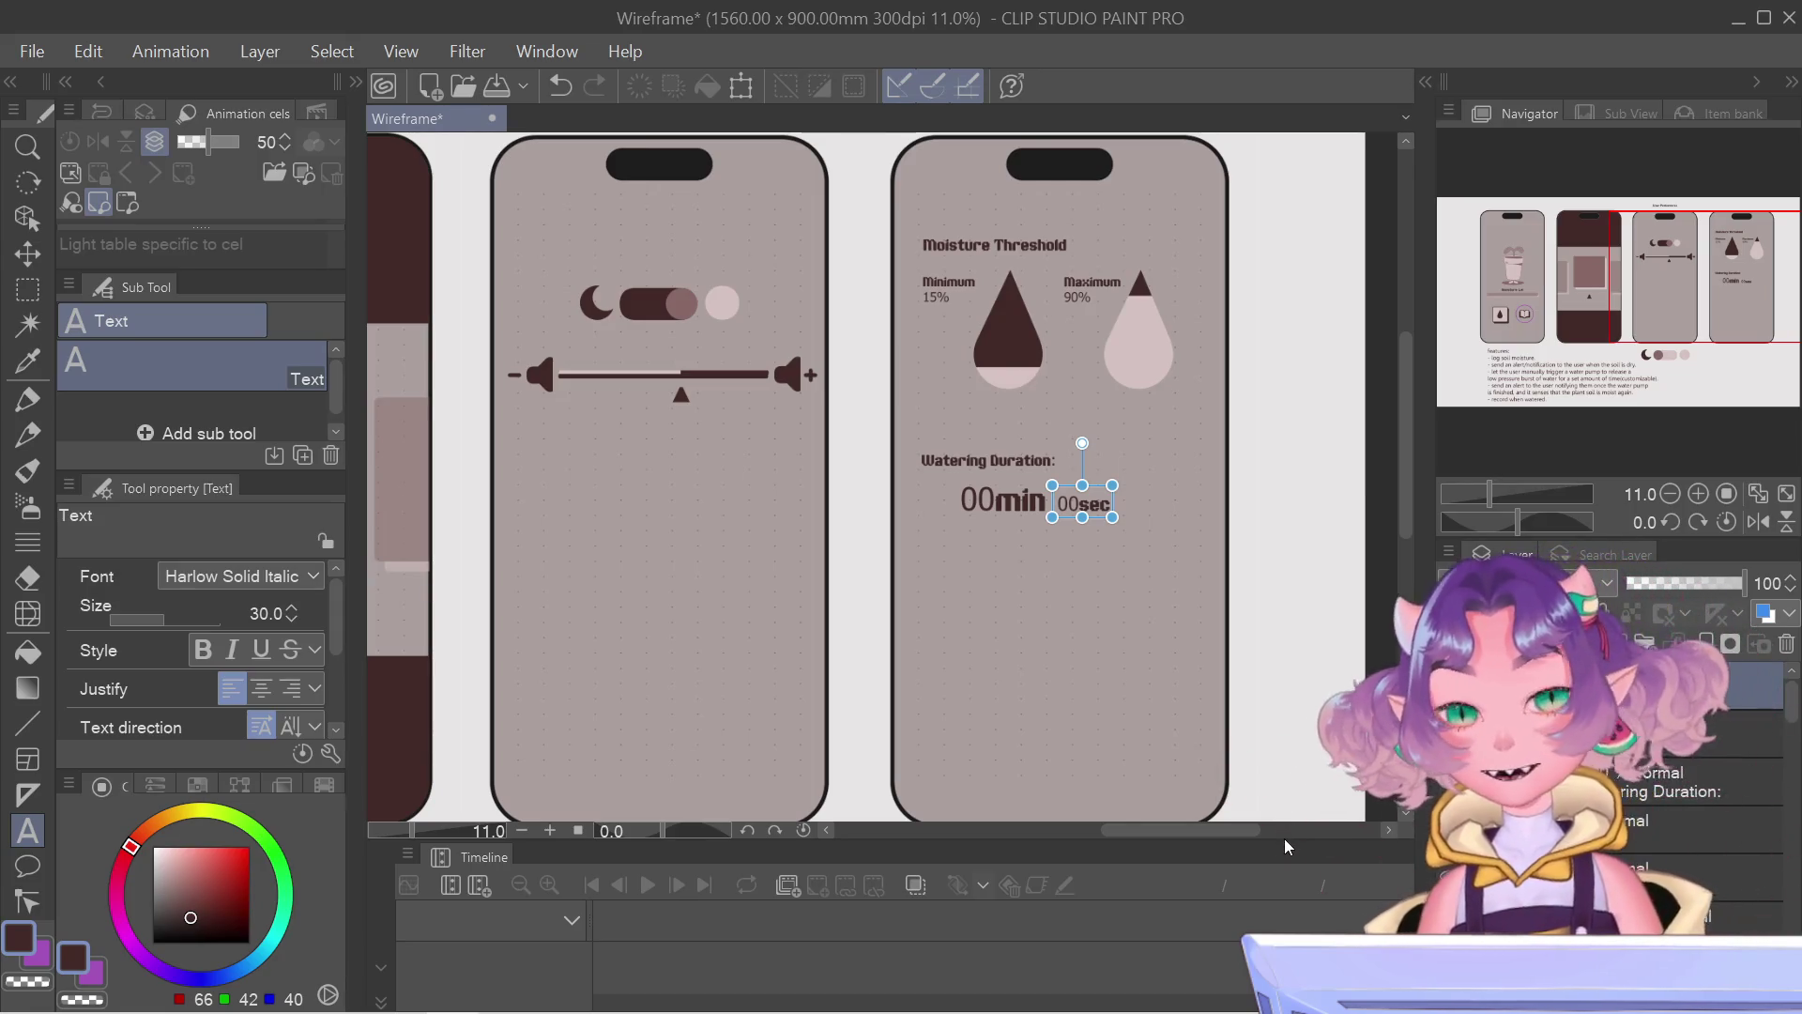
pyautogui.scroll(-2, 1360, 509)
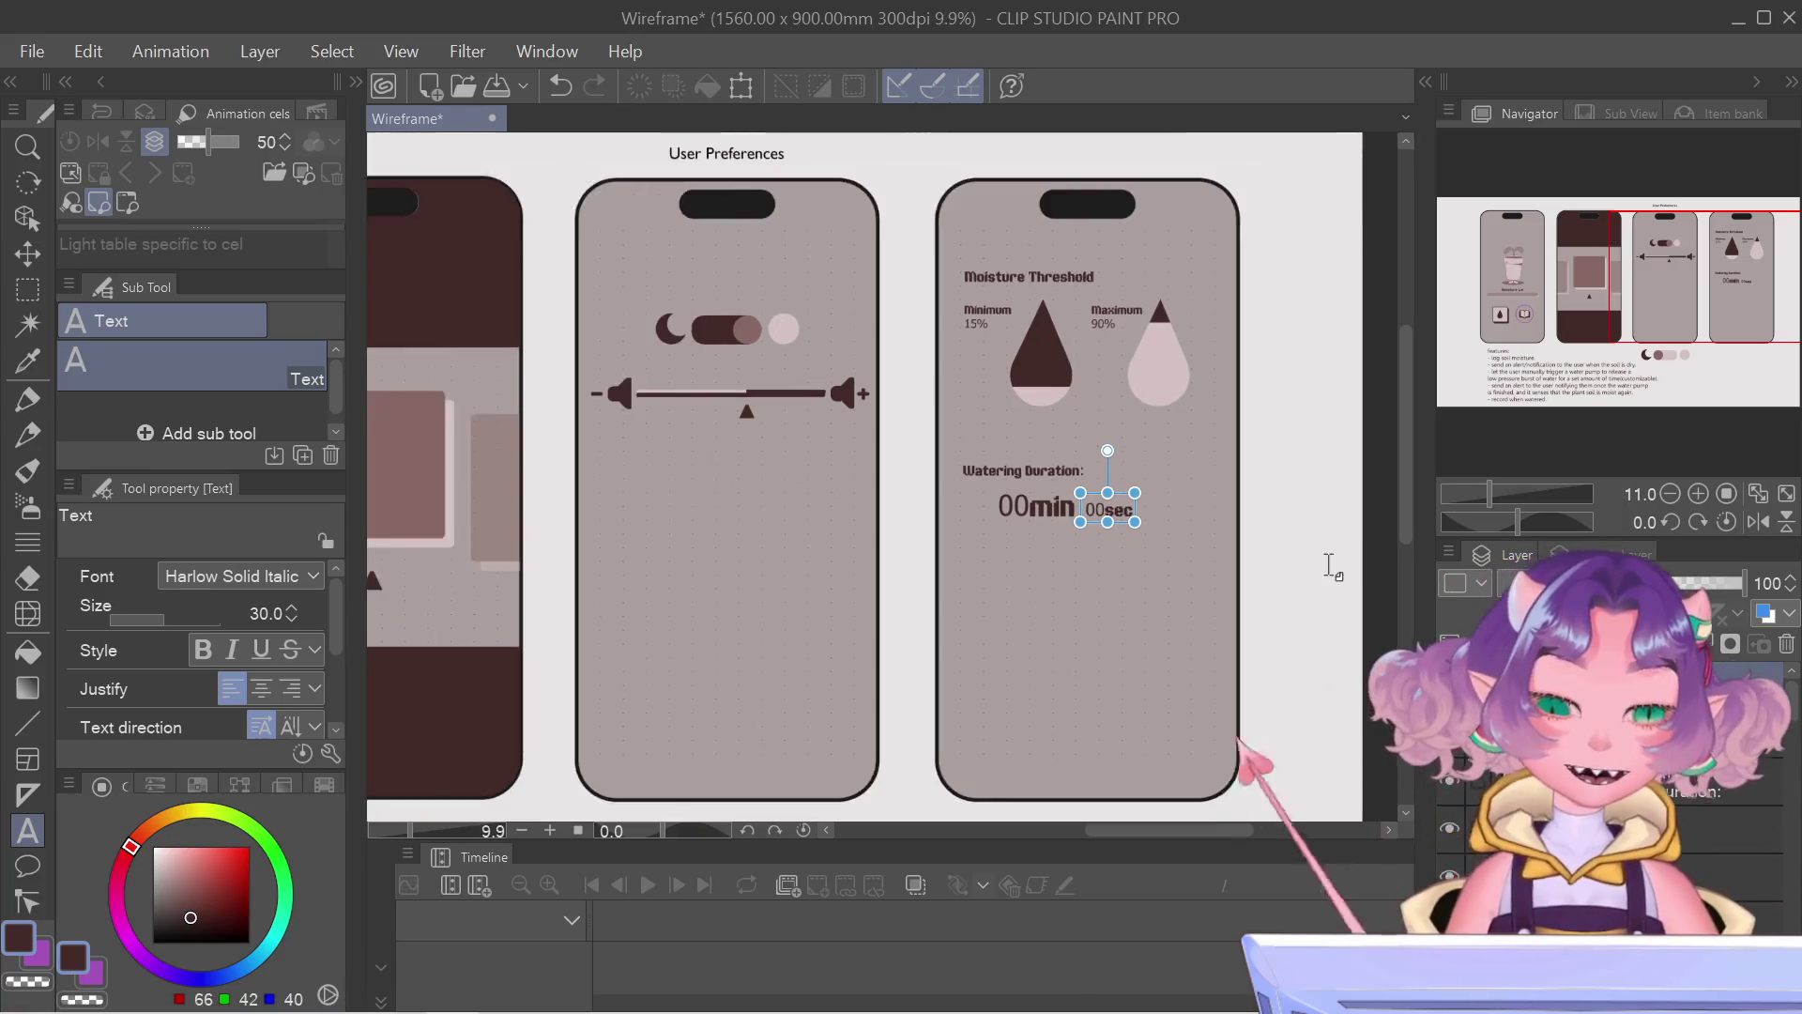
# Step: Pan in the Navigator so all four phone mockups and the features text are in view
pyautogui.click(1703, 345)
pyautogui.moveTo(1704, 345); pyautogui.dragTo(1682, 364)
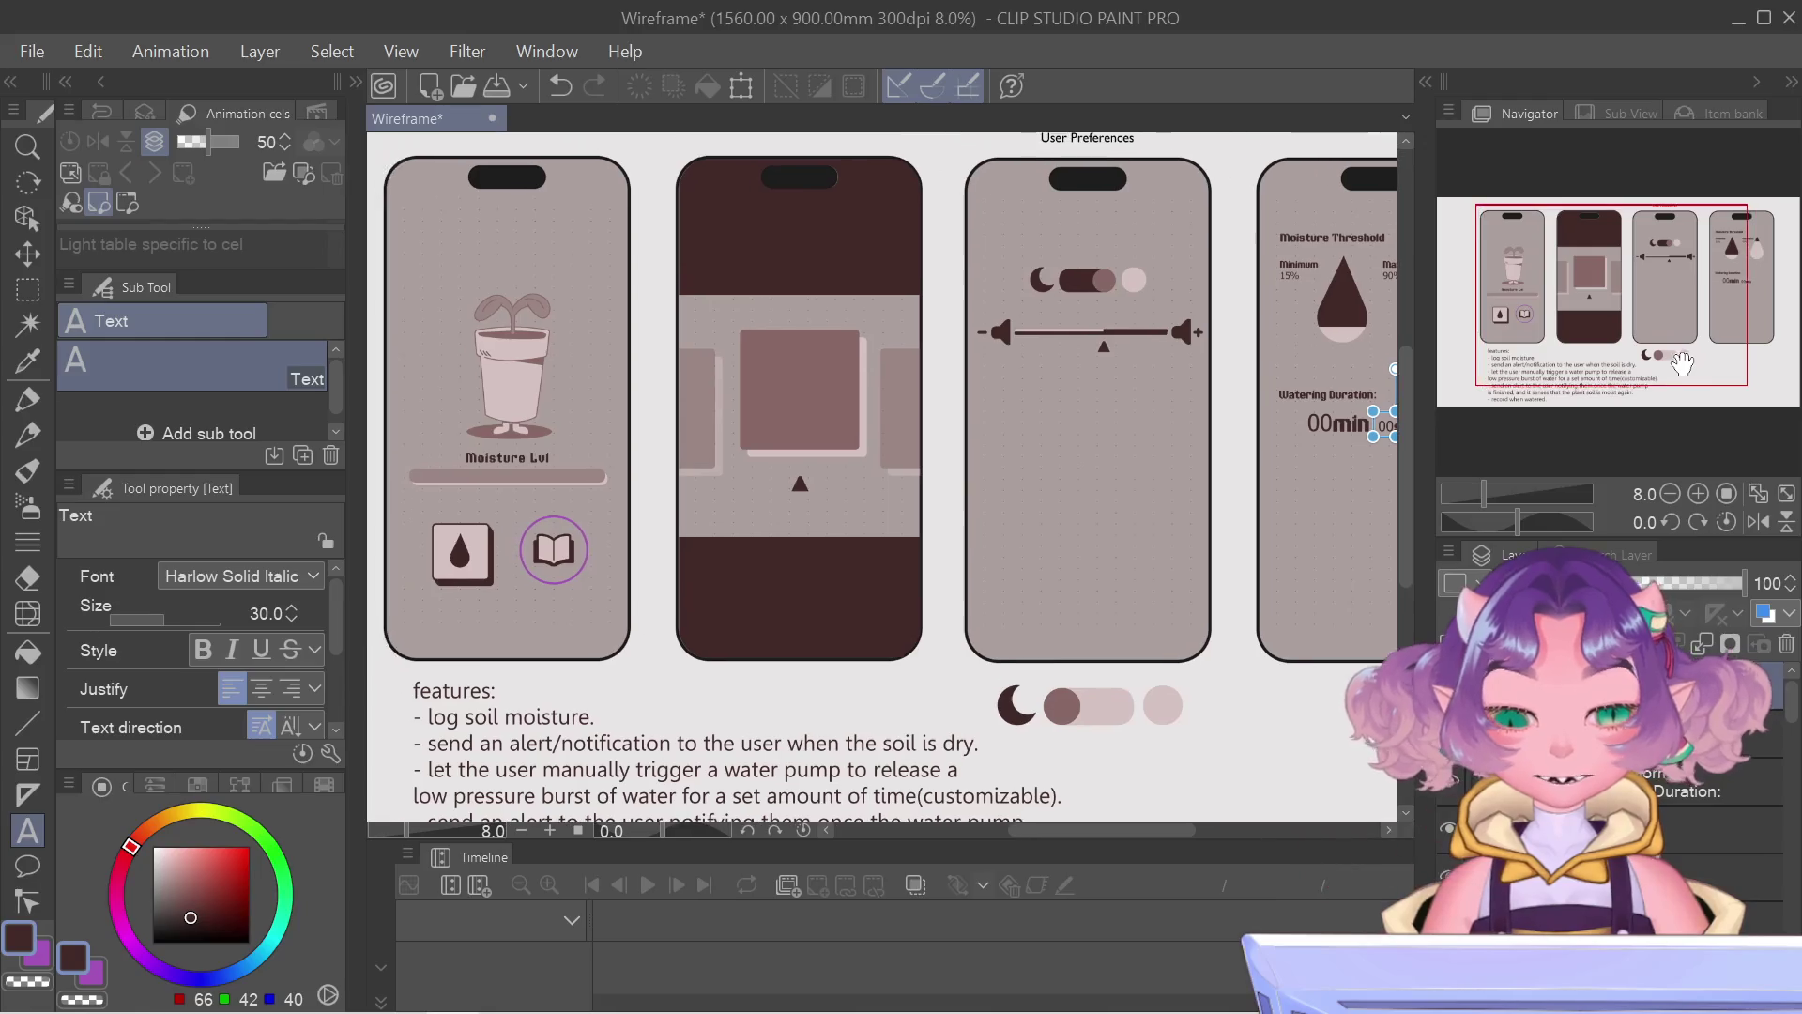
pyautogui.scroll(-1, 1640, 330)
pyautogui.moveTo(1646, 334); pyautogui.dragTo(1647, 336)
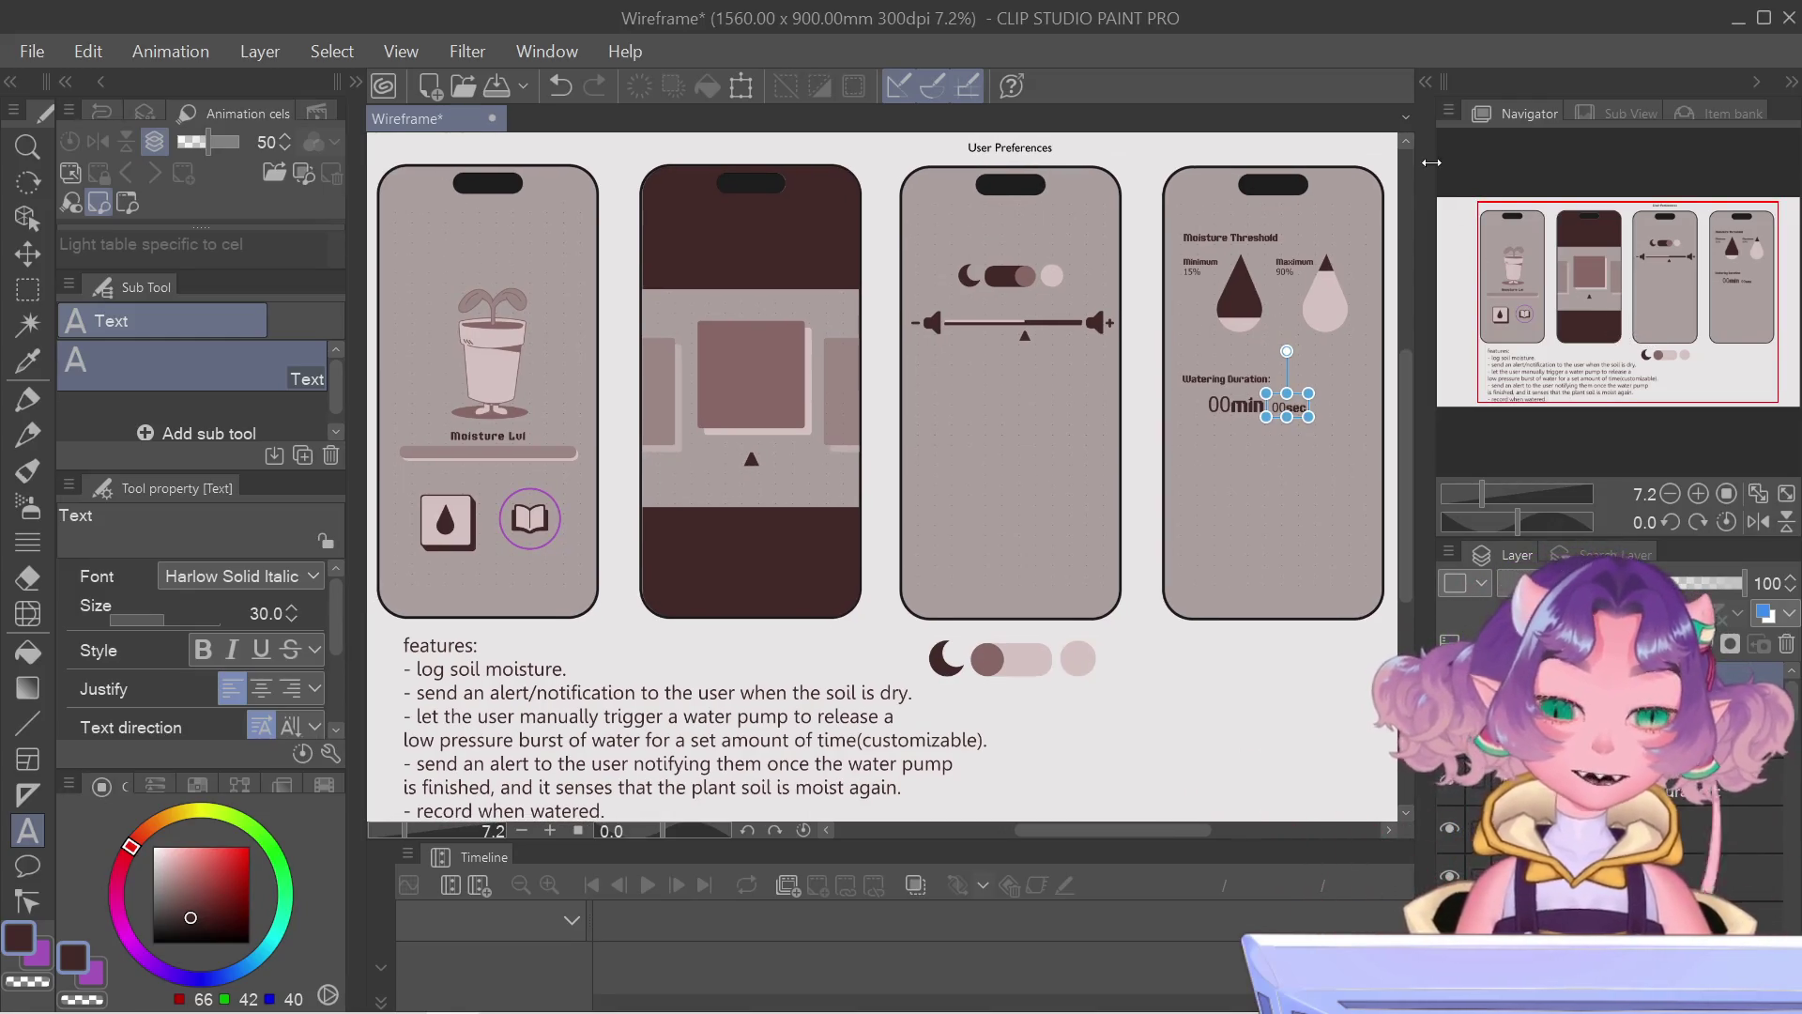
pyautogui.moveTo(1407, 349); pyautogui.dragTo(1406, 144)
pyautogui.moveTo(1399, 217); pyautogui.dragTo(1399, 376)
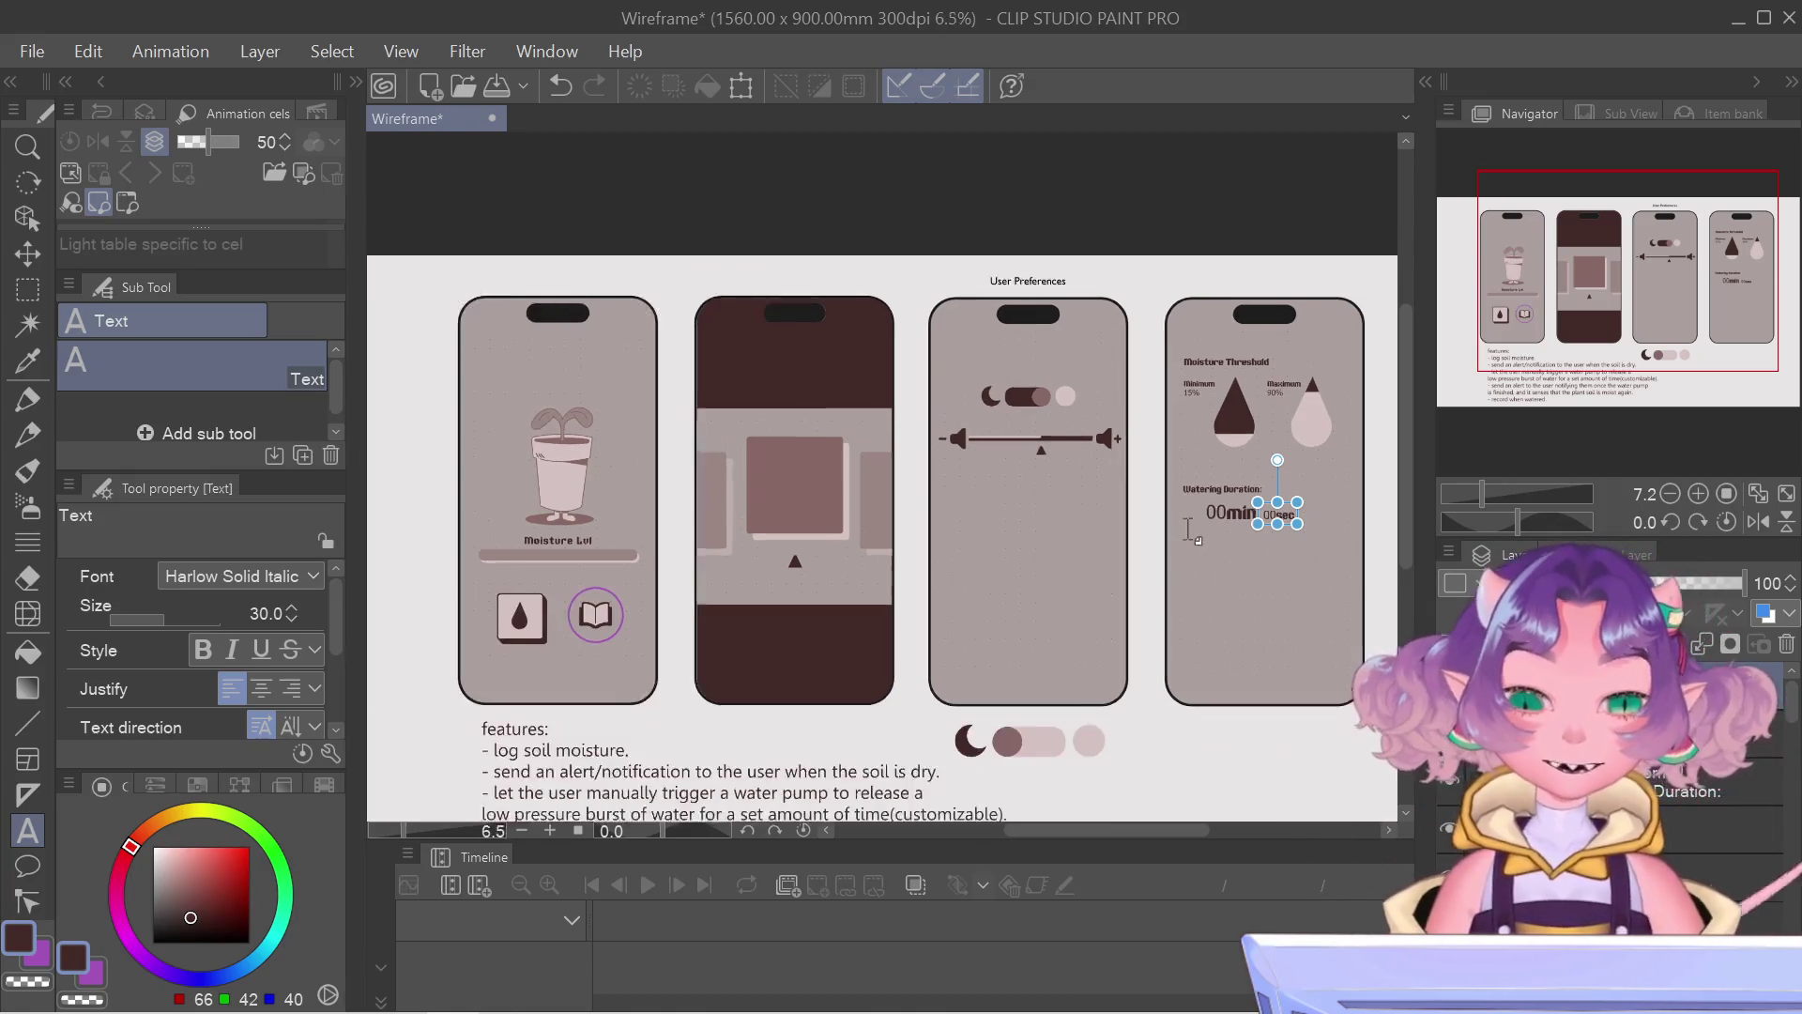
pyautogui.scroll(1, 1366, 549)
pyautogui.scroll(5, 1402, 545)
# Step: Pan the view to center on the Moisture Threshold screen and switch to the Object tool
pyautogui.moveTo(1737, 290); pyautogui.dragTo(1739, 334)
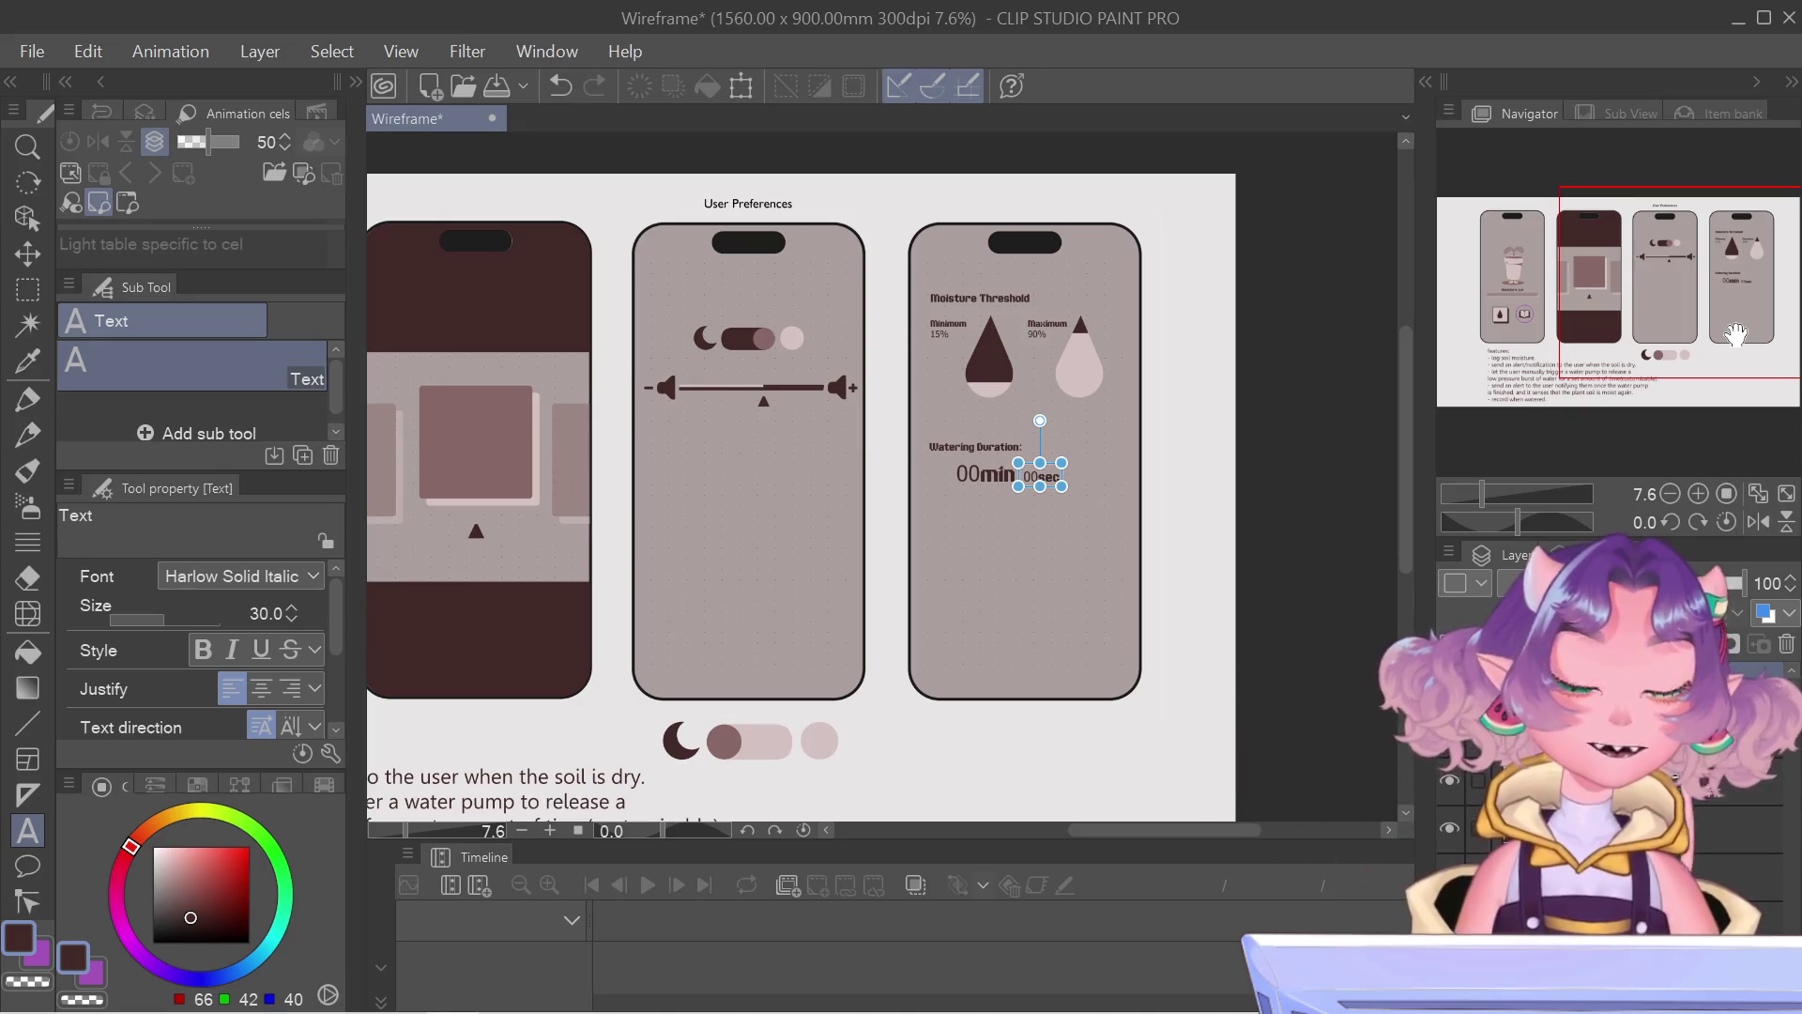
pyautogui.moveTo(1738, 335); pyautogui.dragTo(1714, 329)
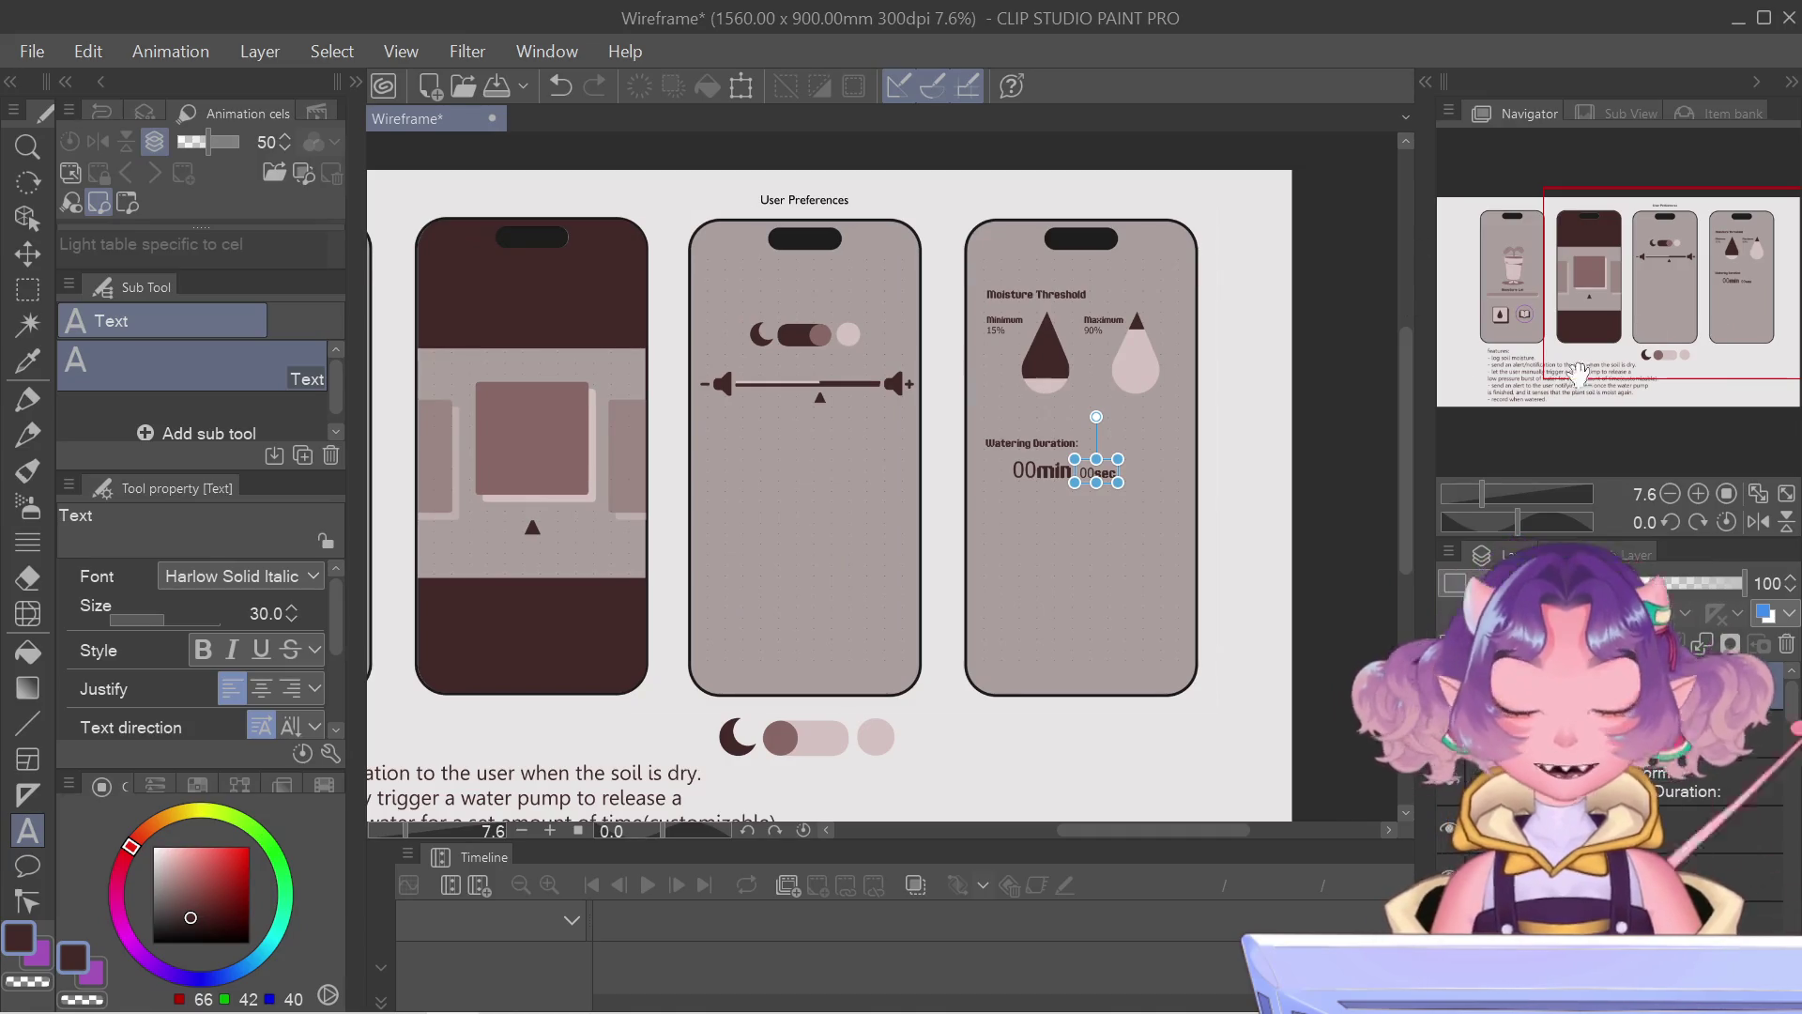
pyautogui.moveTo(1672, 318); pyautogui.dragTo(1663, 326)
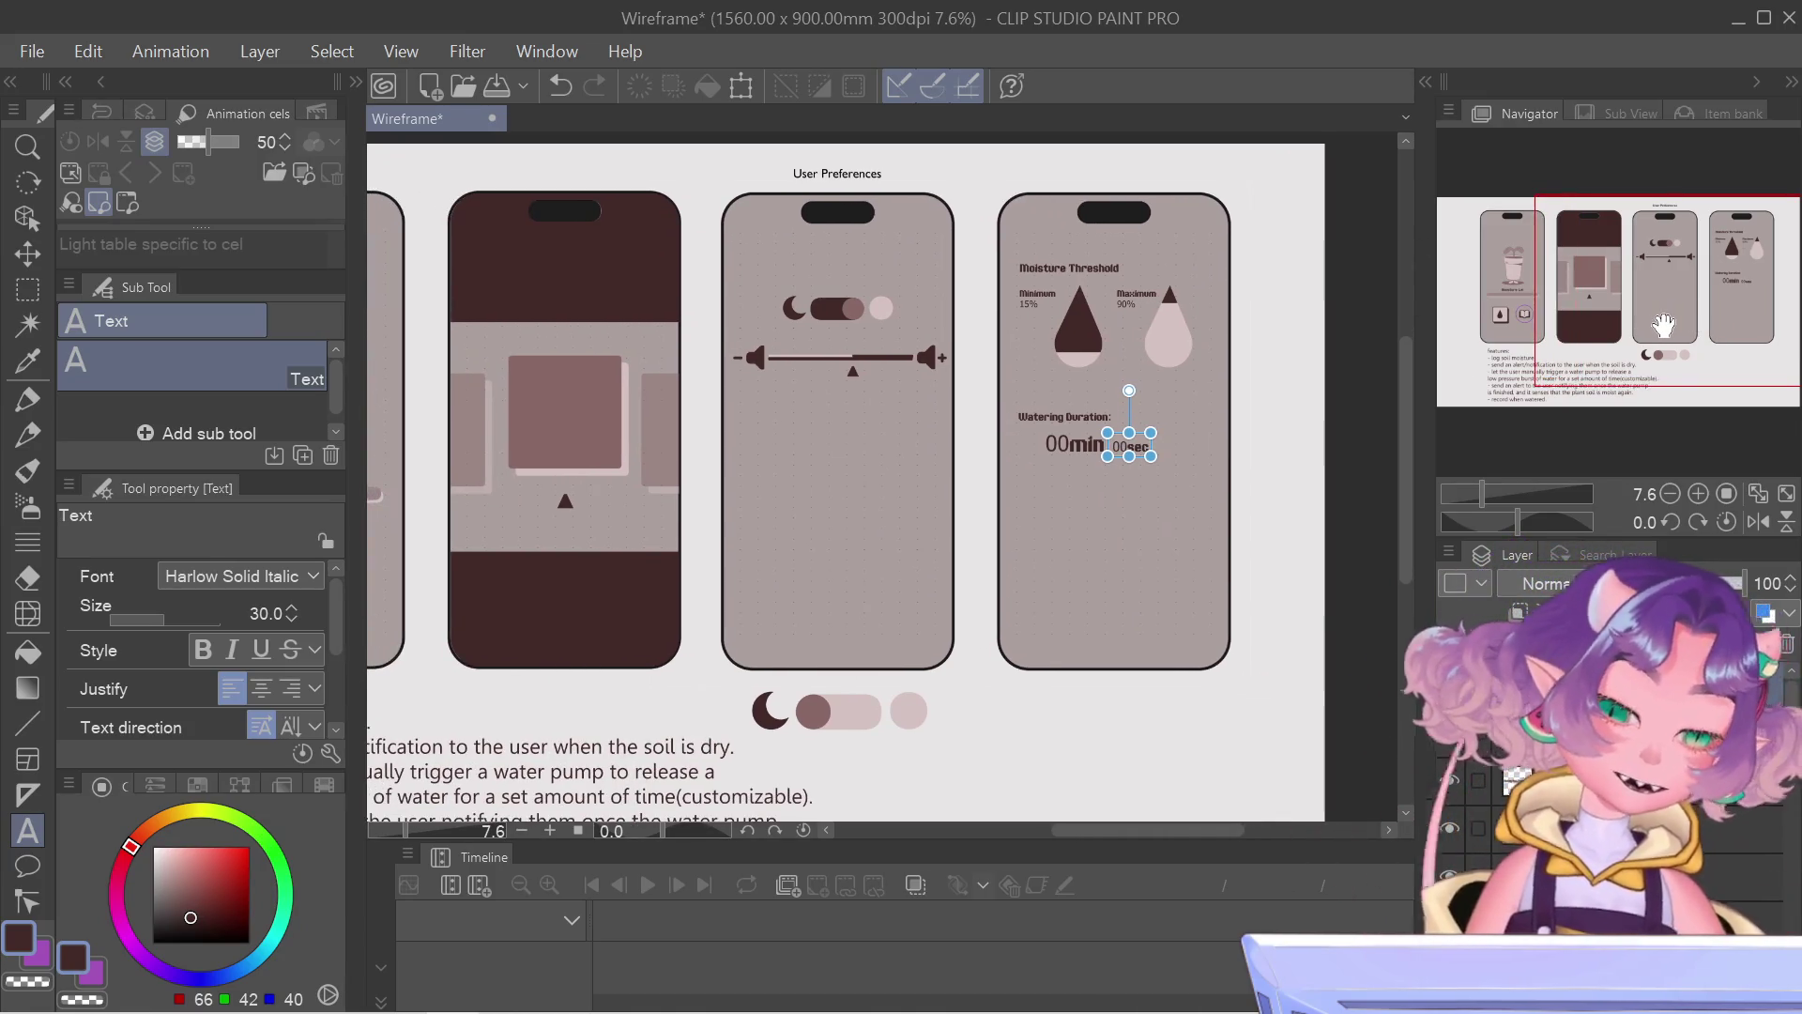
pyautogui.scroll(1, 1012, 418)
pyautogui.scroll(1, 1012, 419)
pyautogui.scroll(1, 1011, 419)
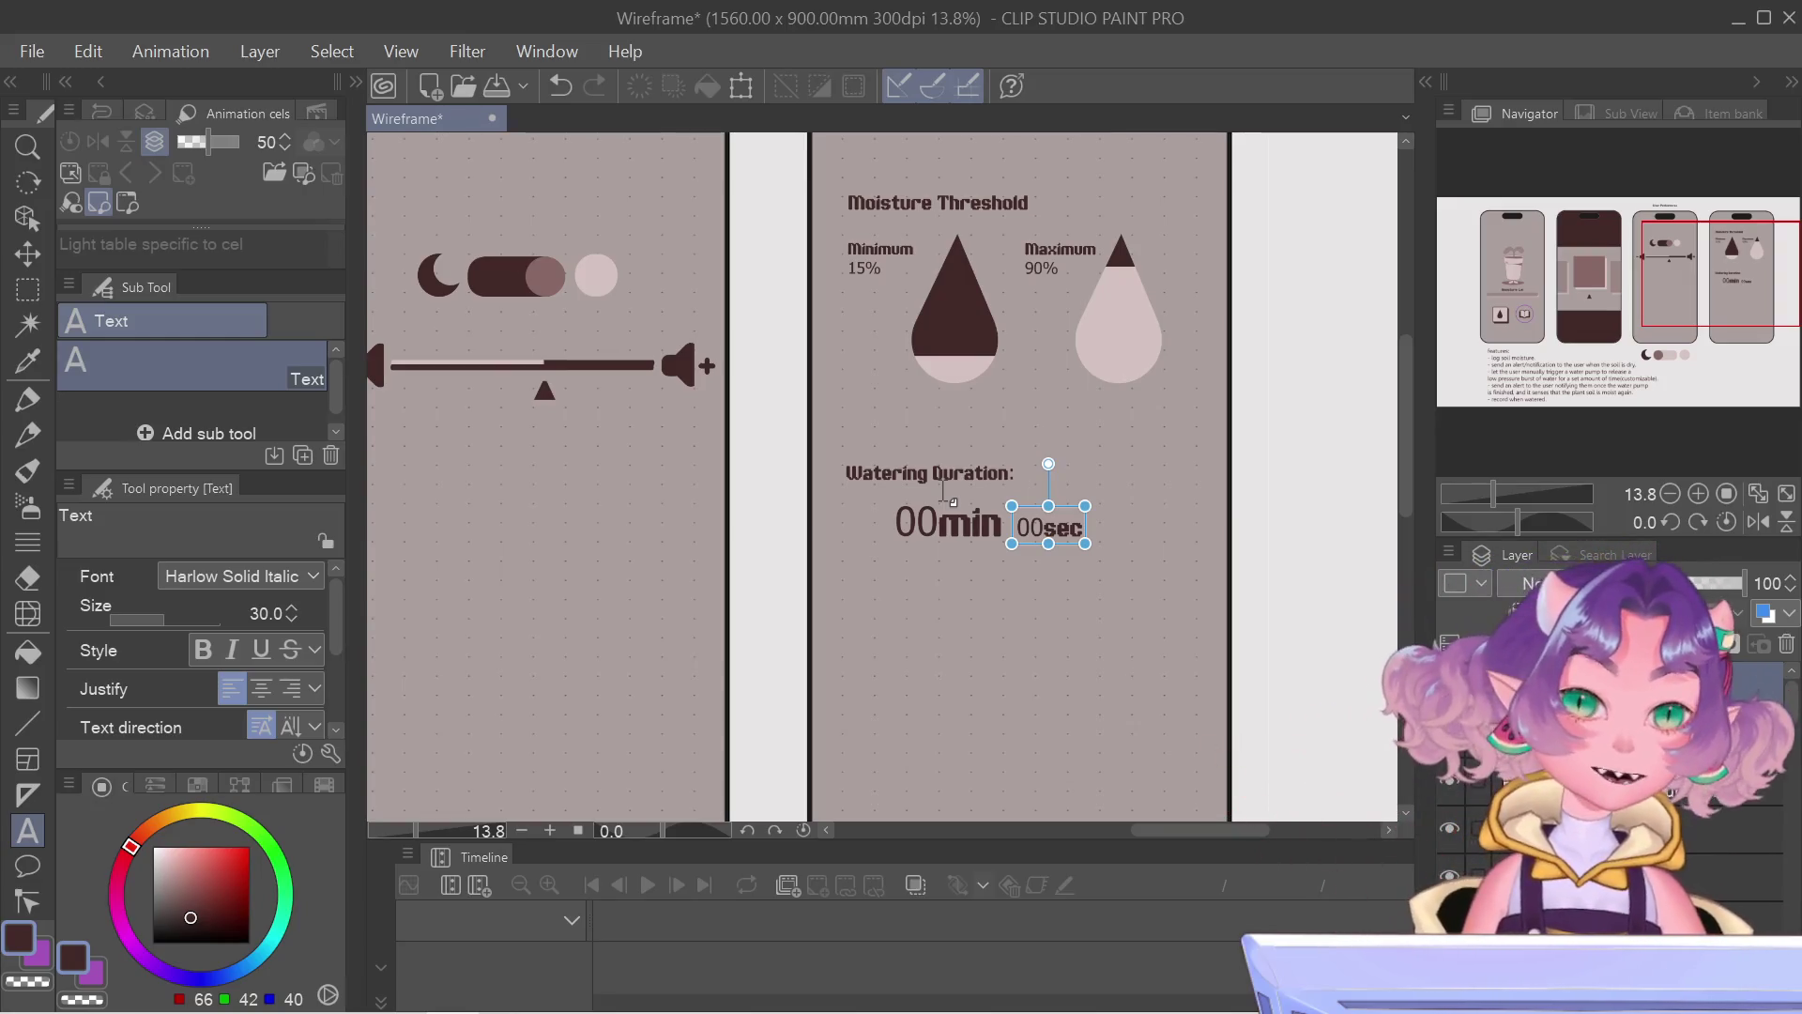
pyautogui.scroll(1, 944, 491)
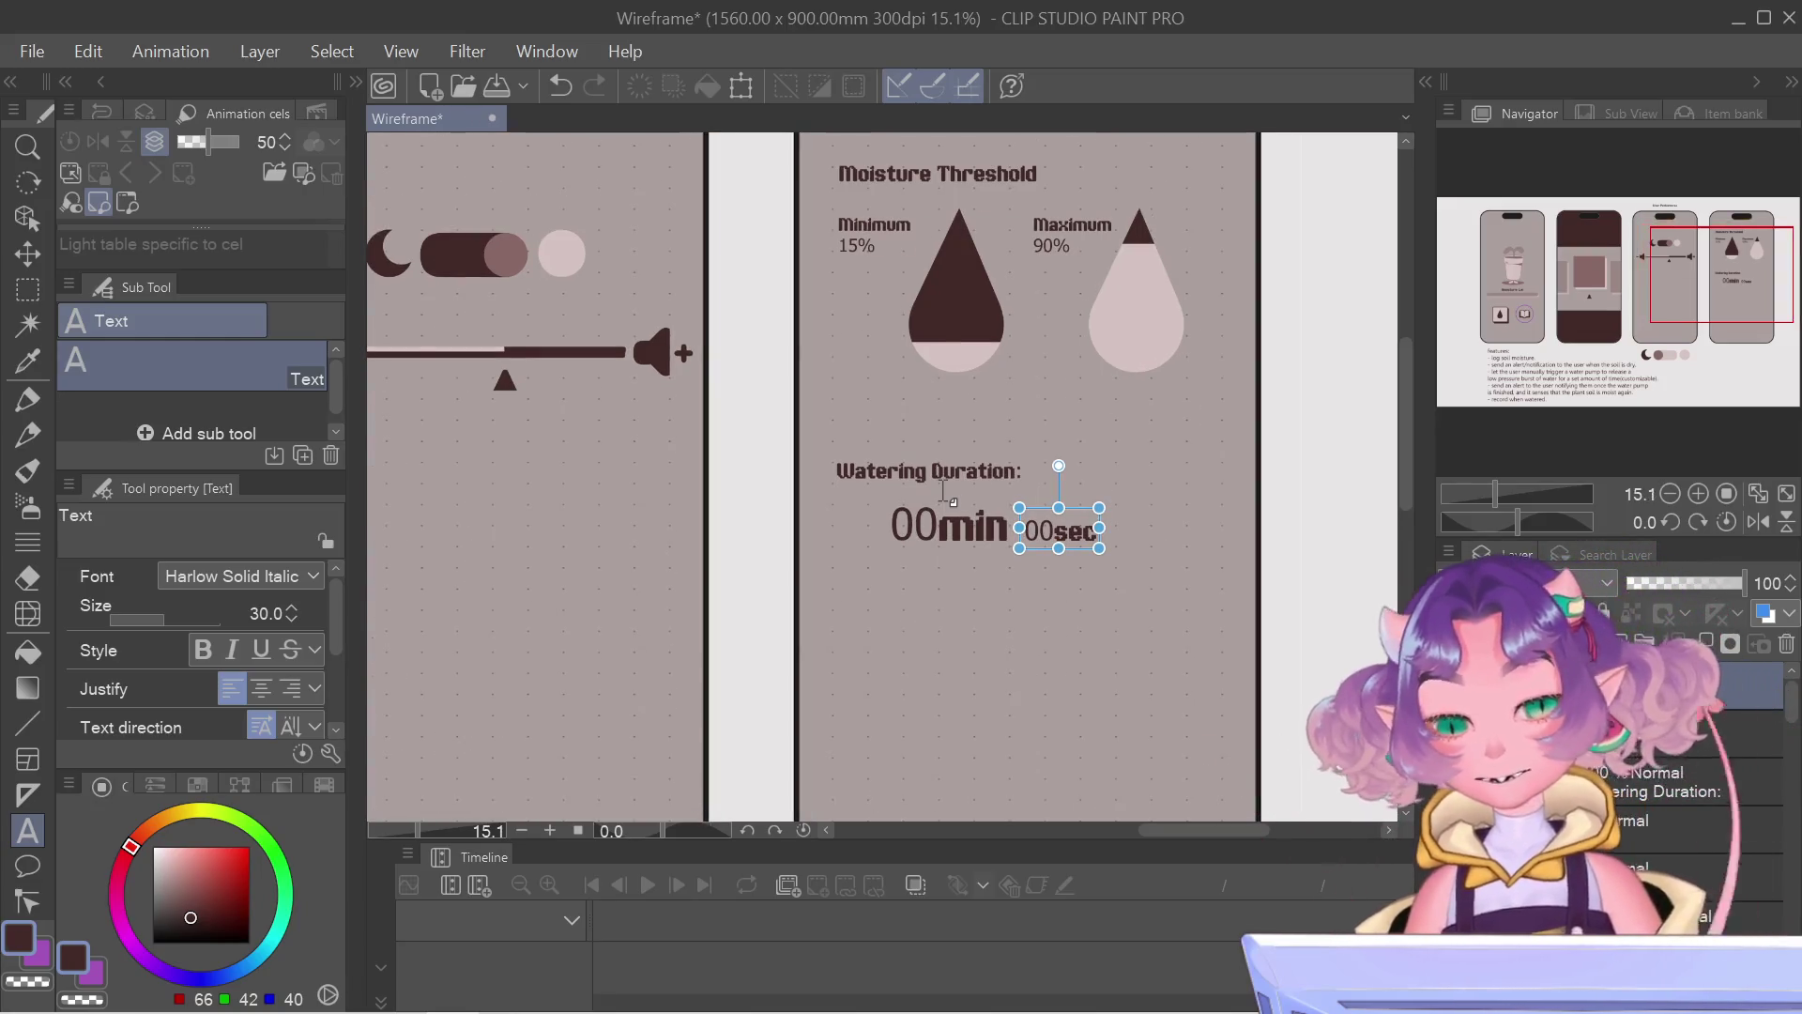
pyautogui.scroll(-2, 945, 490)
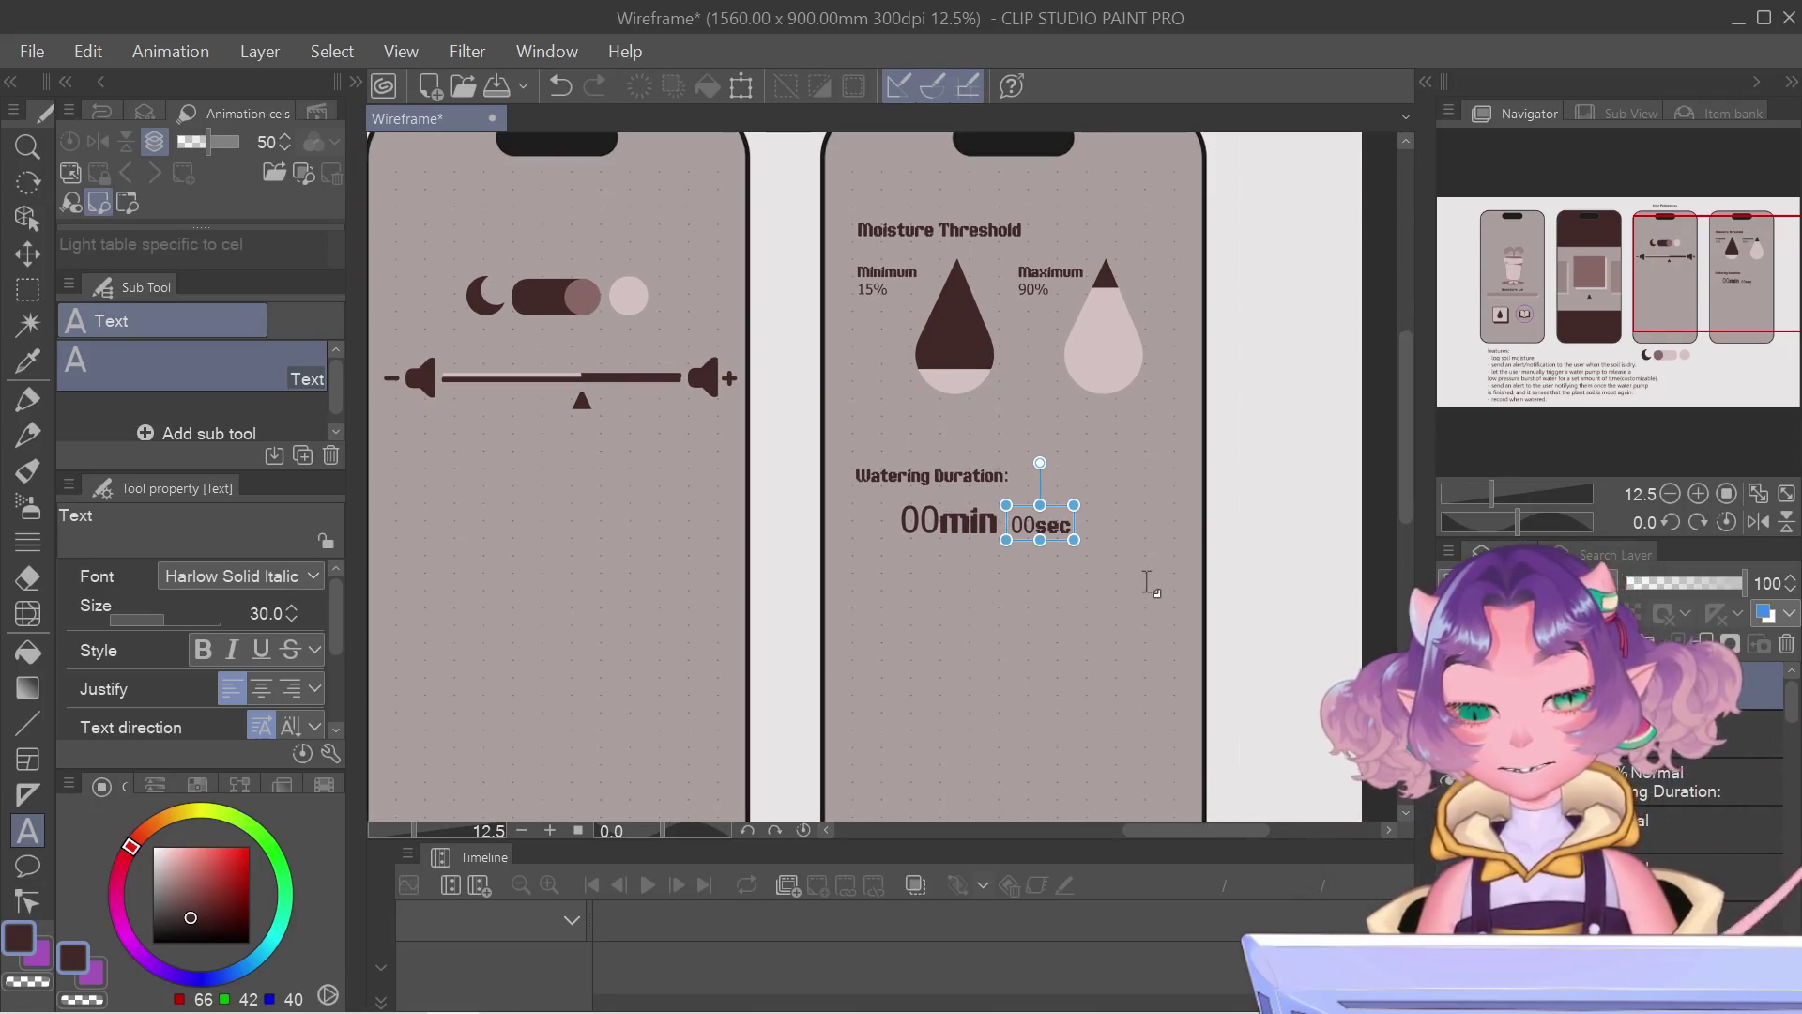
pyautogui.moveTo(1721, 254); pyautogui.dragTo(1721, 270)
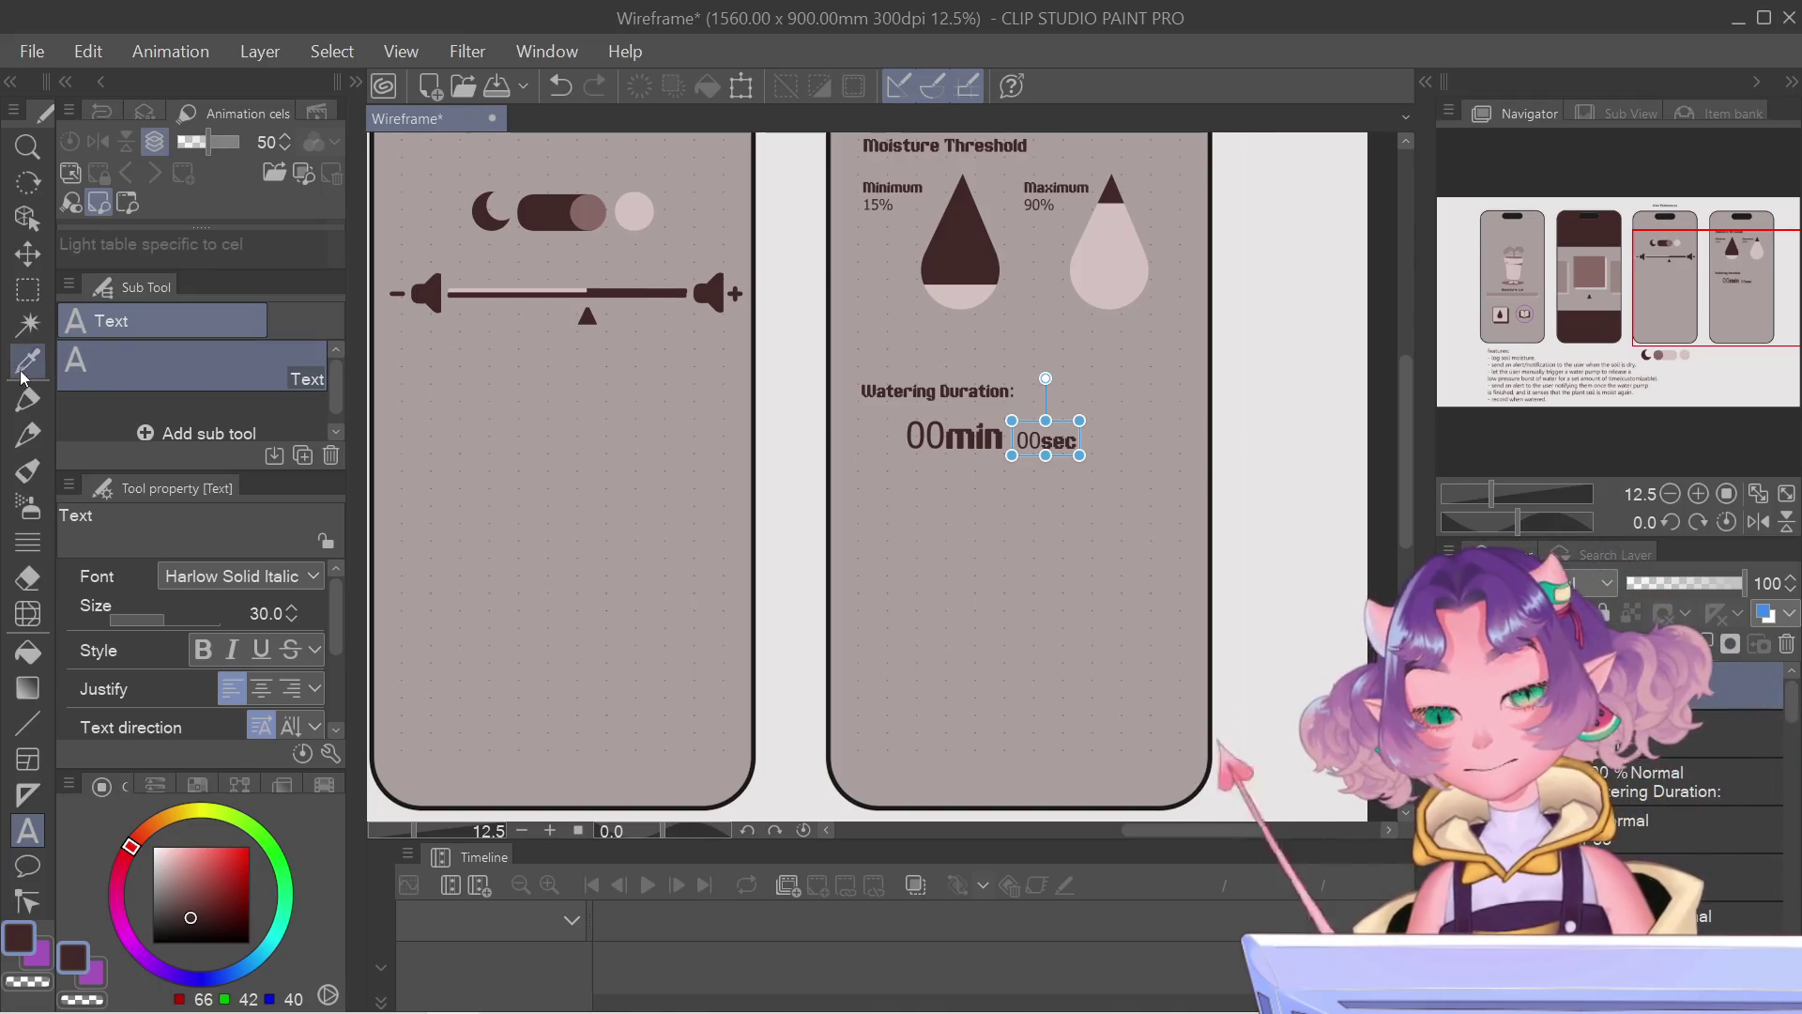
pyautogui.scroll(-1, 1113, 508)
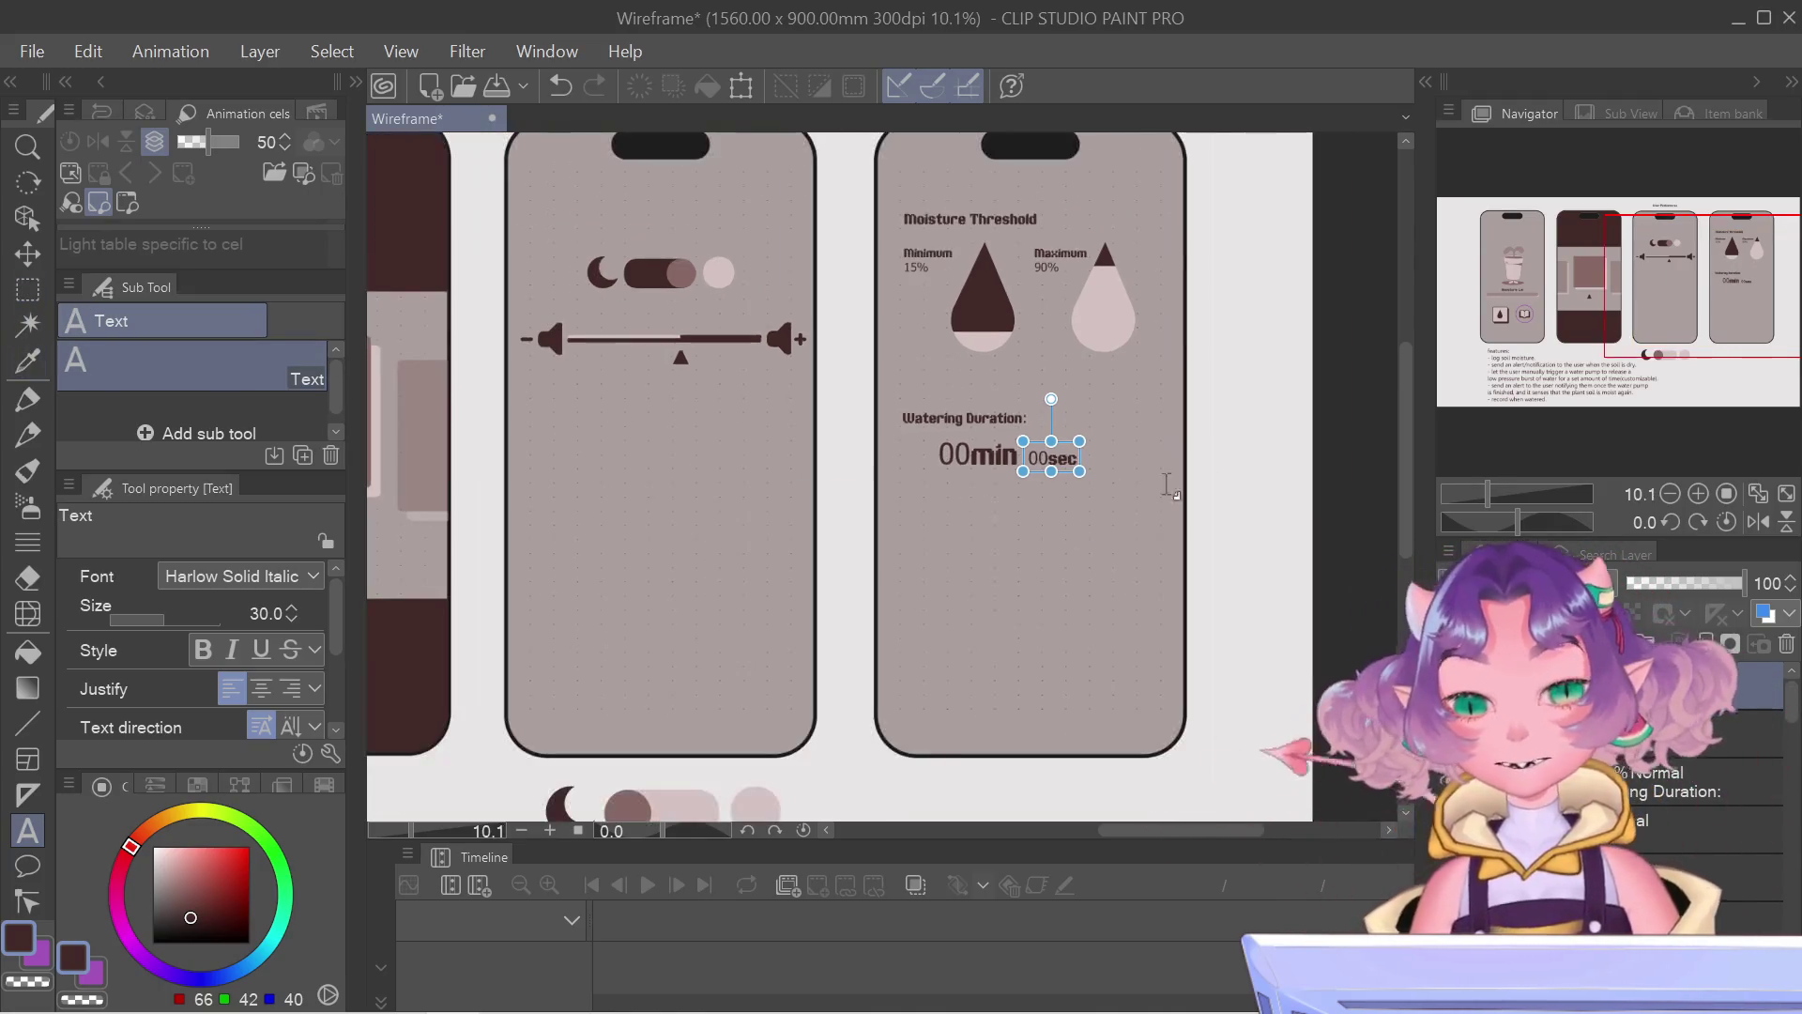
pyautogui.moveTo(1576, 322); pyautogui.dragTo(1624, 321)
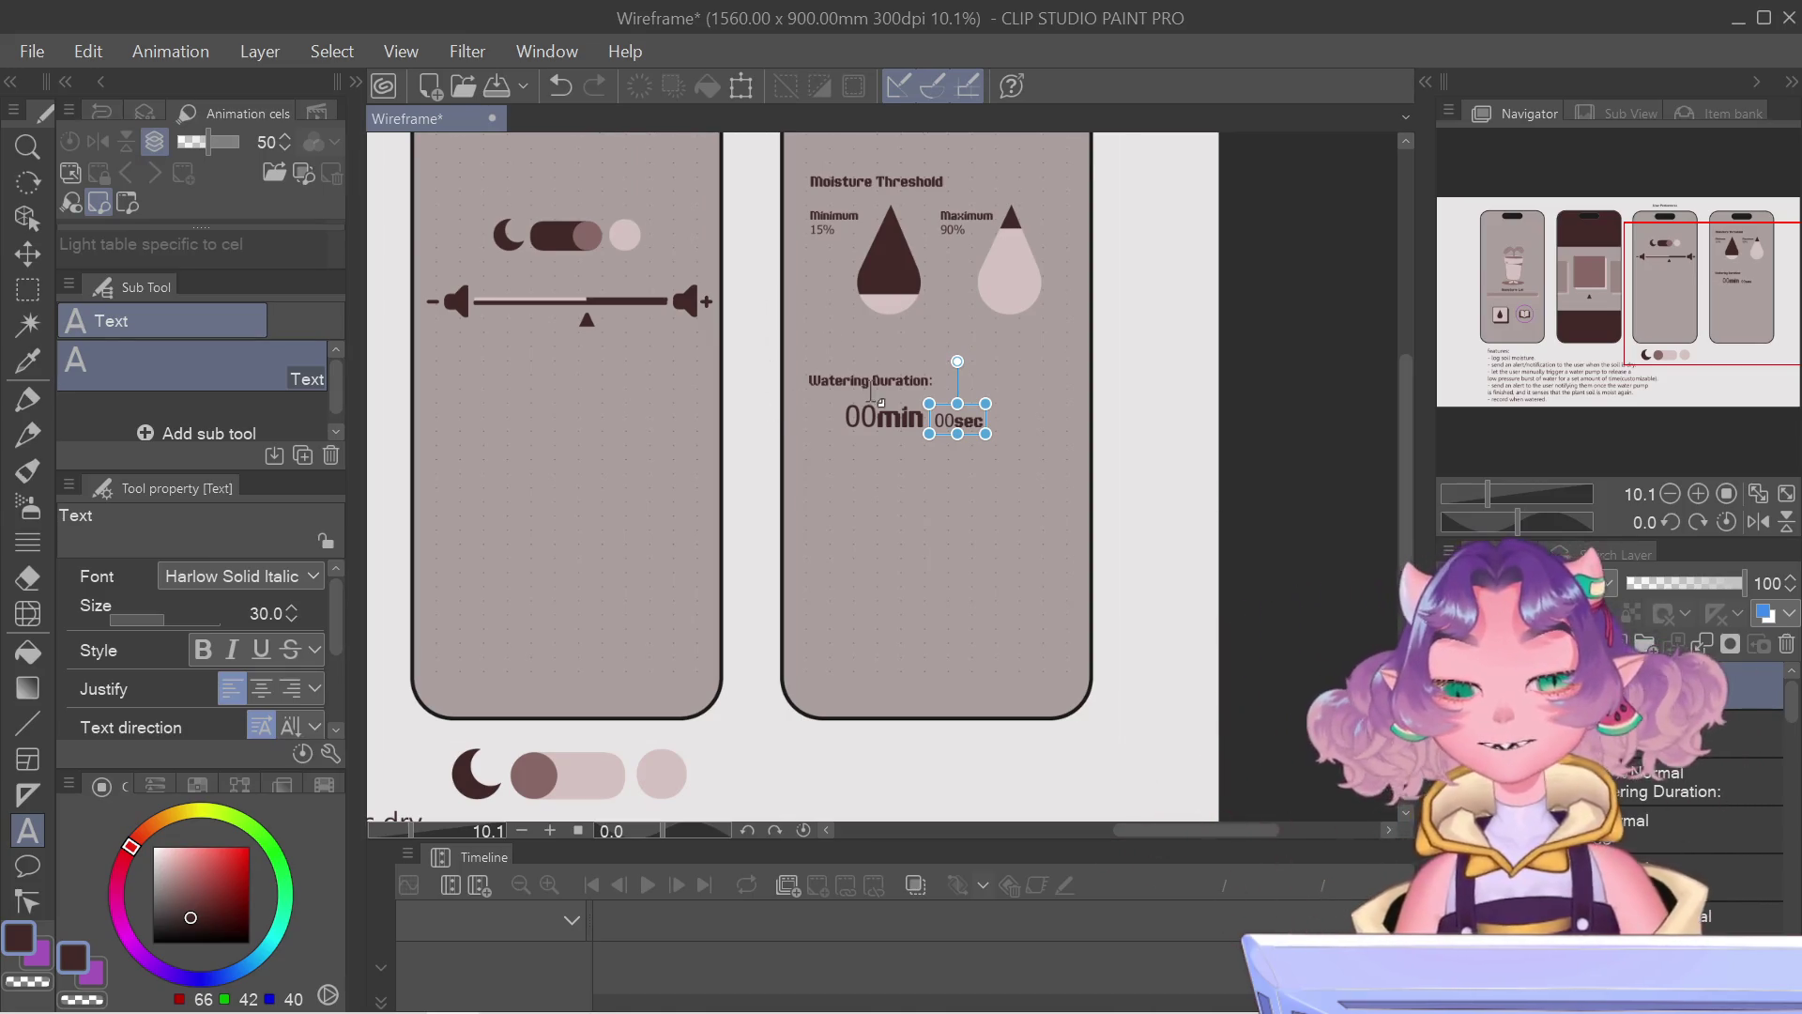
pyautogui.scroll(1, 882, 402)
pyautogui.scroll(1, 873, 394)
pyautogui.press('o')
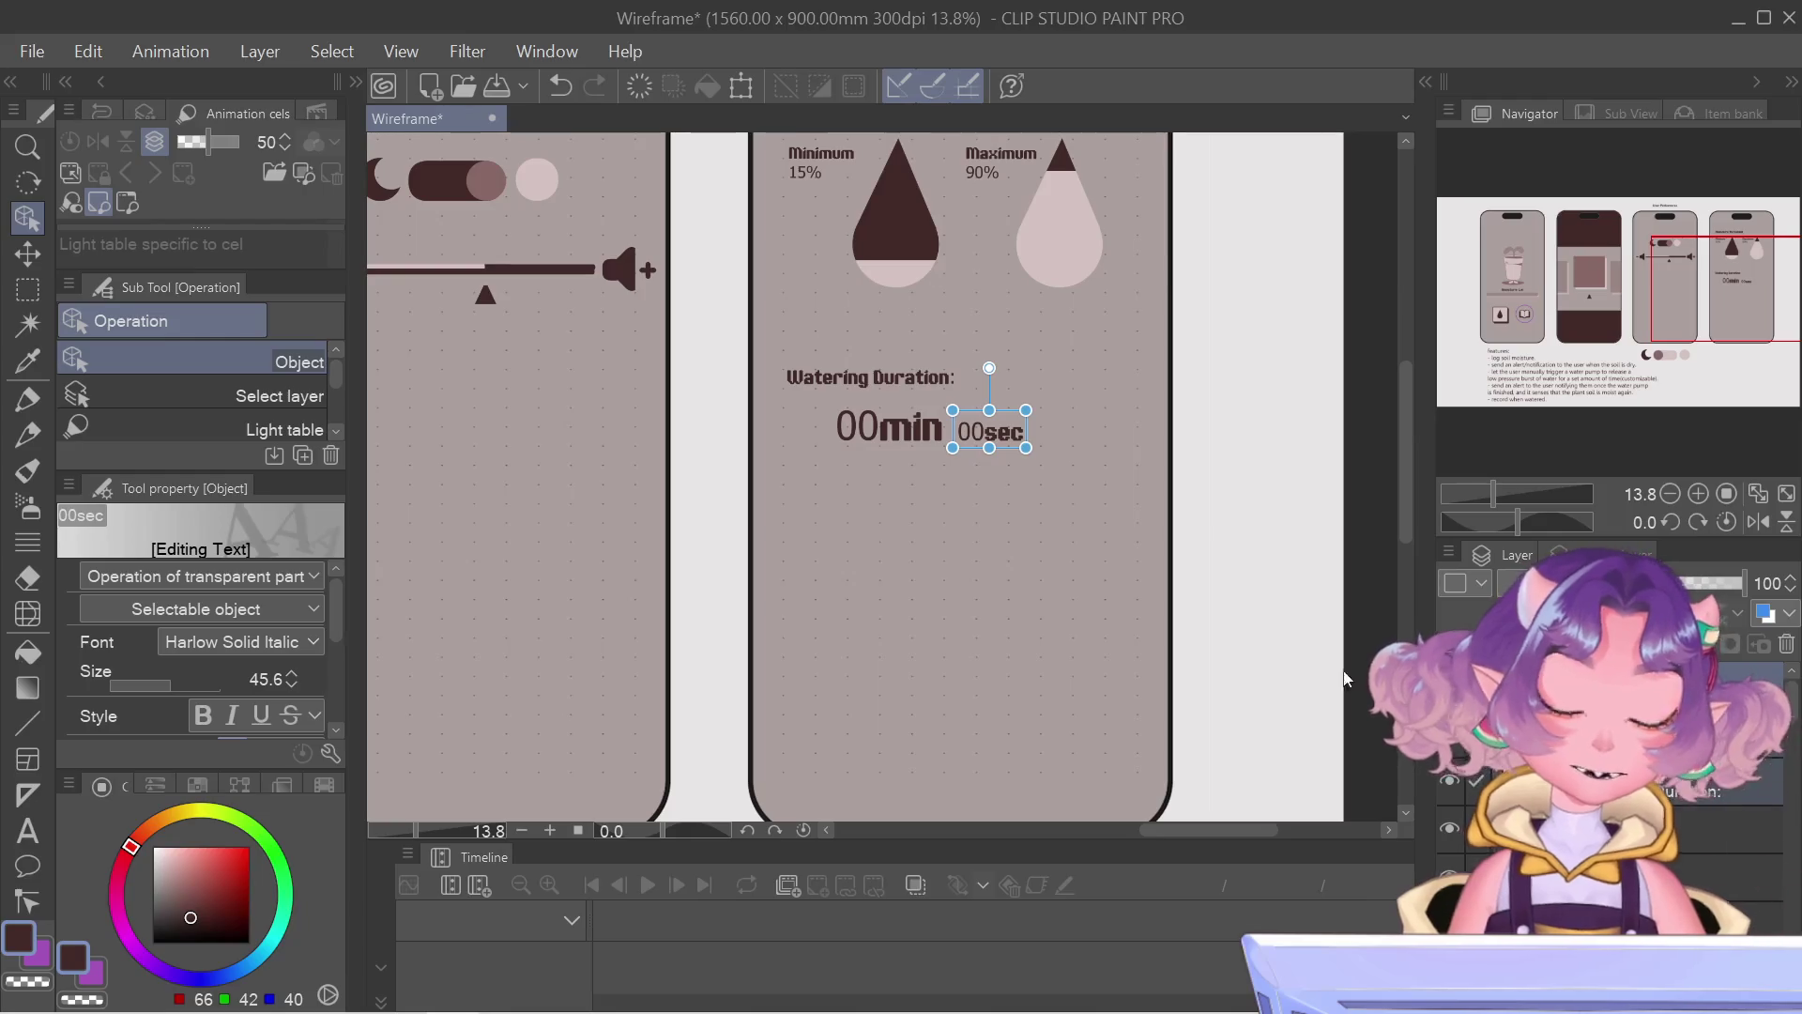
# Step: Free-transform the Watering Duration block and move it lower on the screen
pyautogui.hotkey('ctrl', 't')
pyautogui.moveTo(1004, 409)
pyautogui.mouseDown()
pyautogui.moveTo(1004, 541)
pyautogui.moveTo(993, 509)
pyautogui.mouseUp()
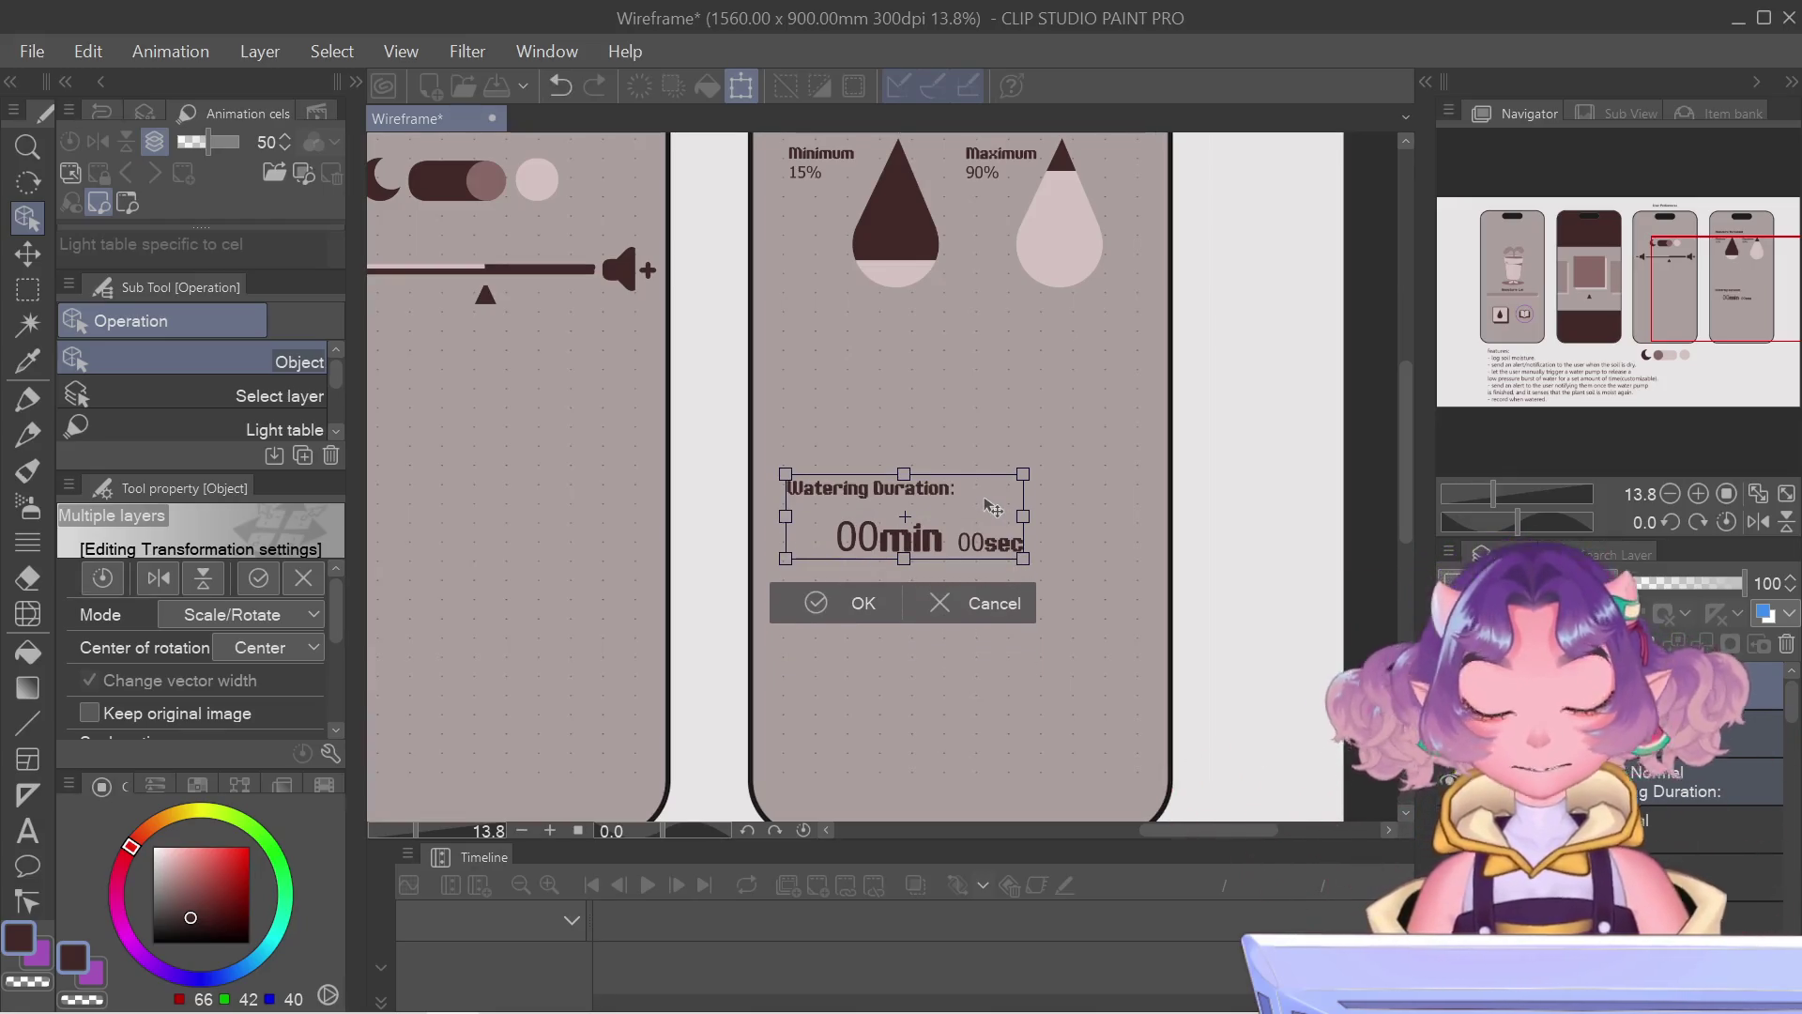
pyautogui.press('Return')
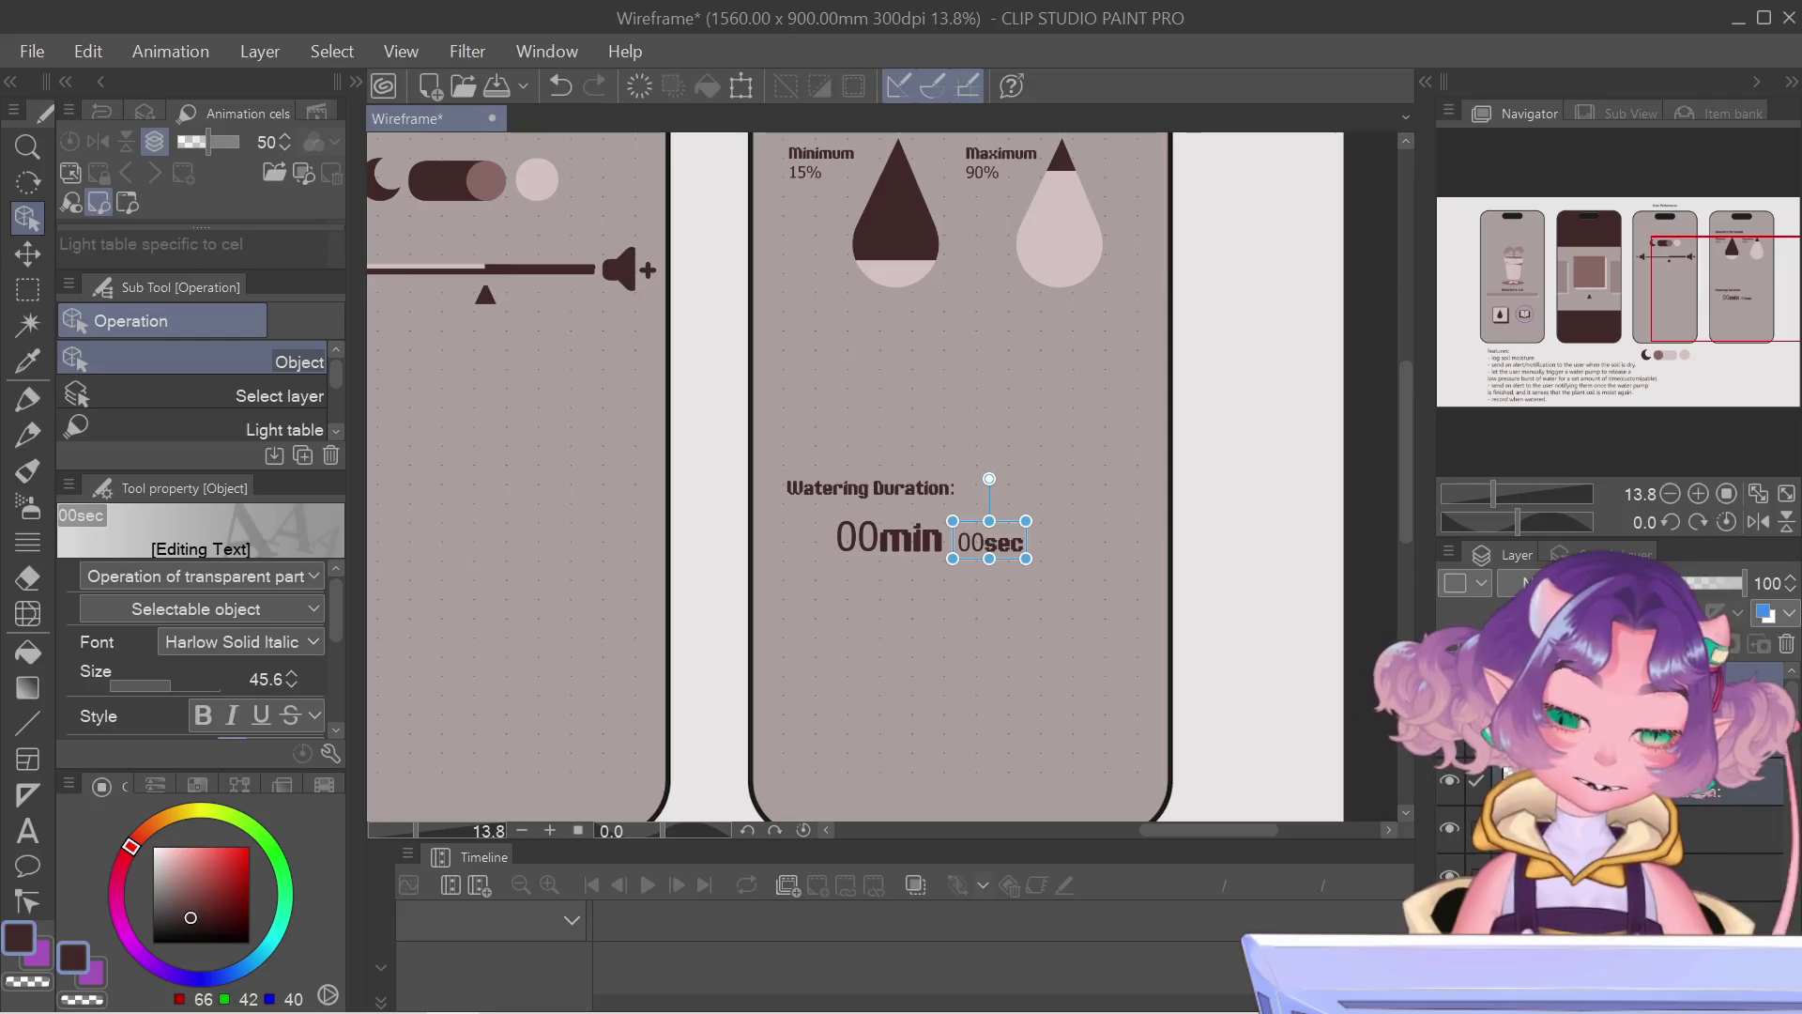
# Step: Free-transform the 00min 00sec timer text and scale it up larger
pyautogui.hotkey('ctrl', 't')
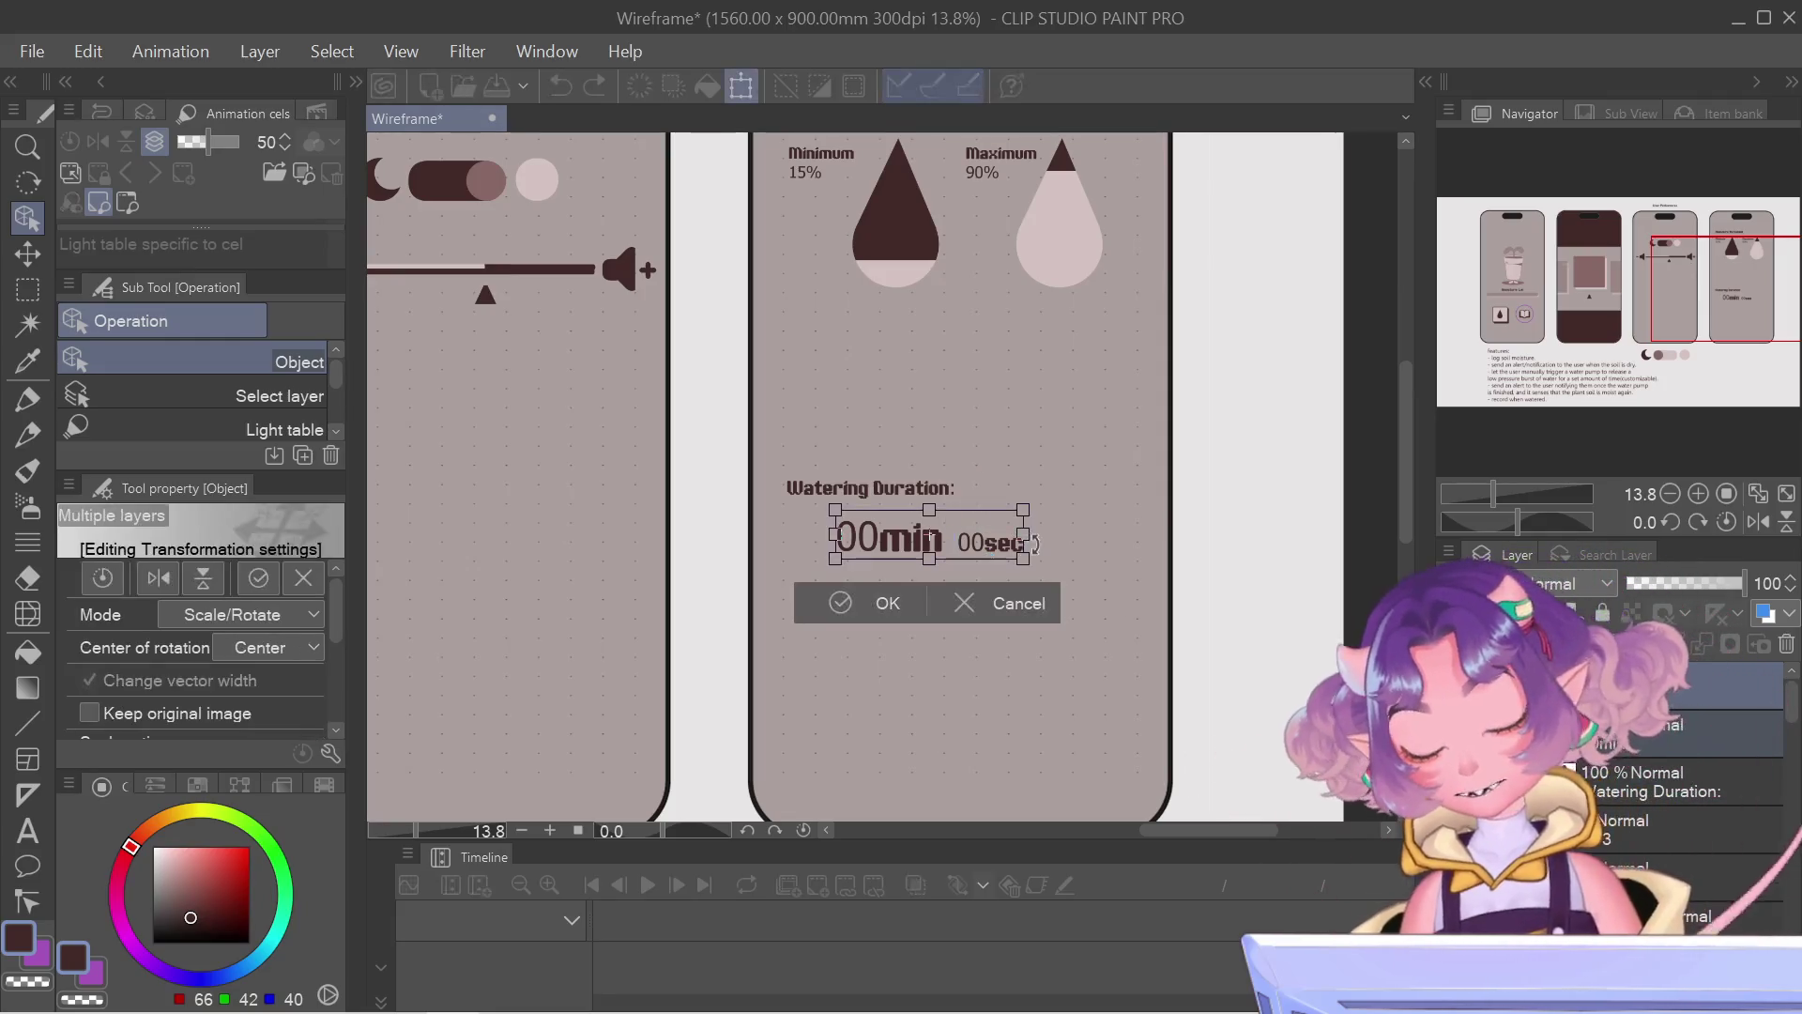
pyautogui.moveTo(1034, 542)
pyautogui.mouseDown()
pyautogui.moveTo(1107, 625)
pyautogui.moveTo(1092, 622)
pyautogui.mouseUp()
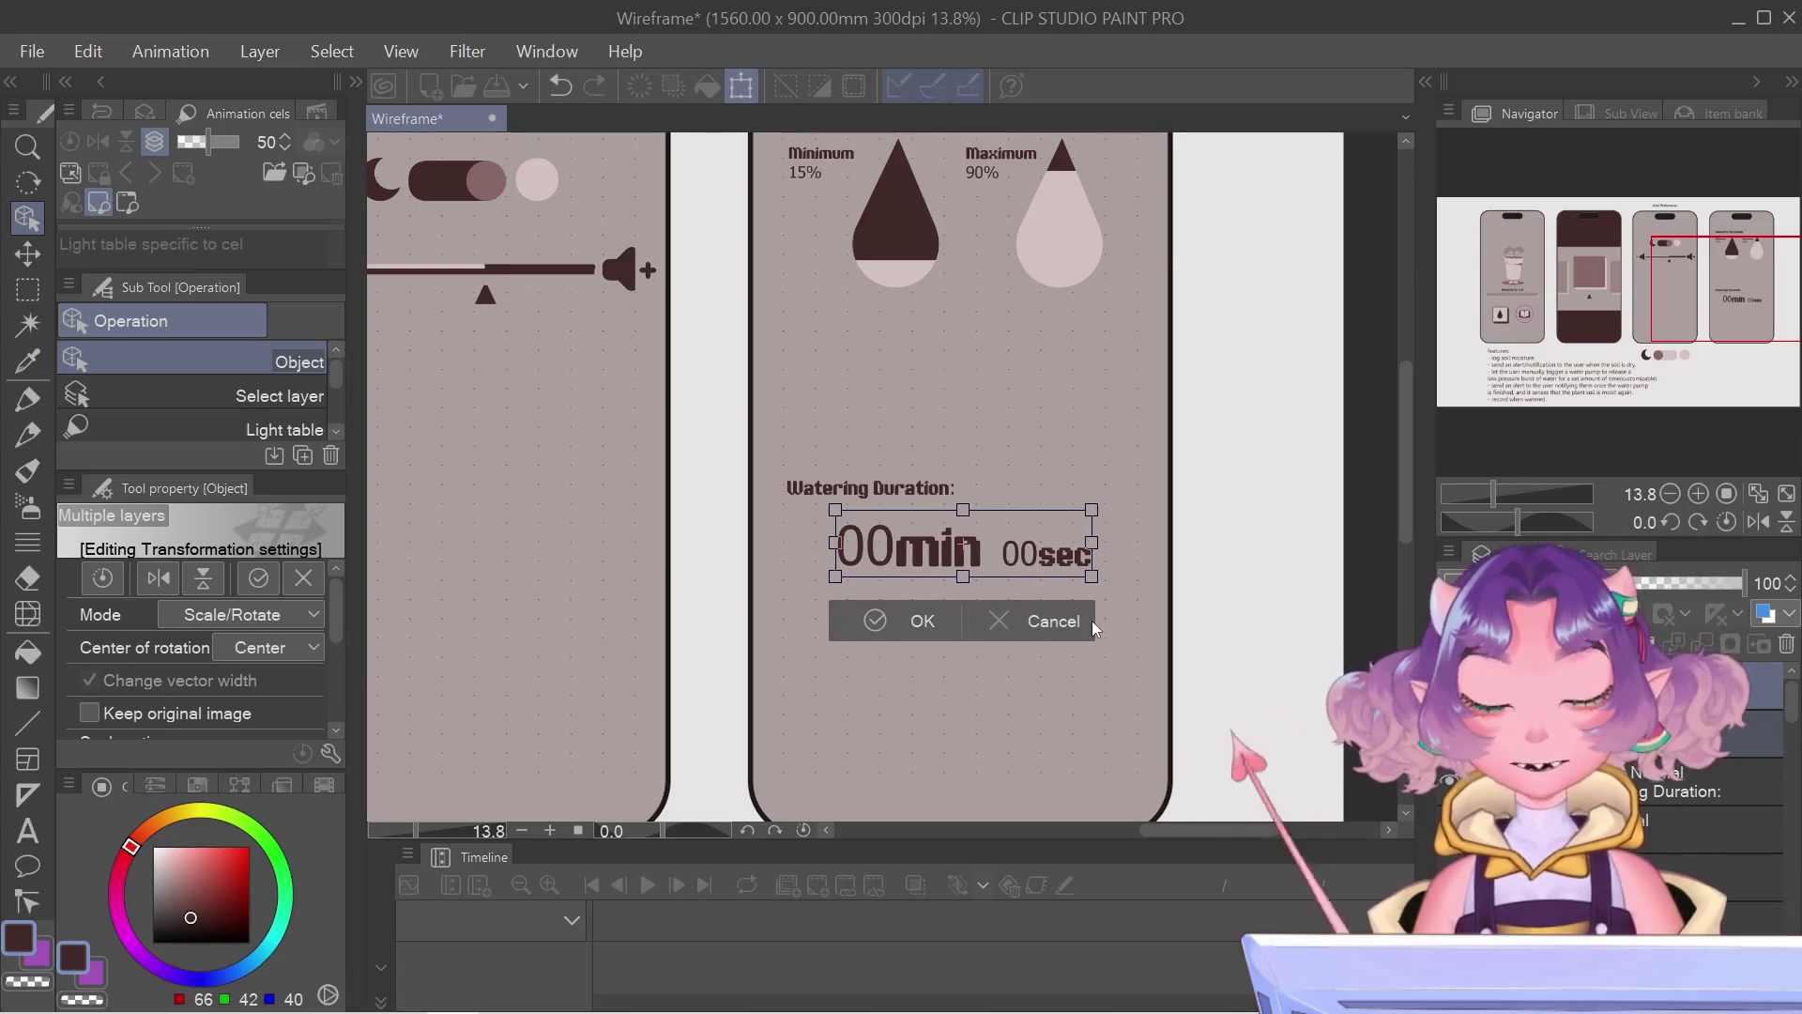
pyautogui.press('Return')
pyautogui.click(1042, 549)
pyautogui.scroll(-1, 958, 444)
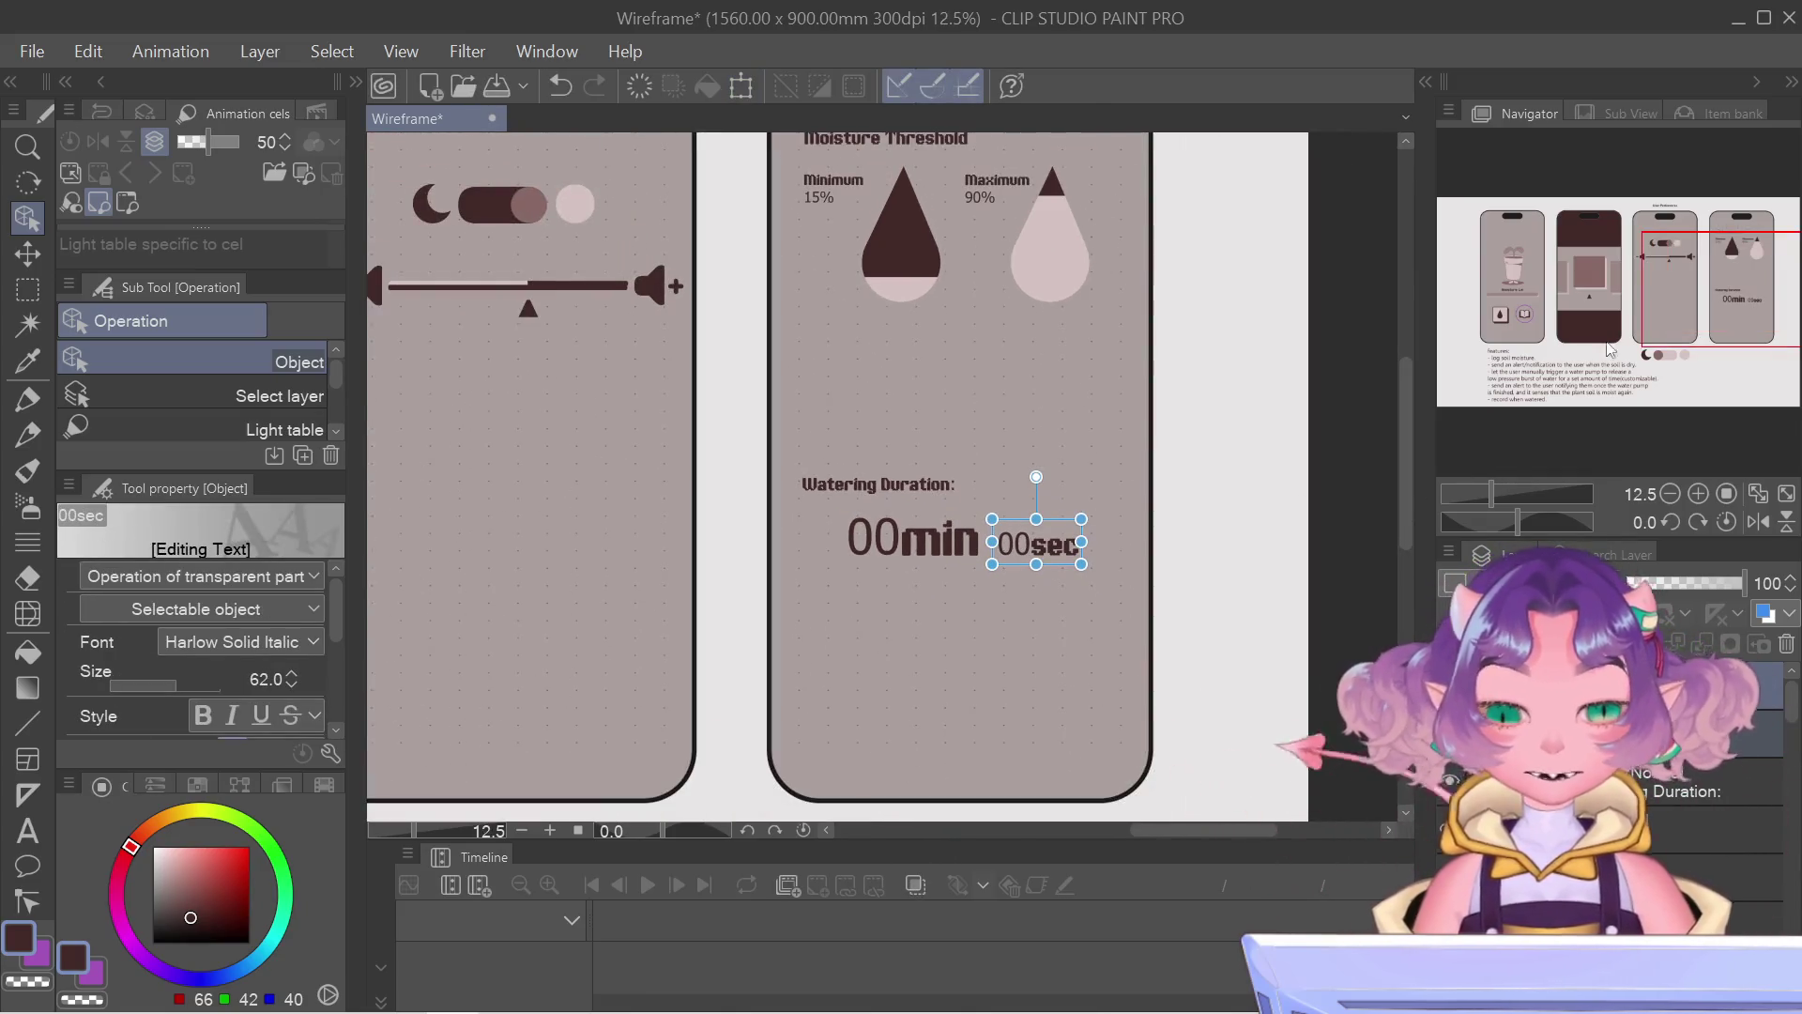
pyautogui.moveTo(811, 174); pyautogui.dragTo(817, 336)
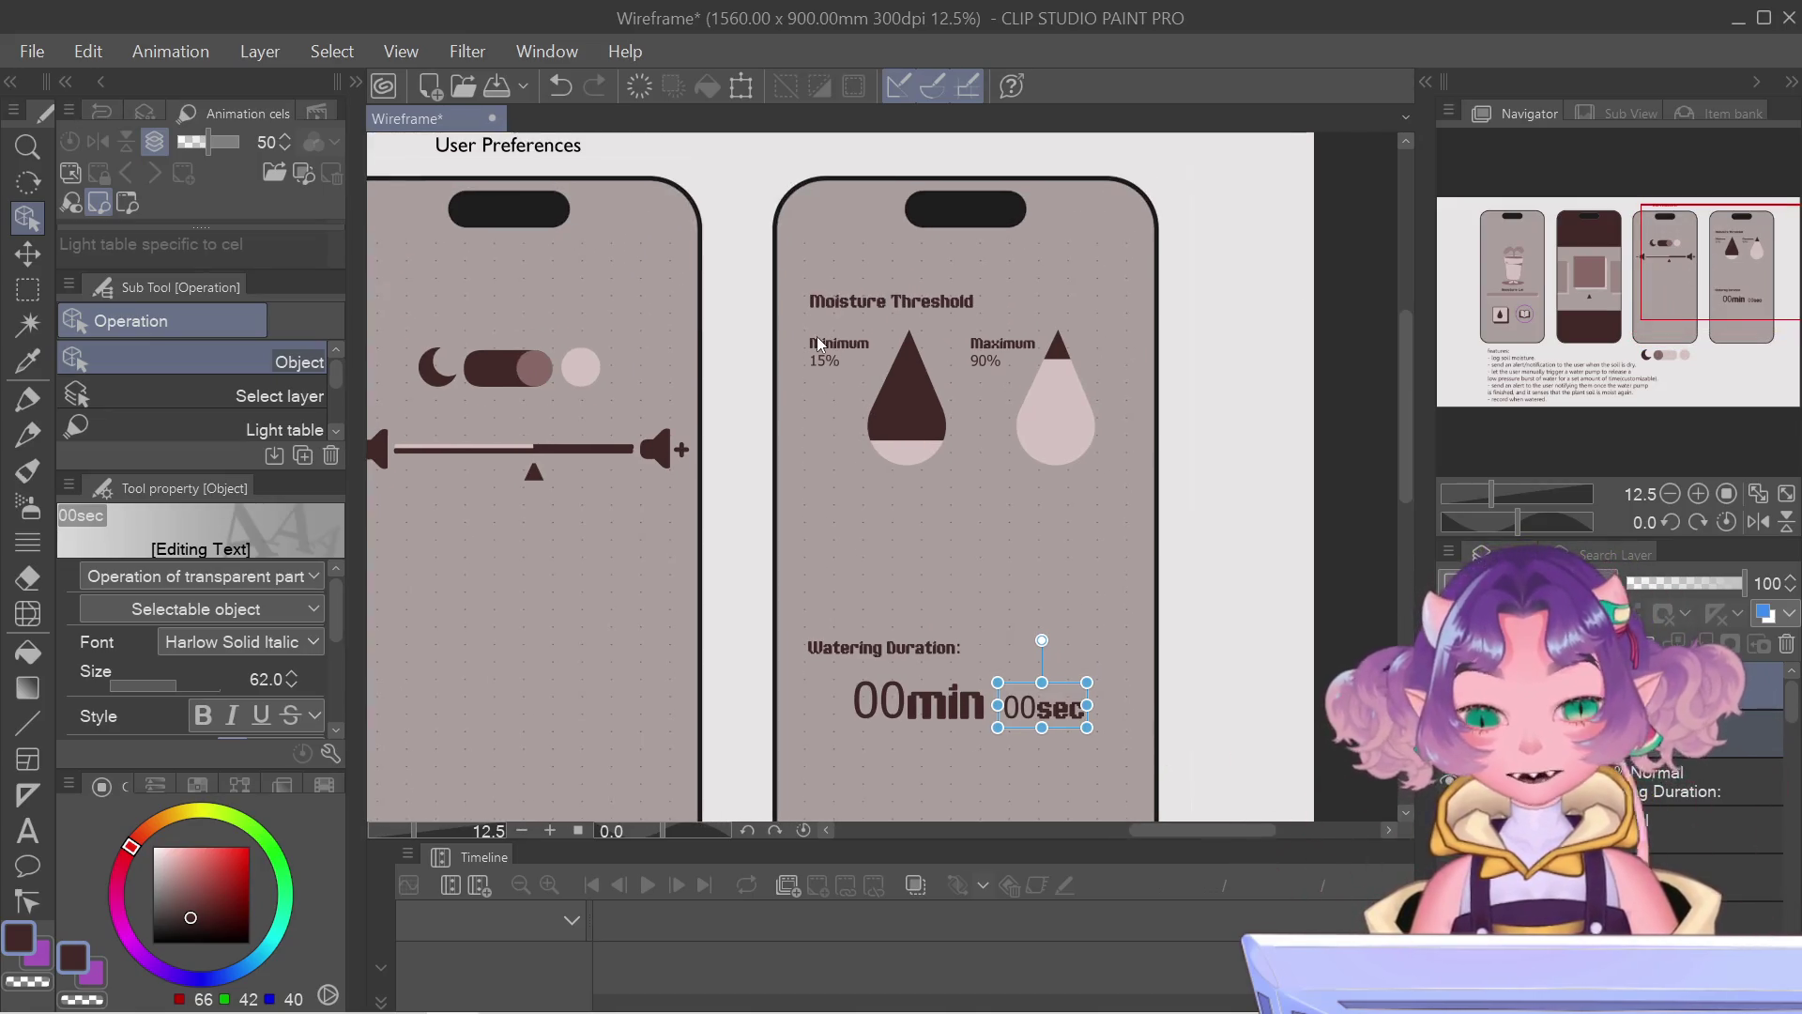
# Step: Select the Minimum 15% and Maximum 90% labels together, cancelling a first transform attempt
pyautogui.click(816, 337)
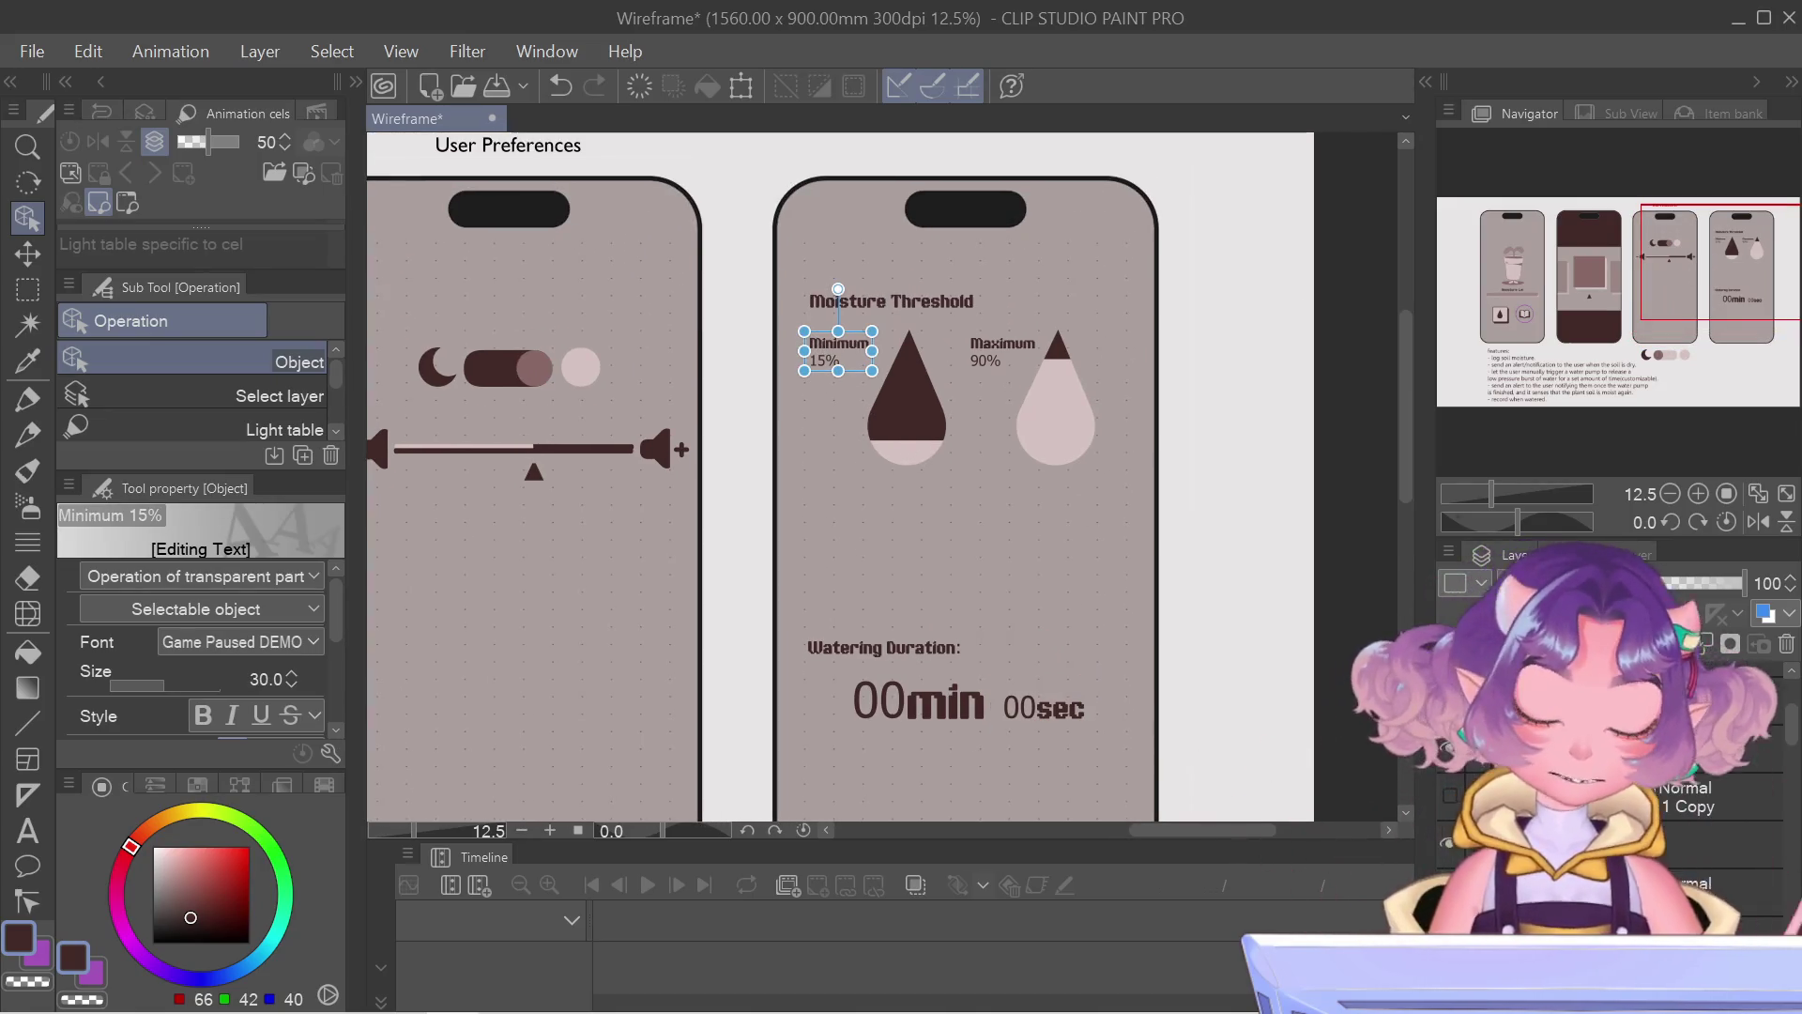
pyautogui.click(1001, 349)
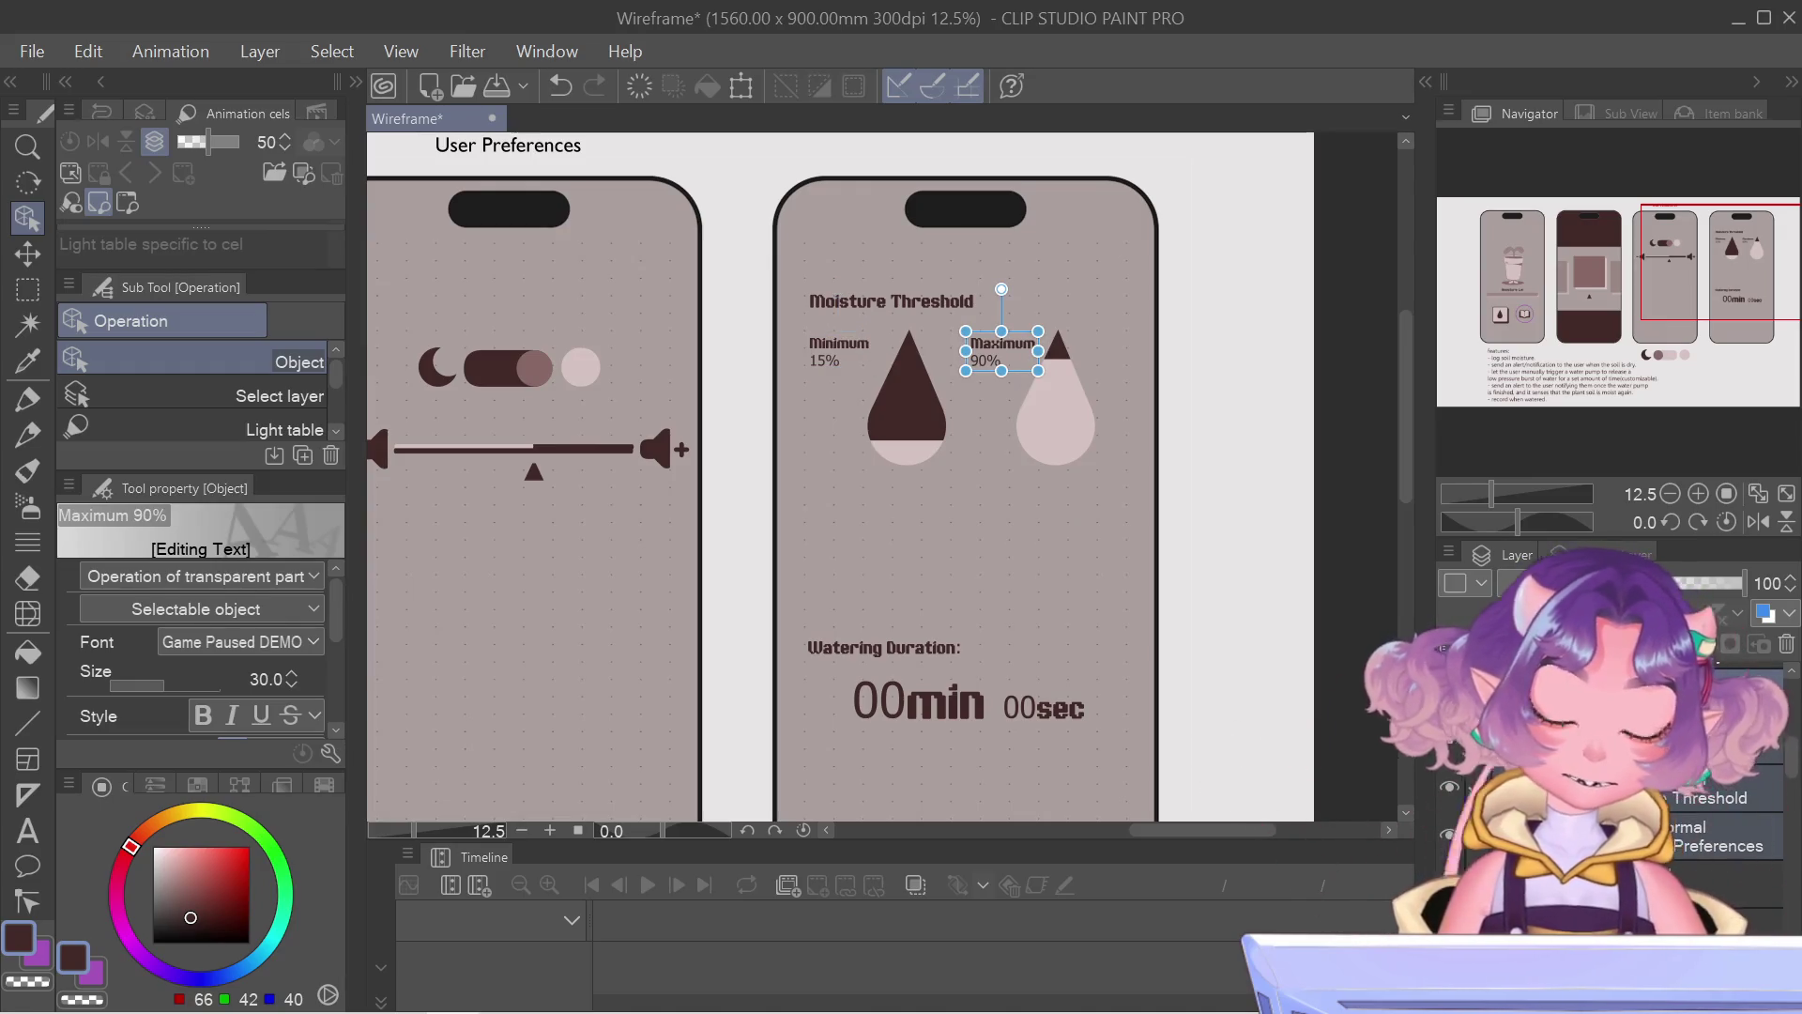
pyautogui.scroll(-2, 1614, 853)
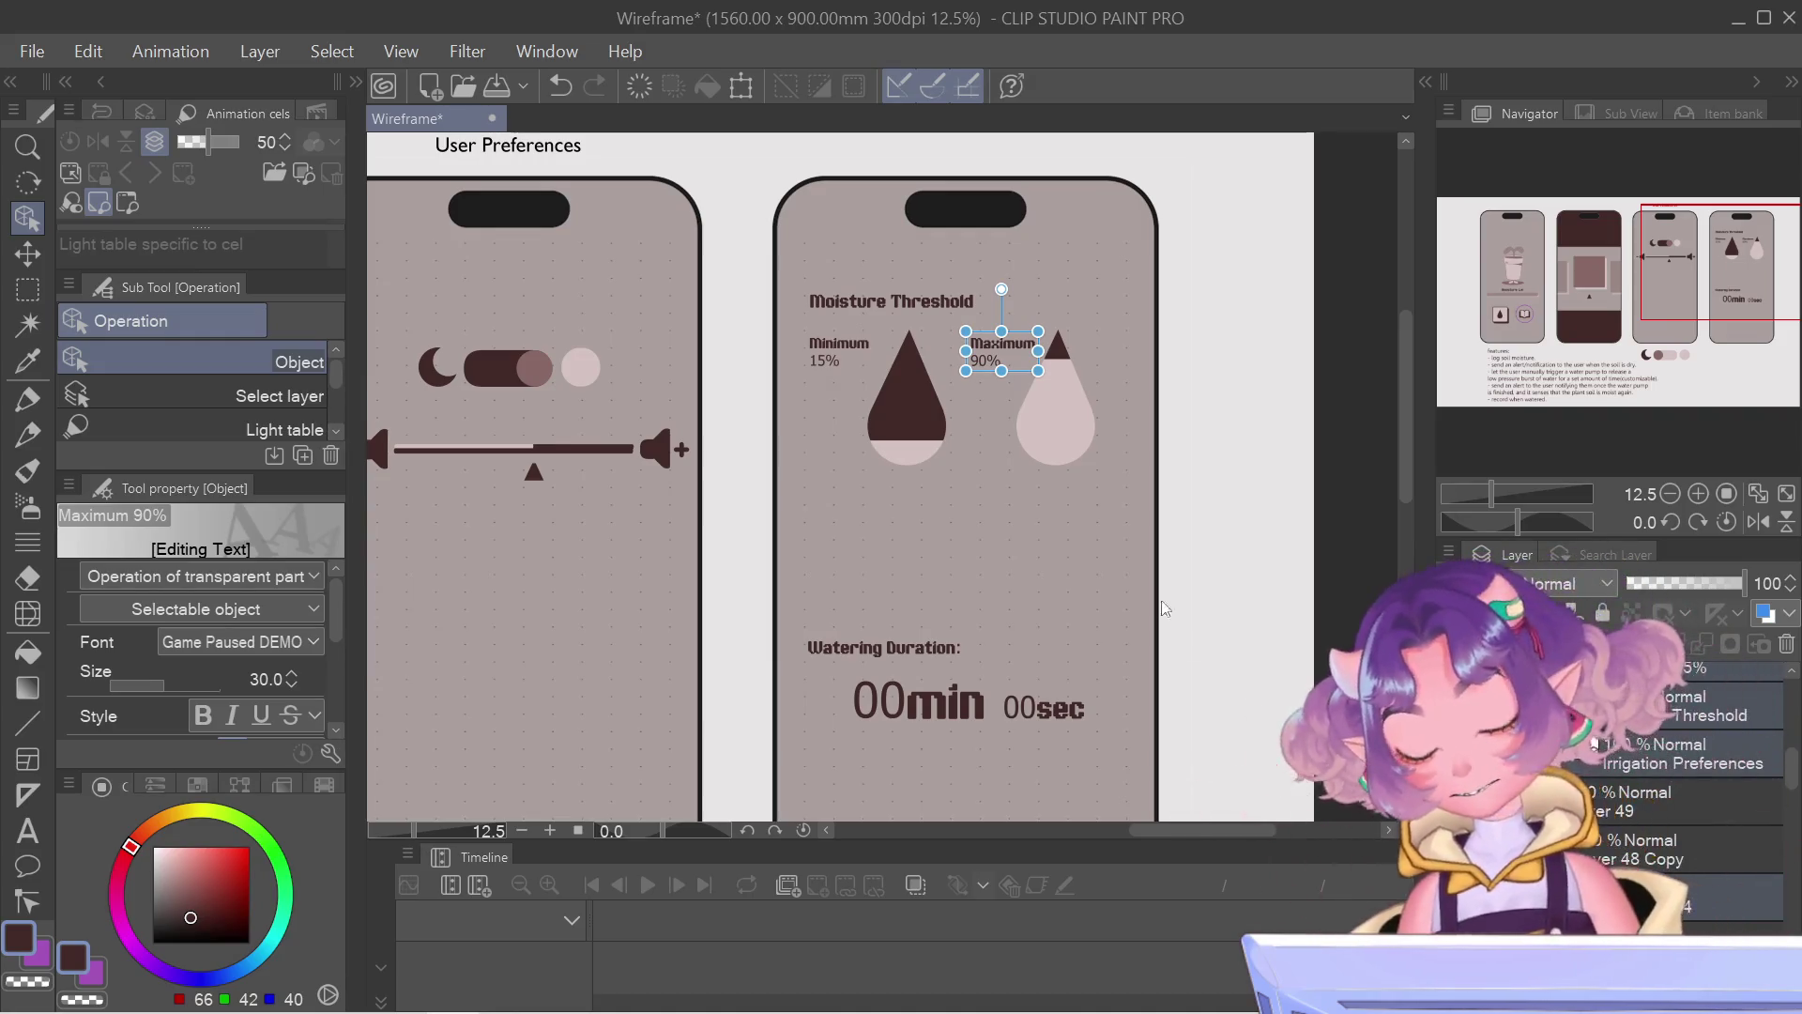
pyautogui.hotkey('ctrl', 't')
pyautogui.click(1589, 745)
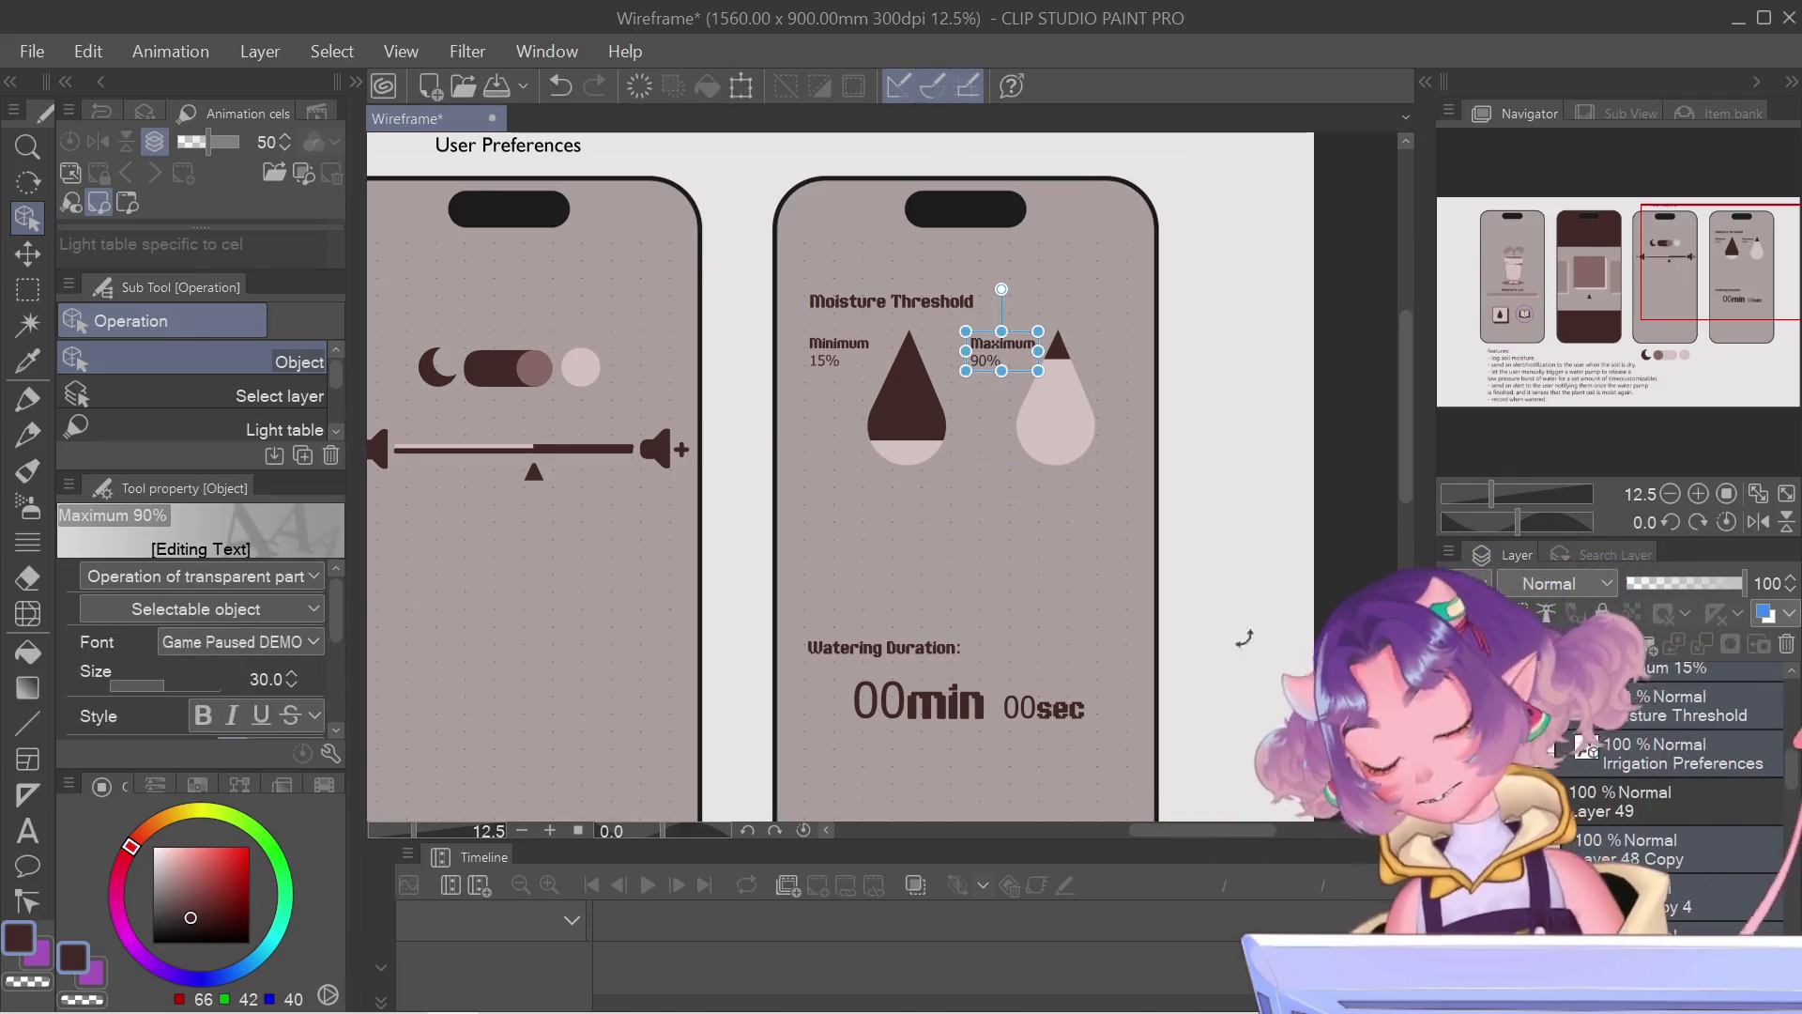
# Step: Scale the moisture threshold section up from its corner handle, shift it slightly left, and apply
pyautogui.hotkey('ctrl', 't')
pyautogui.moveTo(1167, 593); pyautogui.dragTo(1198, 632)
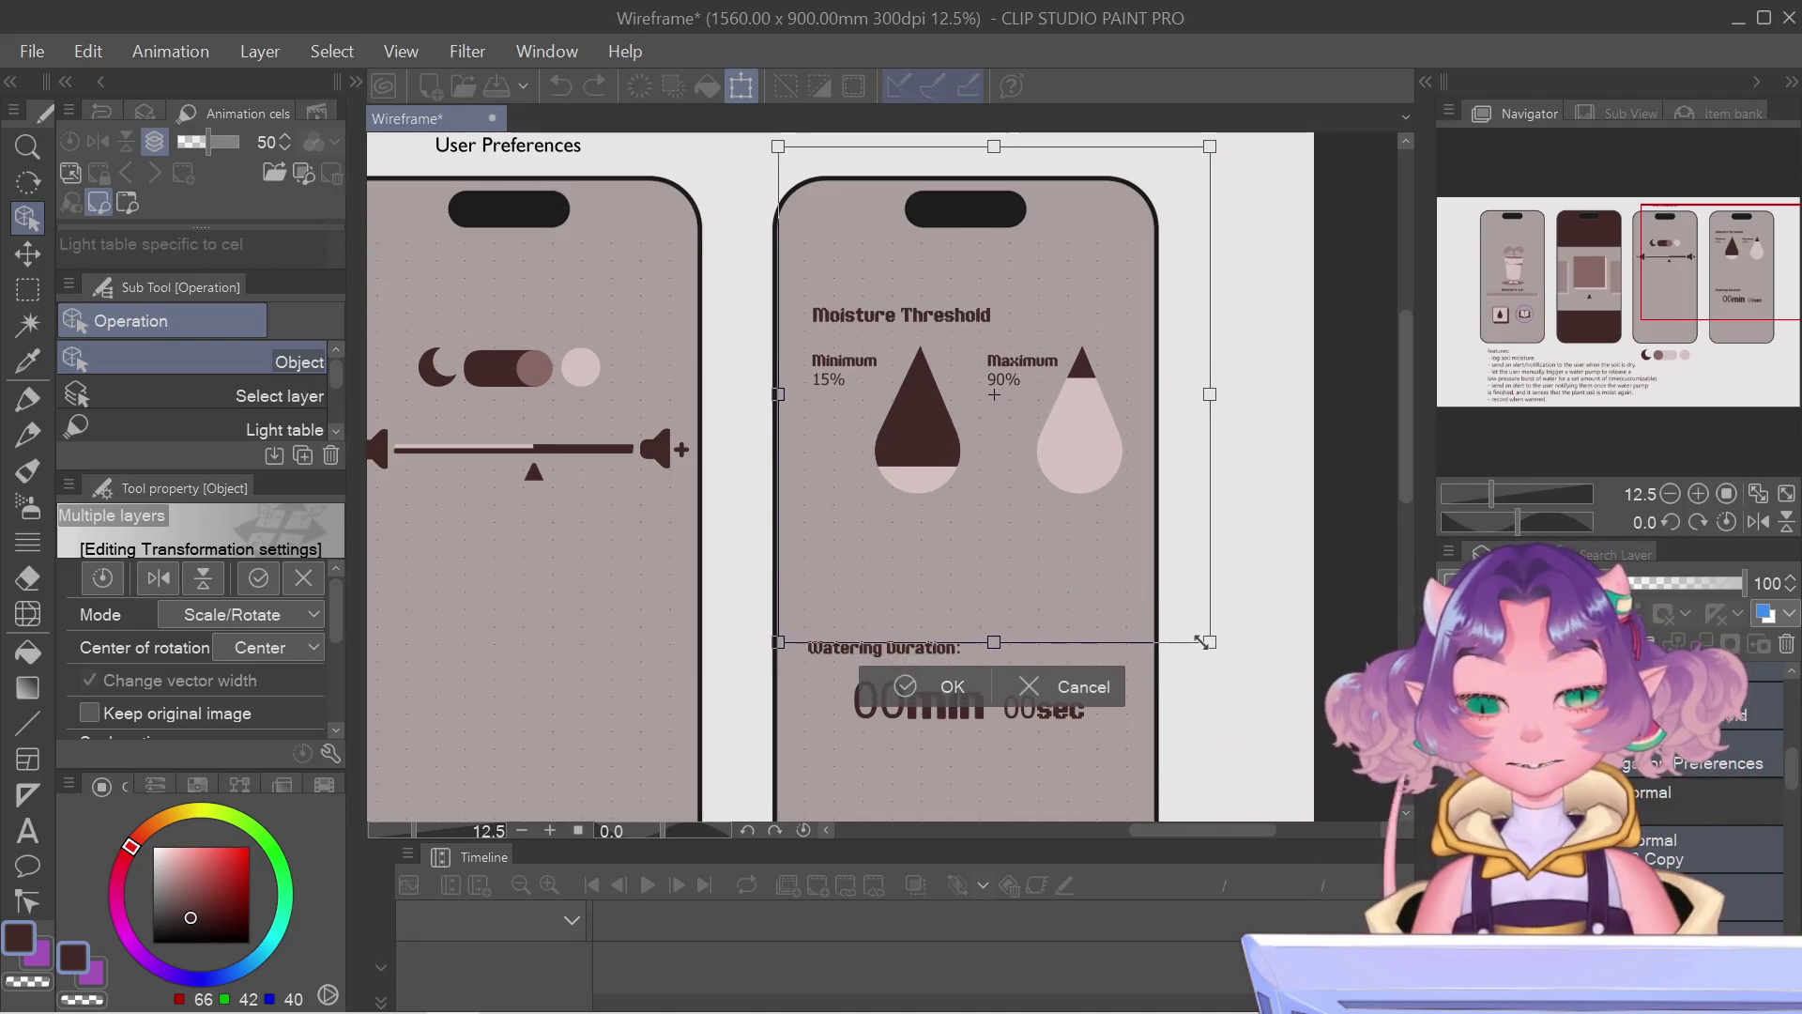
pyautogui.moveTo(1197, 633); pyautogui.dragTo(1213, 665)
pyautogui.moveTo(1126, 499); pyautogui.dragTo(1115, 504)
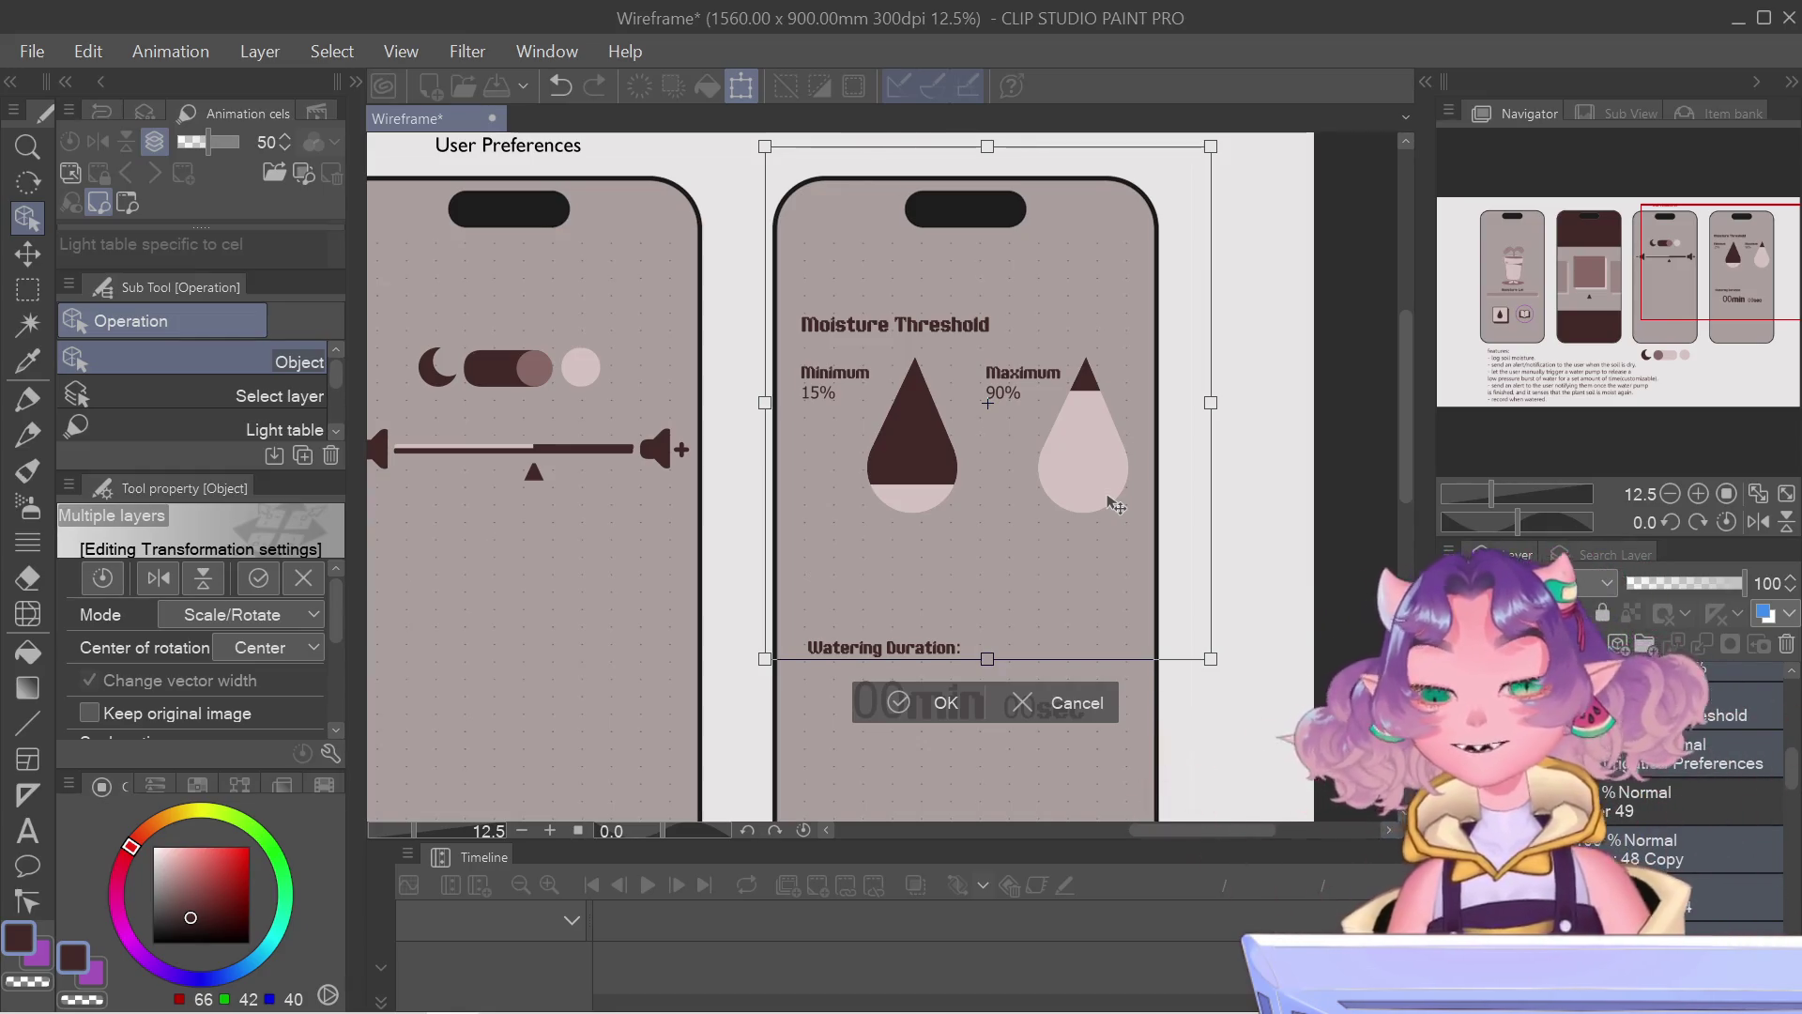
pyautogui.click(931, 701)
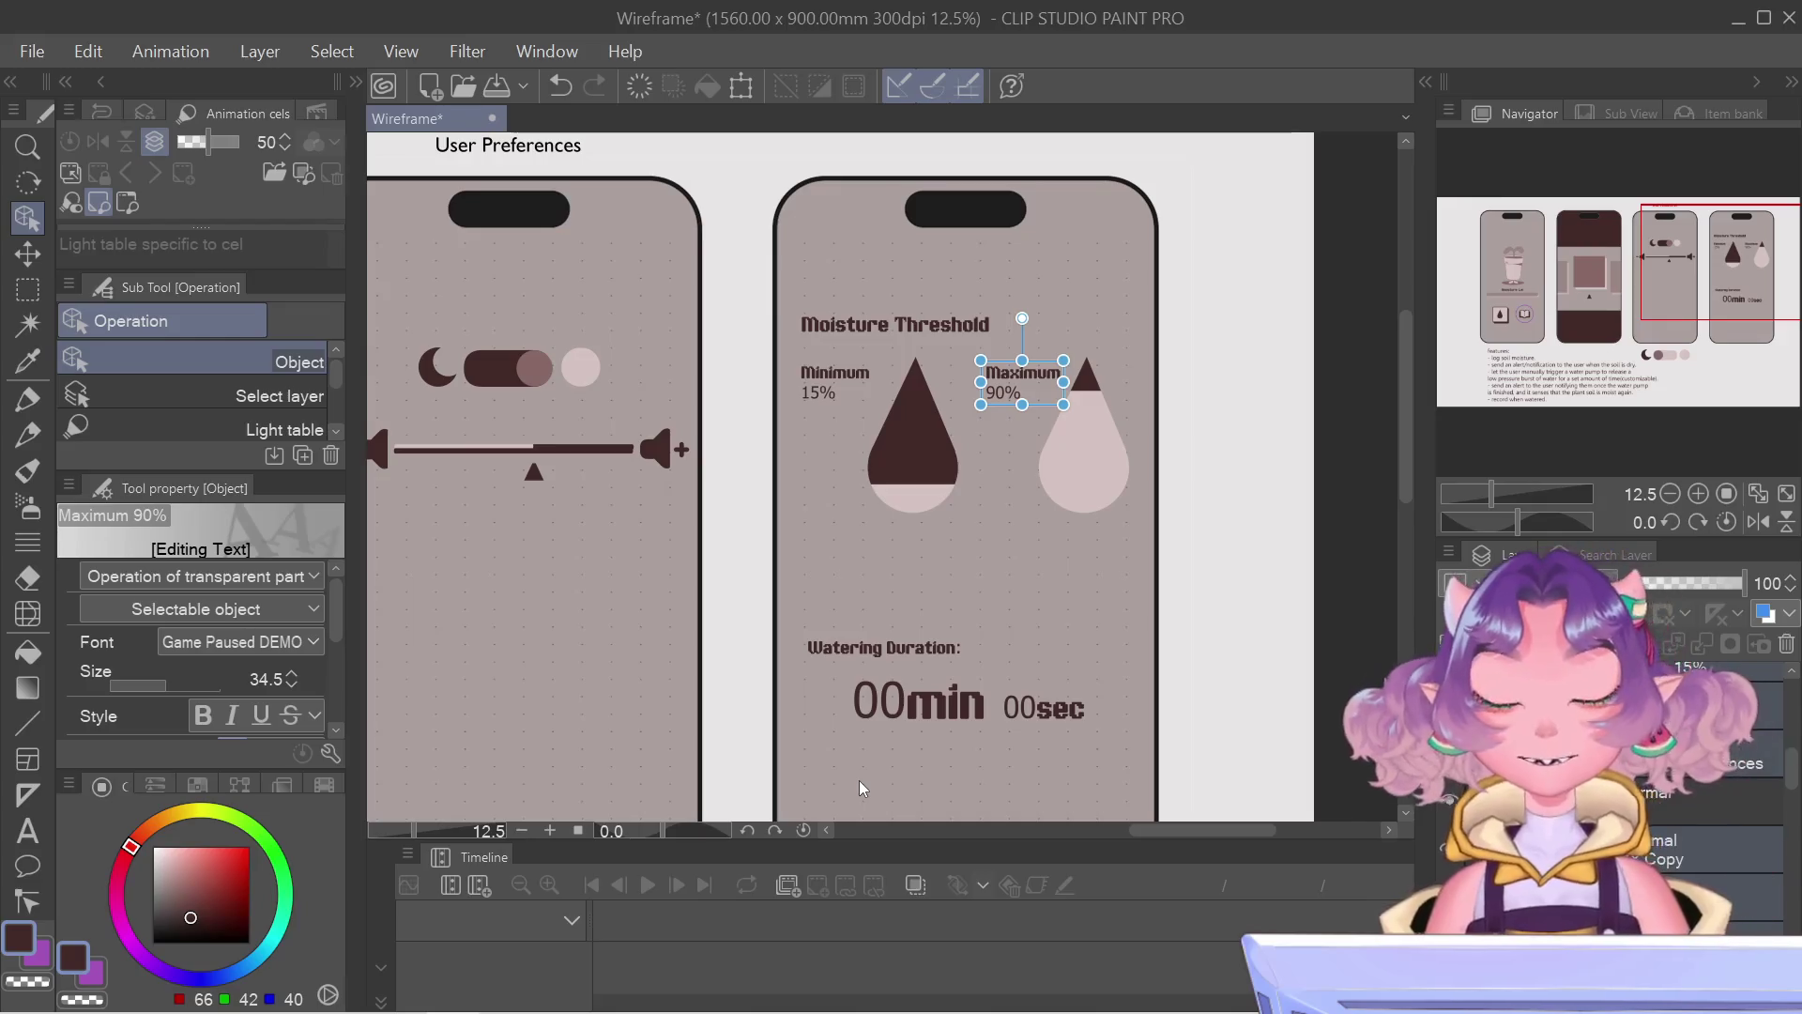
pyautogui.scroll(-1, 1055, 632)
pyautogui.scroll(-1, 1055, 633)
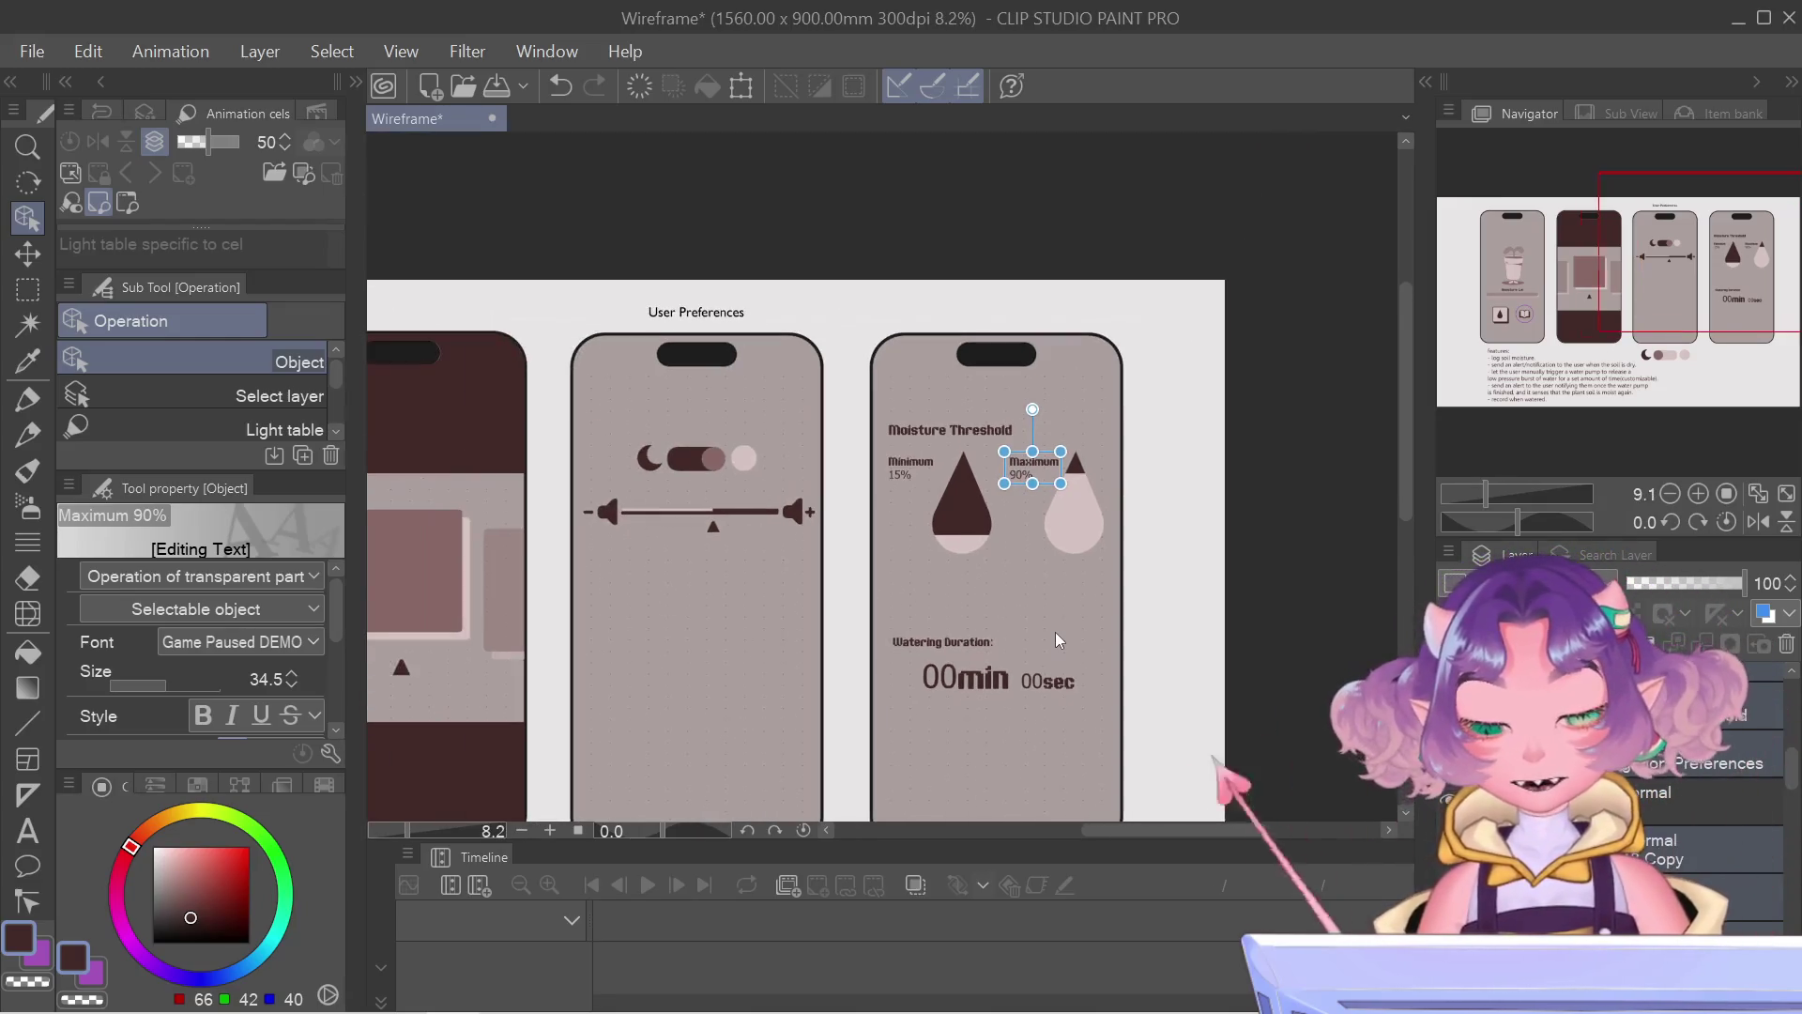
pyautogui.scroll(2, 1114, 516)
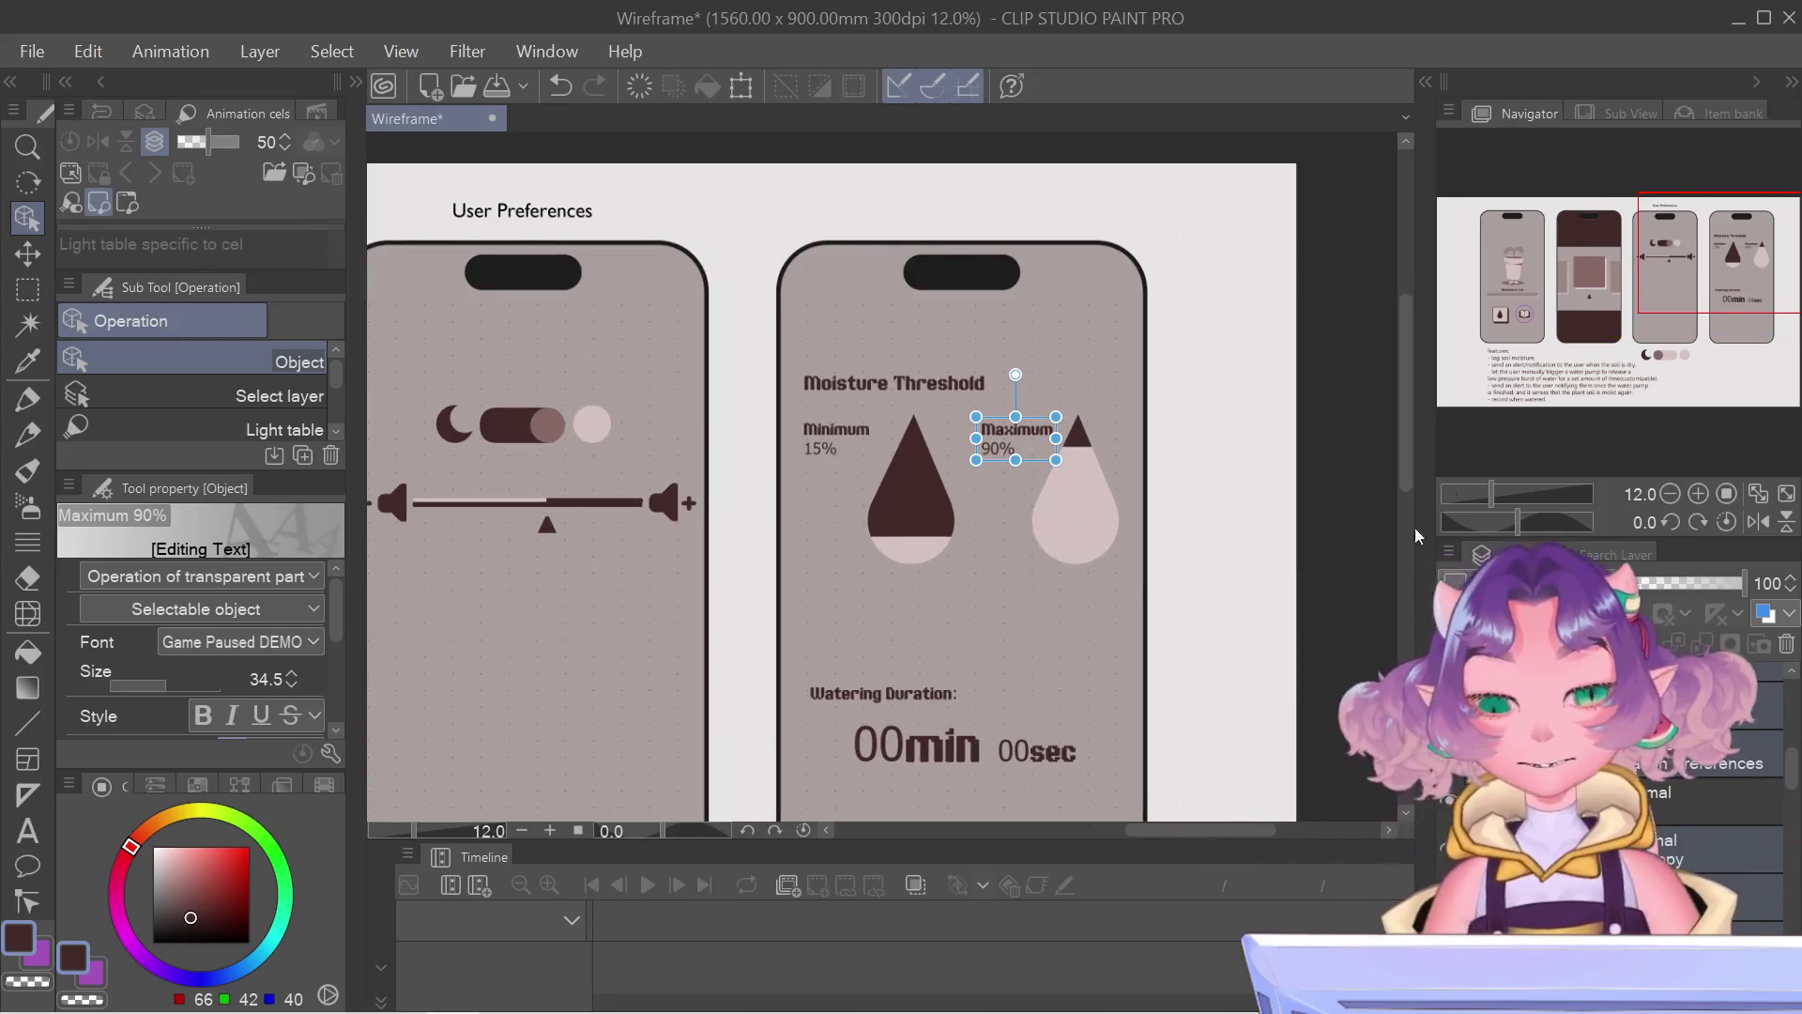
# Step: Free-transform the threshold and duration items and nudge them slightly downward
pyautogui.moveTo(1697, 282); pyautogui.dragTo(1700, 316)
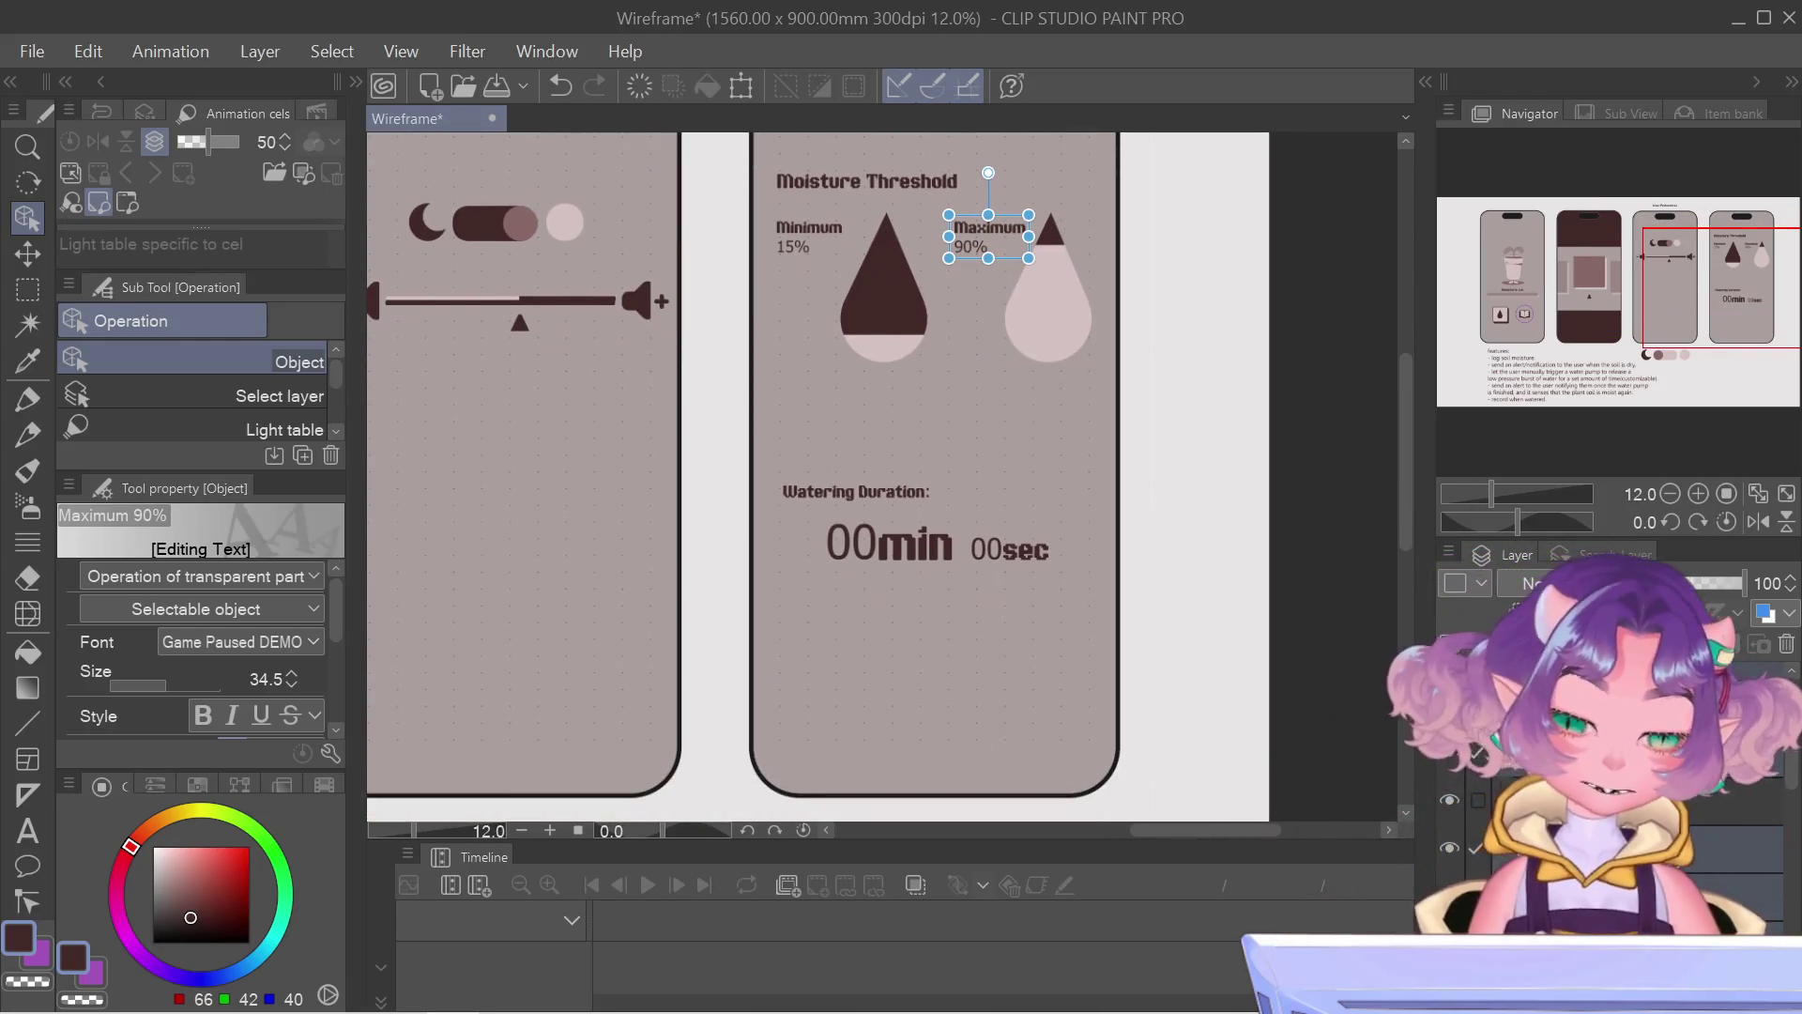
pyautogui.hotkey('ctrl', 't')
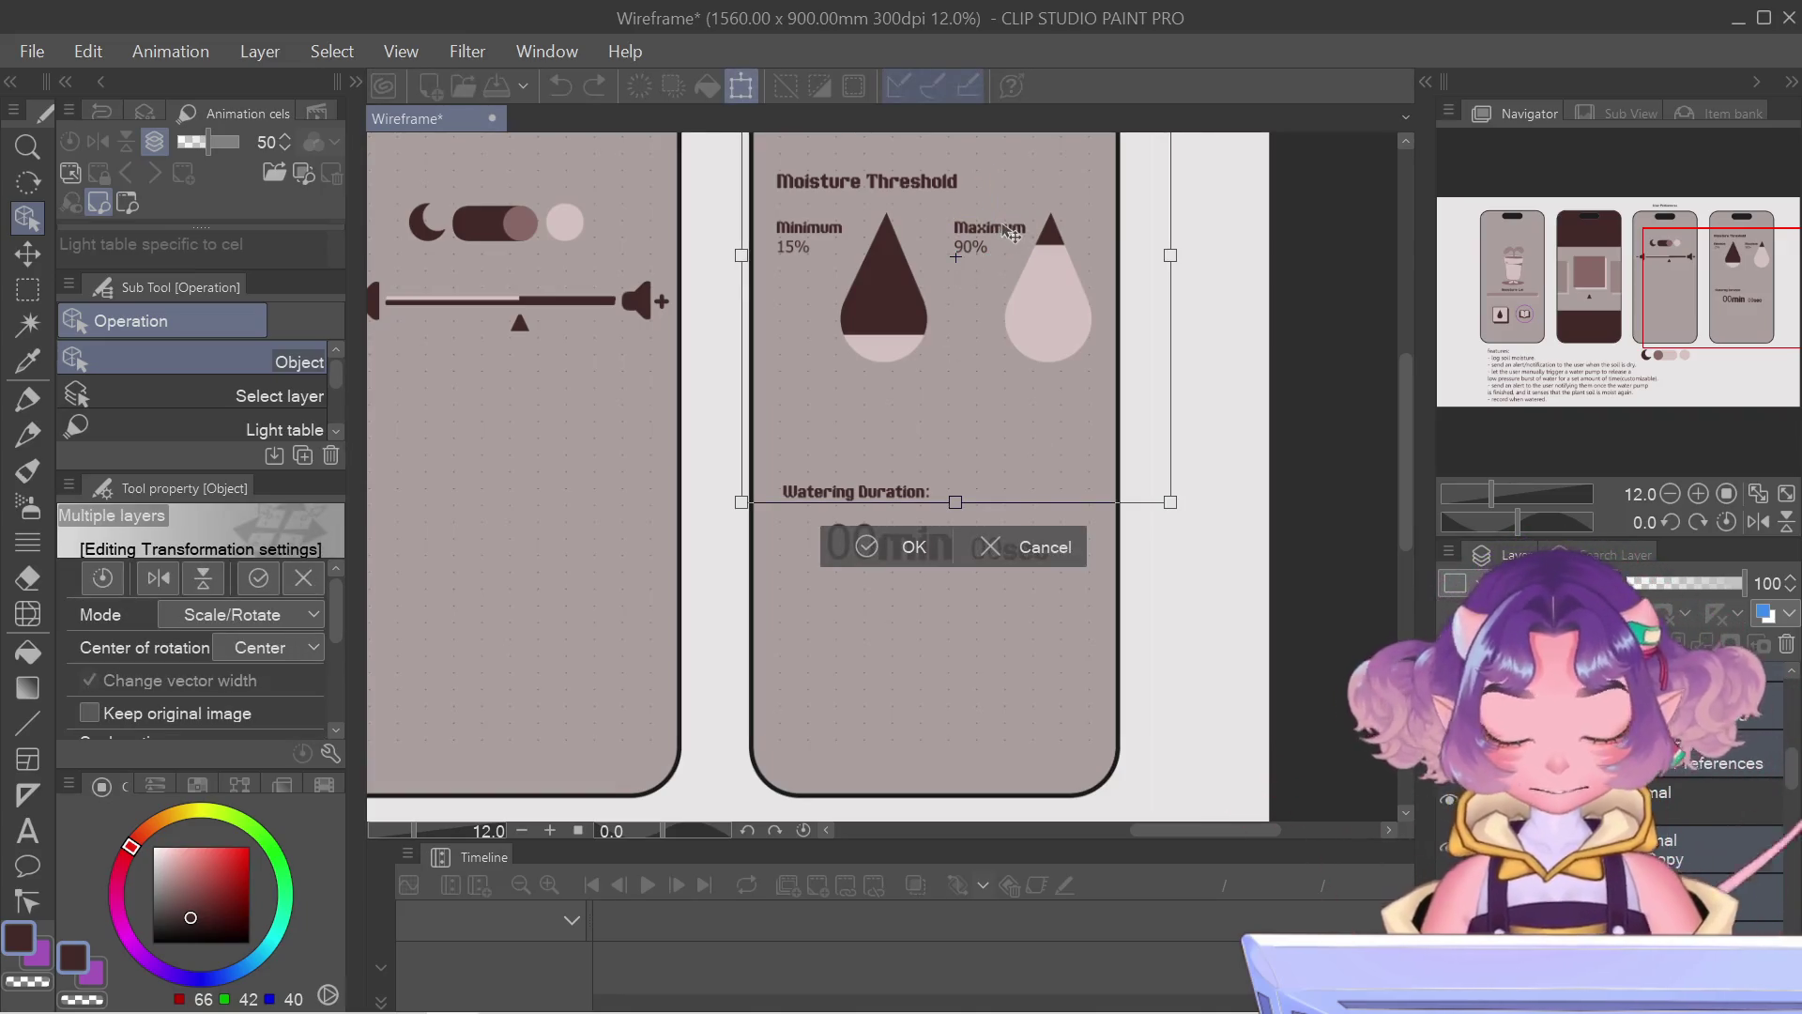
pyautogui.moveTo(1013, 235); pyautogui.dragTo(1009, 229)
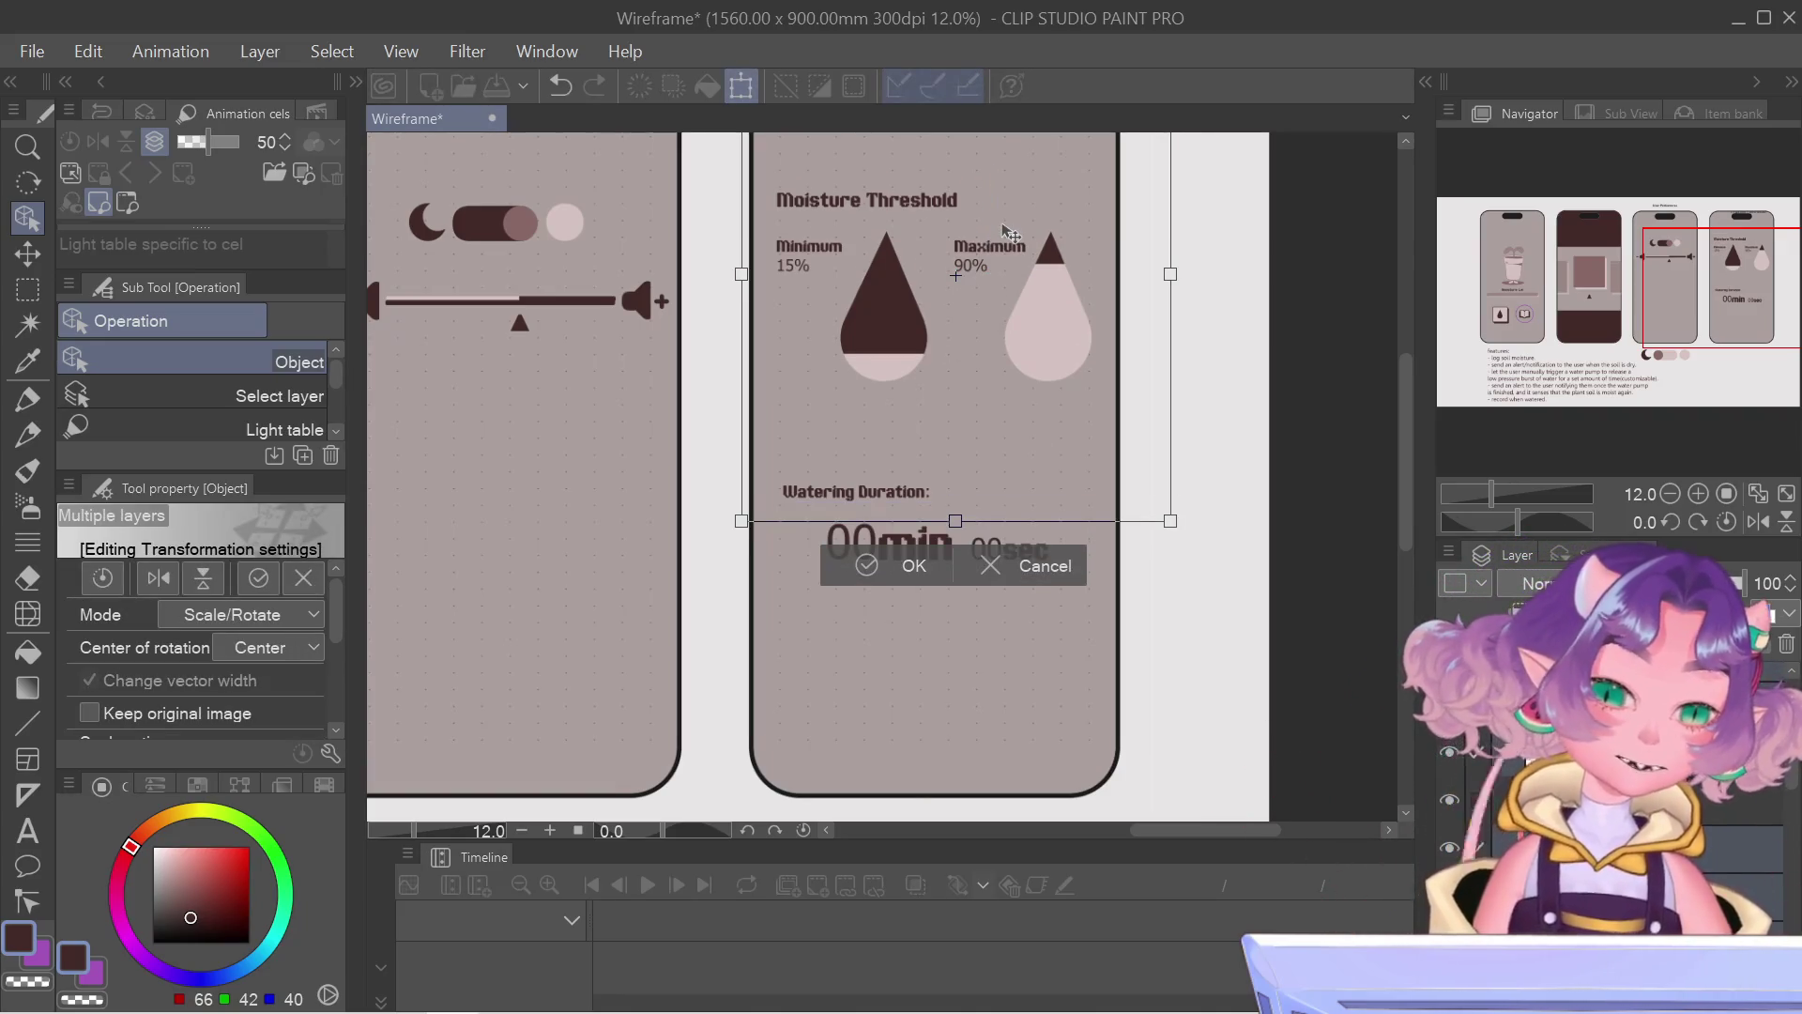
pyautogui.press('Down')
pyautogui.press('Down')
pyautogui.press('Down')
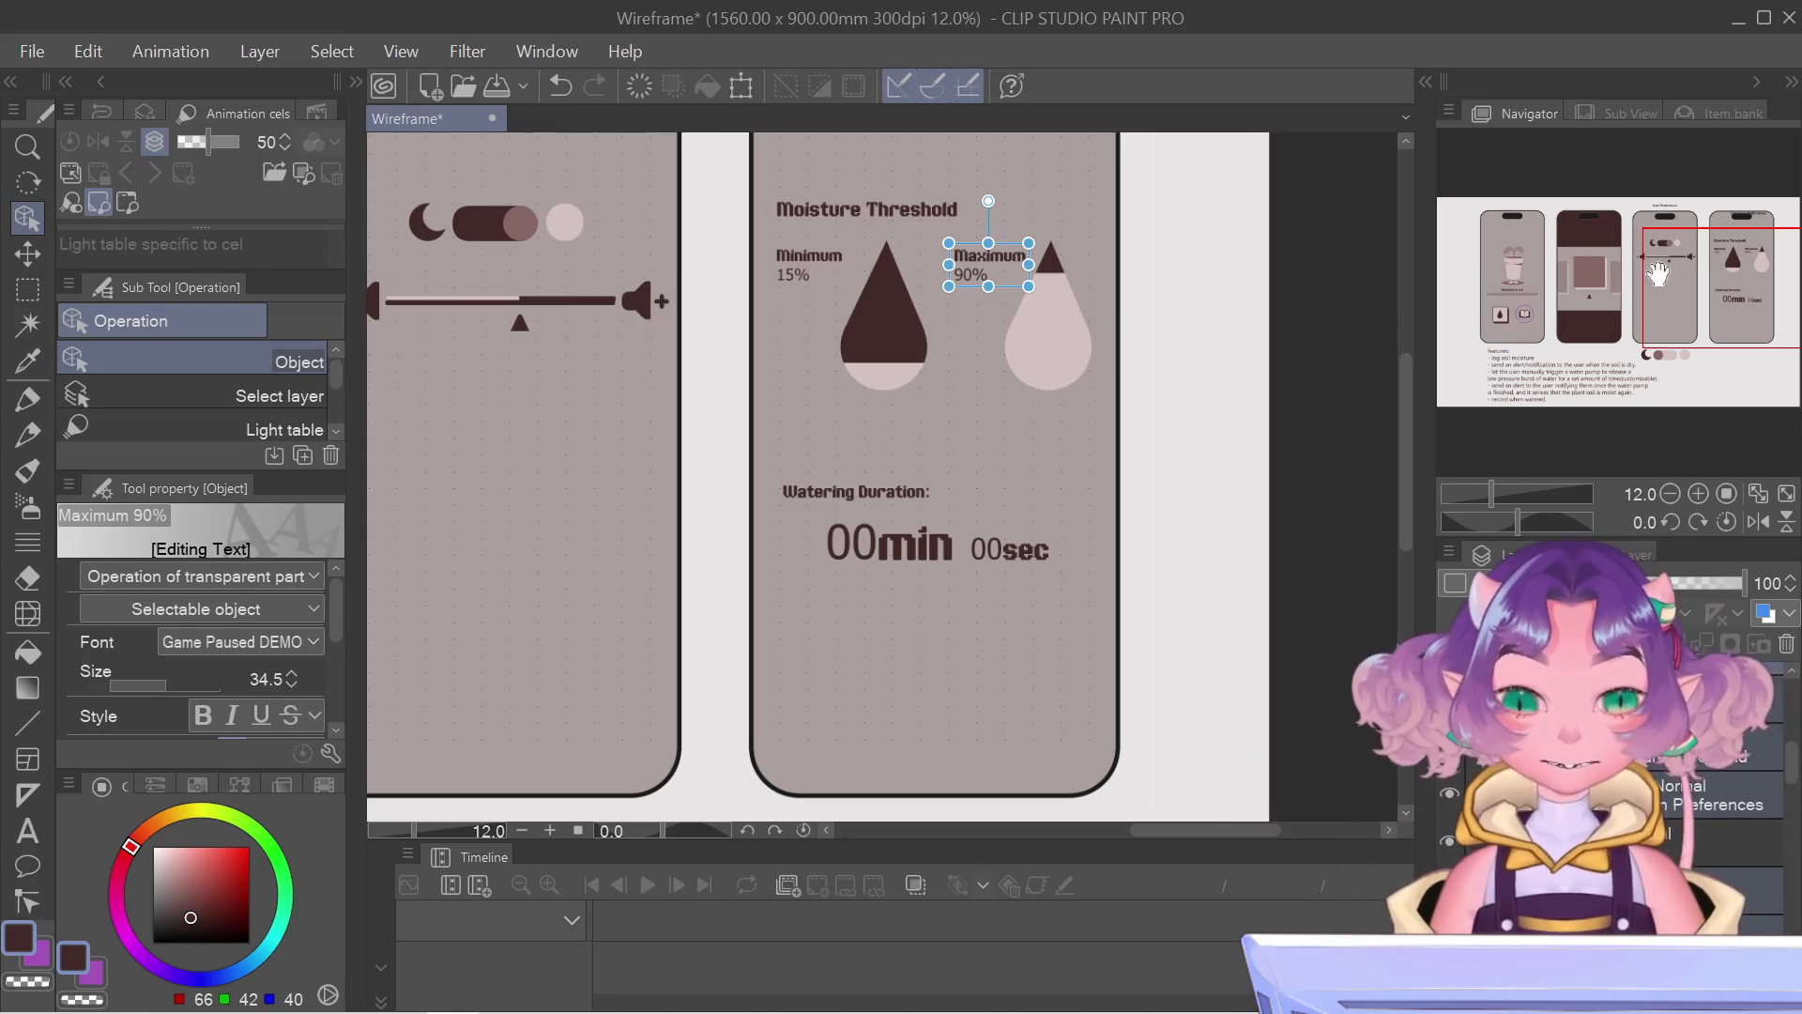
pyautogui.scroll(3, 773, 707)
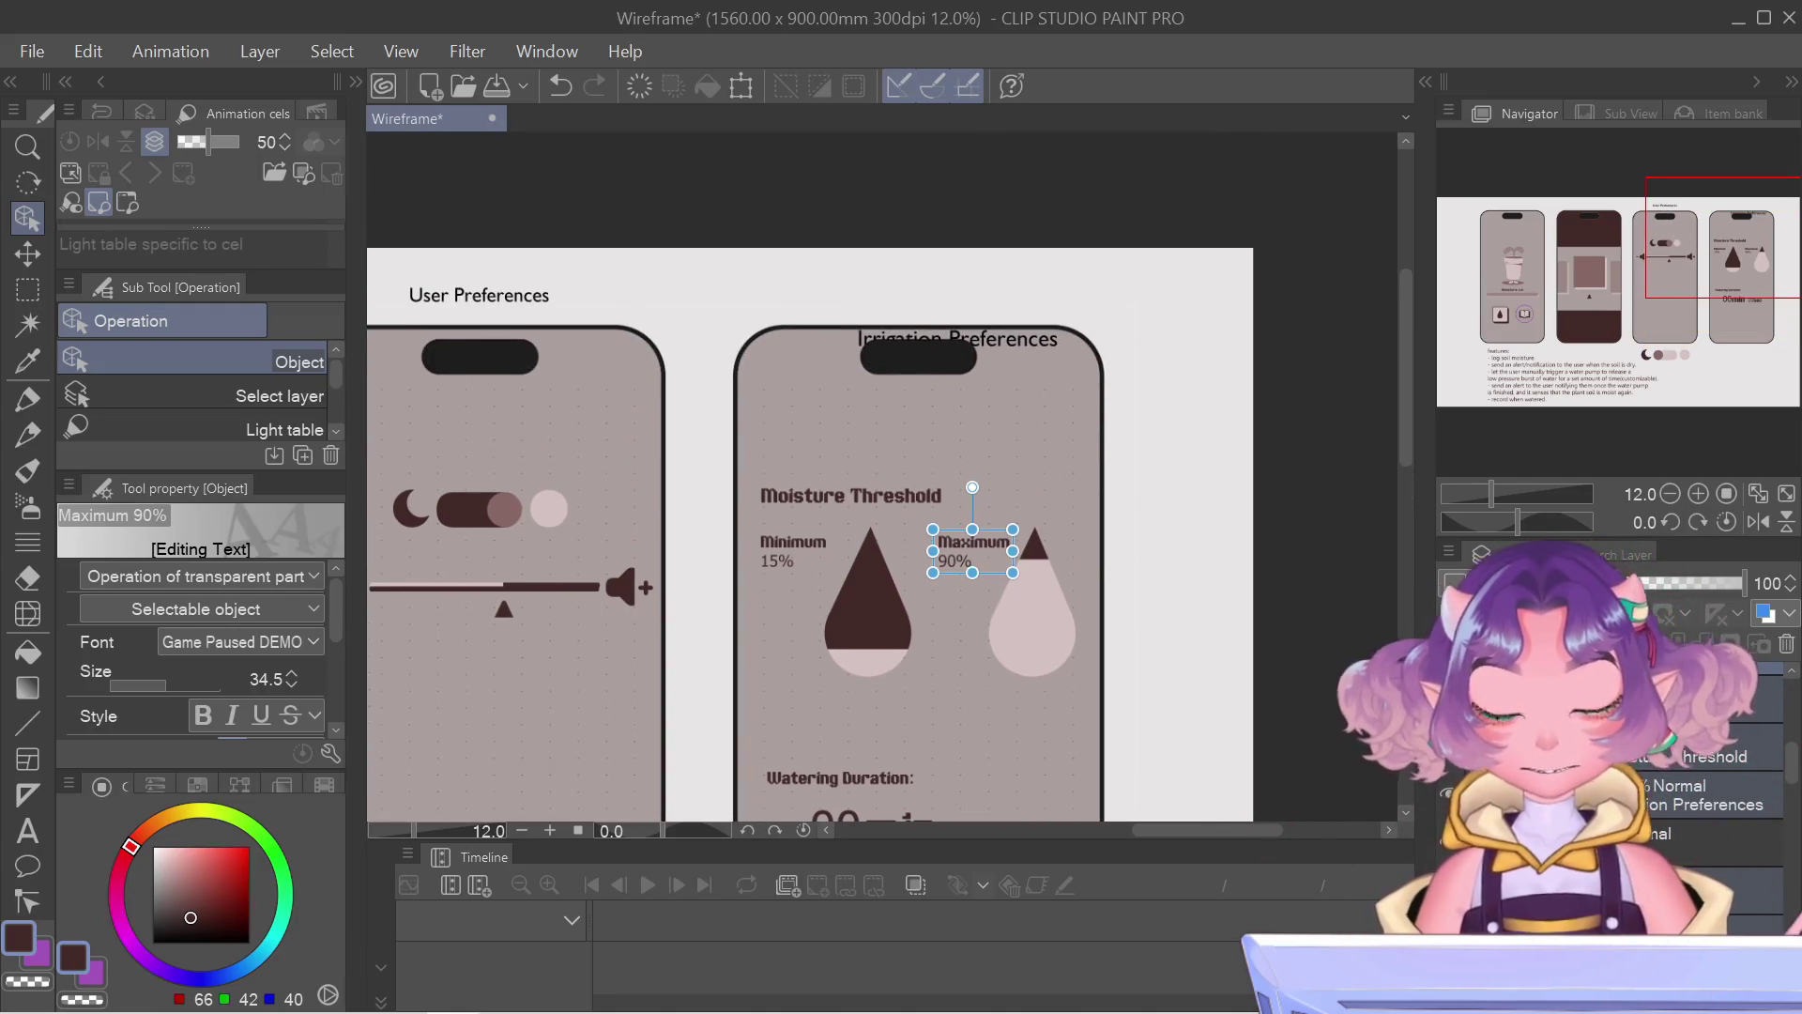
pyautogui.click(957, 339)
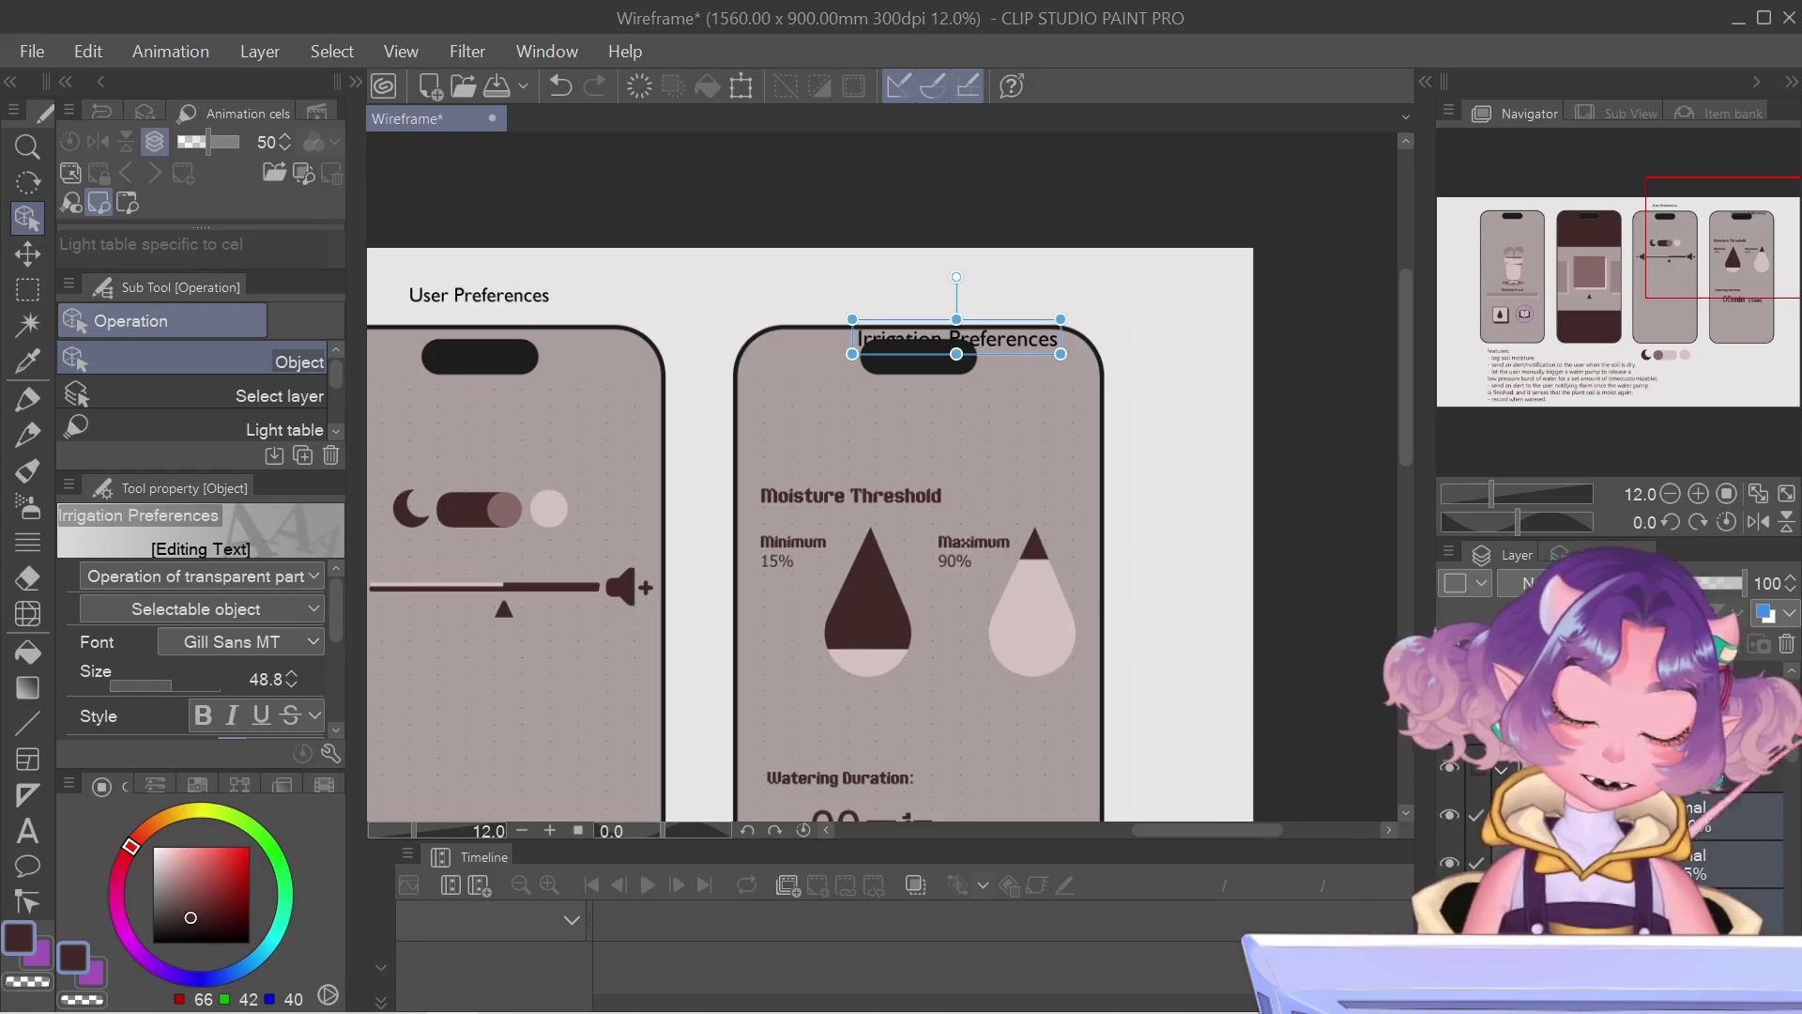
# Step: Start a trial transform nudging the layers up, then cancel it without changes
pyautogui.hotkey('ctrl', 't')
pyautogui.press('Up')
pyautogui.press('Up')
pyautogui.press('Up')
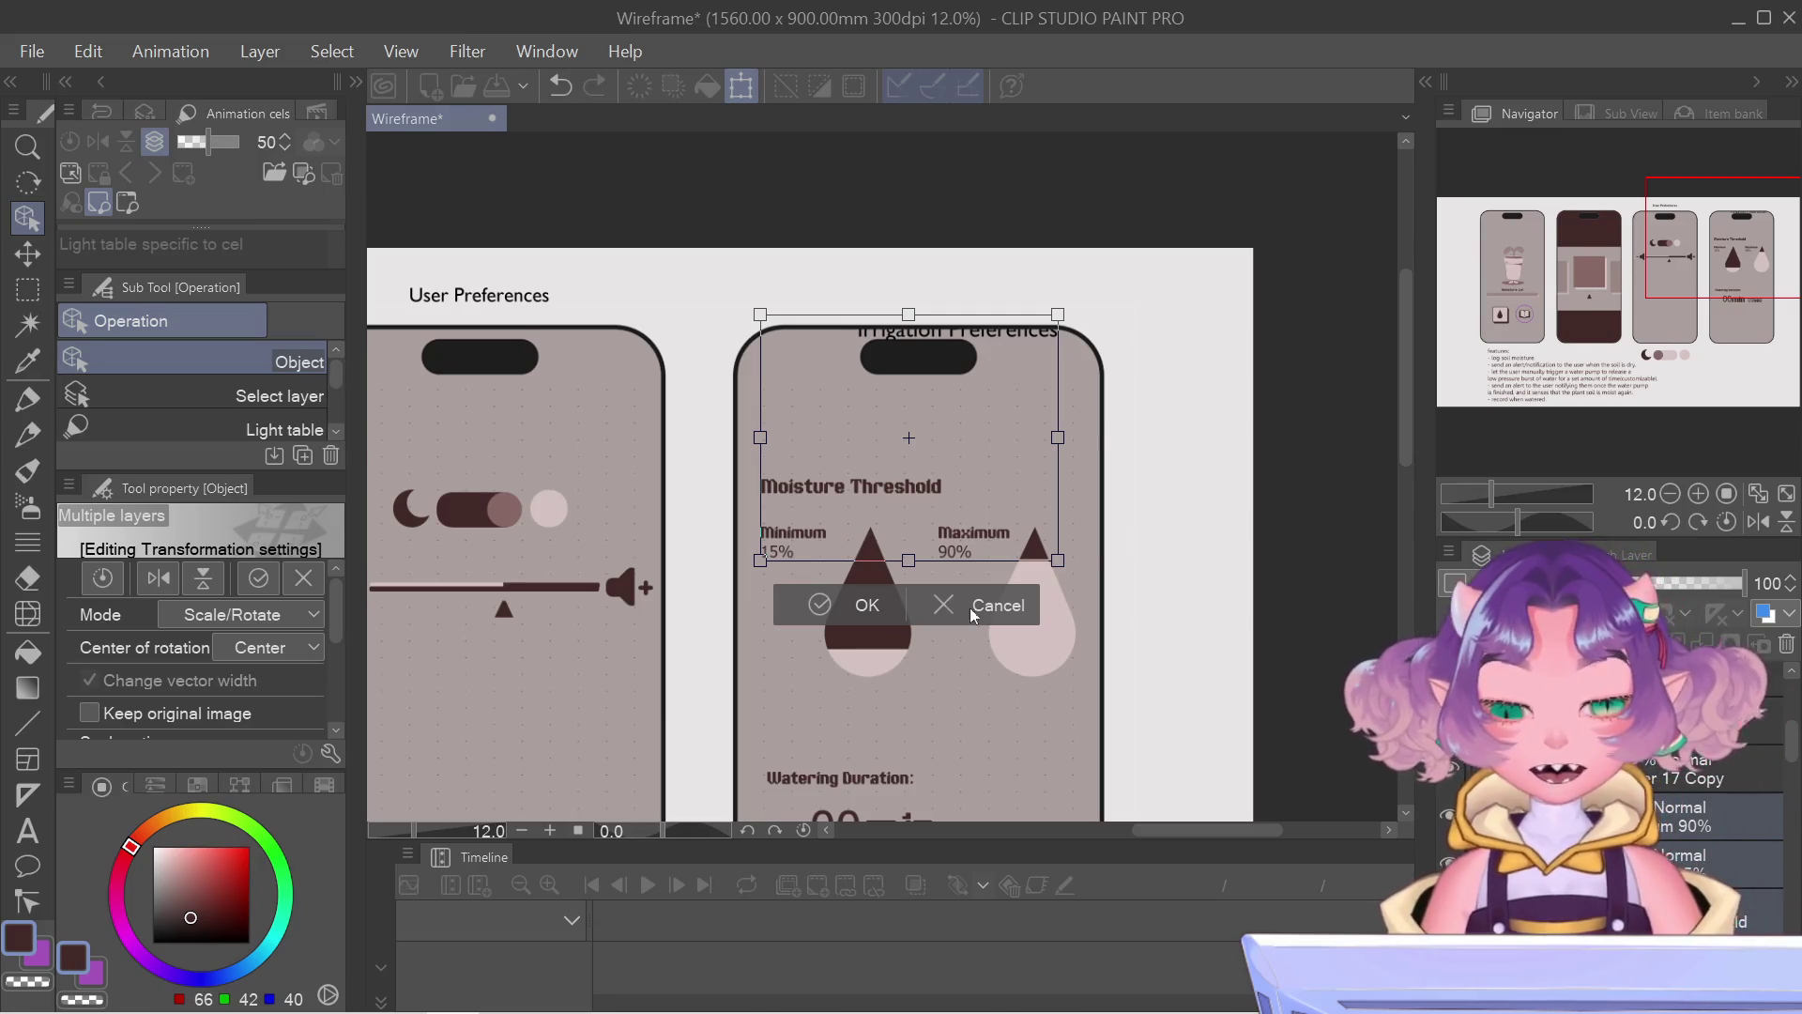
pyautogui.click(861, 608)
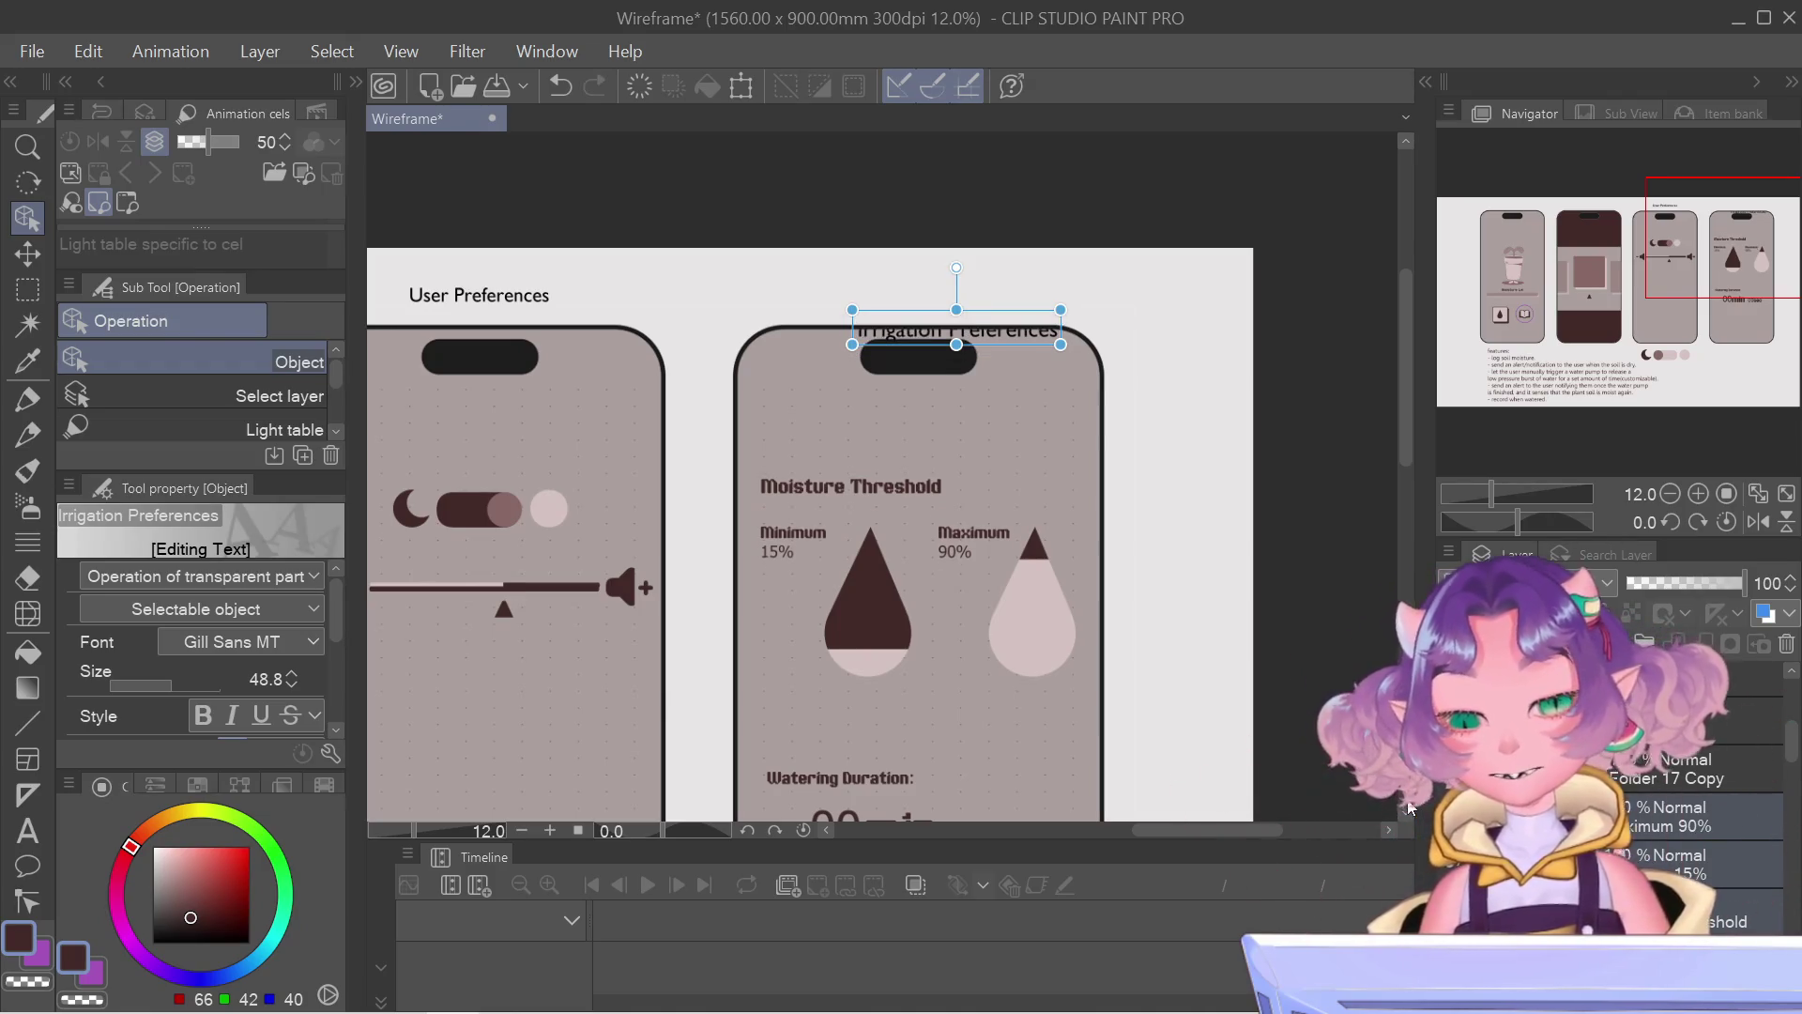
pyautogui.scroll(-2, 987, 631)
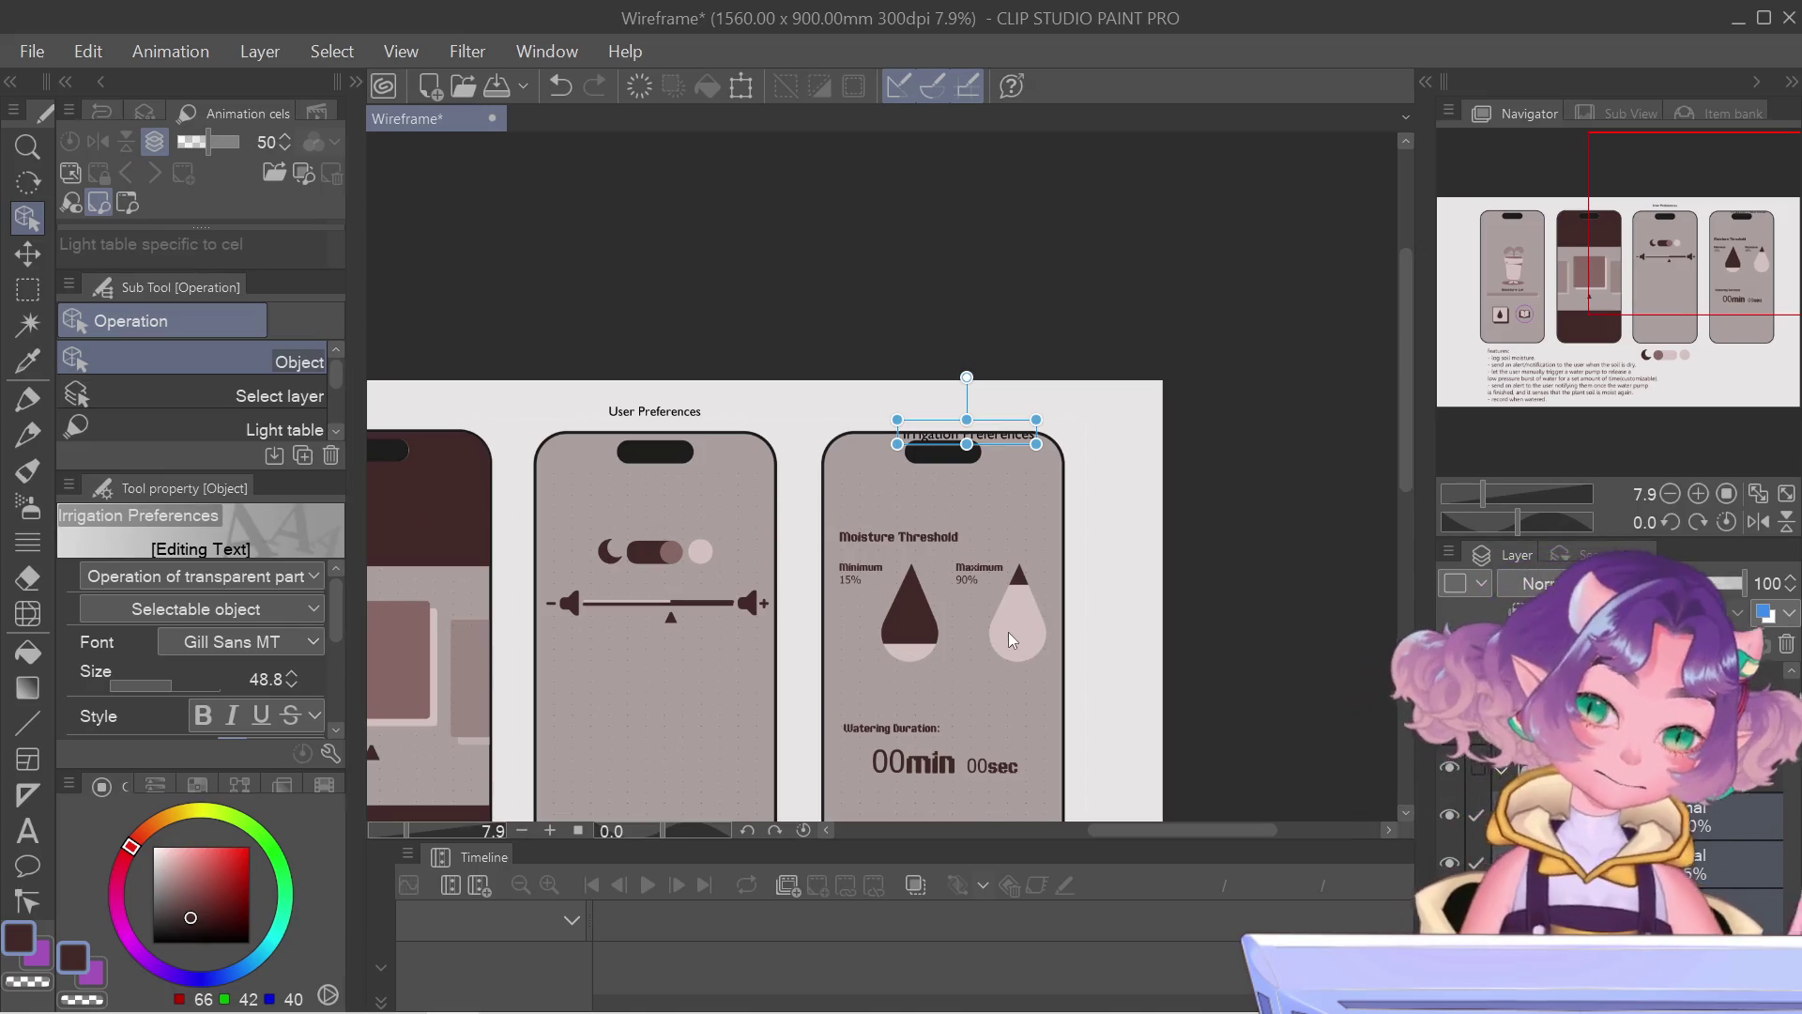
pyautogui.scroll(2, 1009, 632)
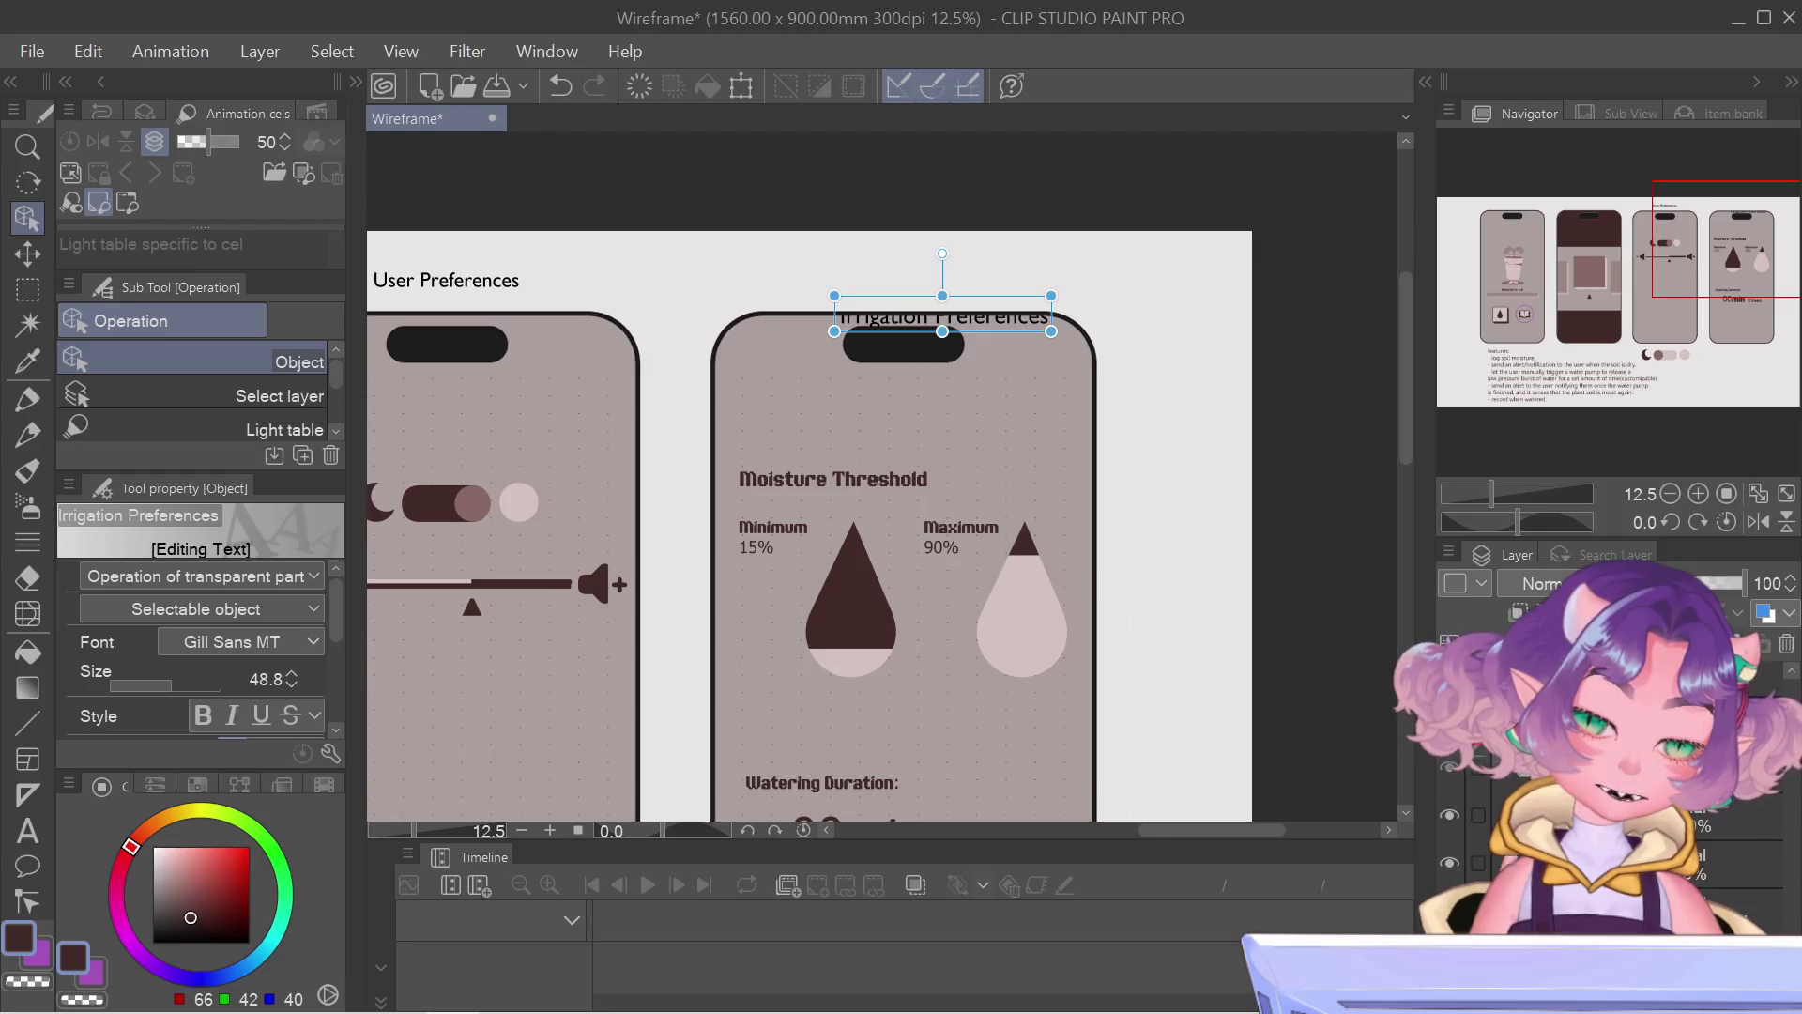
# Step: Select the Maximum 90% label, the Irrigation Preferences heading, then the Moisture Threshold heading
pyautogui.click(1701, 862)
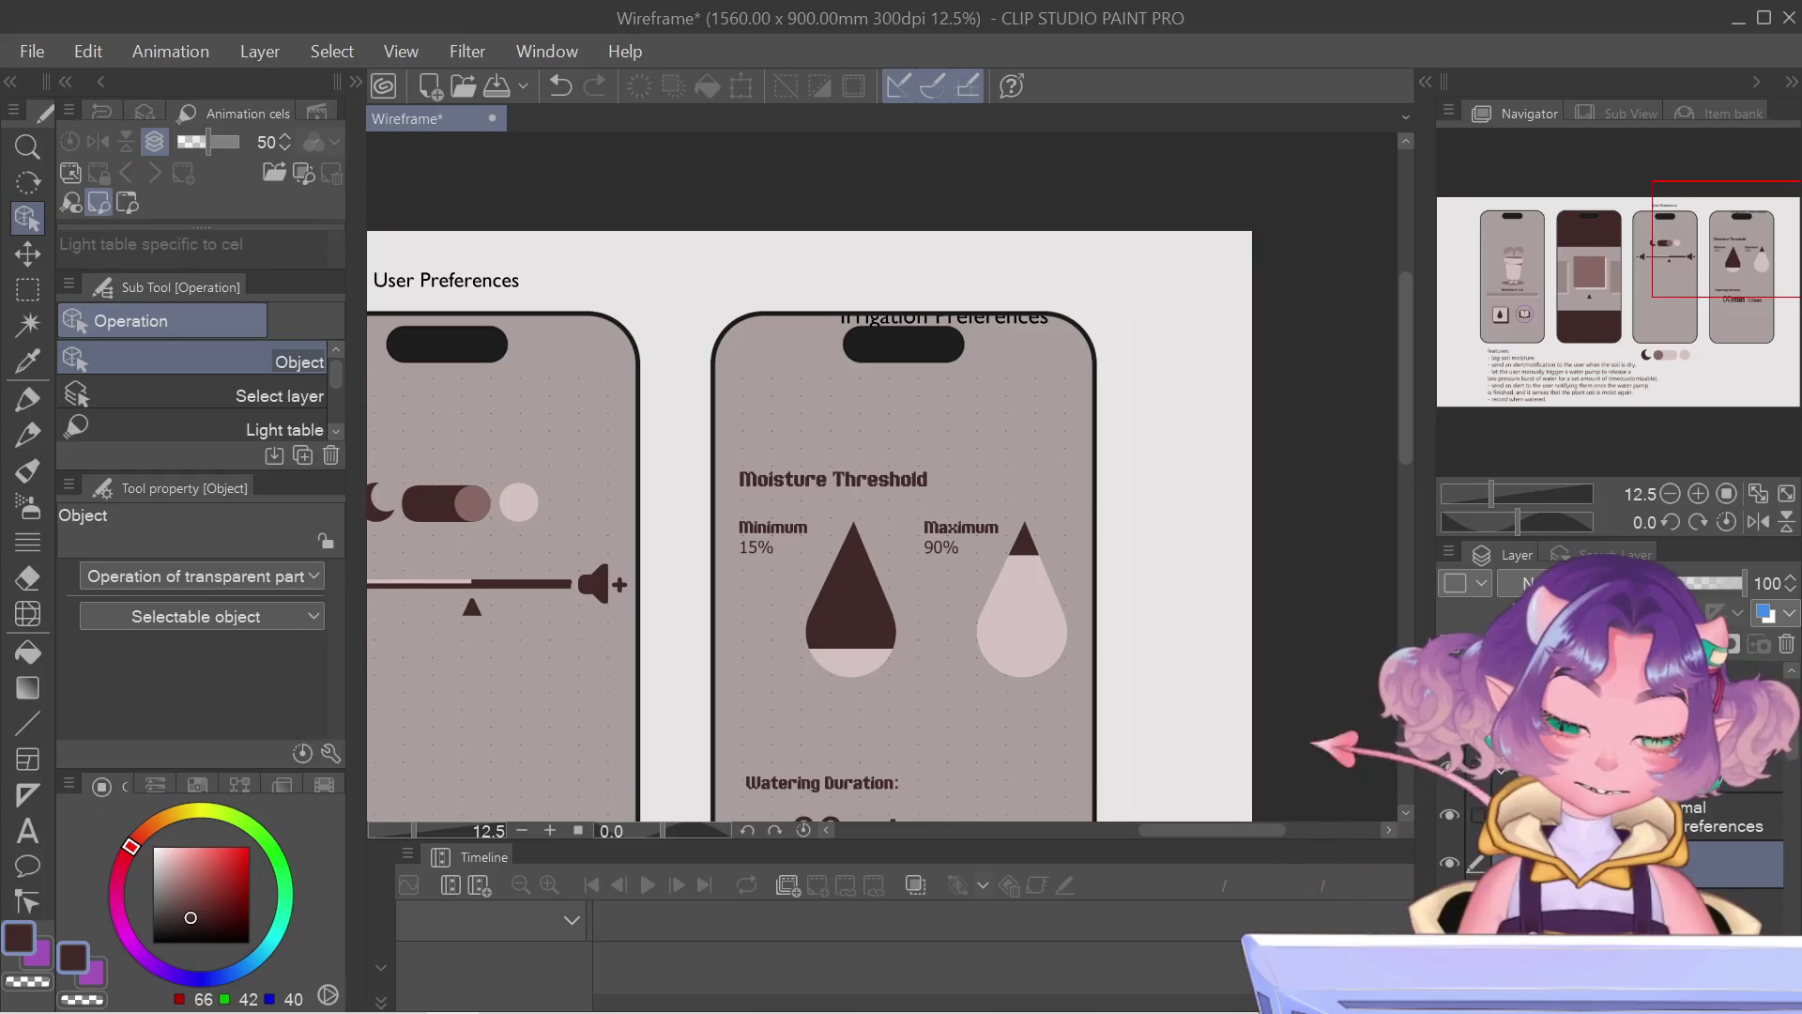
pyautogui.click(1711, 818)
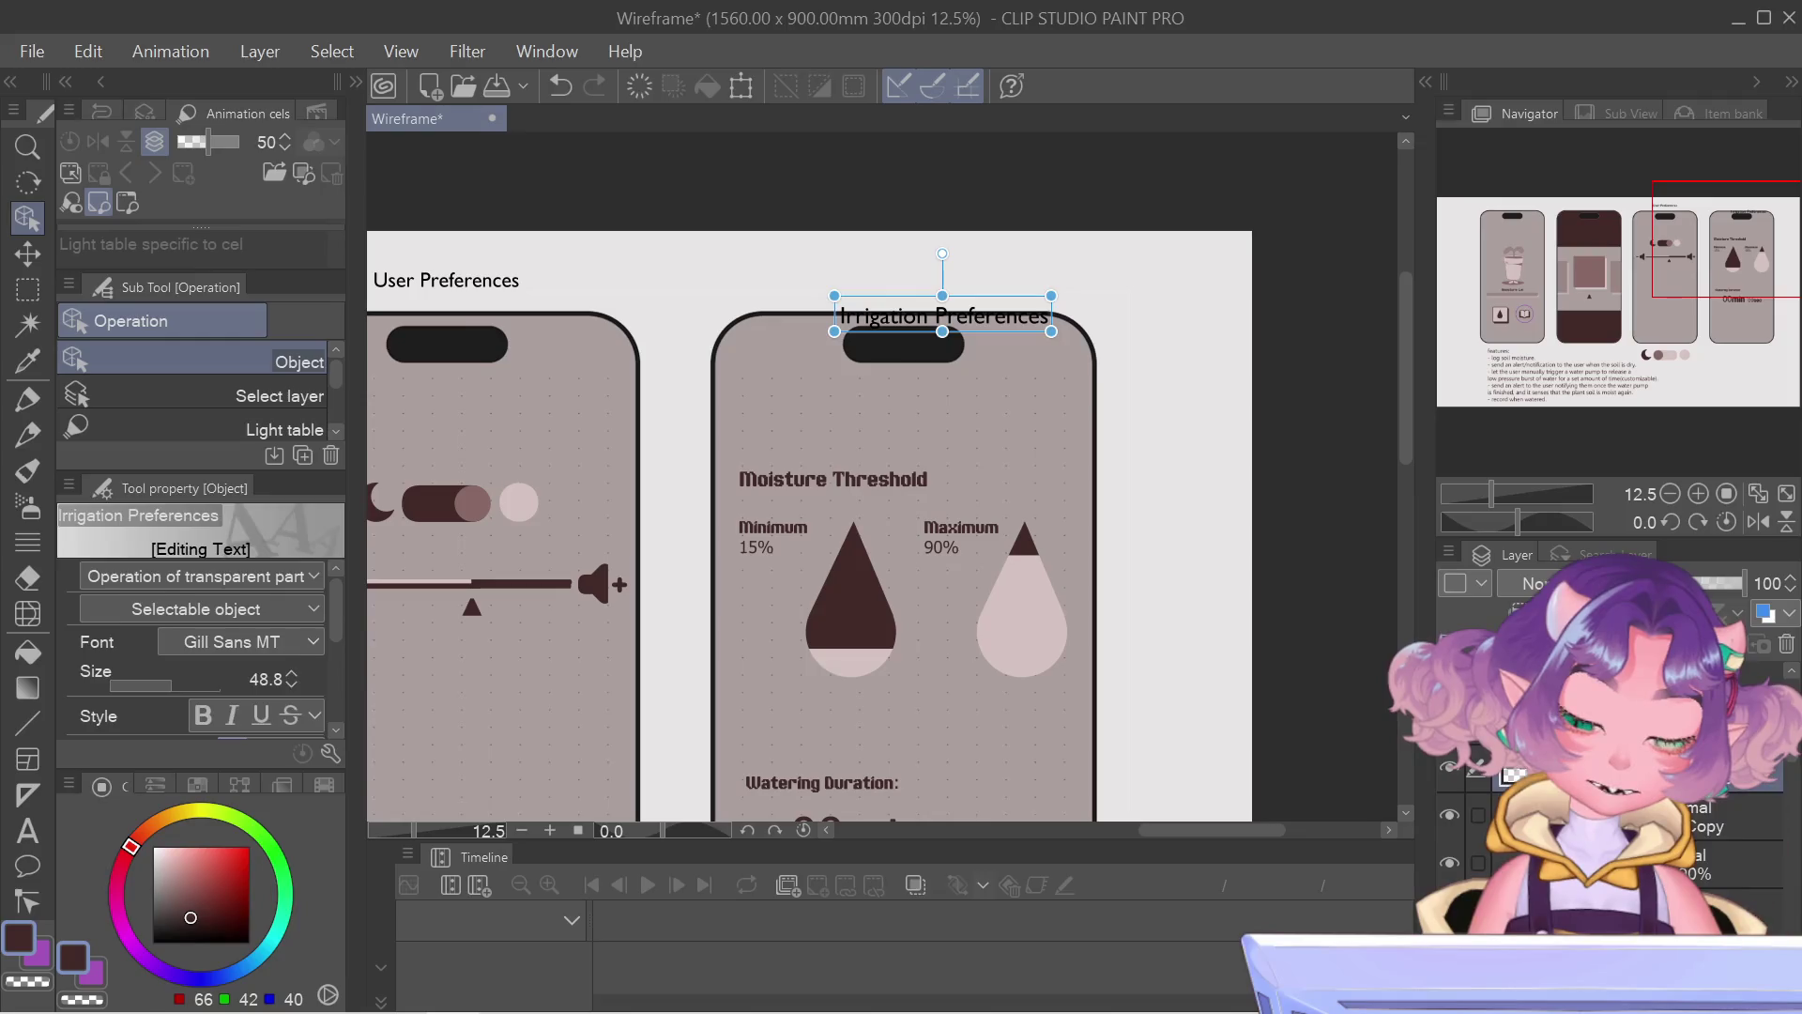
pyautogui.scroll(-2, 1794, 763)
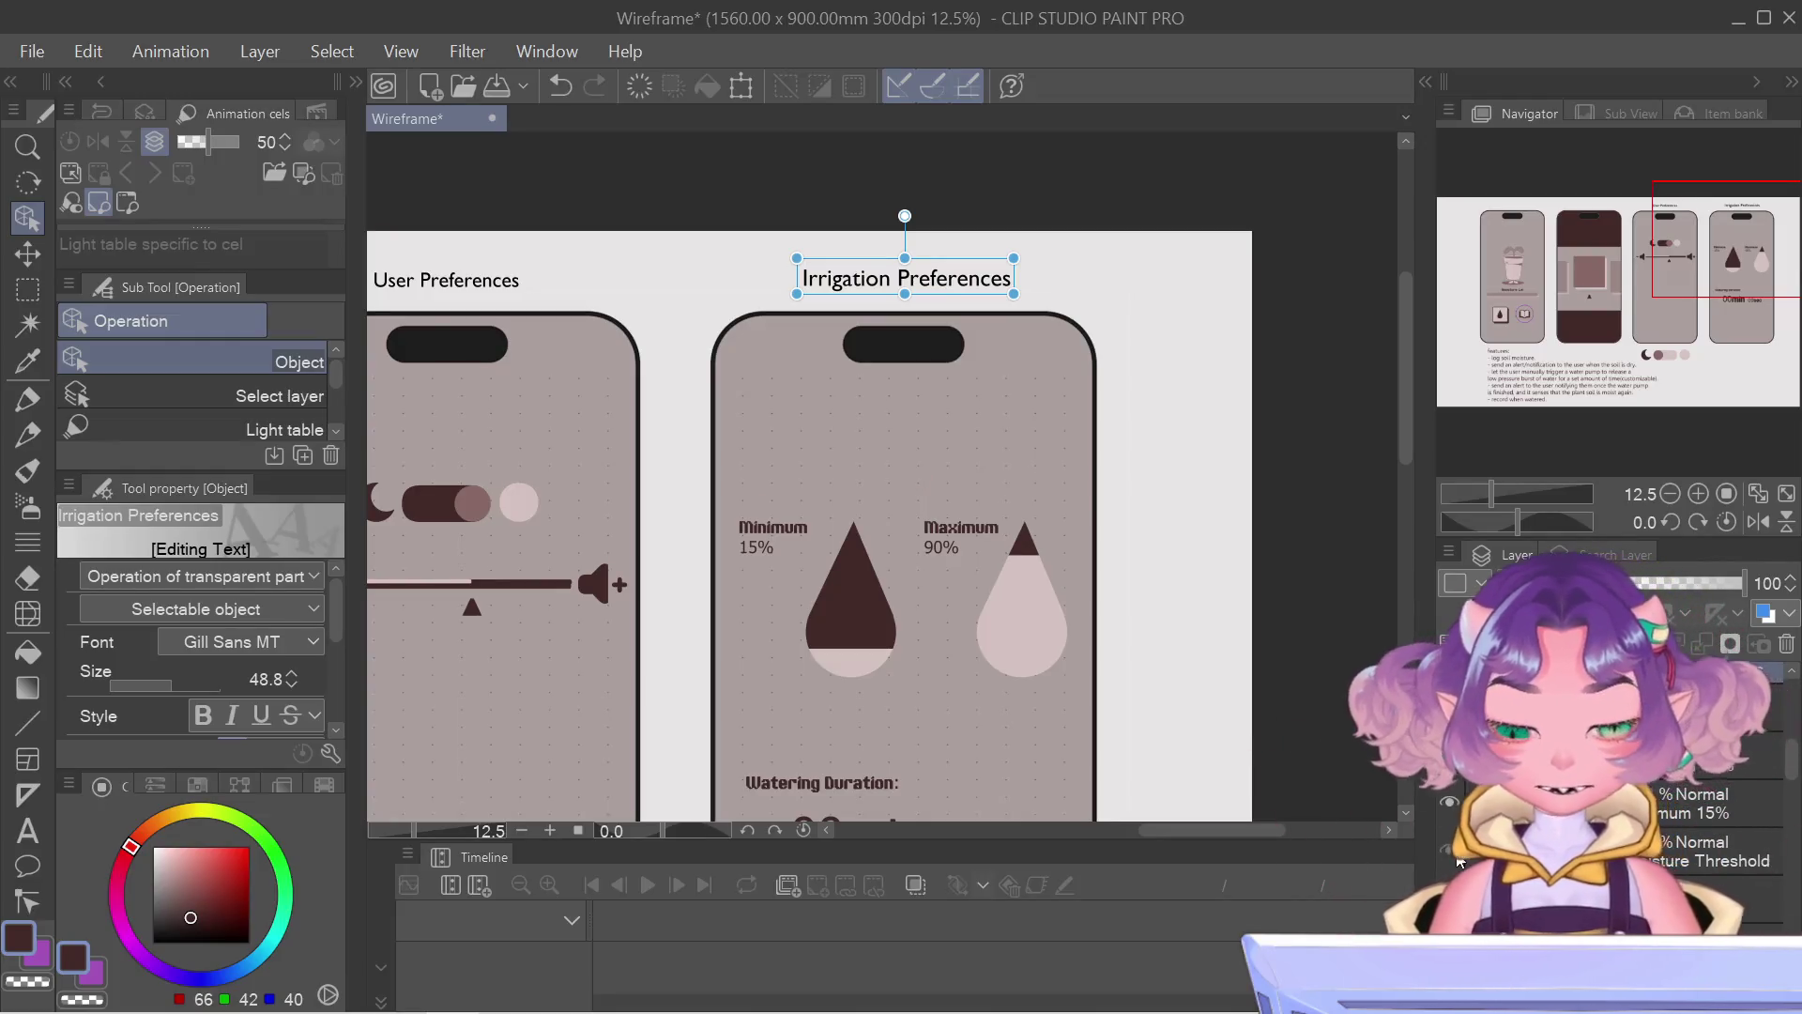
pyautogui.click(1661, 861)
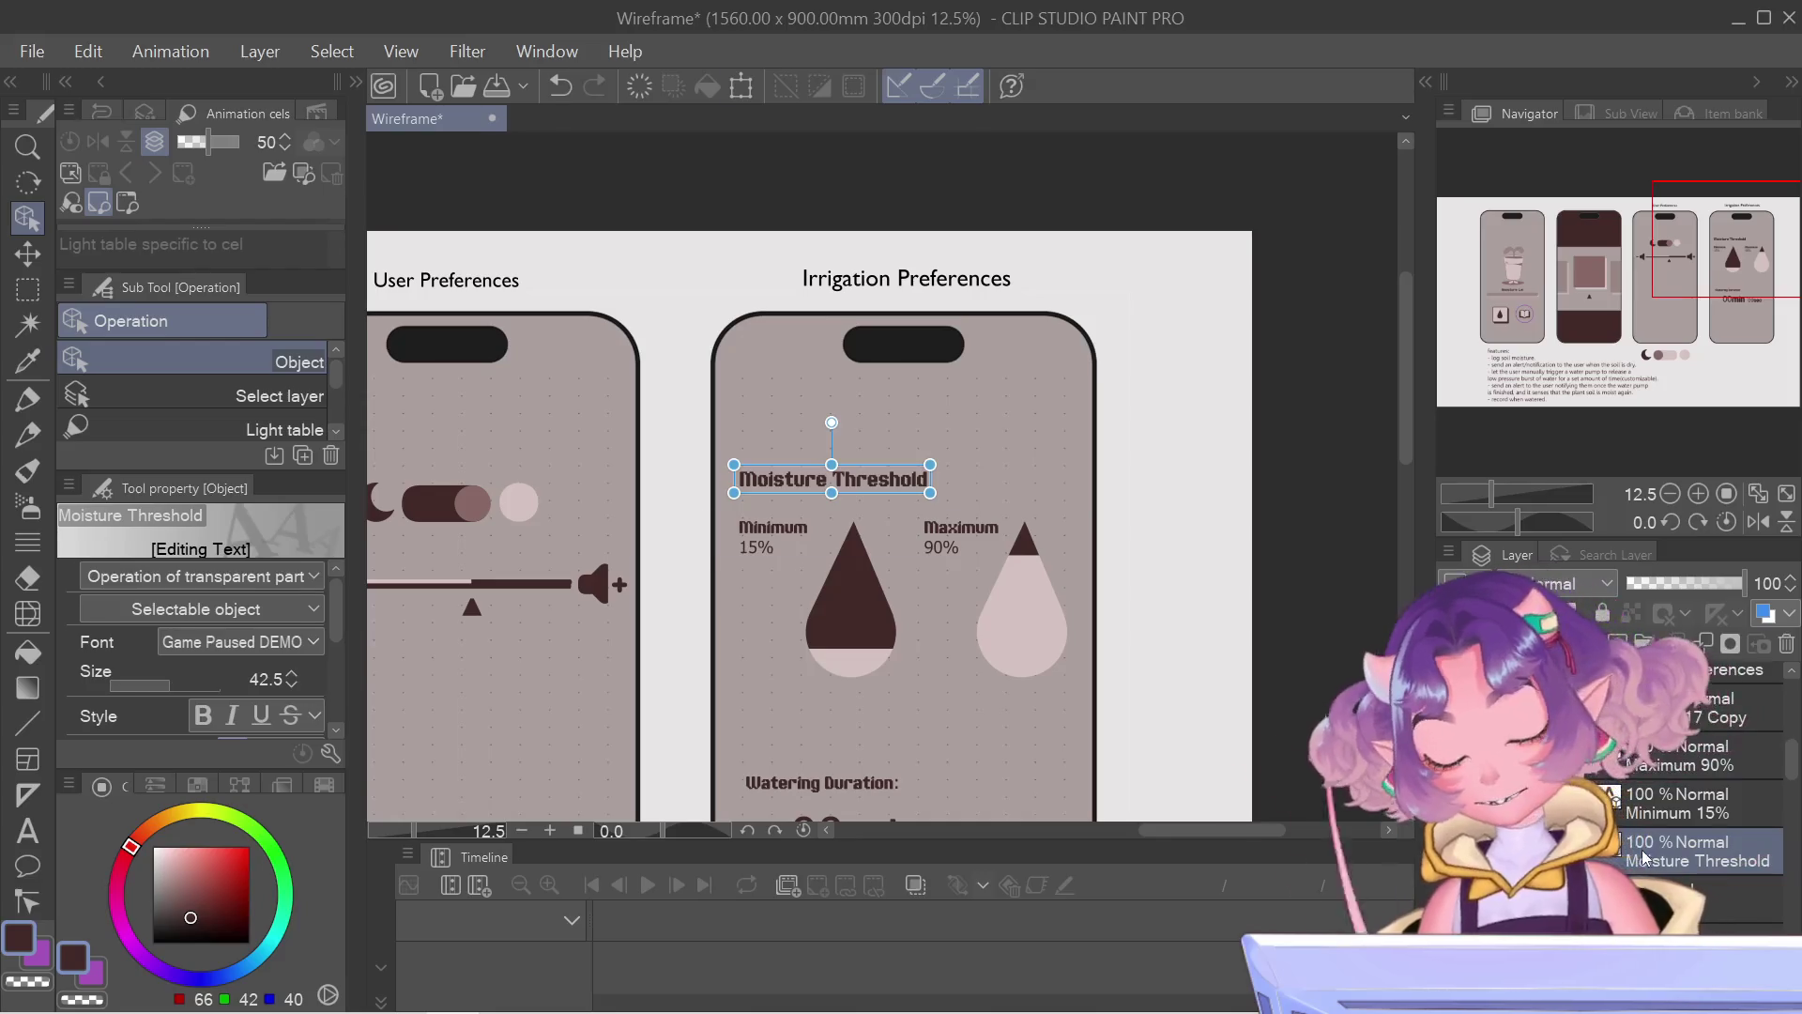
# Step: Free-transform the Moisture Threshold heading and move it up slightly
pyautogui.hotkey('ctrl', 't')
pyautogui.moveTo(832, 479); pyautogui.dragTo(833, 451)
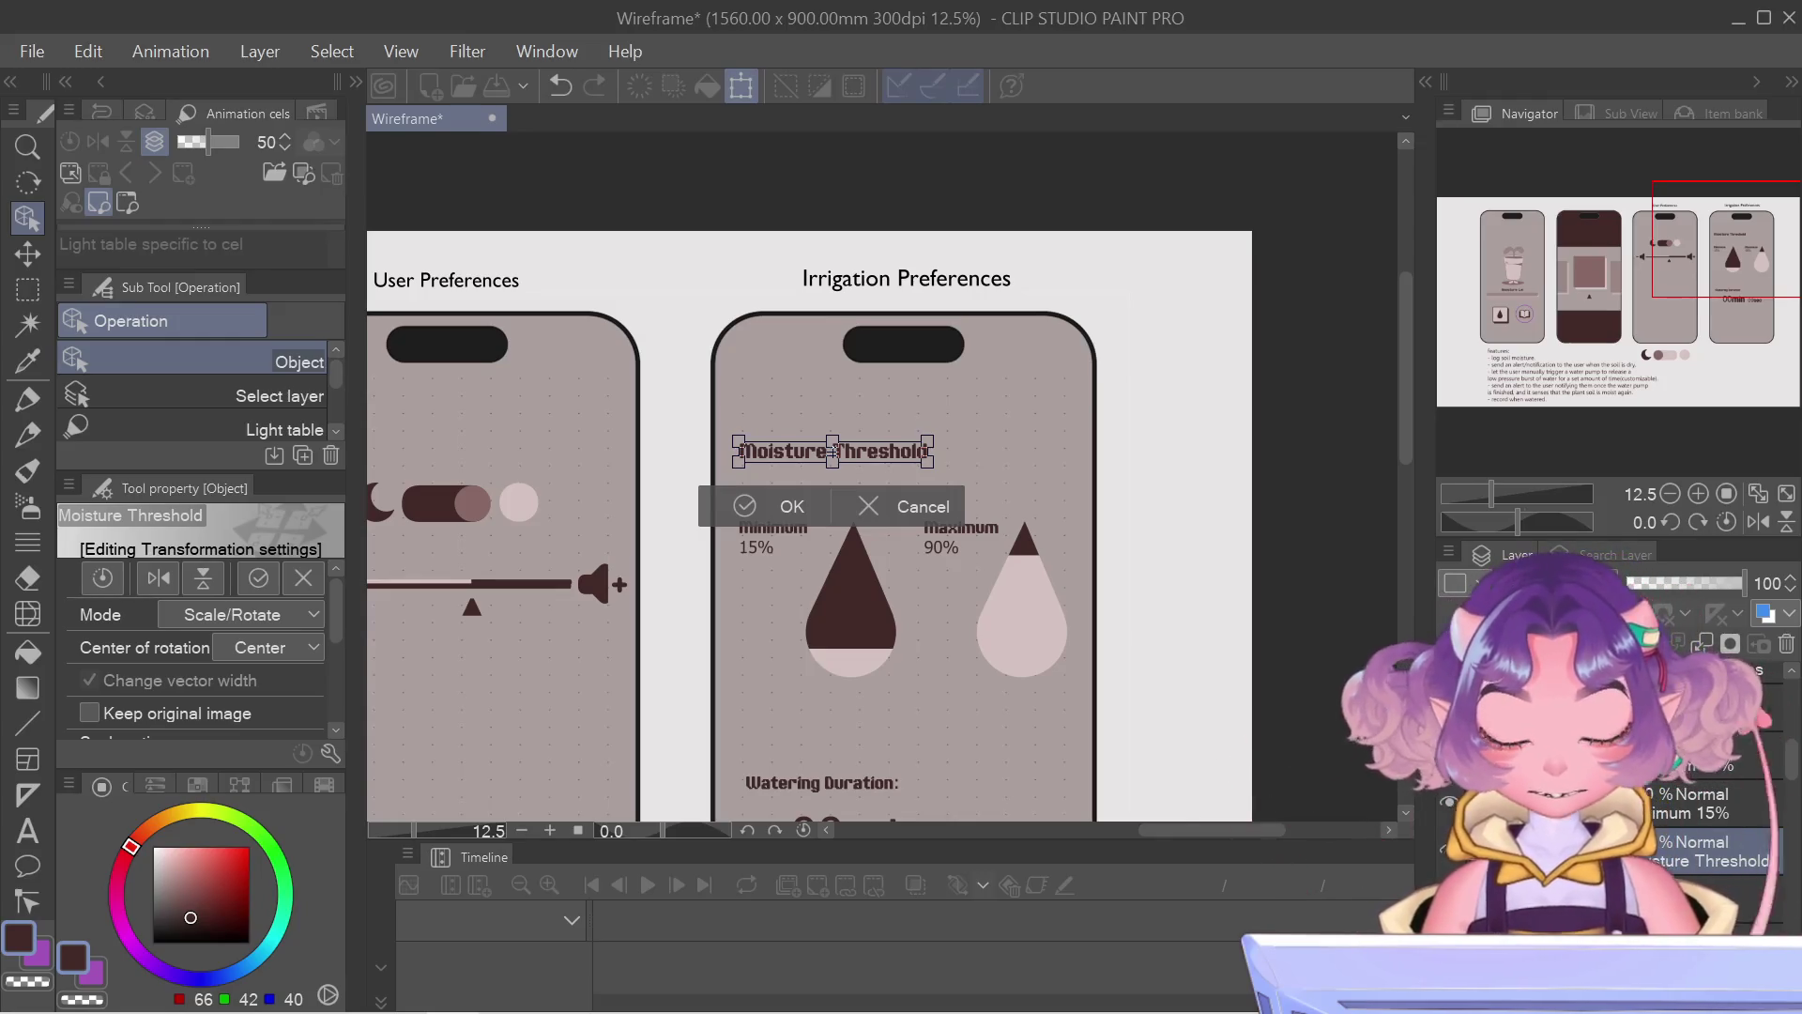
pyautogui.press('Return')
pyautogui.scroll(-2, 968, 574)
pyautogui.scroll(-2, 1049, 556)
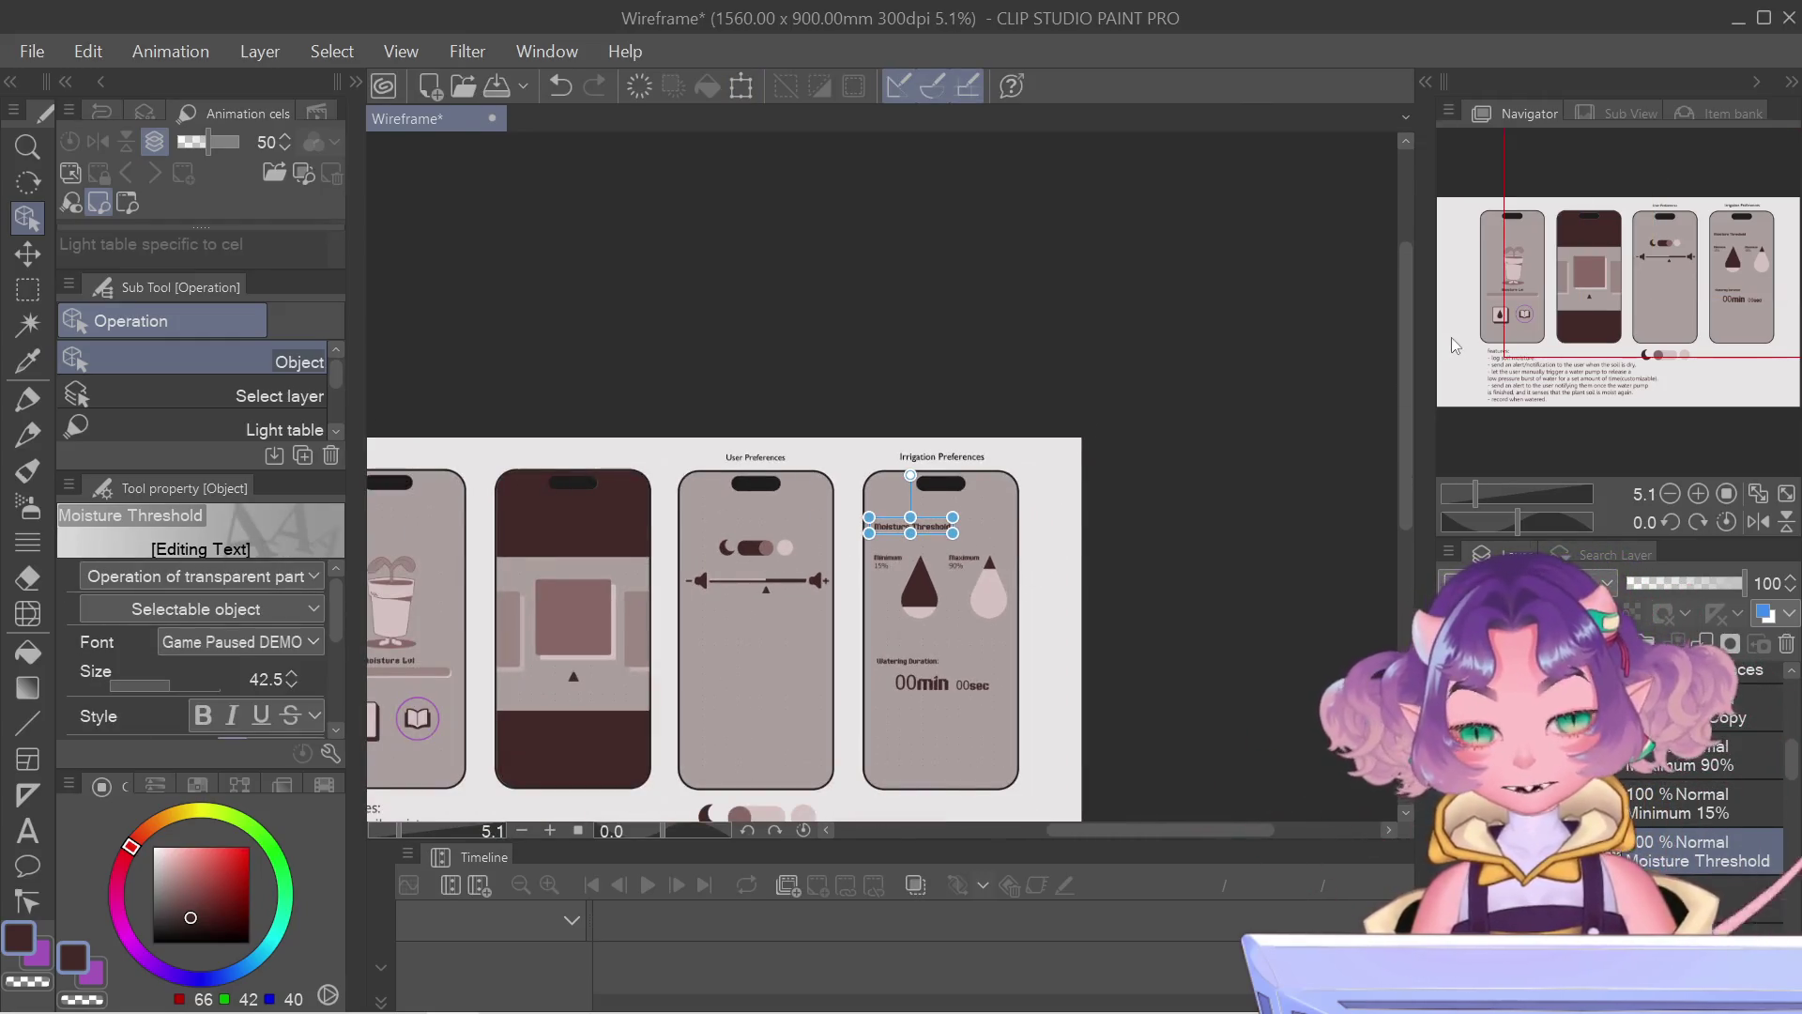
pyautogui.scroll(1, 1092, 460)
pyautogui.scroll(1, 986, 563)
pyautogui.scroll(1, 884, 648)
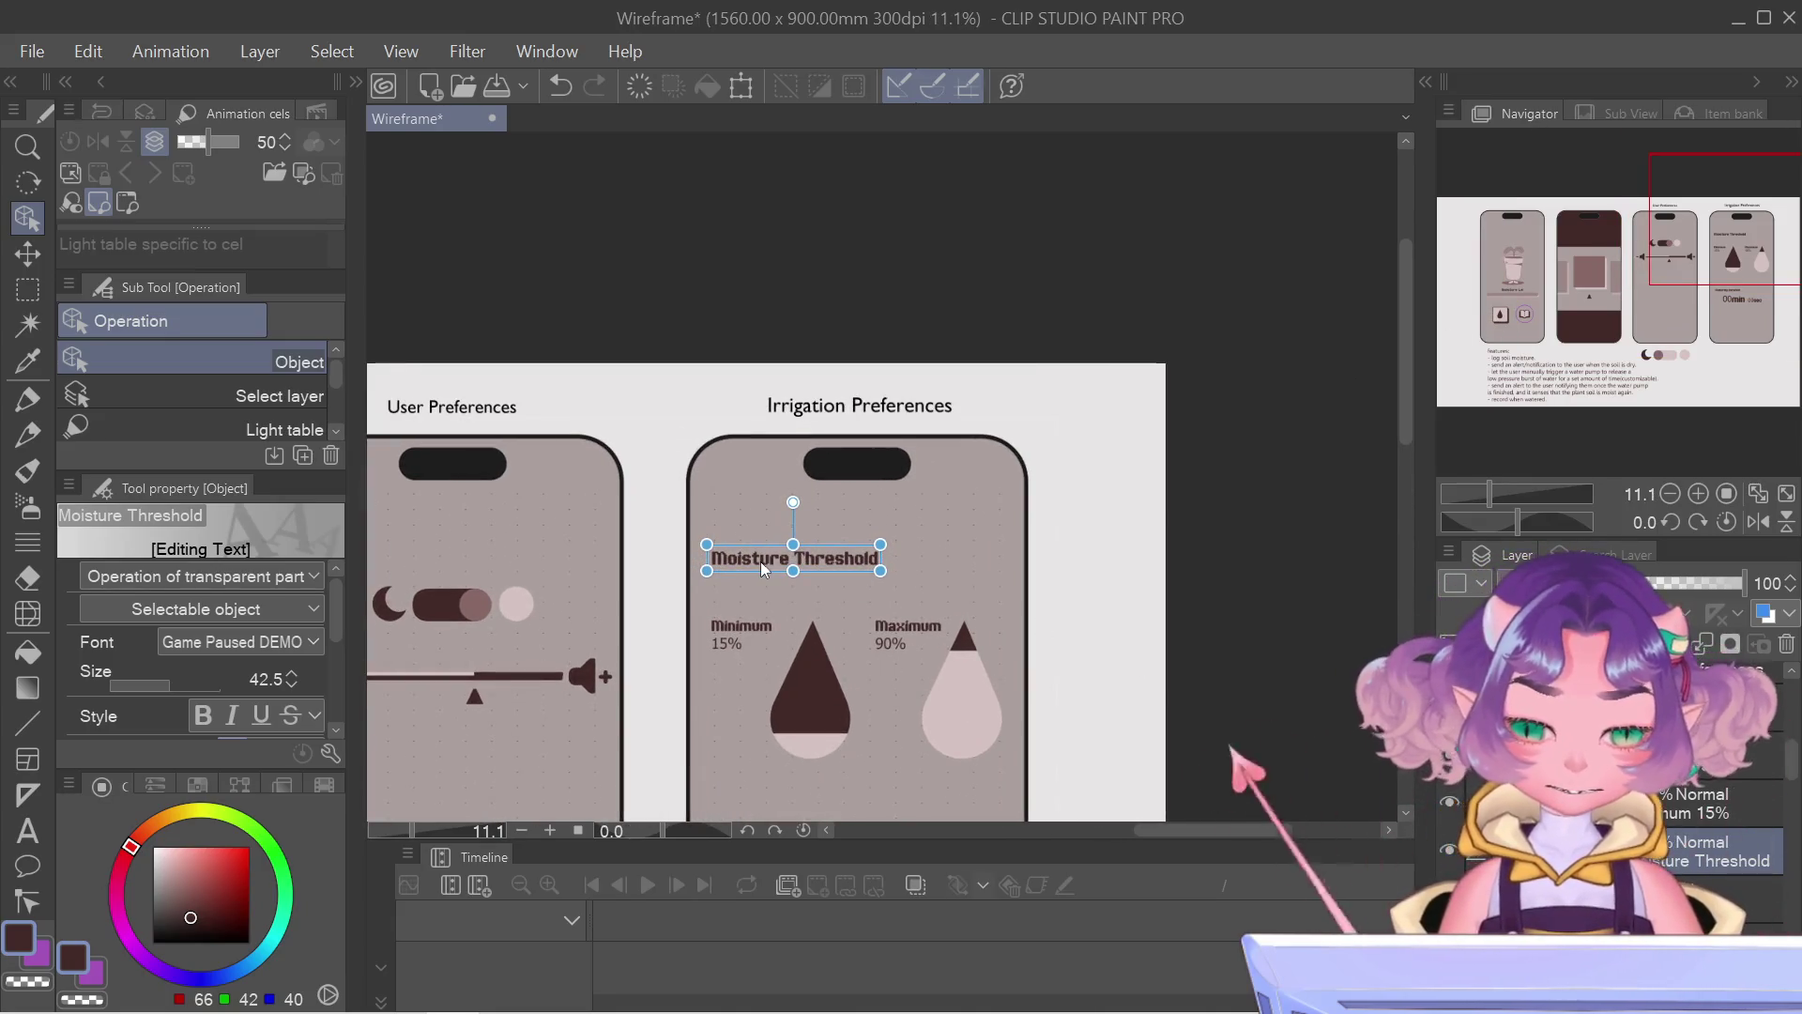
# Step: With the Text tool, select the heading's text and raise its font size to 50
pyautogui.press('t')
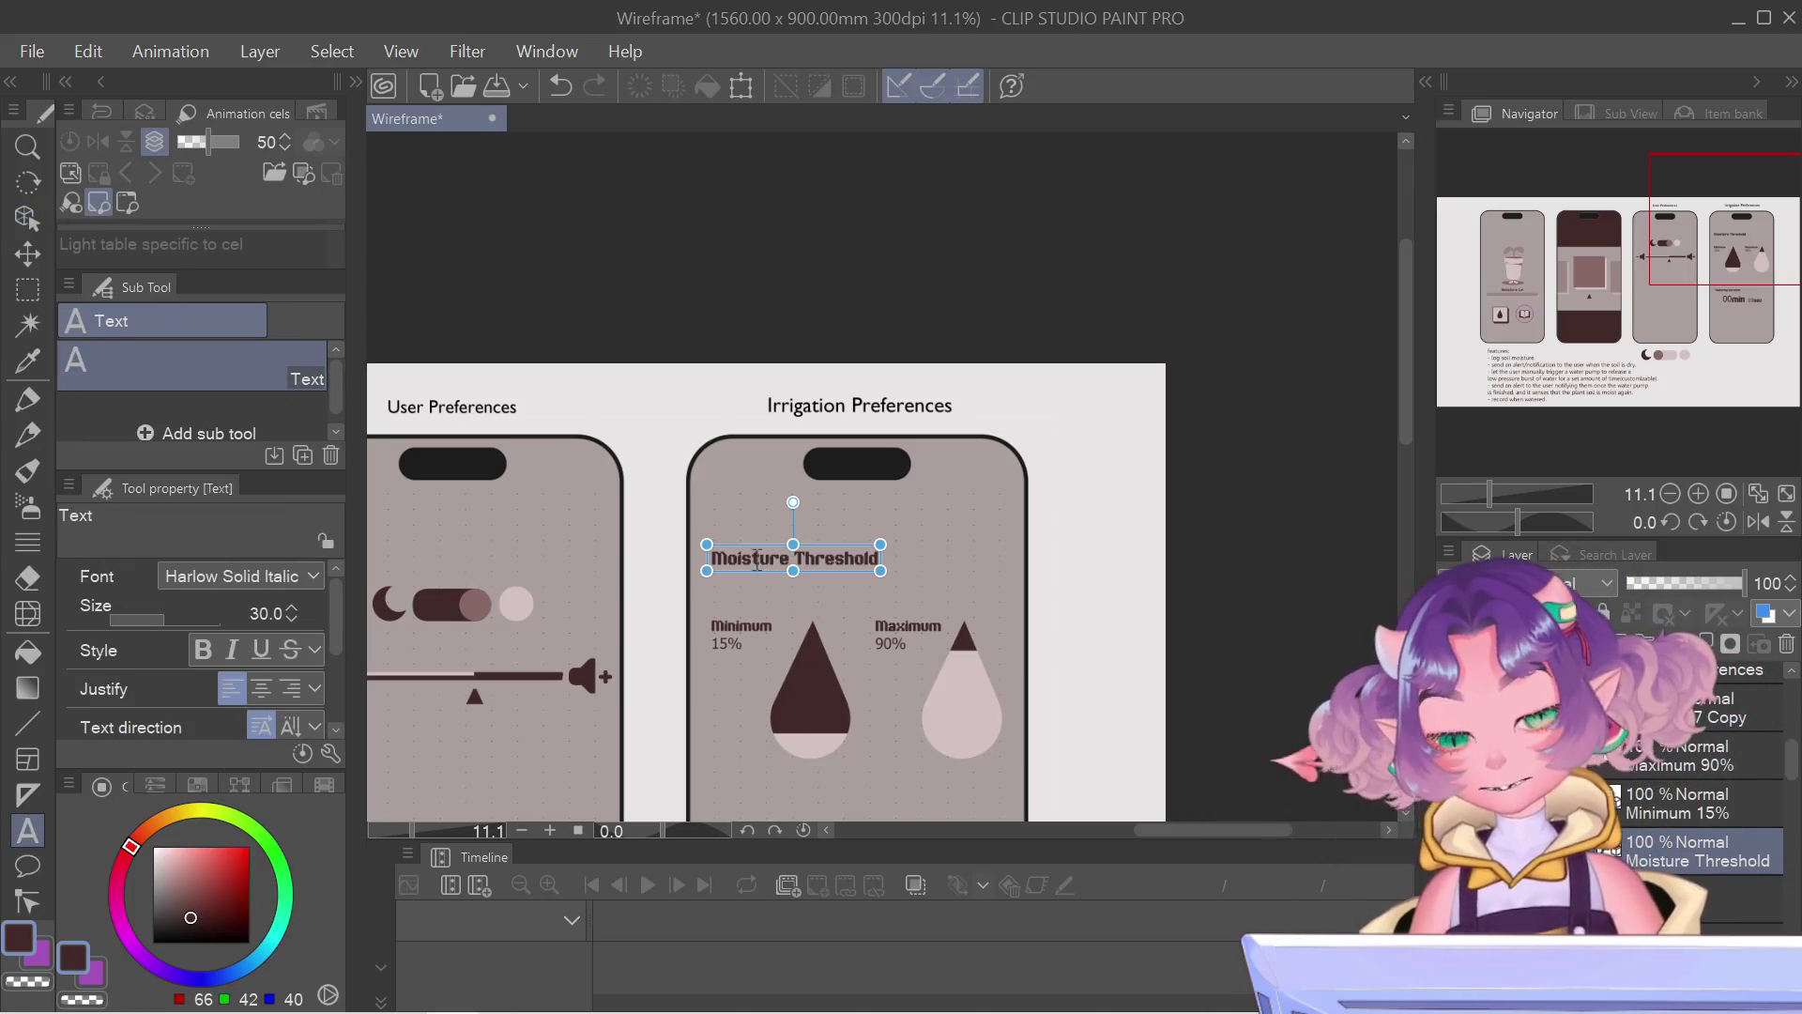
pyautogui.click(755, 561)
pyautogui.hotkey('ctrl', 'a')
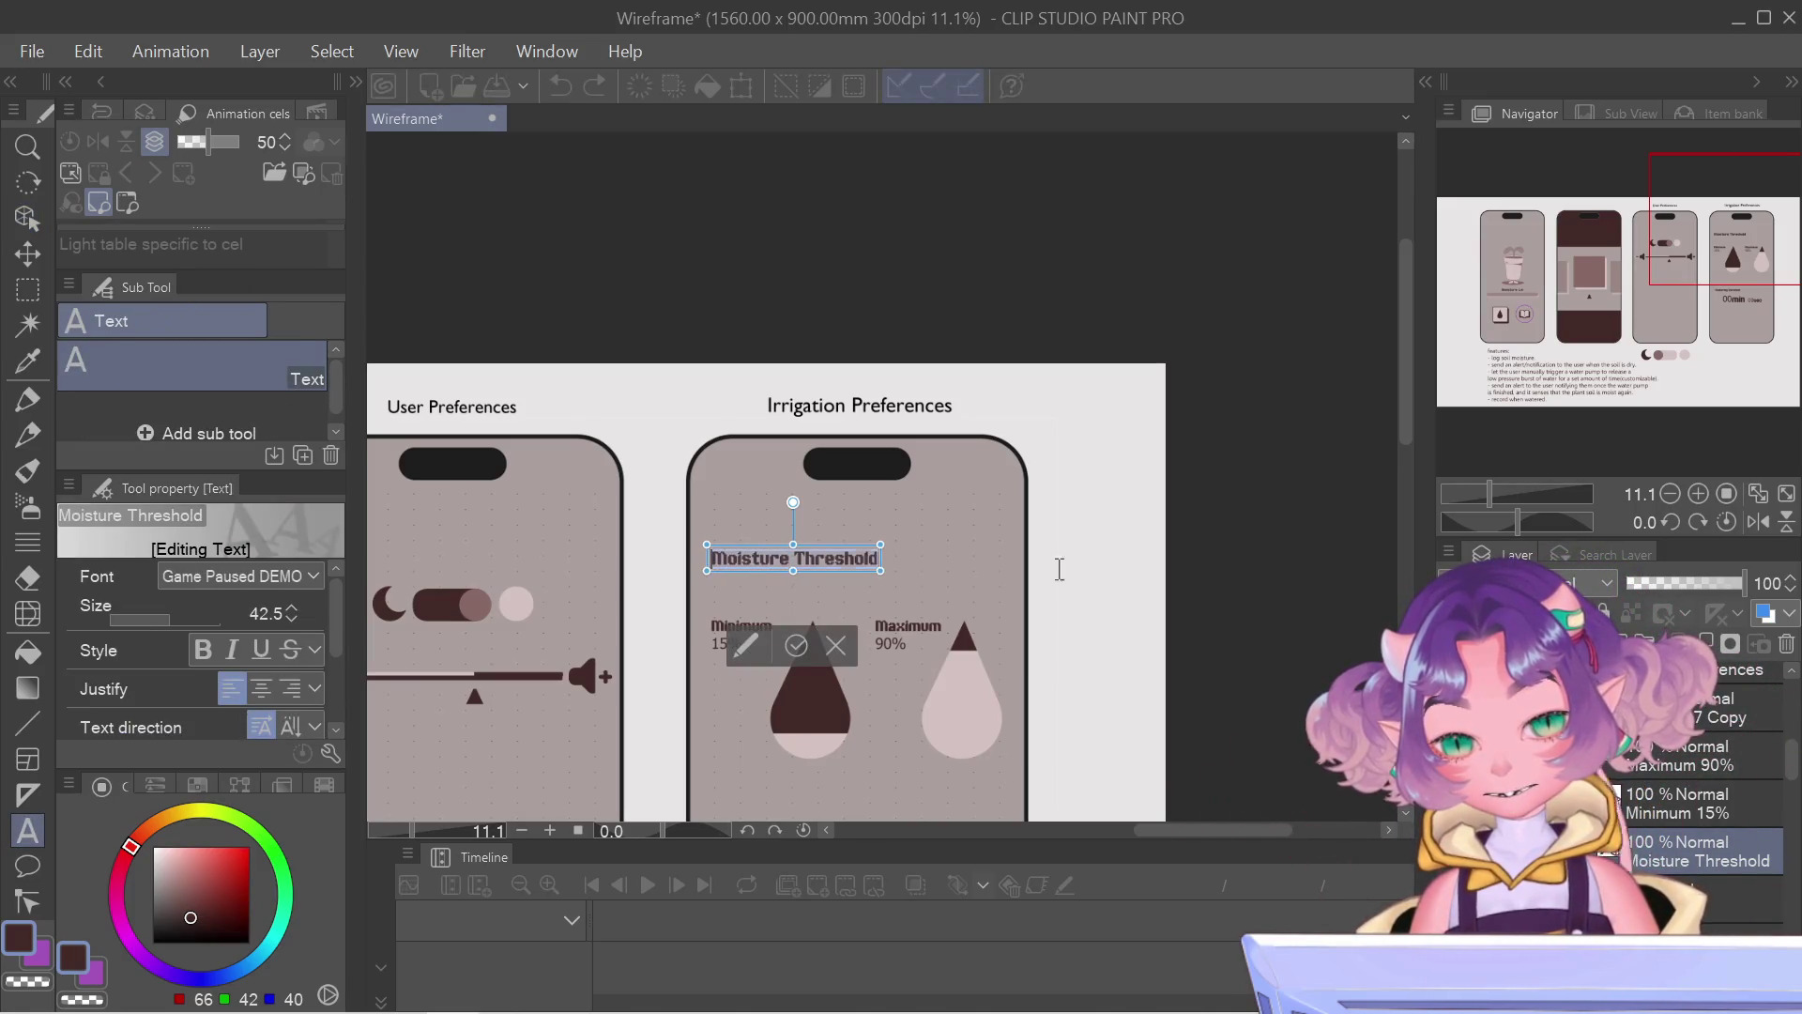
pyautogui.click(288, 609)
pyautogui.click(289, 608)
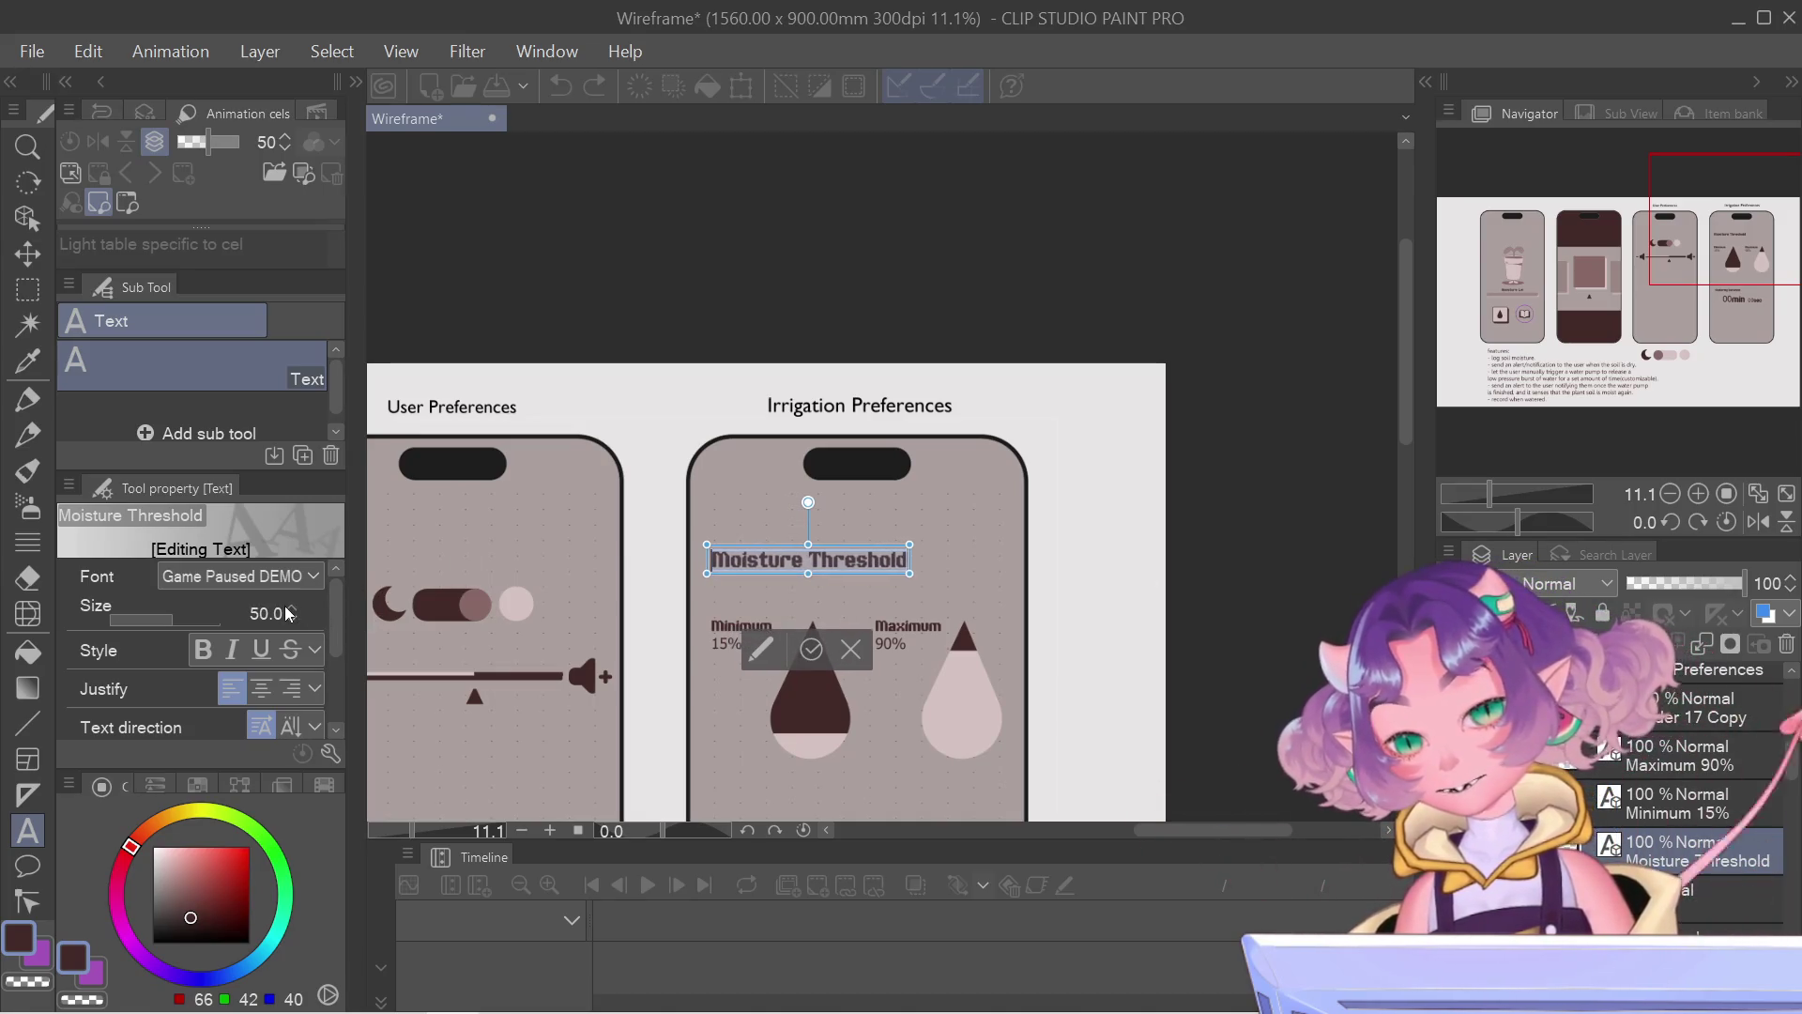
pyautogui.click(811, 649)
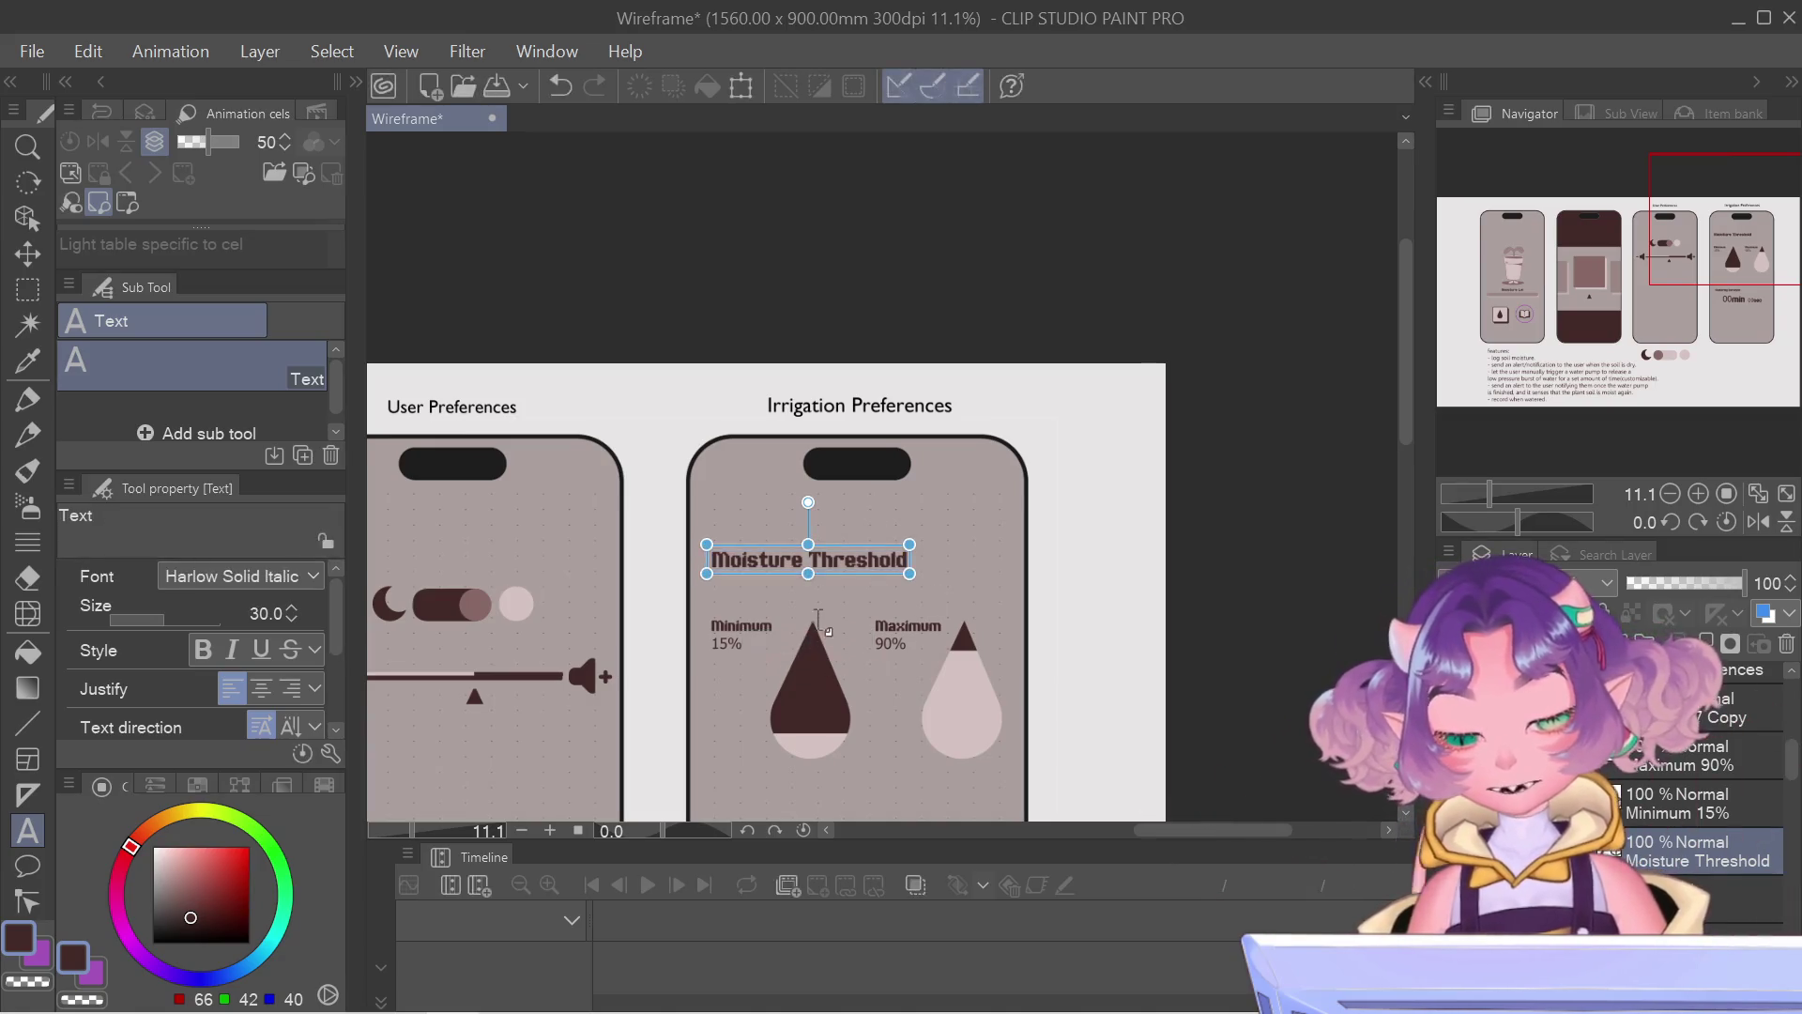
pyautogui.scroll(-3, 850, 609)
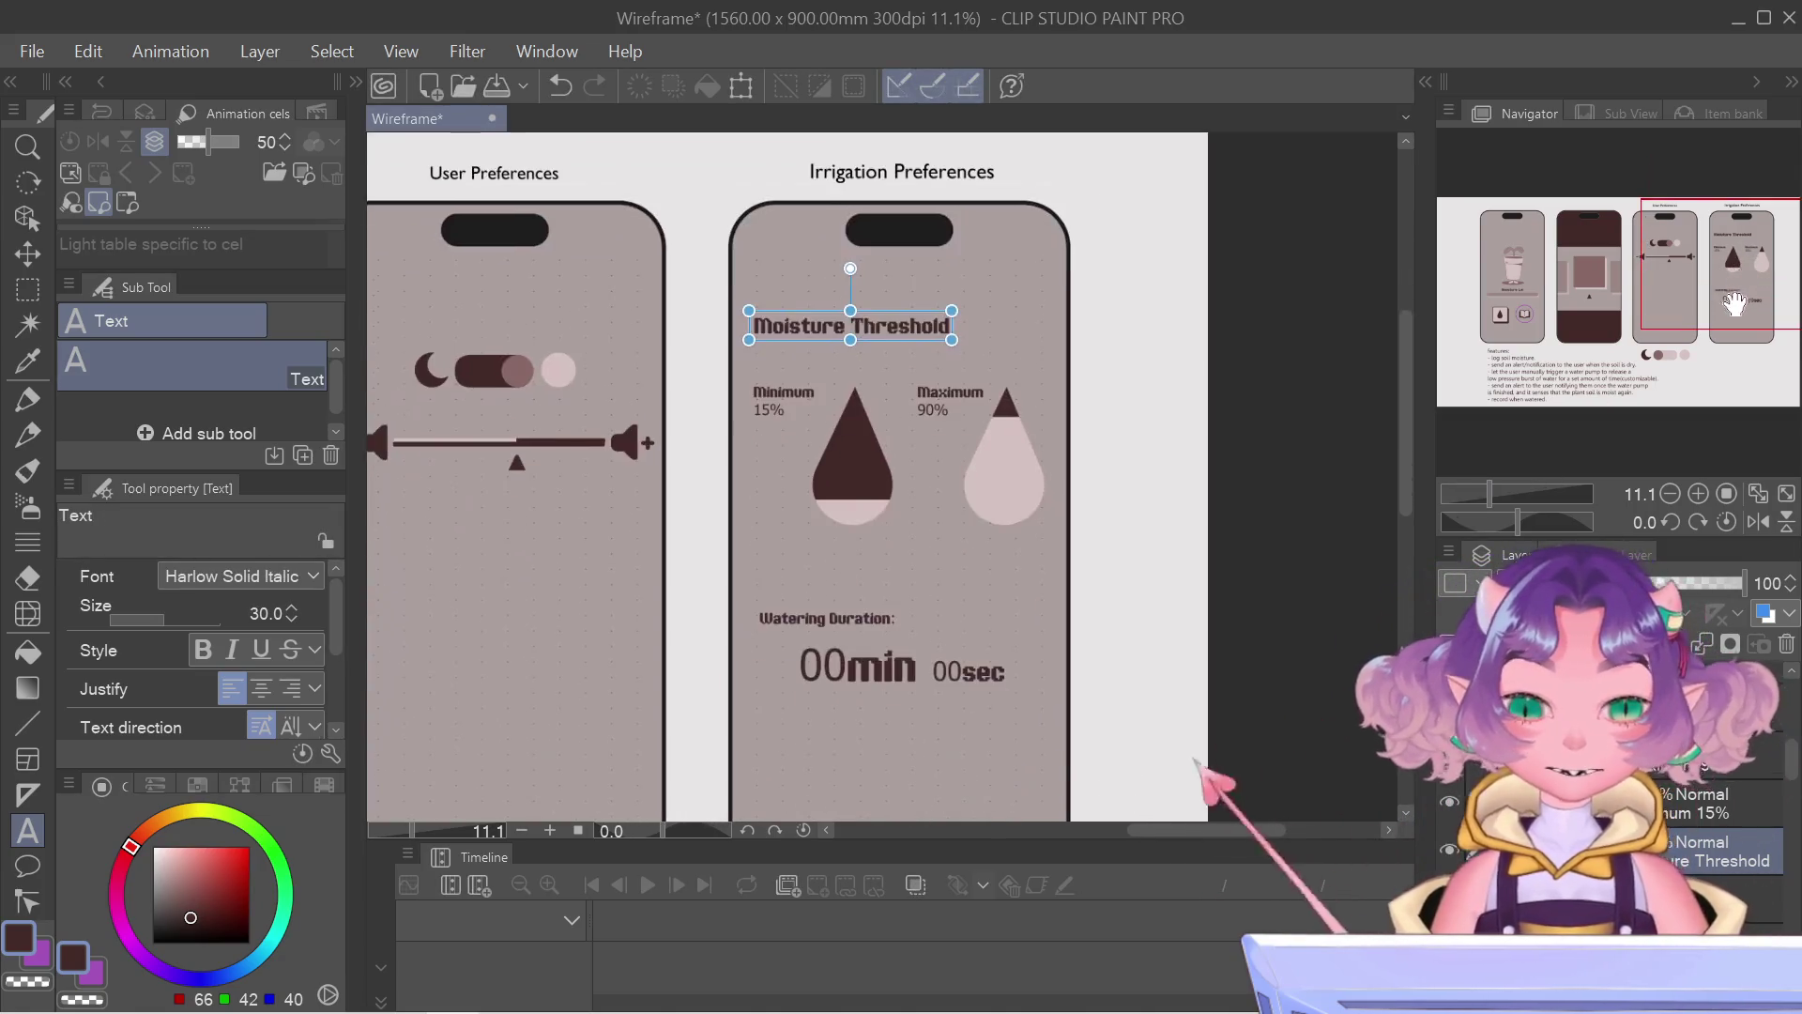
pyautogui.click(850, 614)
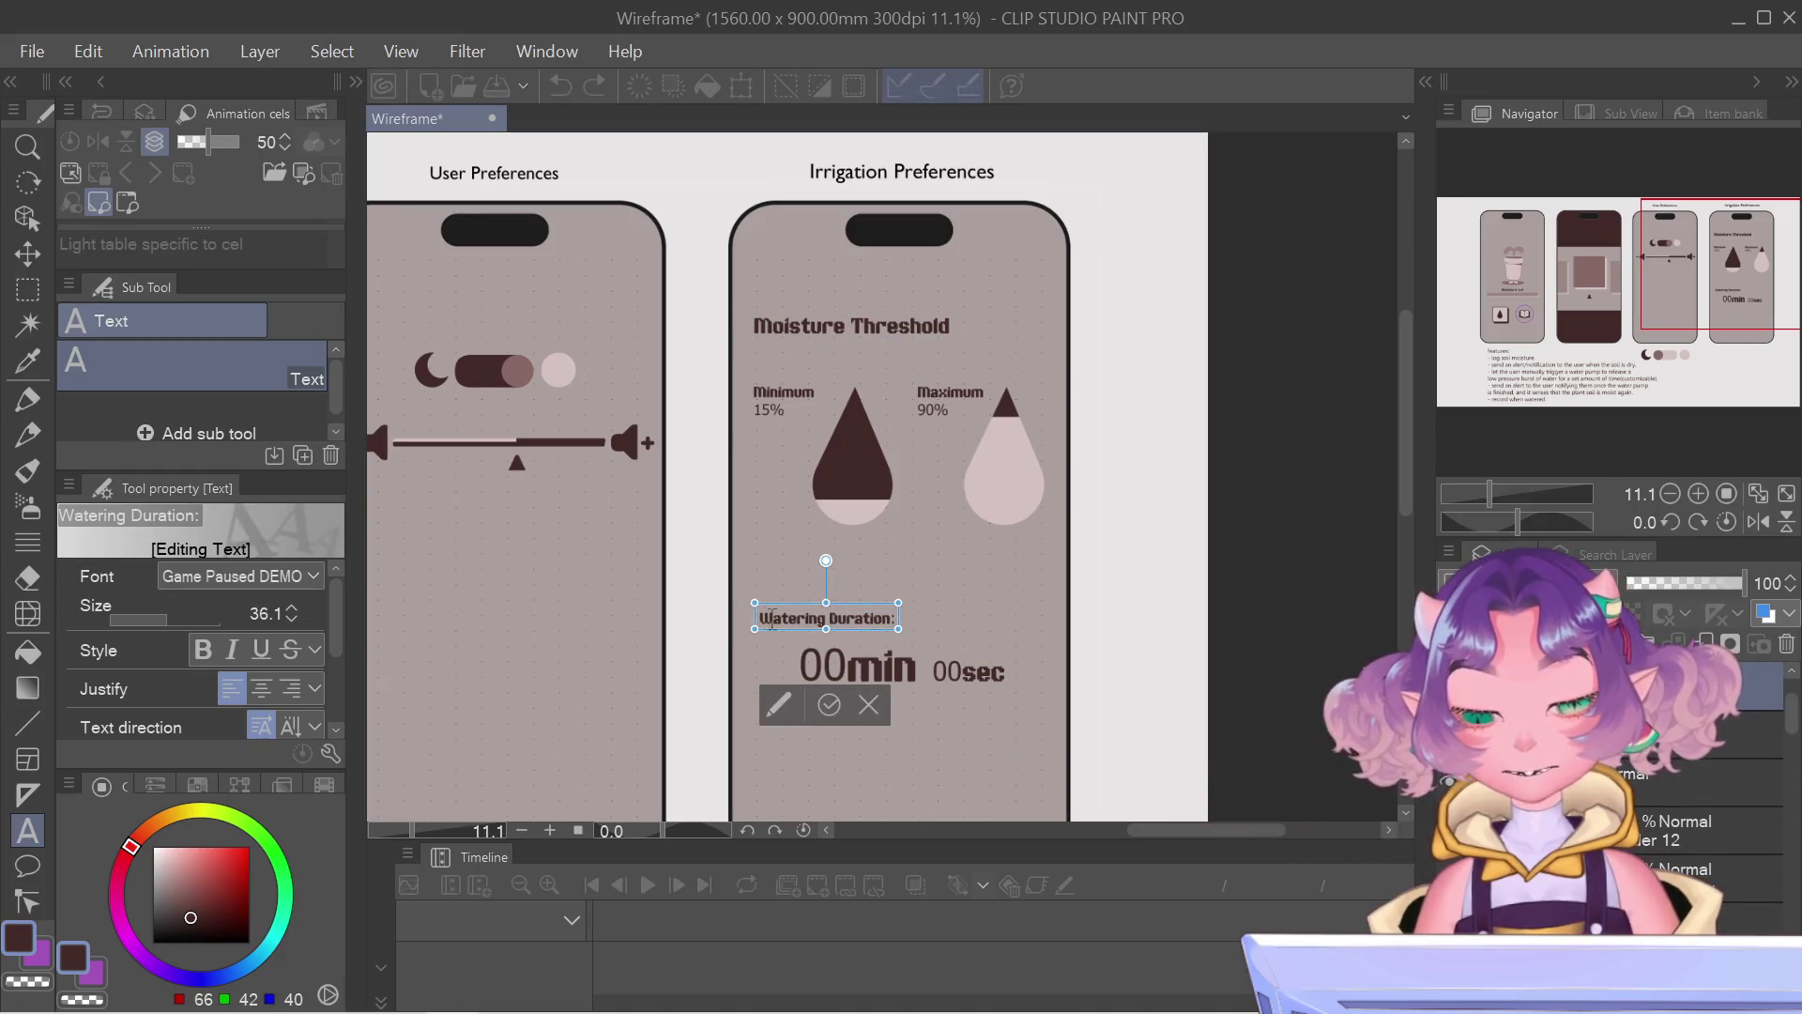
# Step: Select the Watering Duration label text and set its font size to 37
pyautogui.moveTo(759, 617); pyautogui.dragTo(896, 617)
pyautogui.click(267, 613)
pyautogui.write('37')
pyautogui.press('Return')
pyautogui.scroll(2, 286, 613)
pyautogui.scroll(3, 286, 612)
pyautogui.scroll(2, 286, 613)
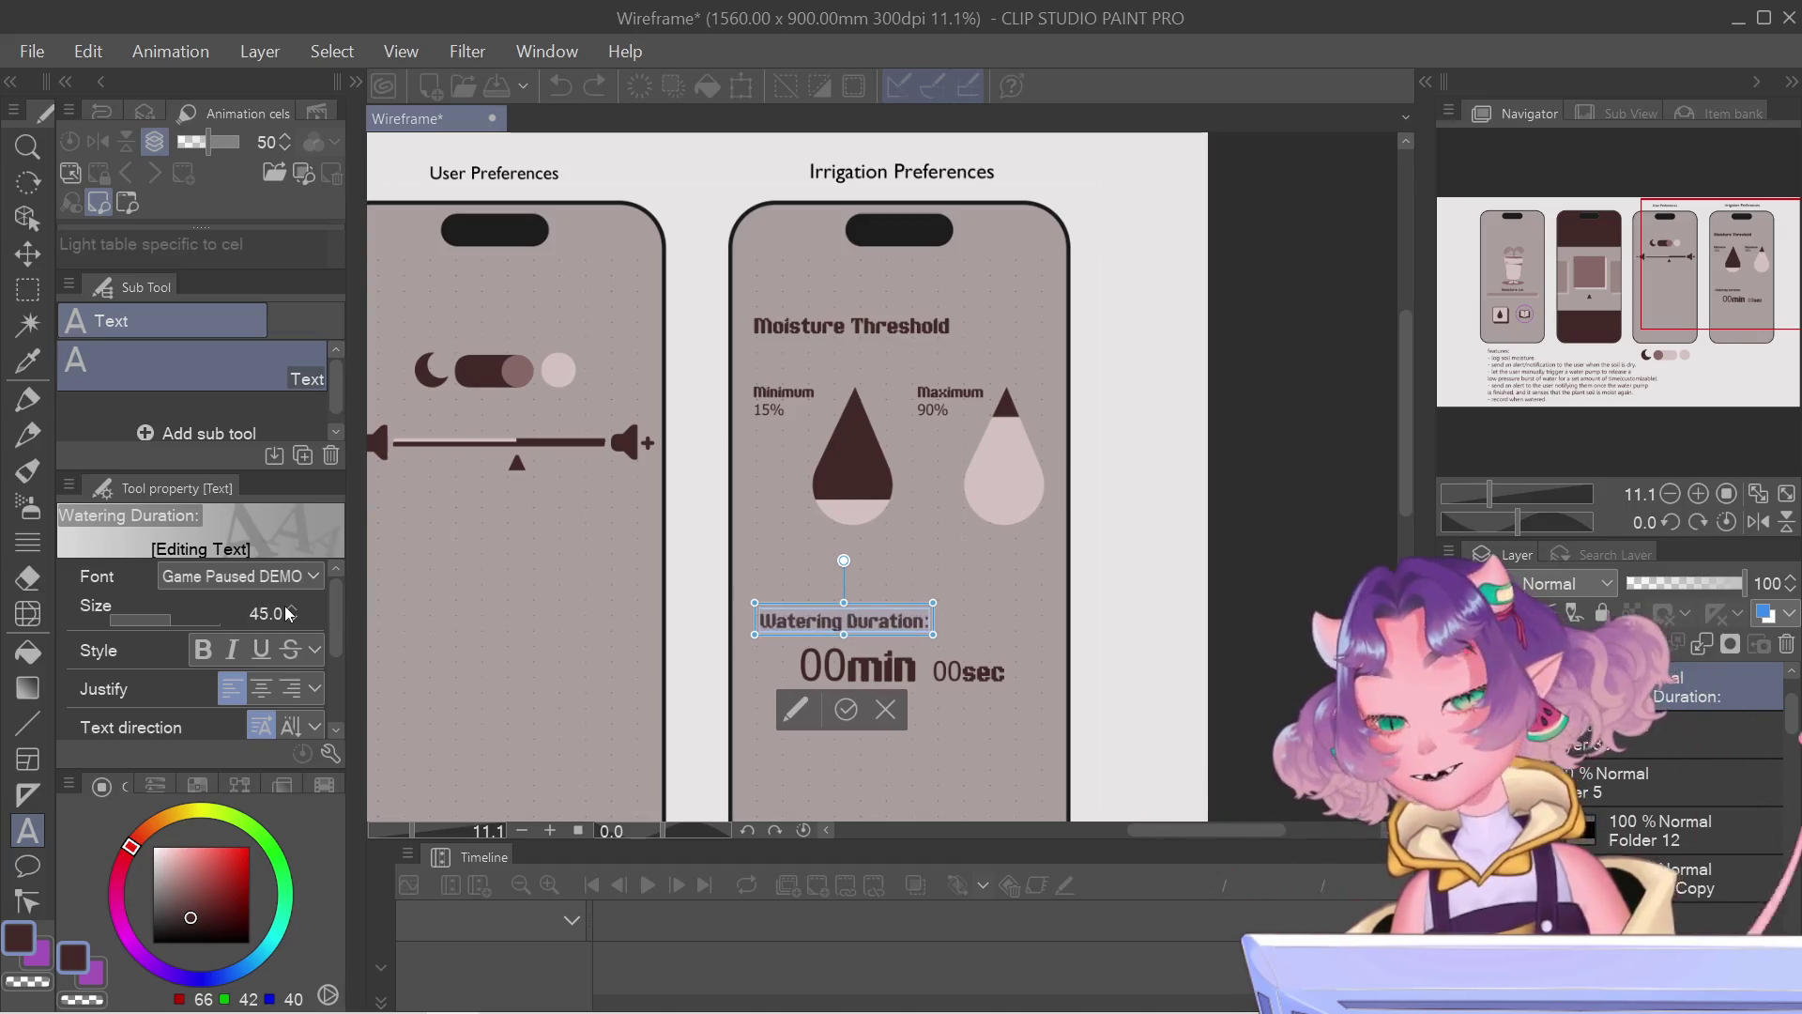
pyautogui.scroll(3, 286, 613)
pyautogui.scroll(2, 285, 613)
pyautogui.scroll(1, 285, 613)
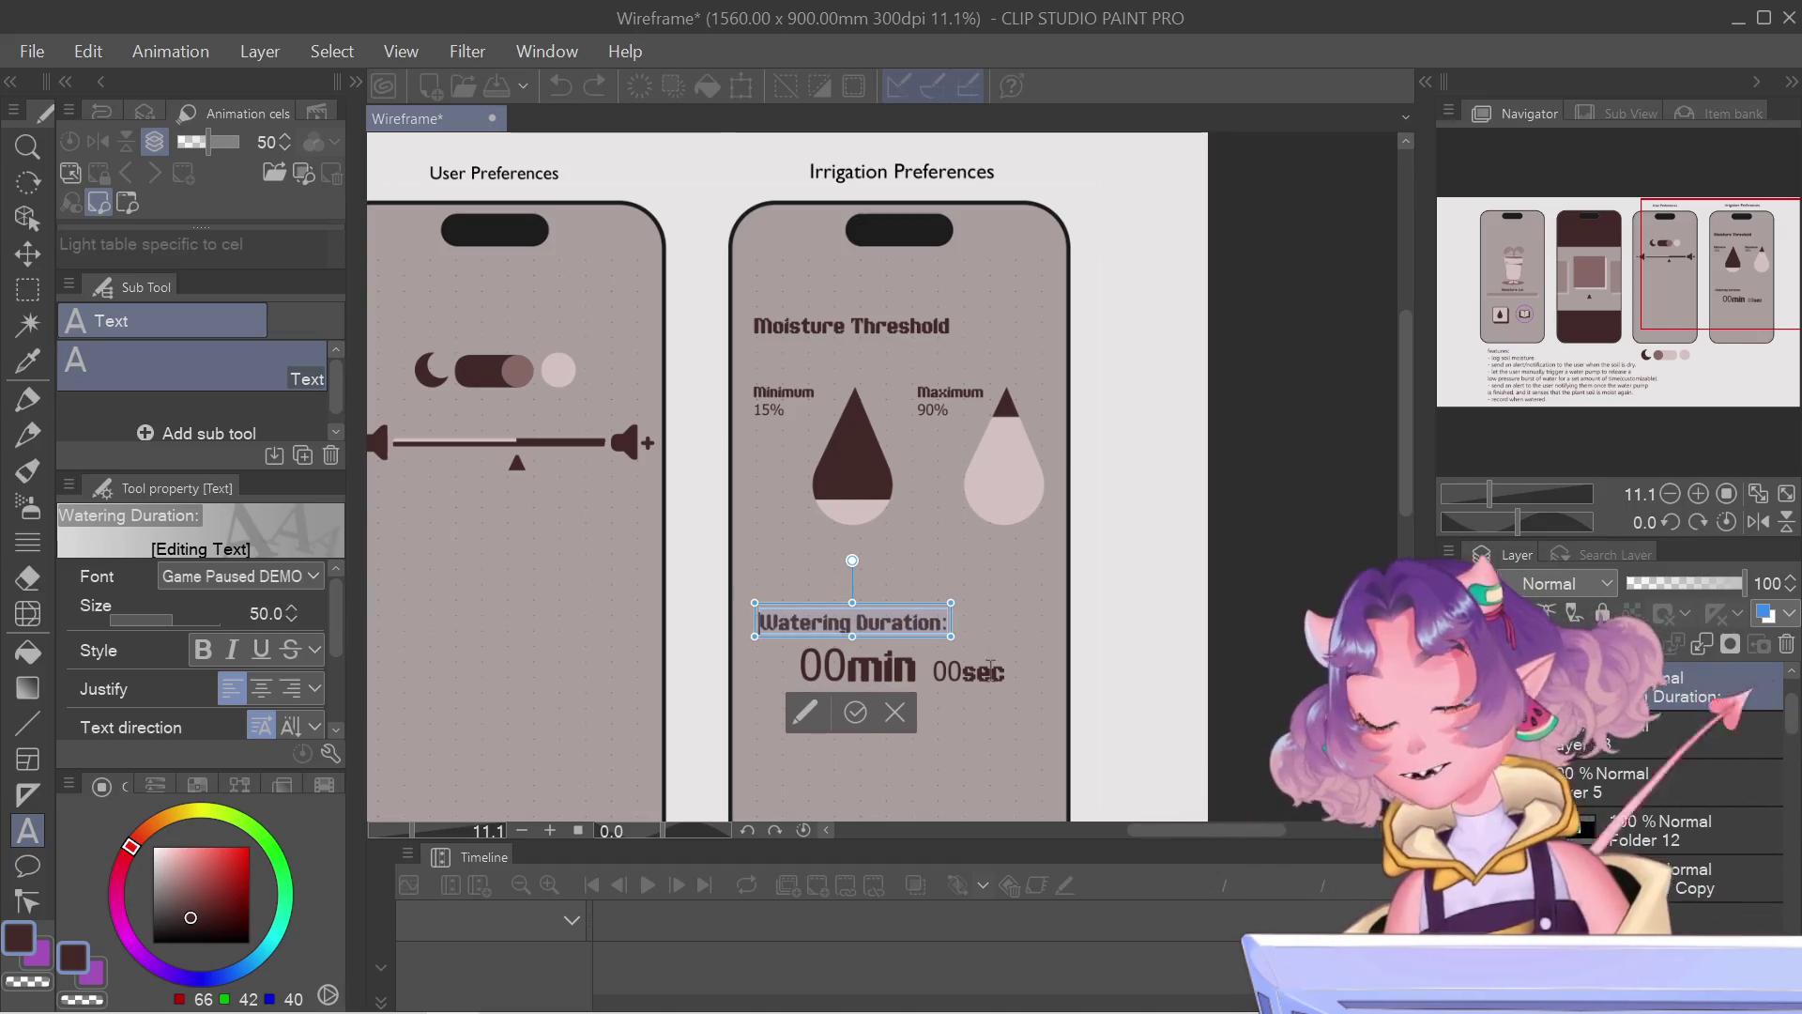
# Step: Nudge the Watering Duration label up then back into place and finish editing
pyautogui.moveTo(889, 611); pyautogui.dragTo(889, 603)
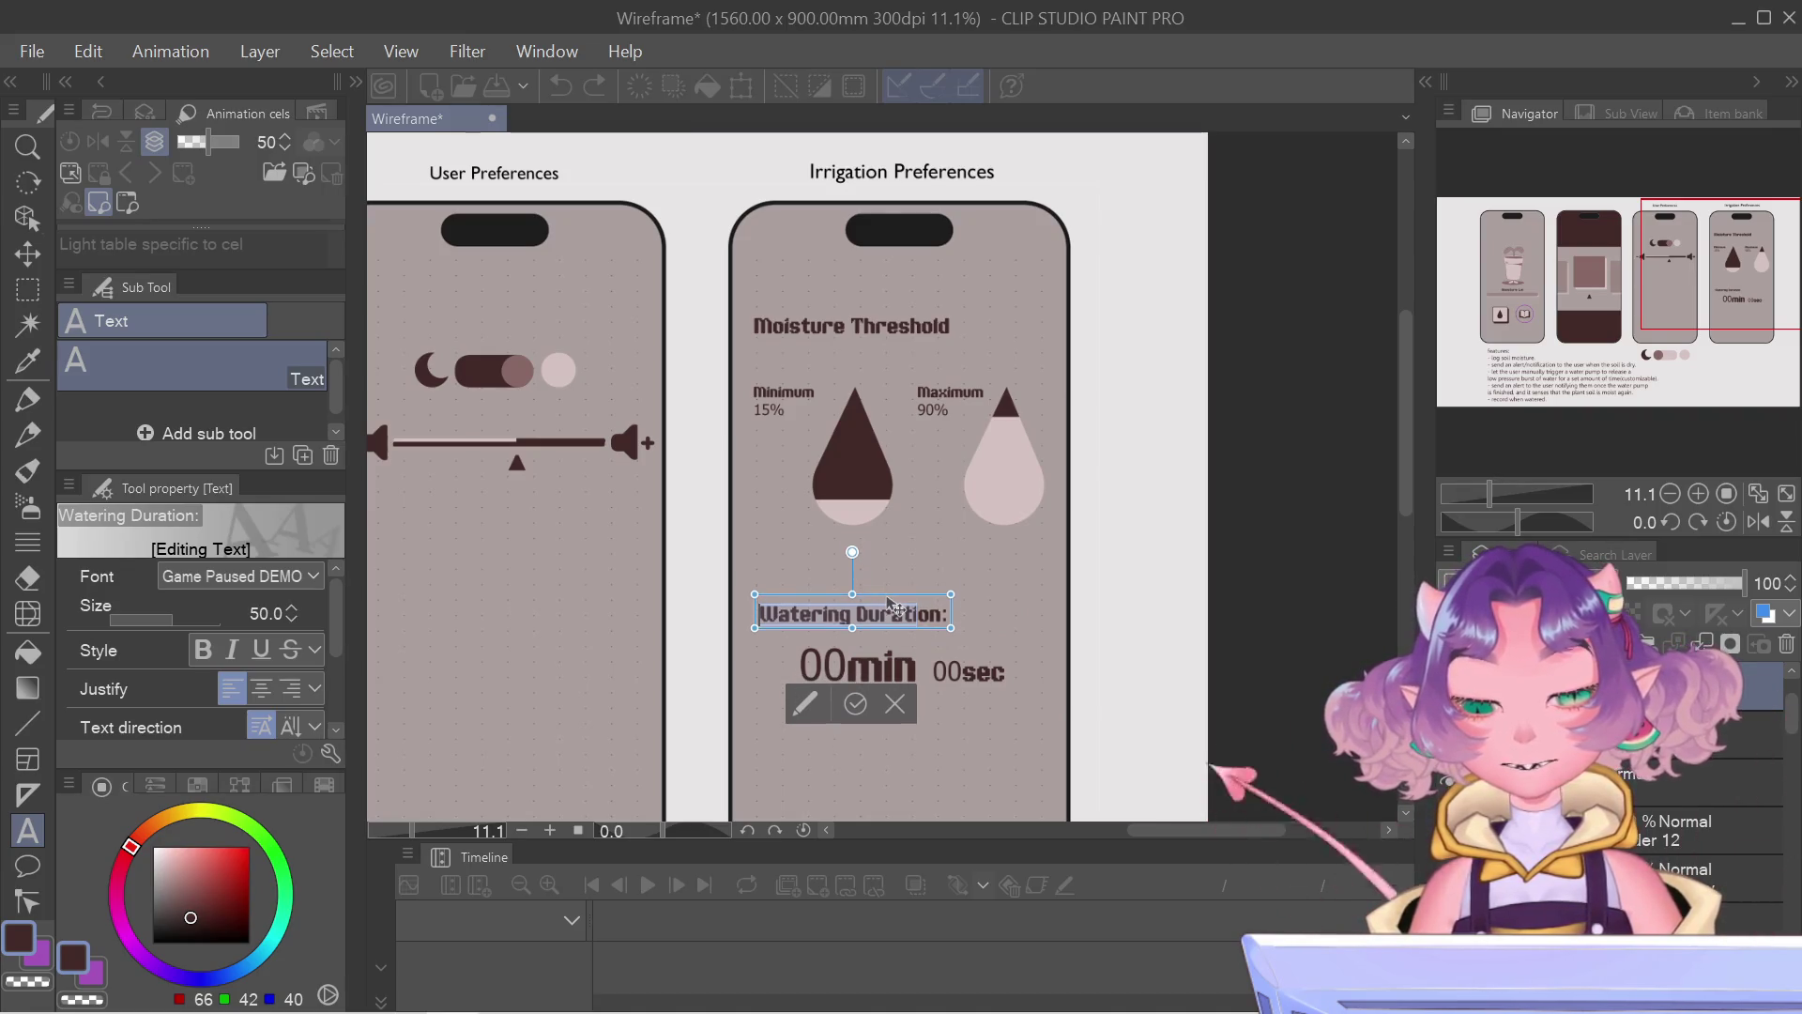
pyautogui.moveTo(888, 599); pyautogui.dragTo(889, 602)
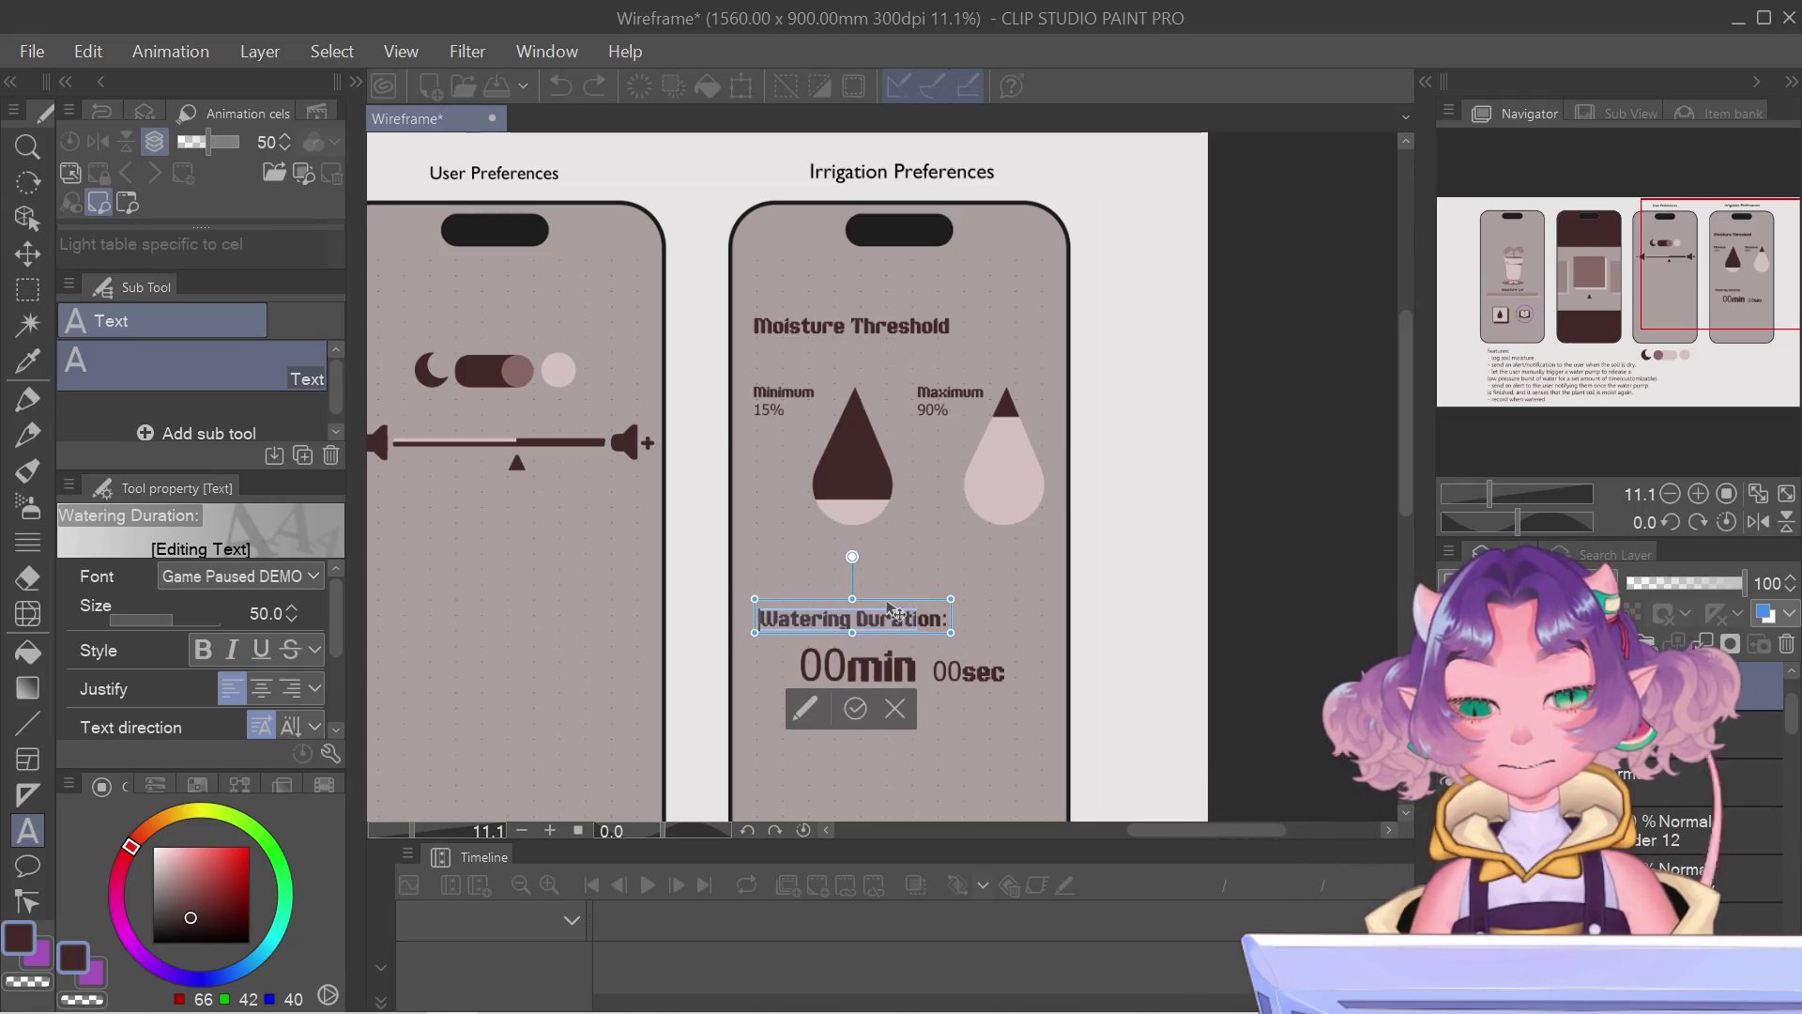
pyautogui.click(855, 708)
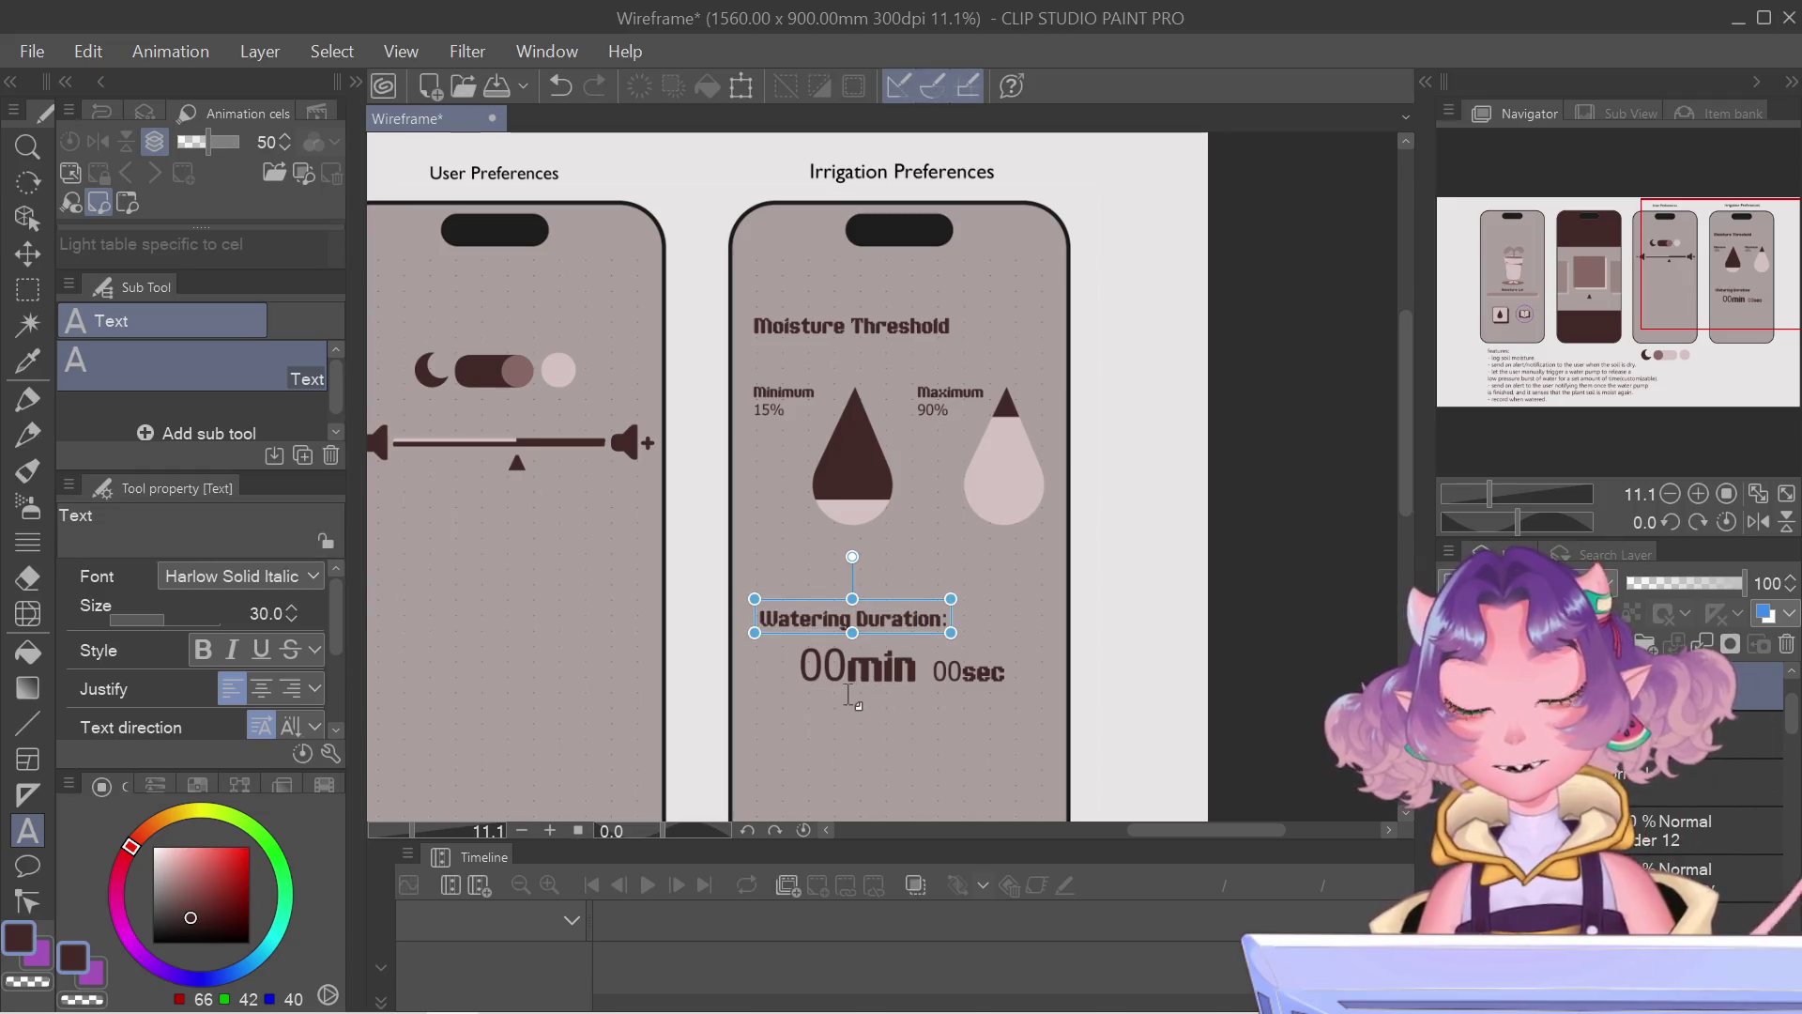
pyautogui.scroll(-2, 856, 691)
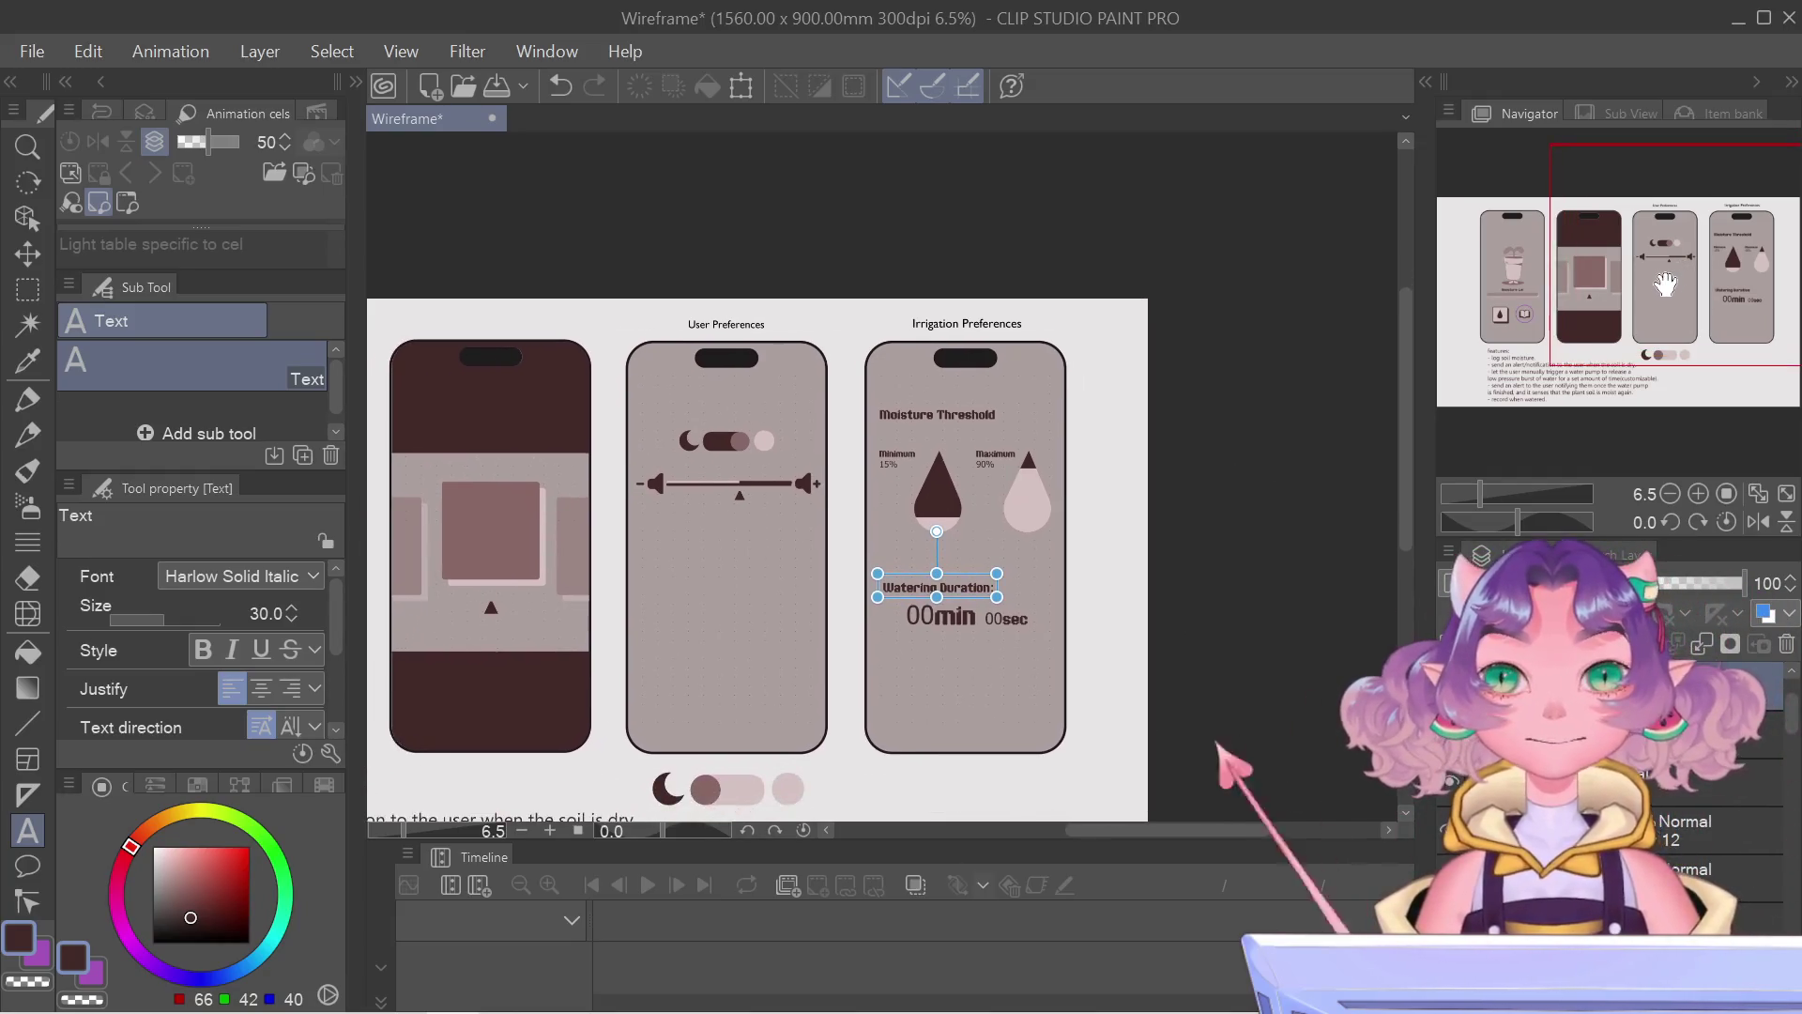
pyautogui.moveTo(1703, 282); pyautogui.dragTo(1592, 286)
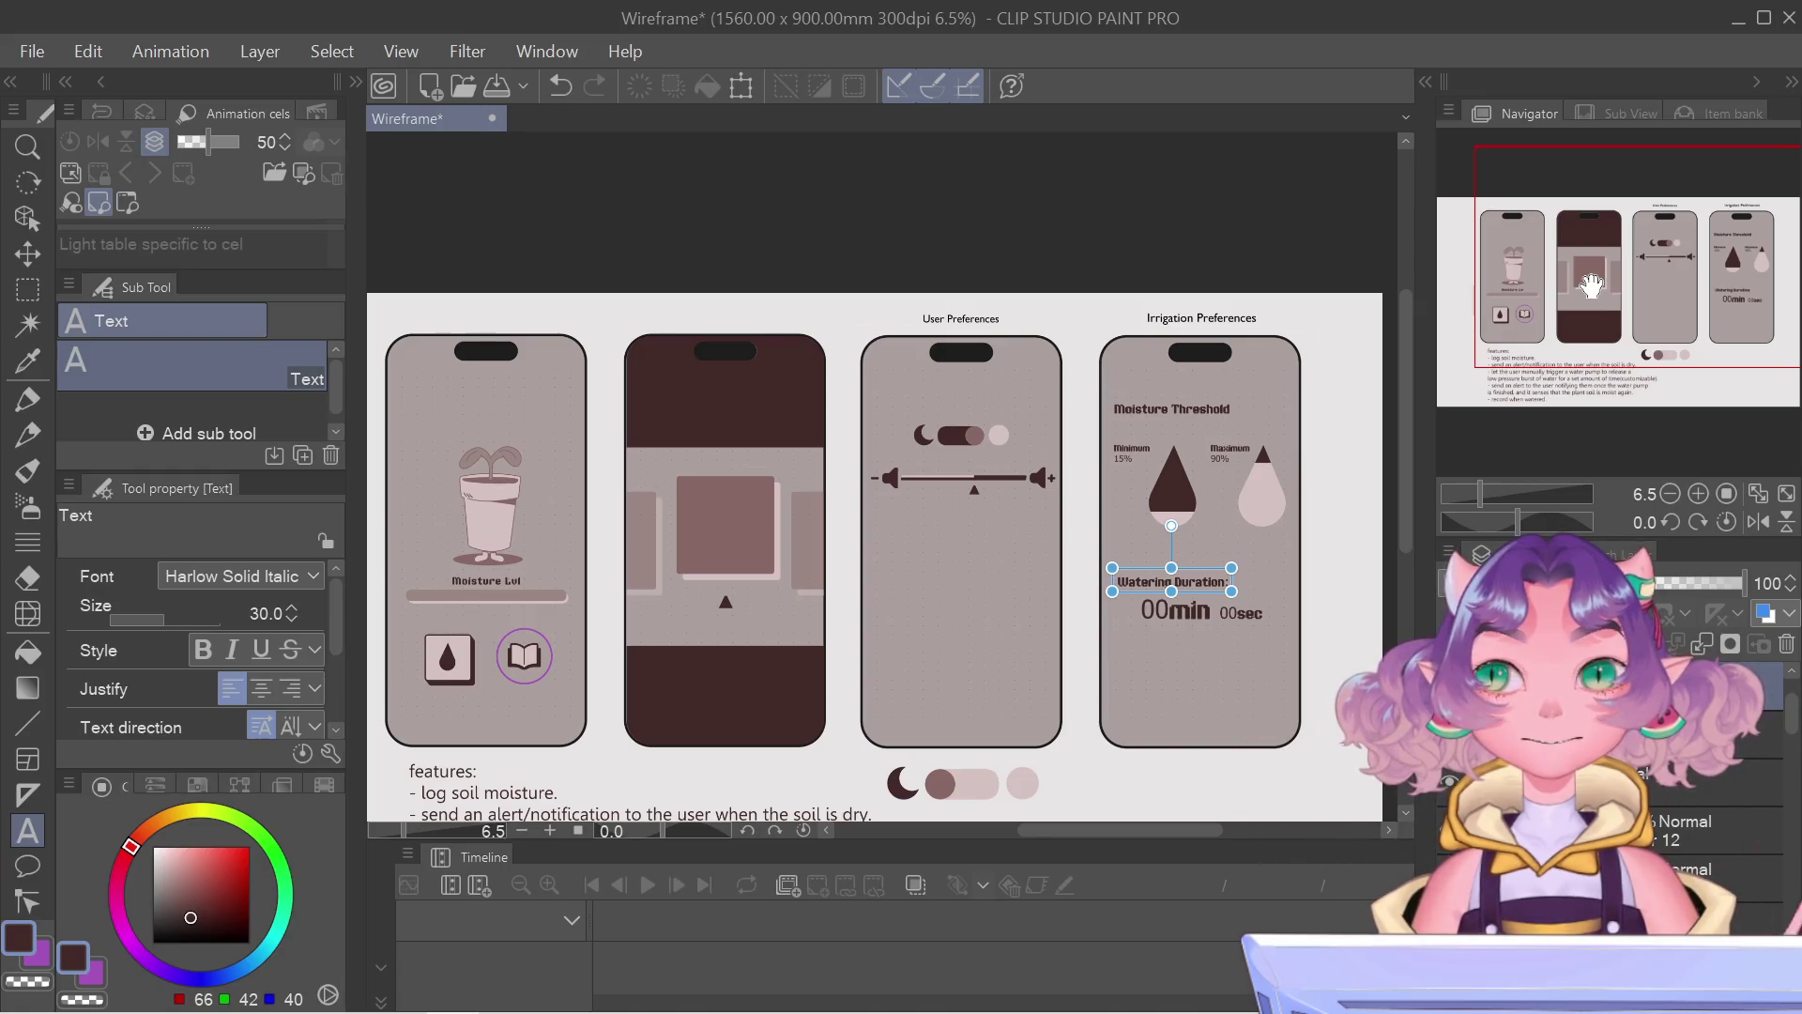
pyautogui.moveTo(1591, 287); pyautogui.dragTo(1600, 304)
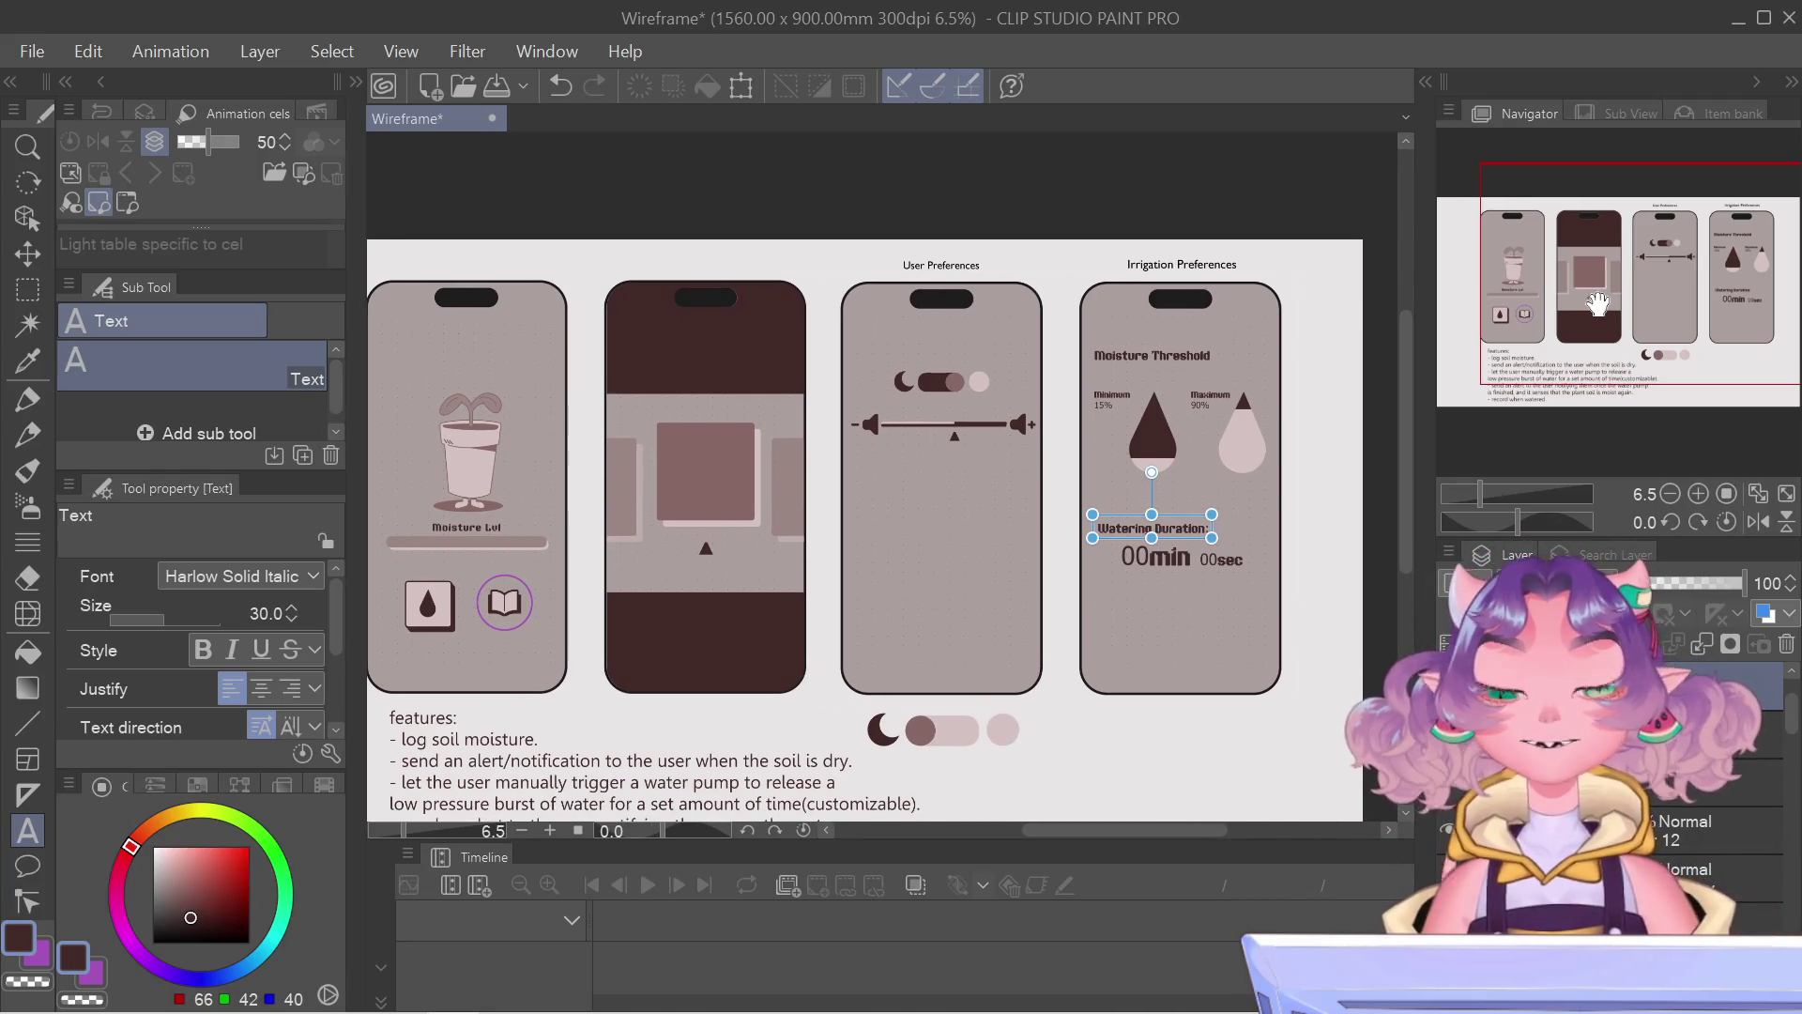
pyautogui.moveTo(1597, 304); pyautogui.dragTo(1605, 290)
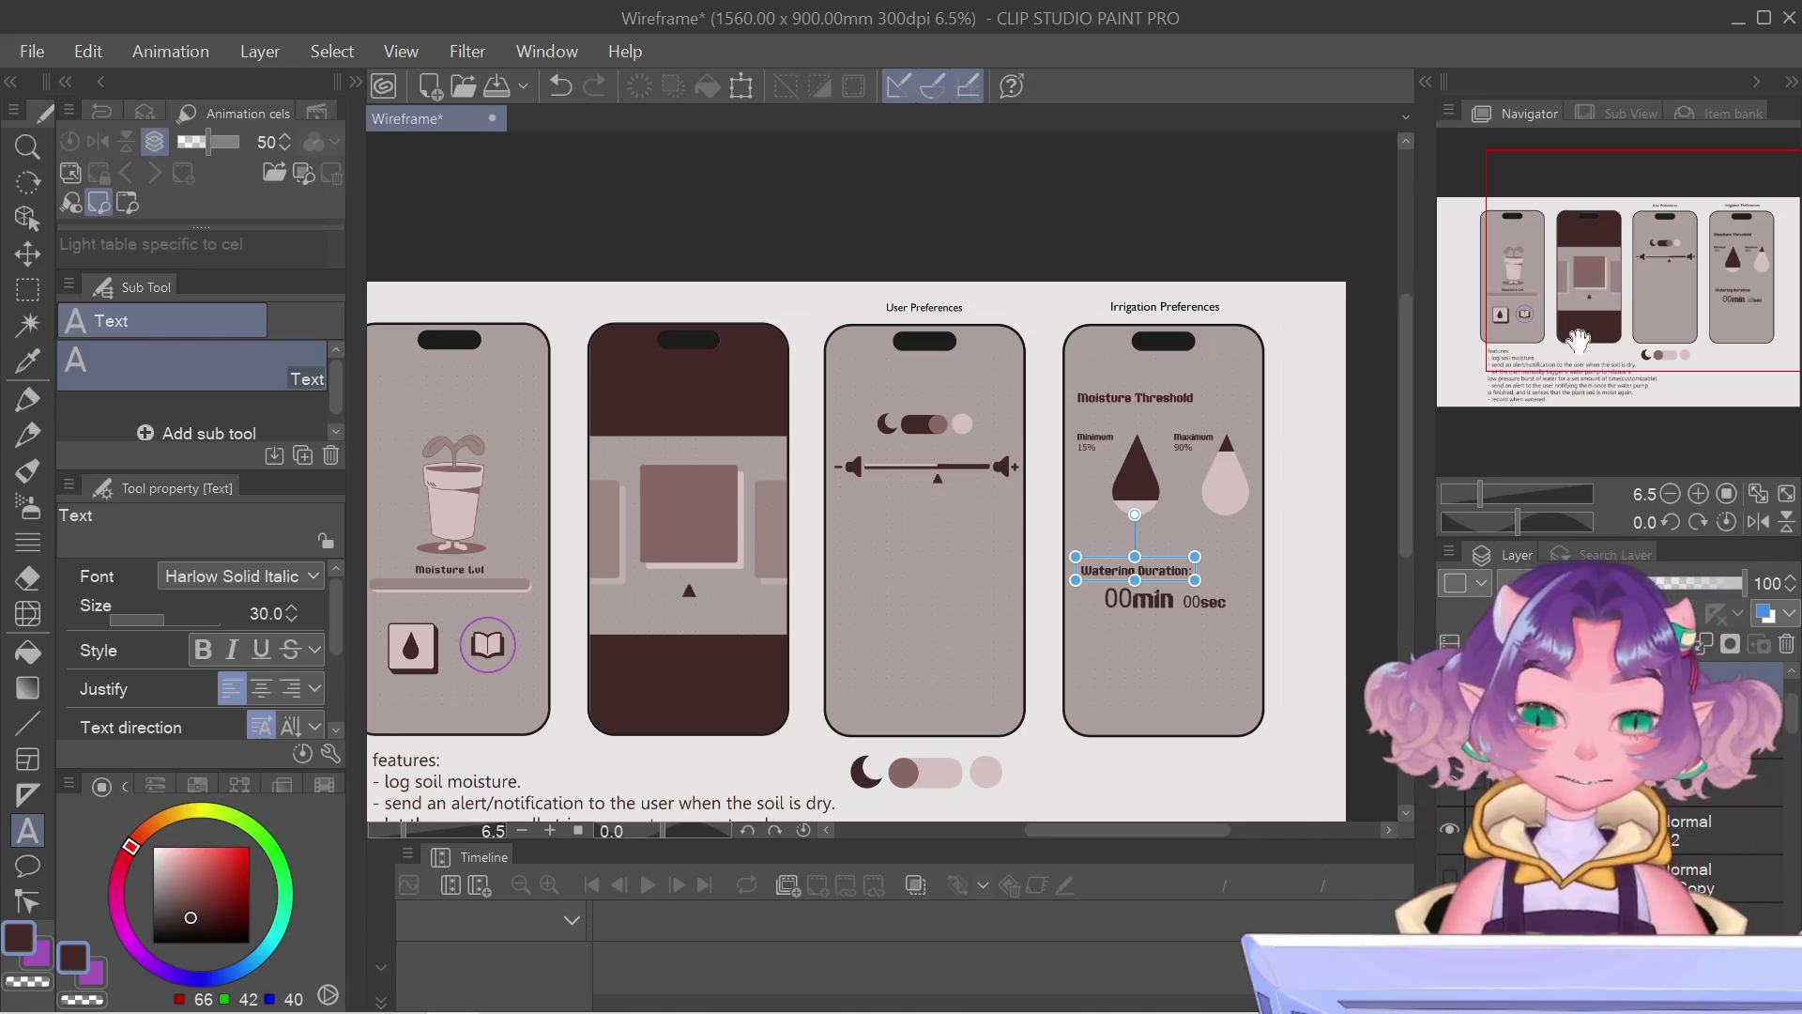
pyautogui.scroll(2, 1258, 605)
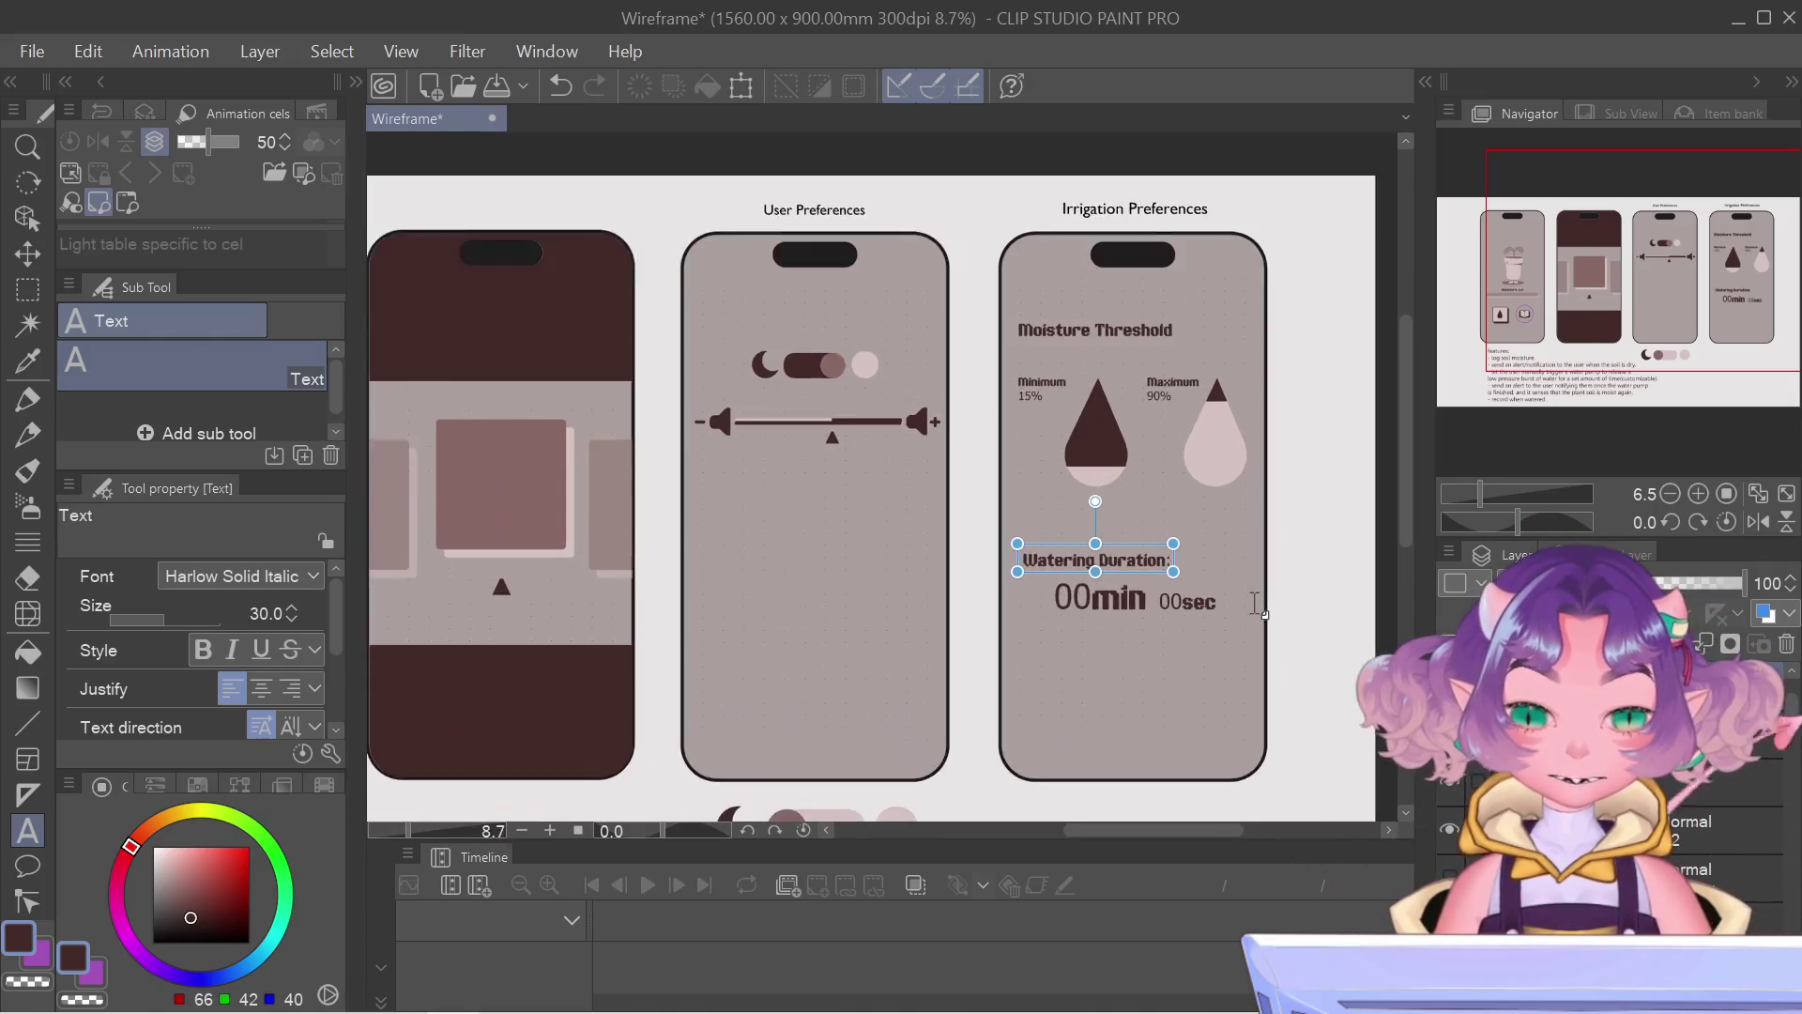
pyautogui.press('m')
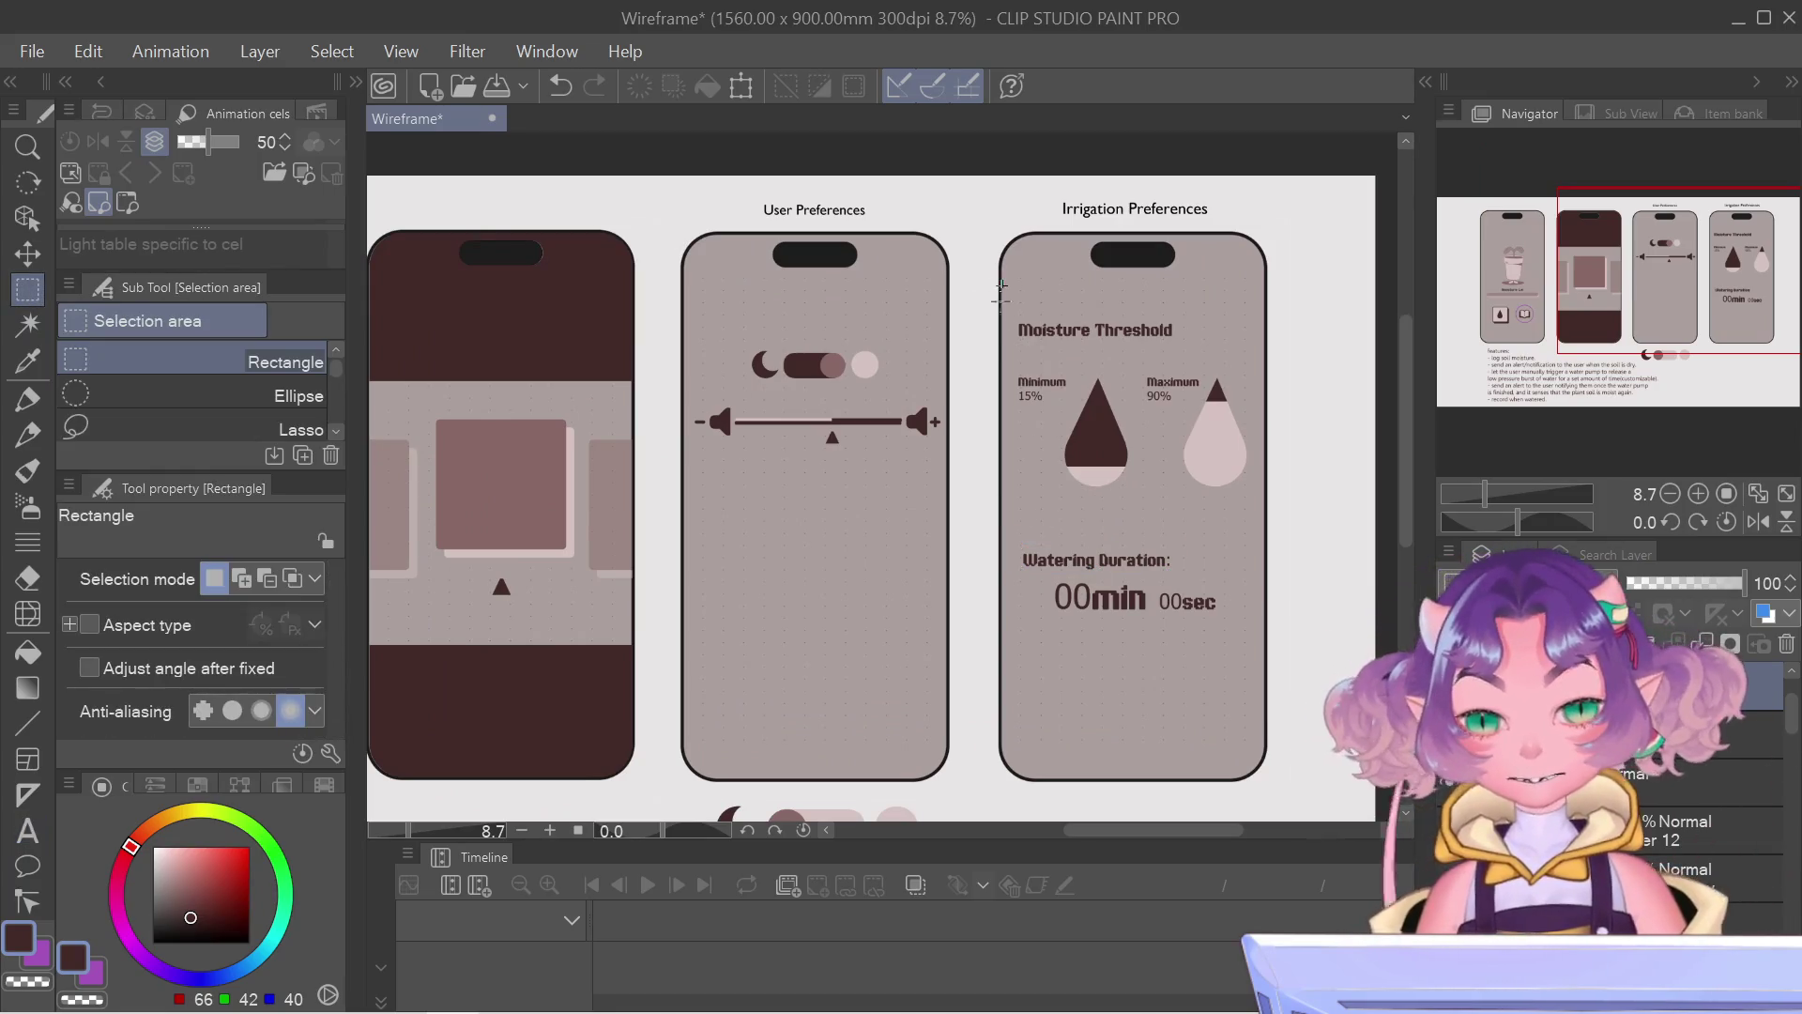
# Step: Edit the Watering Duration heading and nudge it slightly left toward alignment
pyautogui.moveTo(1003, 280); pyautogui.dragTo(1019, 673)
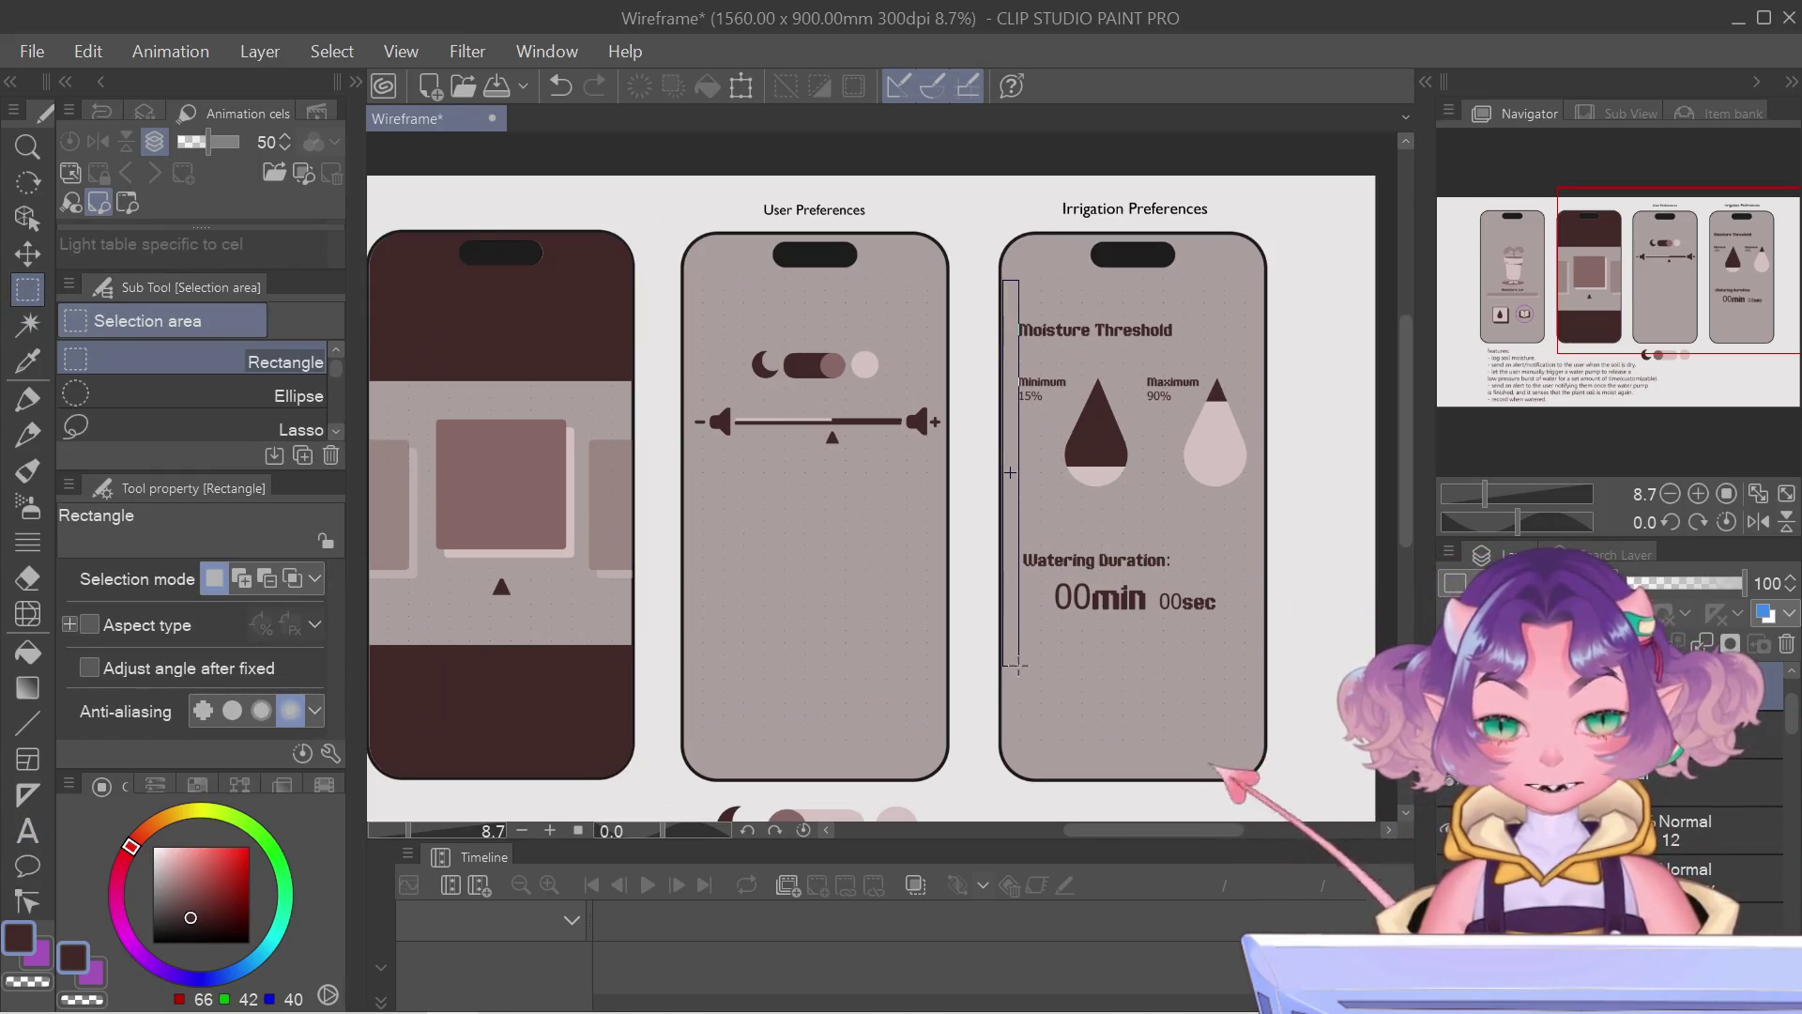
pyautogui.scroll(2, 1127, 578)
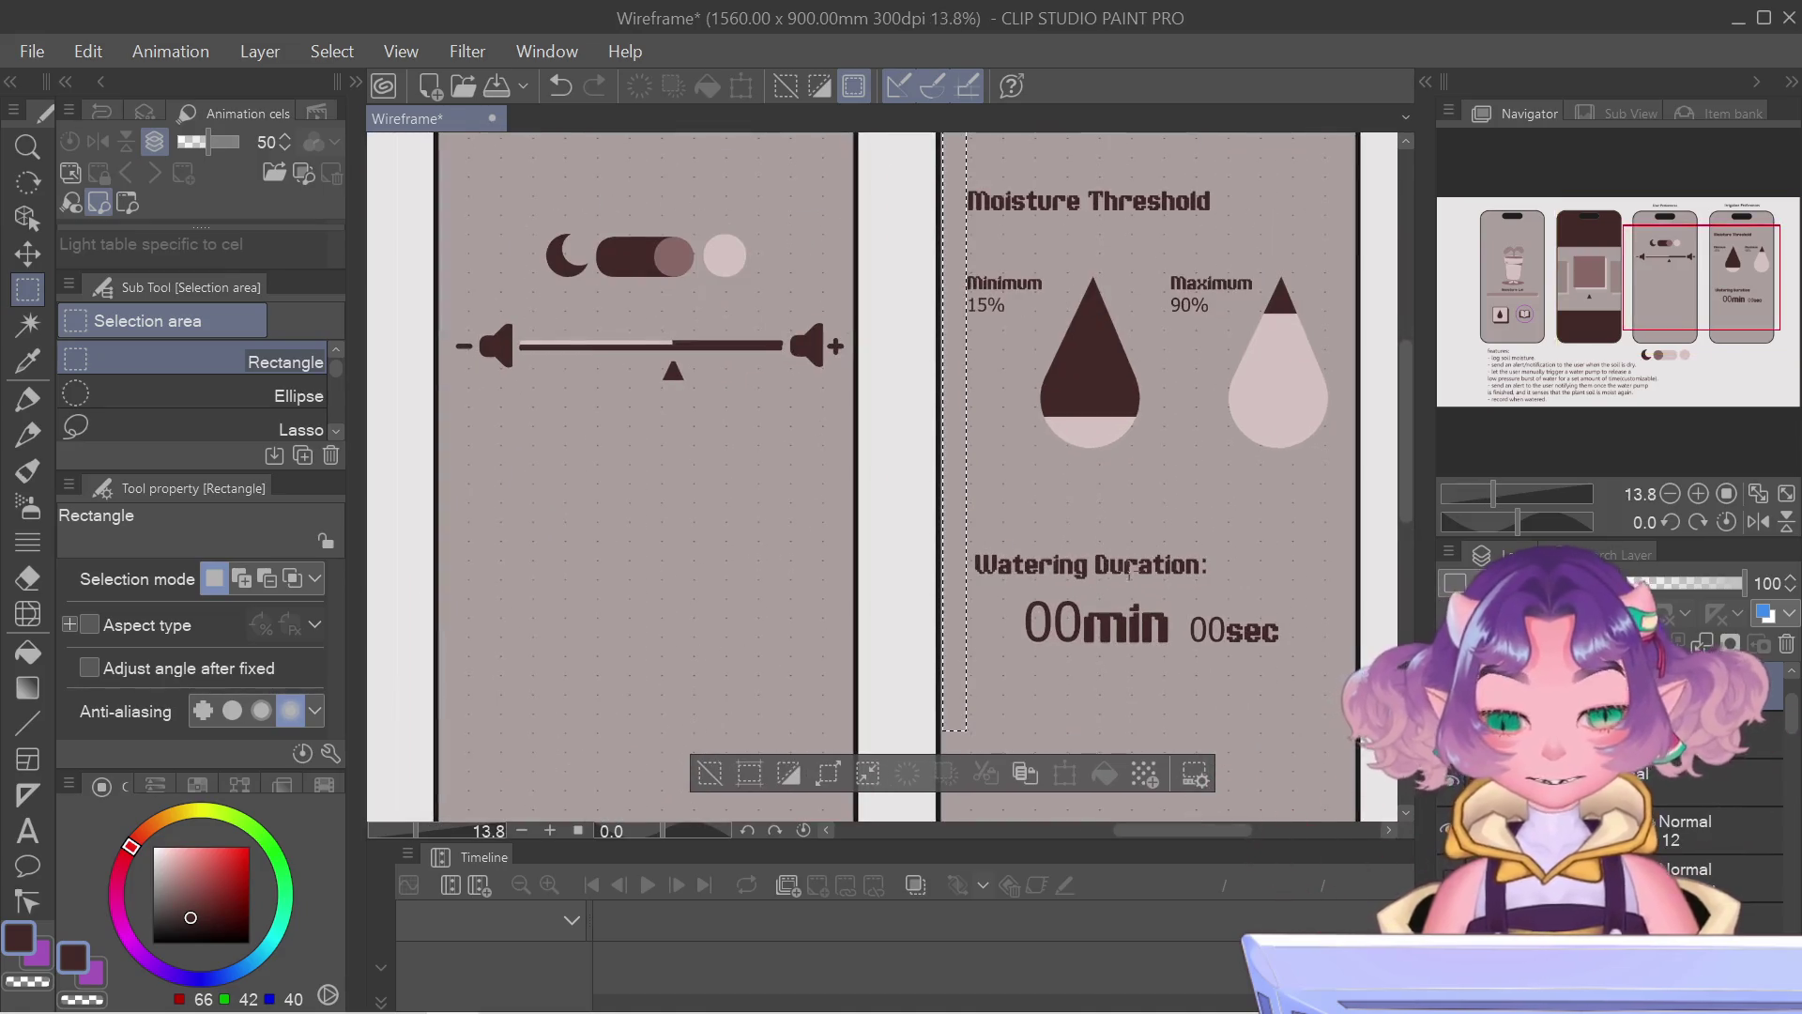
pyautogui.click(1131, 584)
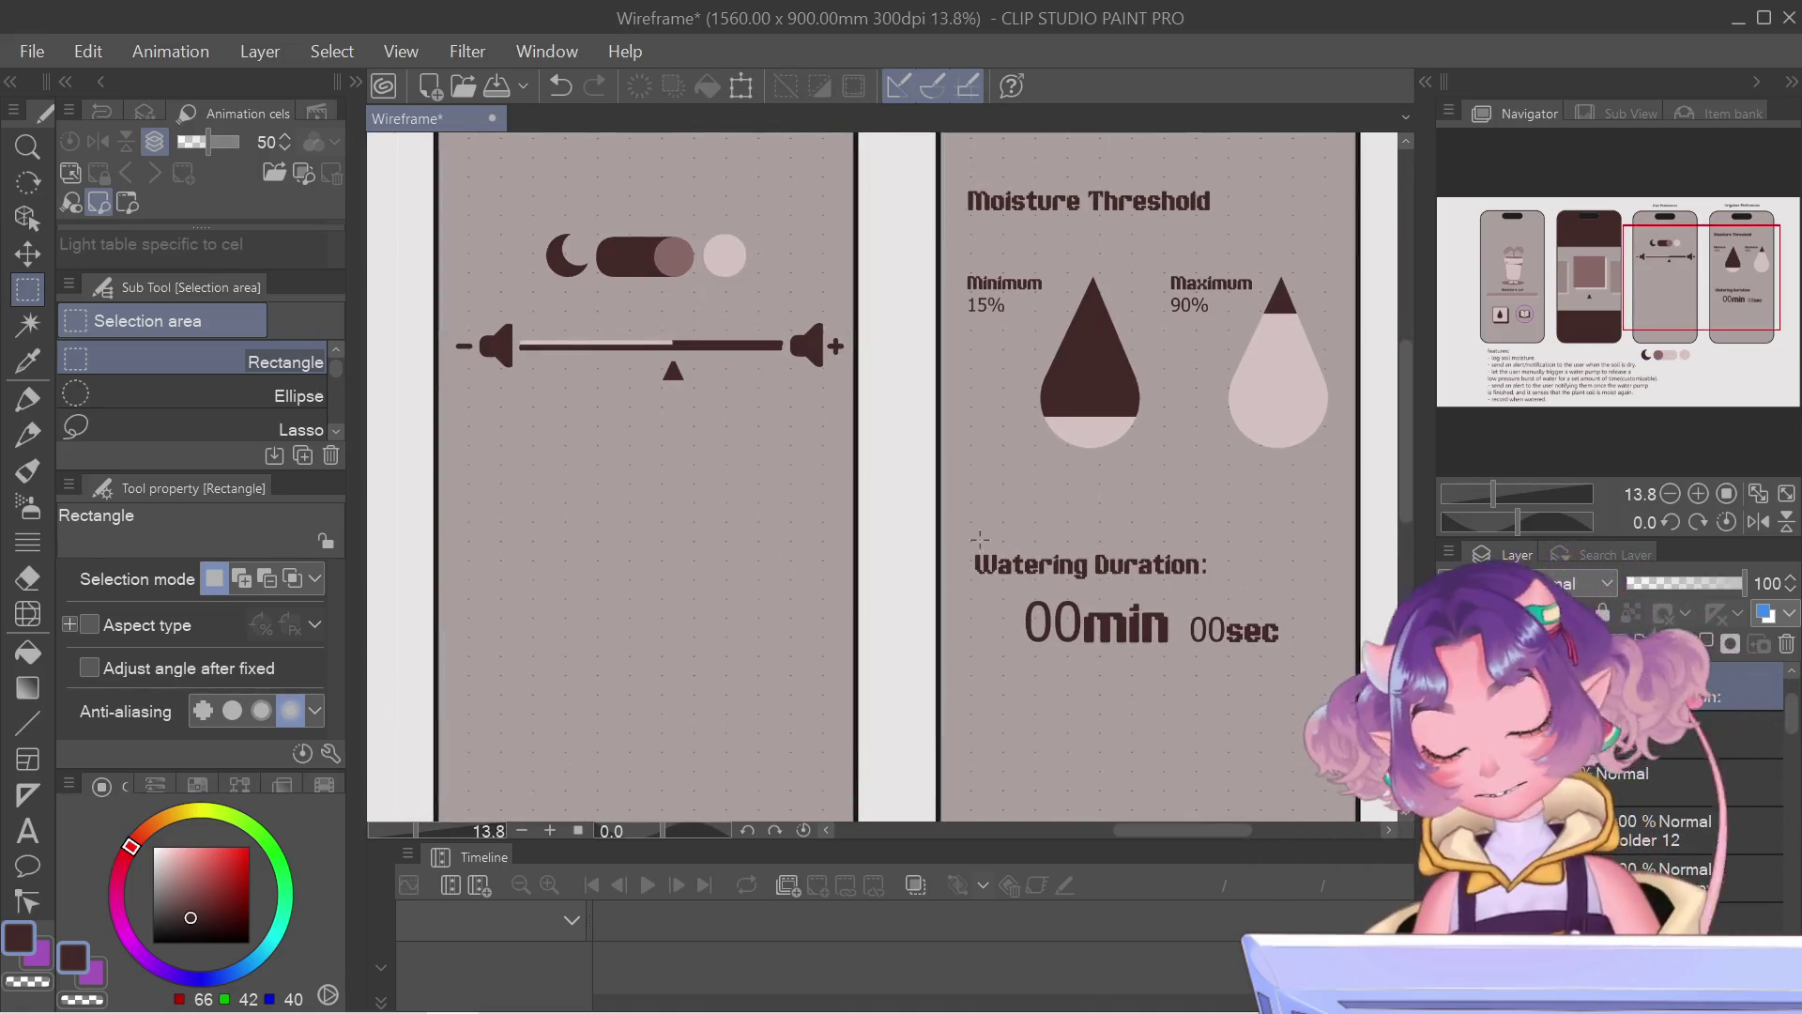
pyautogui.press('t')
pyautogui.click(1014, 551)
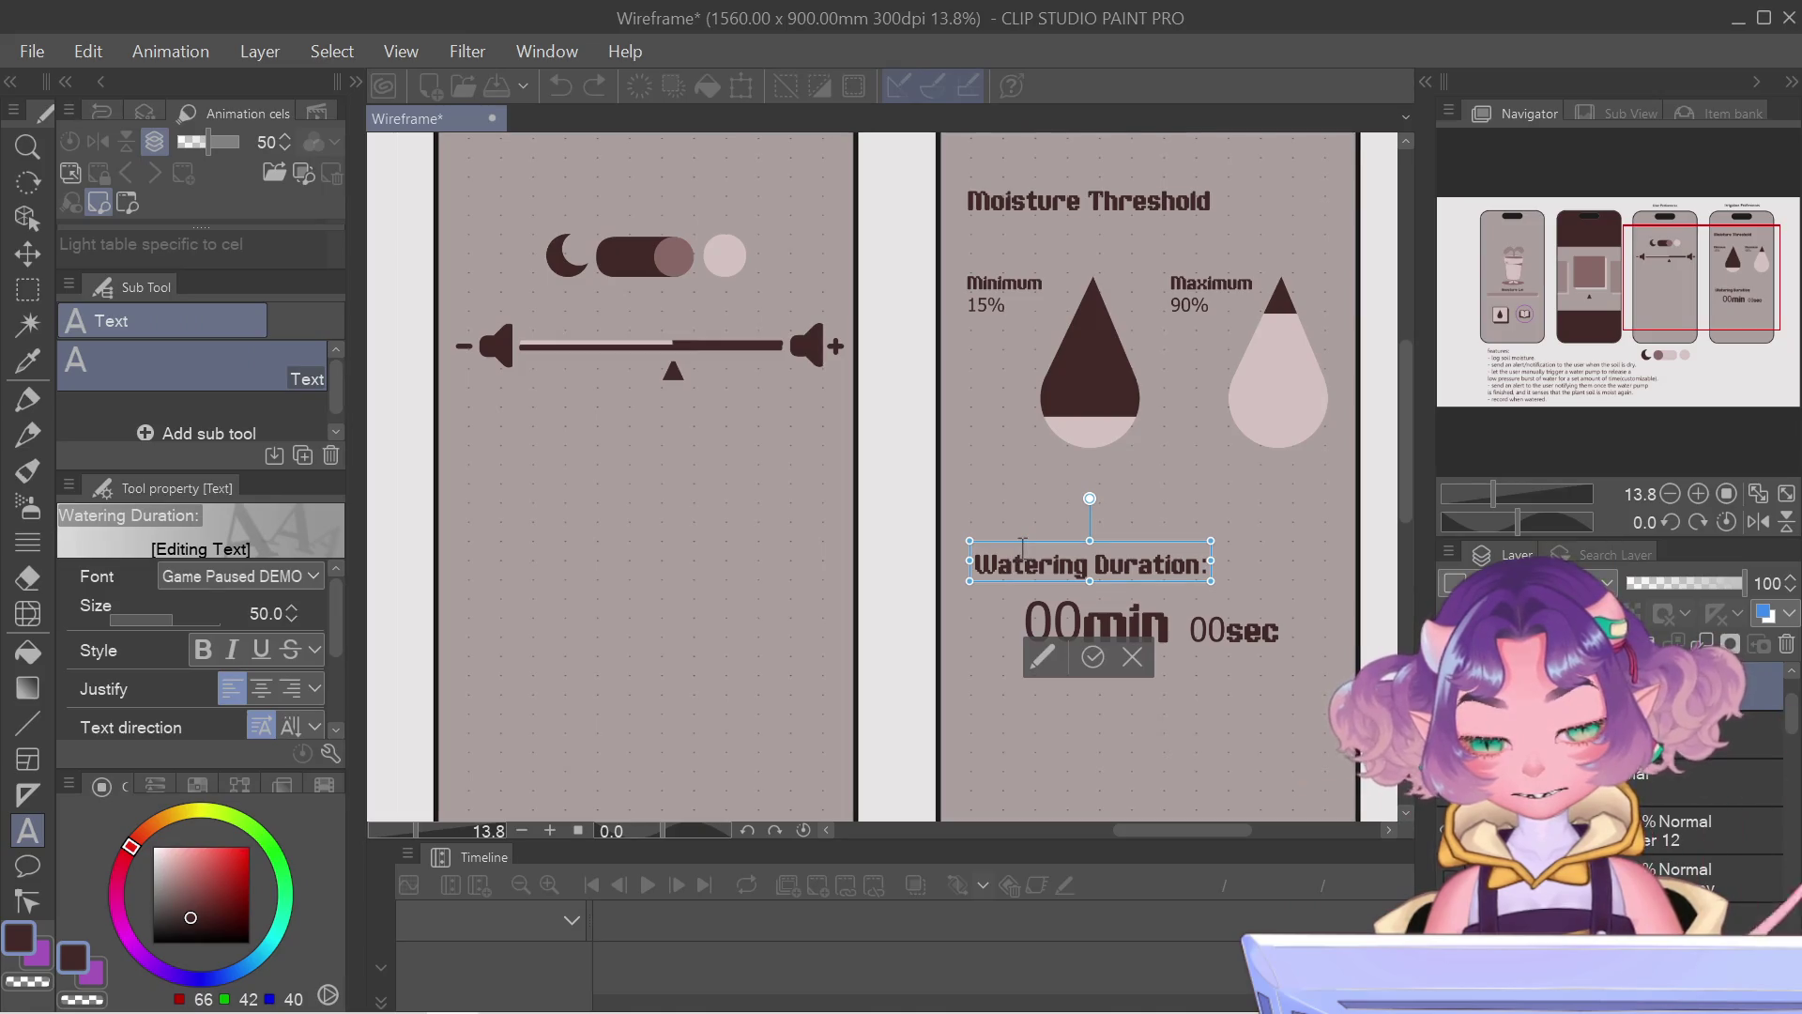
pyautogui.moveTo(1033, 551); pyautogui.dragTo(1026, 550)
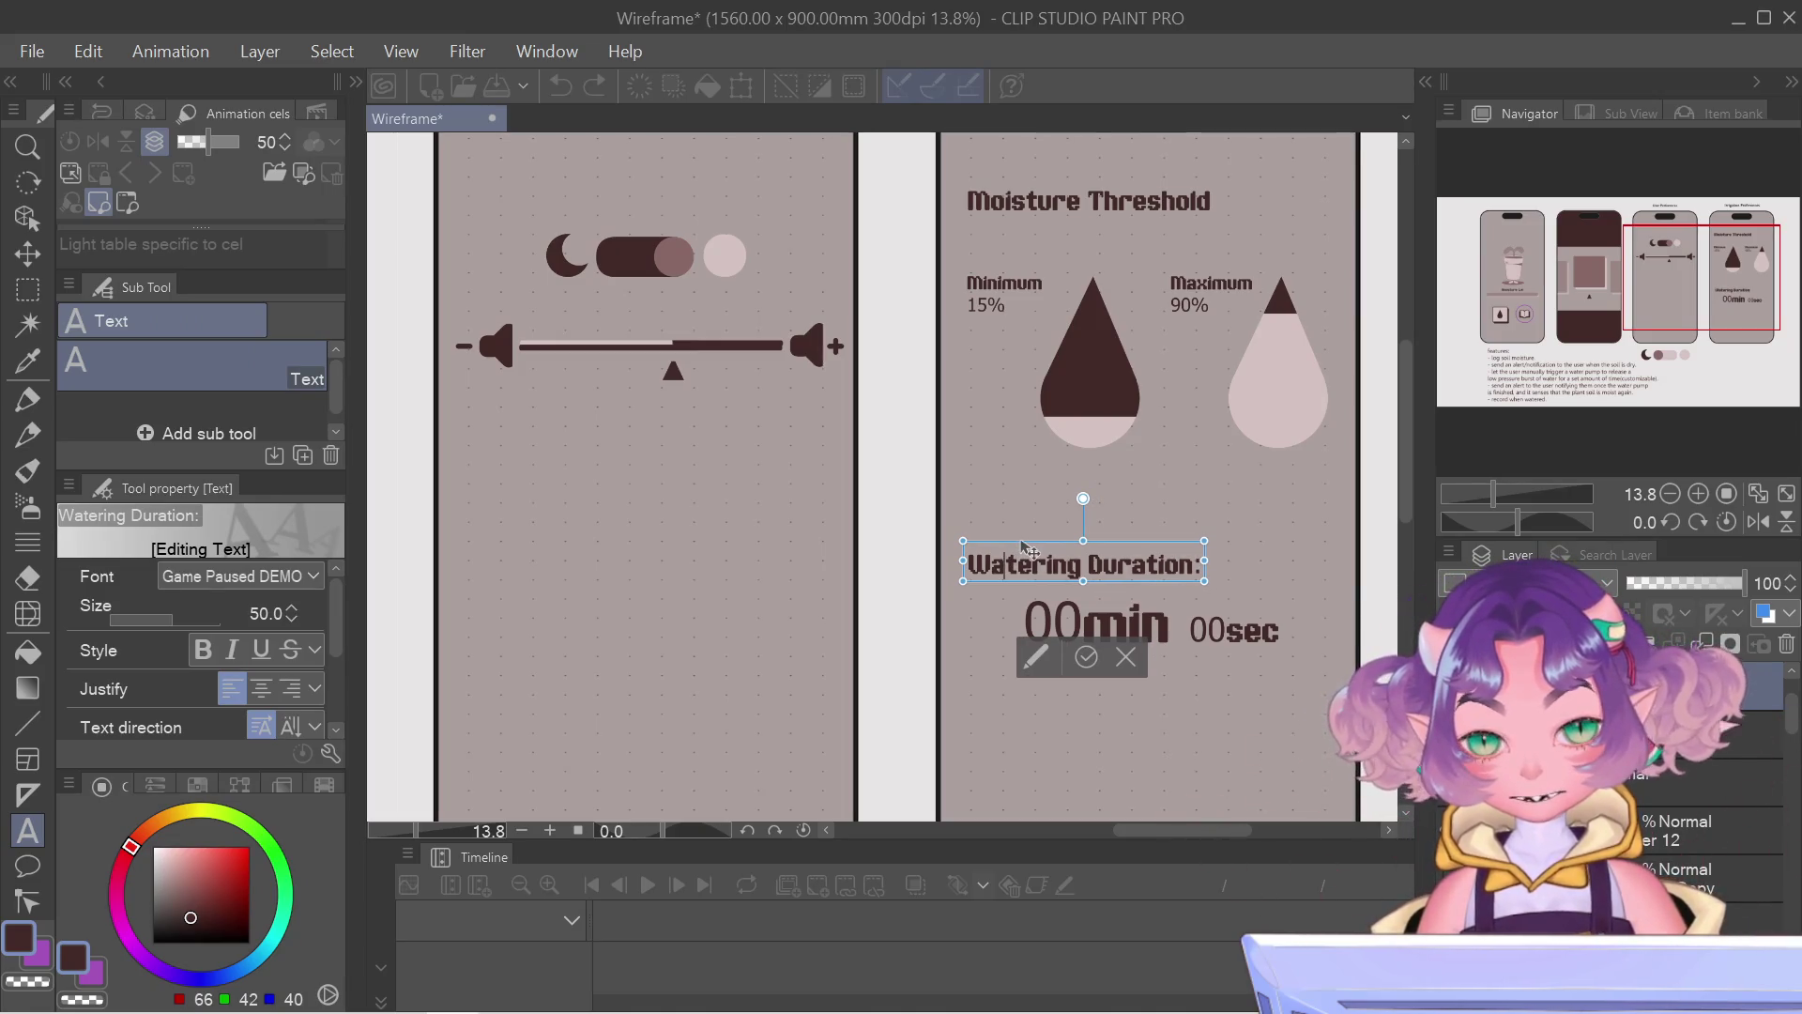
# Step: Draw a thin rectangular selection to check the headings' alignment, then clear it
pyautogui.click(27, 287)
pyautogui.moveTo(913, 156)
pyautogui.mouseDown()
pyautogui.moveTo(954, 741)
pyautogui.moveTo(969, 723)
pyautogui.mouseUp()
pyautogui.scroll(-3, 954, 741)
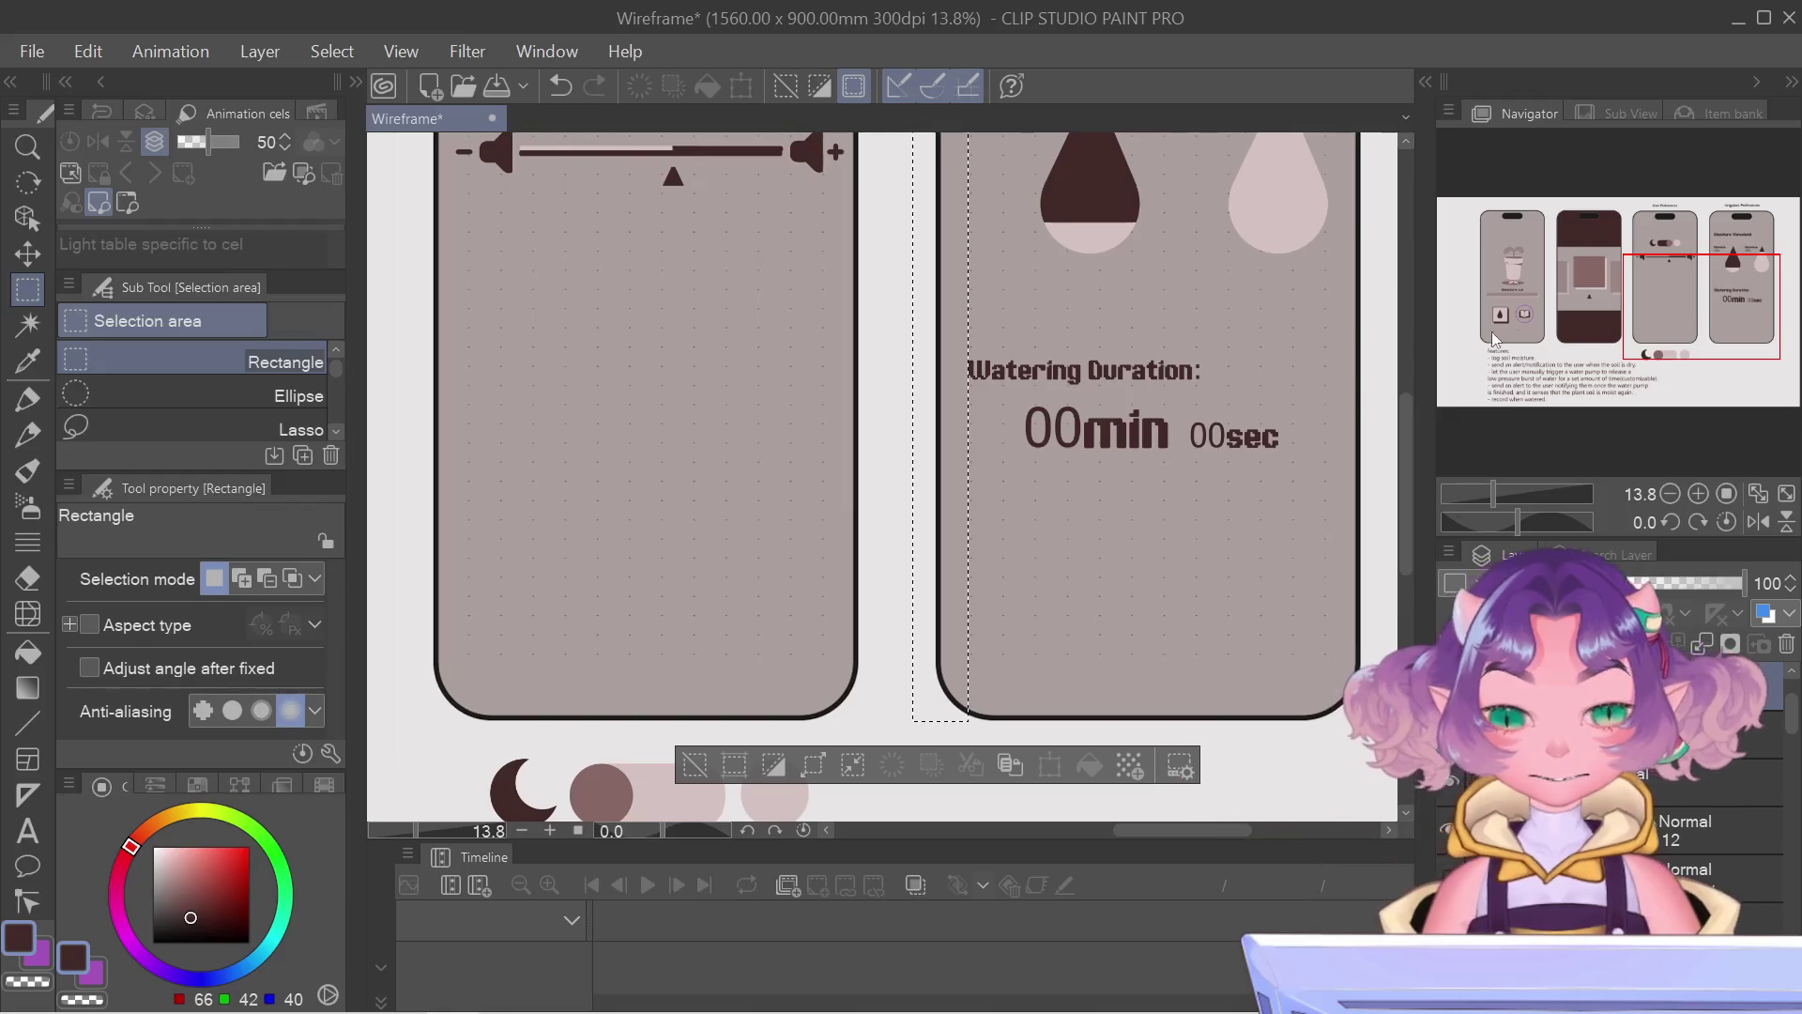
pyautogui.moveTo(1698, 326); pyautogui.dragTo(1704, 282)
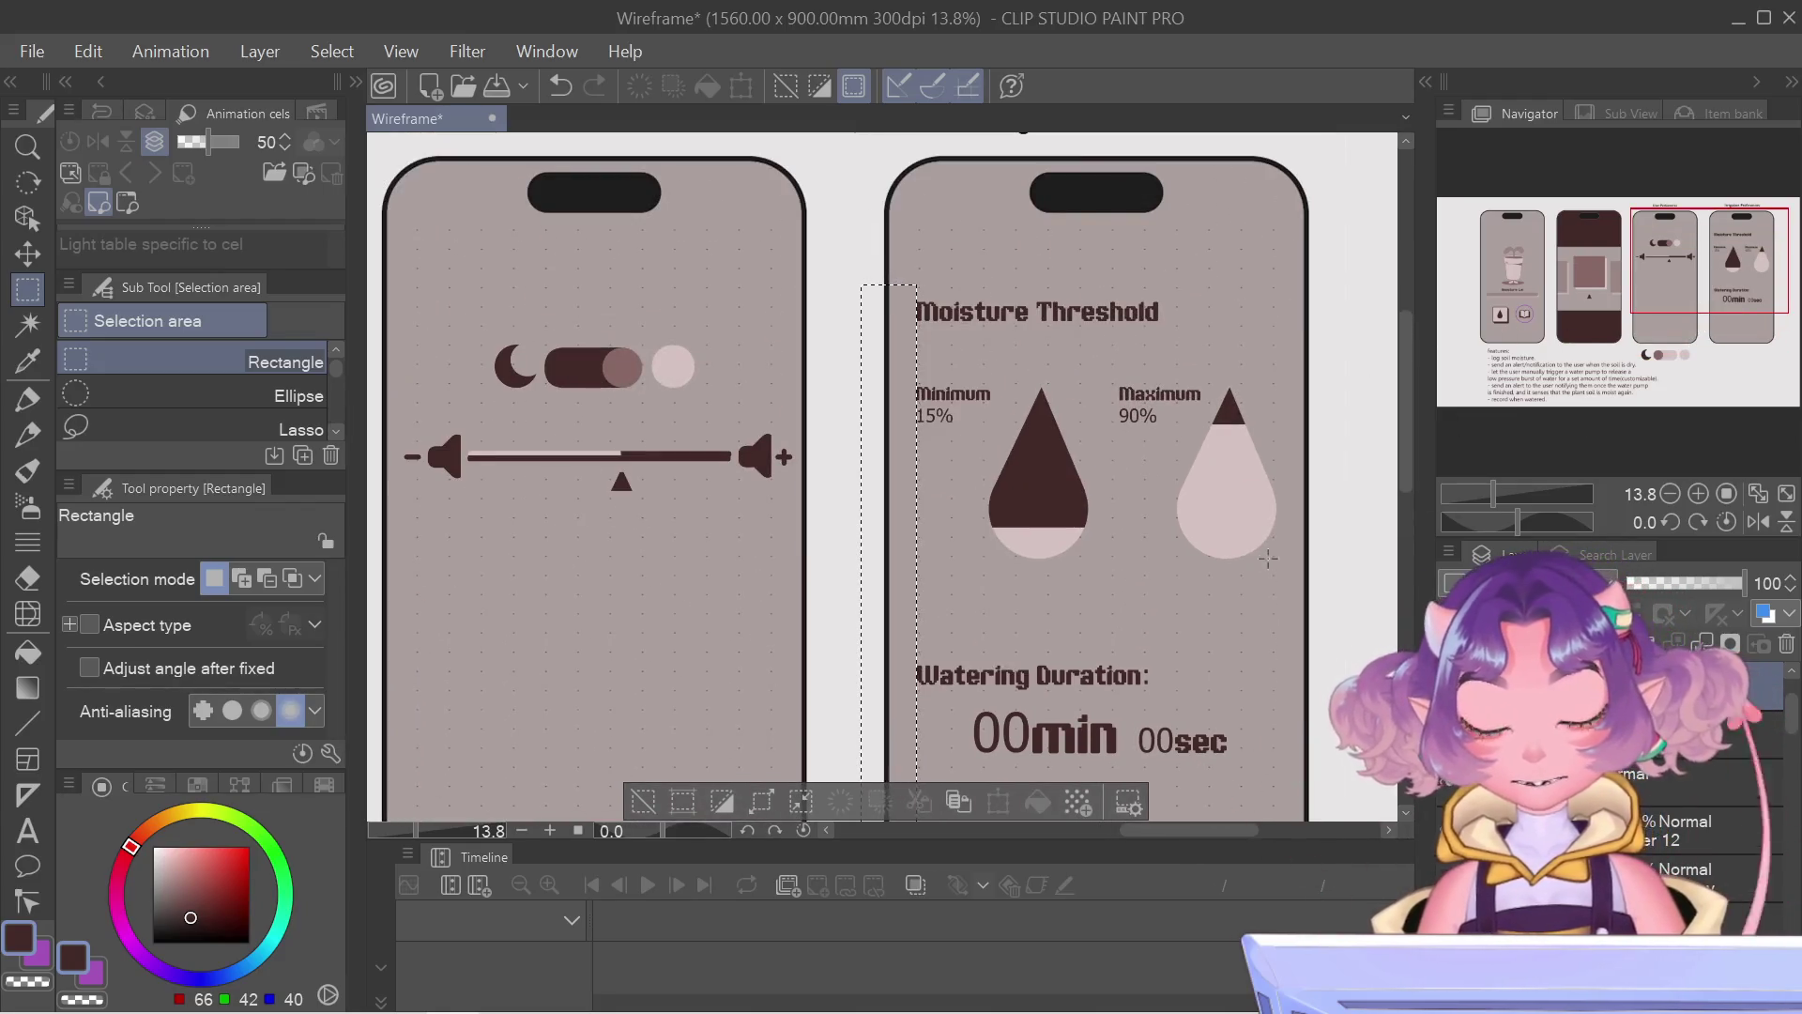
pyautogui.hotkey('ctrl', 'd')
pyautogui.scroll(-3, 1225, 578)
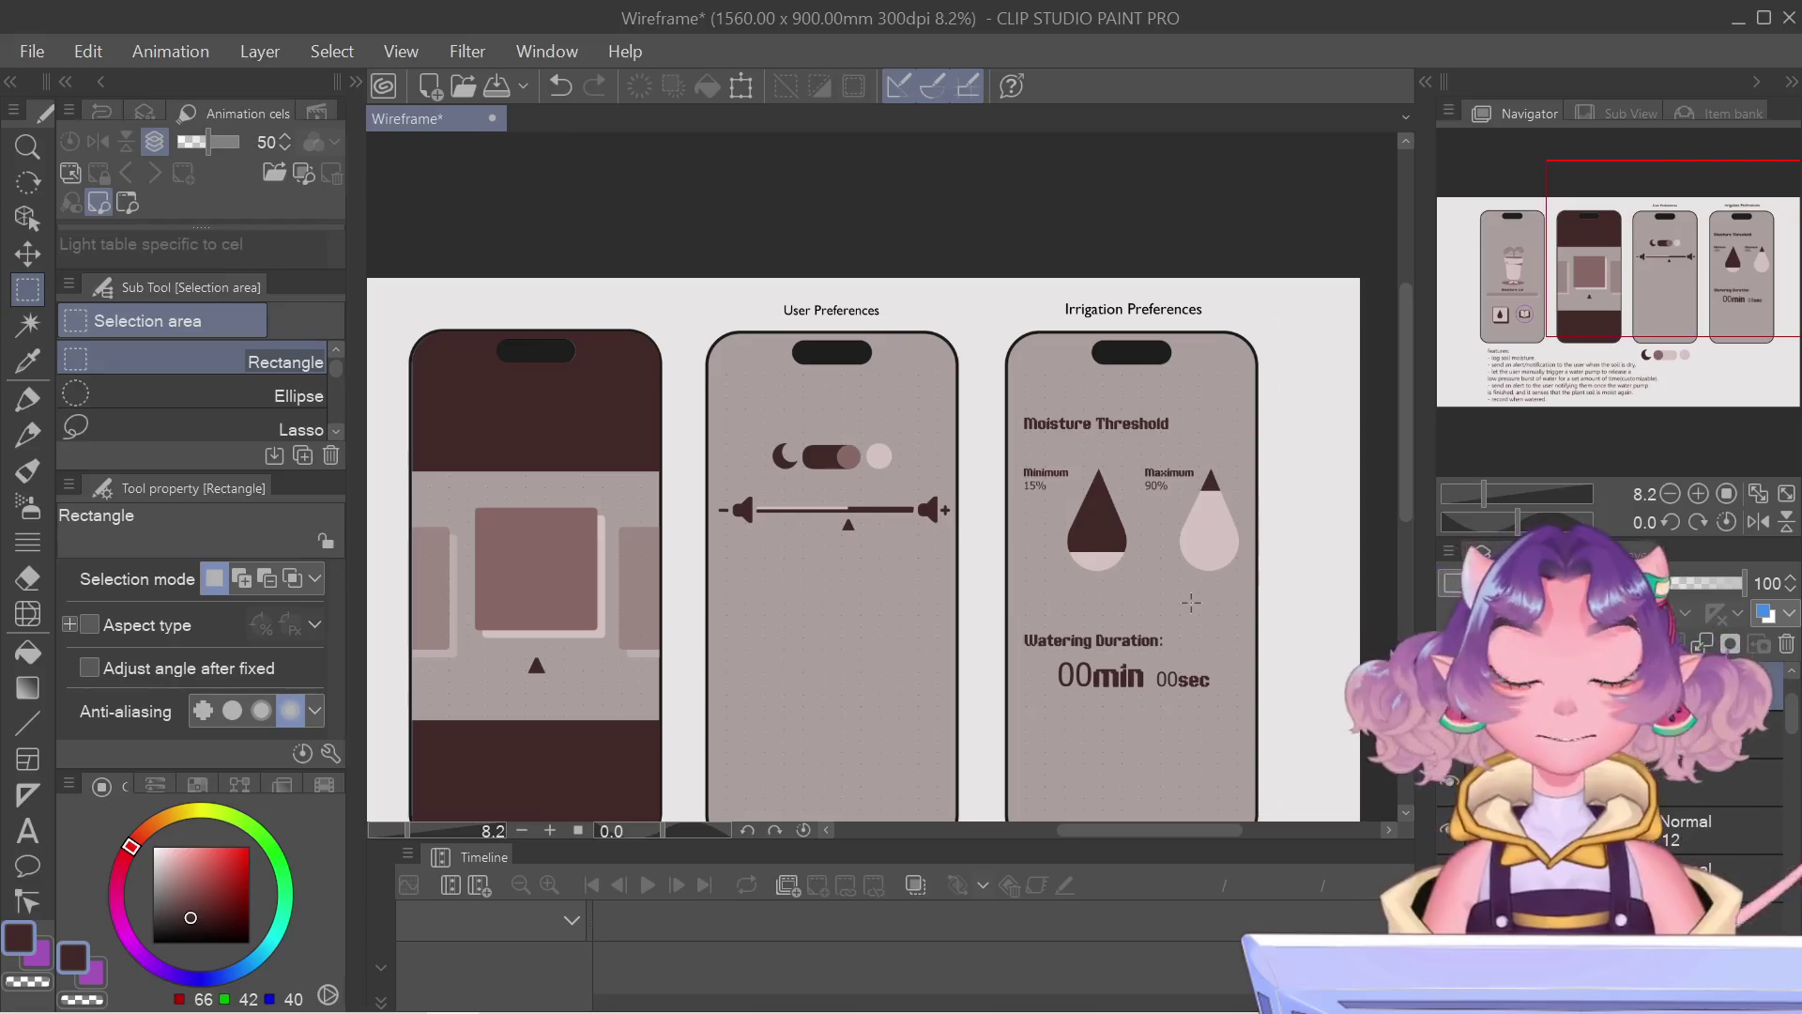
pyautogui.scroll(-1, 1189, 600)
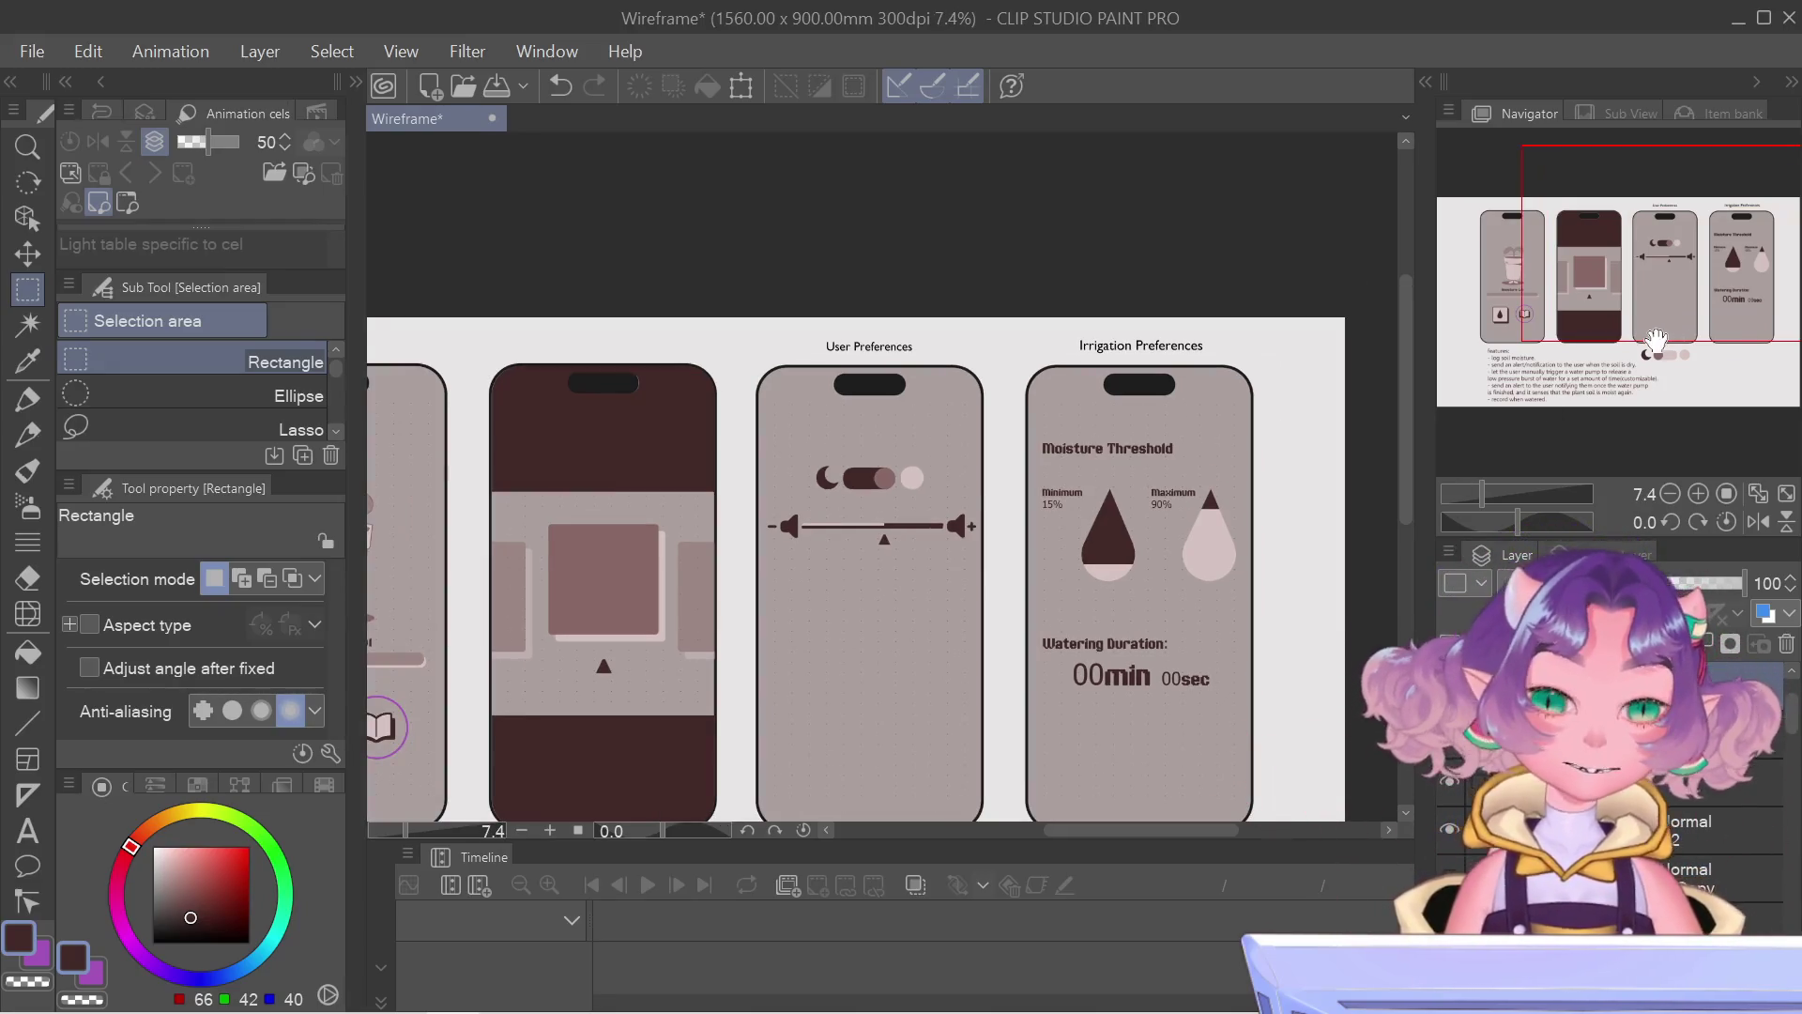
pyautogui.moveTo(1659, 342)
pyautogui.mouseDown()
pyautogui.moveTo(1599, 303)
pyautogui.moveTo(1637, 319)
pyautogui.mouseUp()
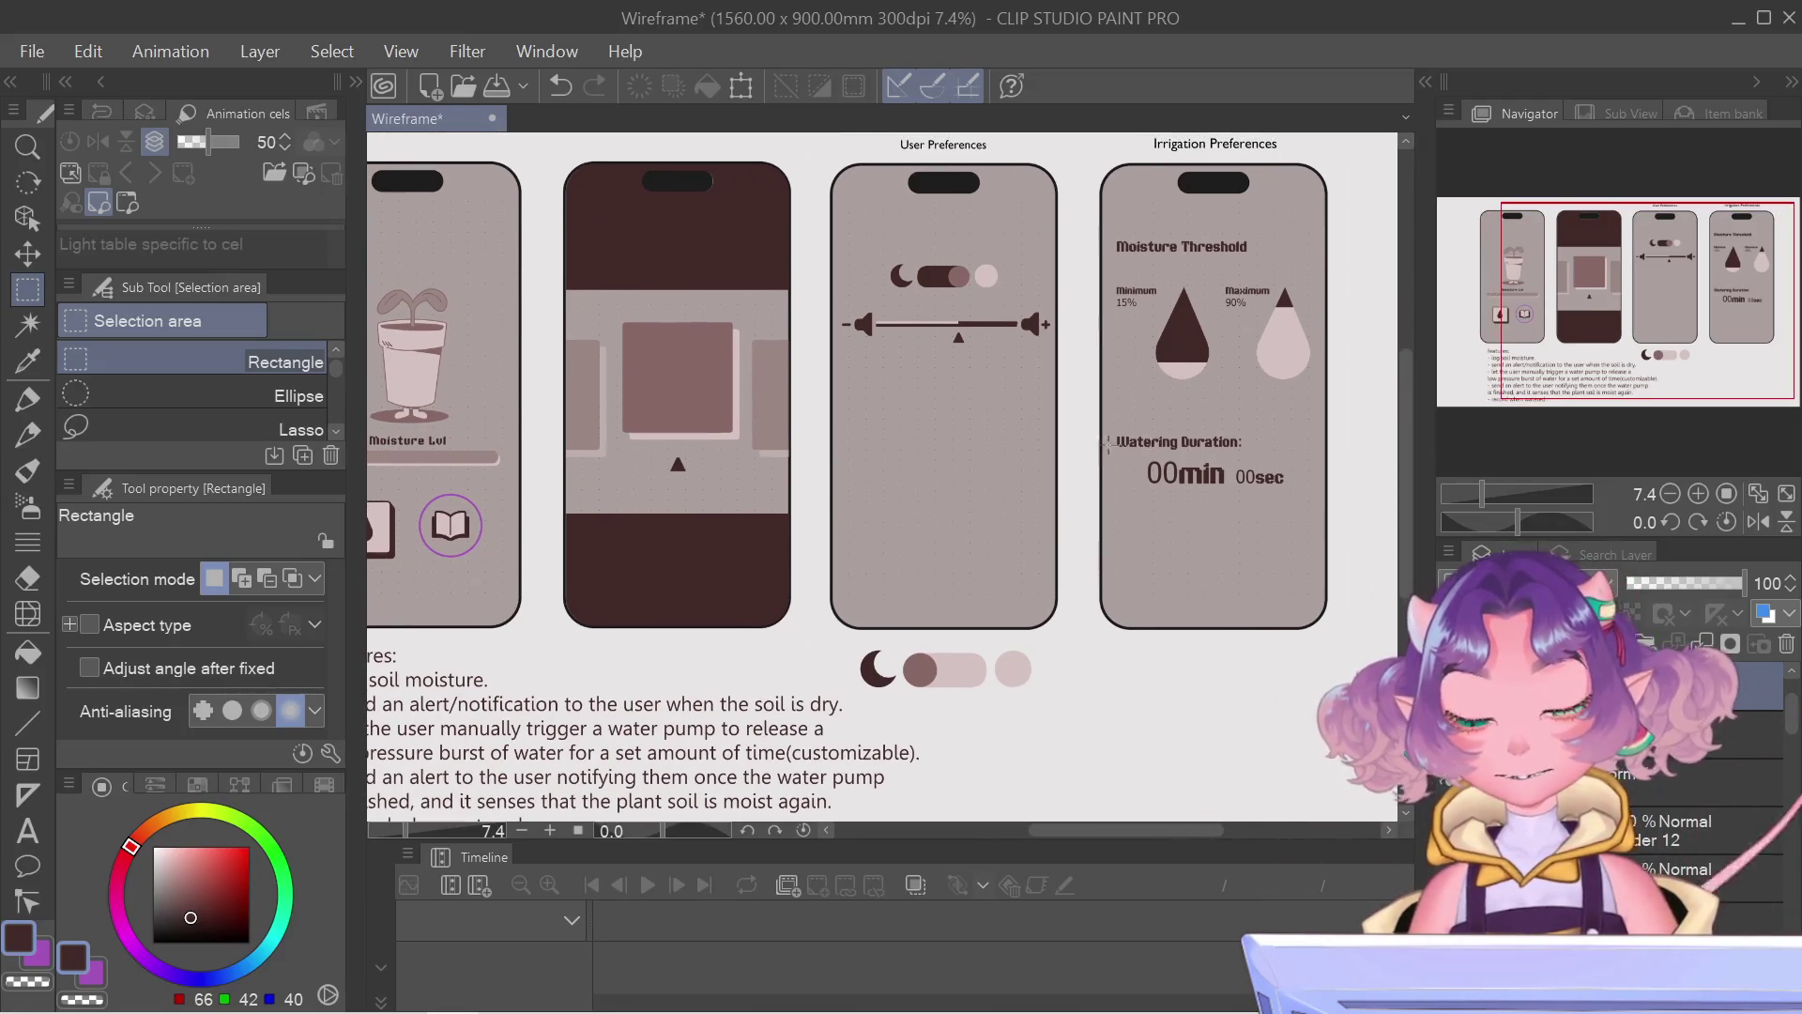
pyautogui.click(28, 400)
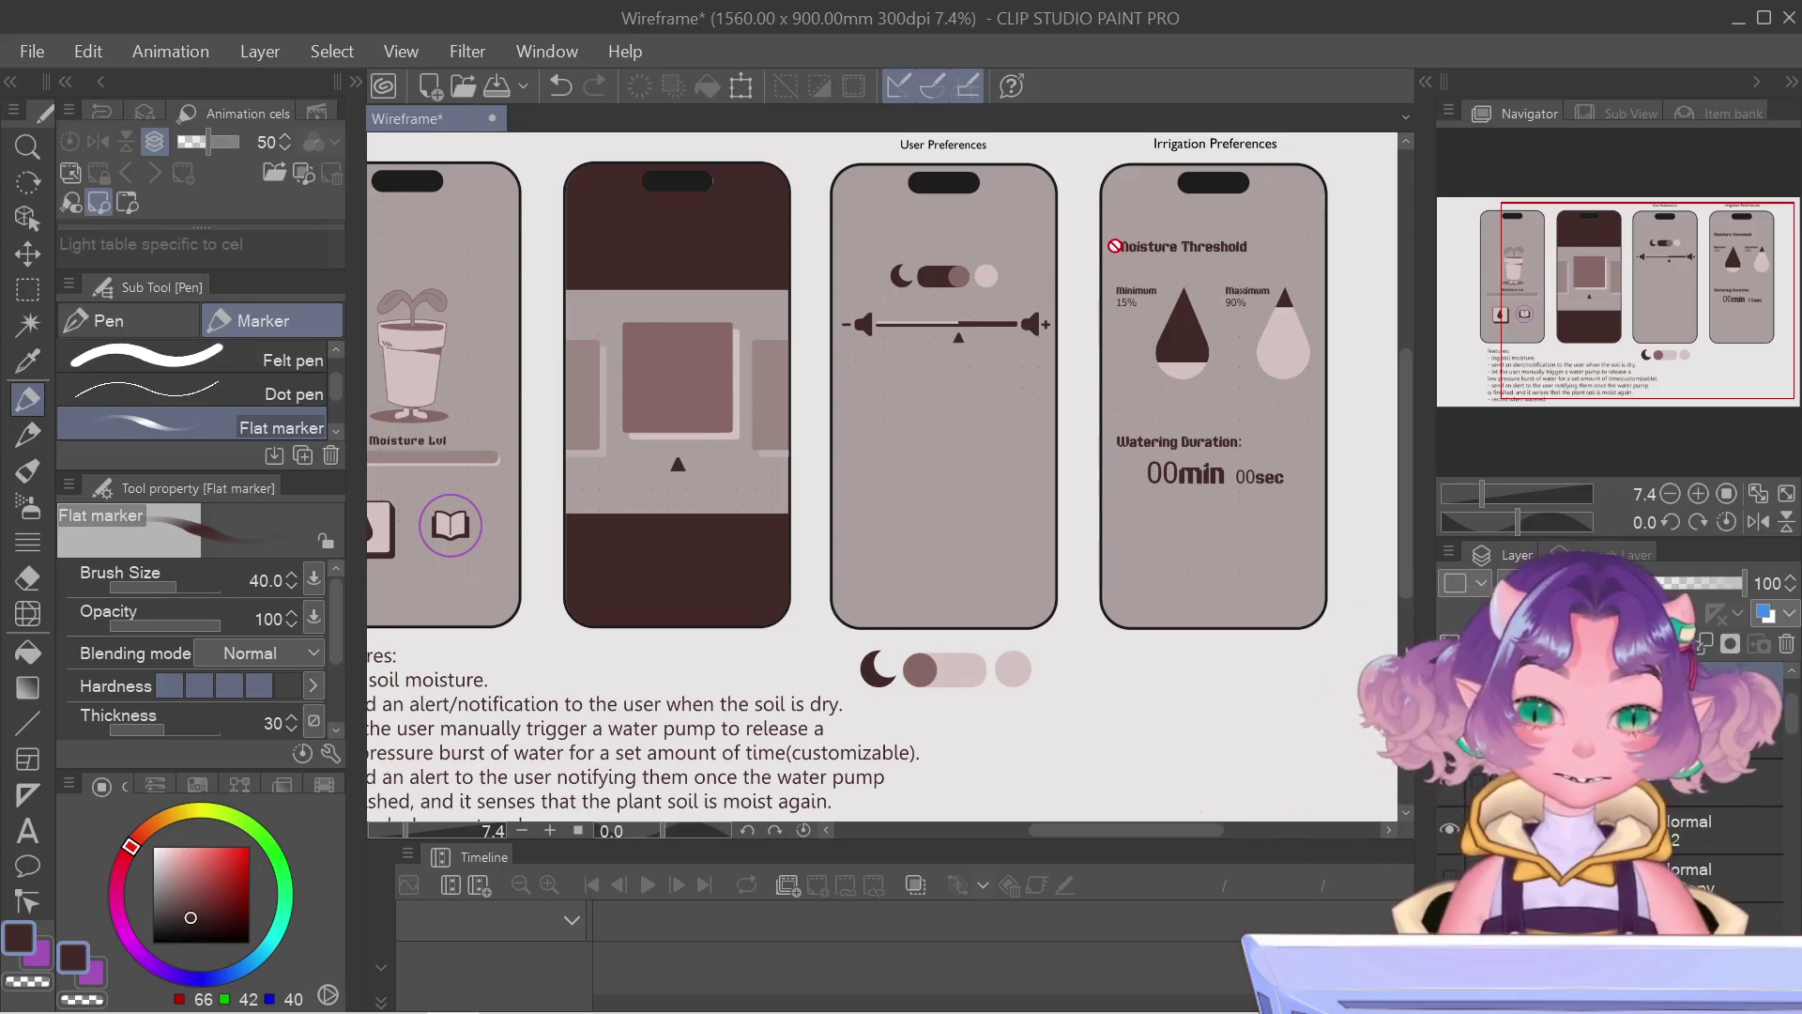
pyautogui.scroll(2, 1305, 274)
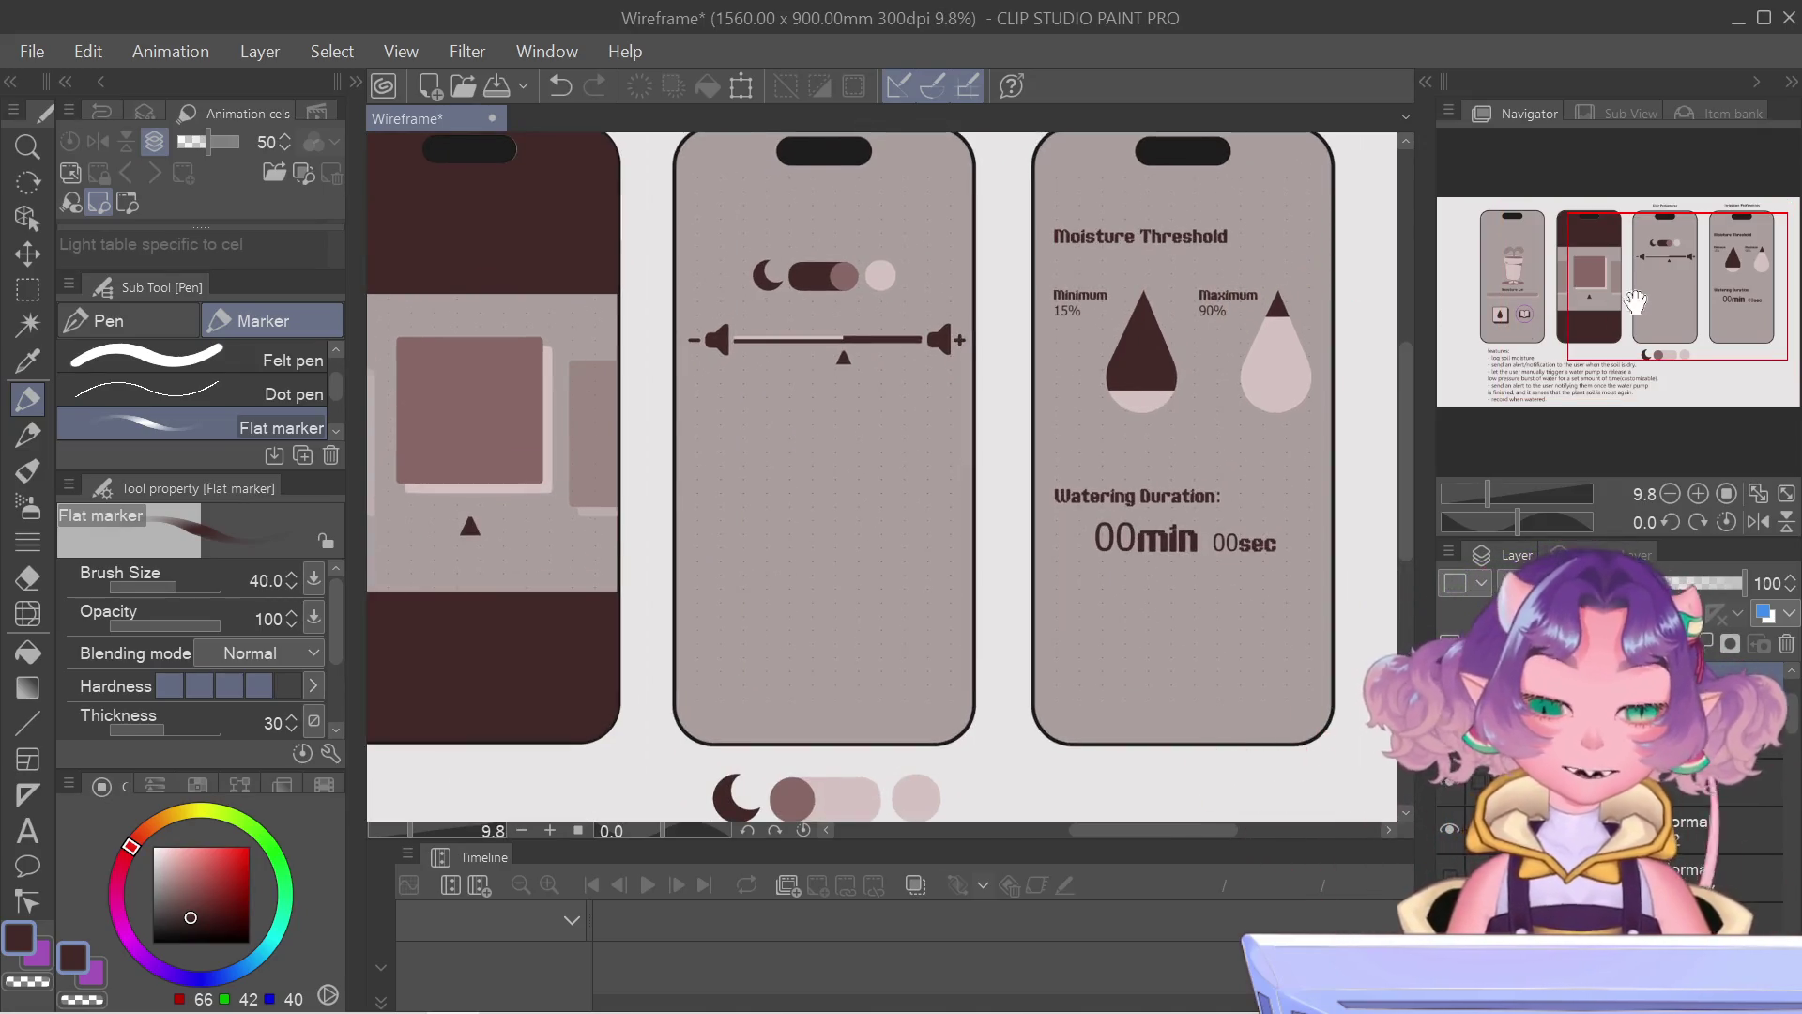
pyautogui.moveTo(1654, 295); pyautogui.dragTo(1645, 305)
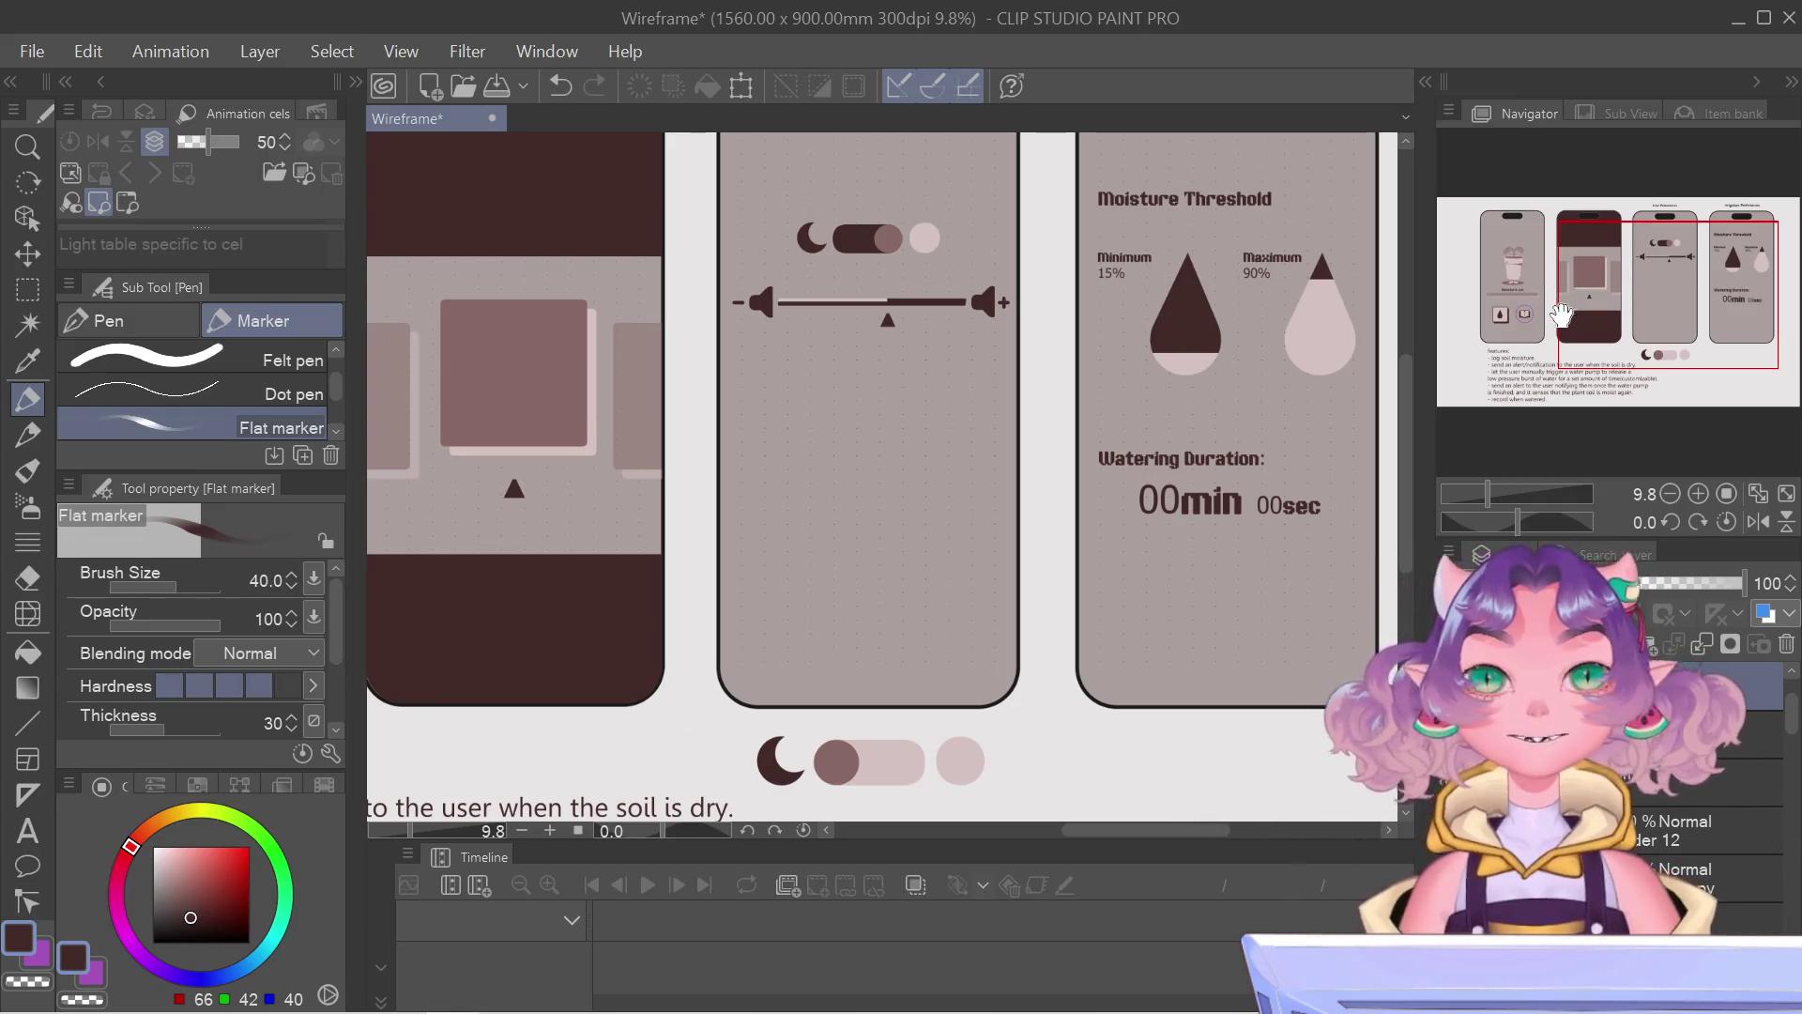
pyautogui.click(27, 287)
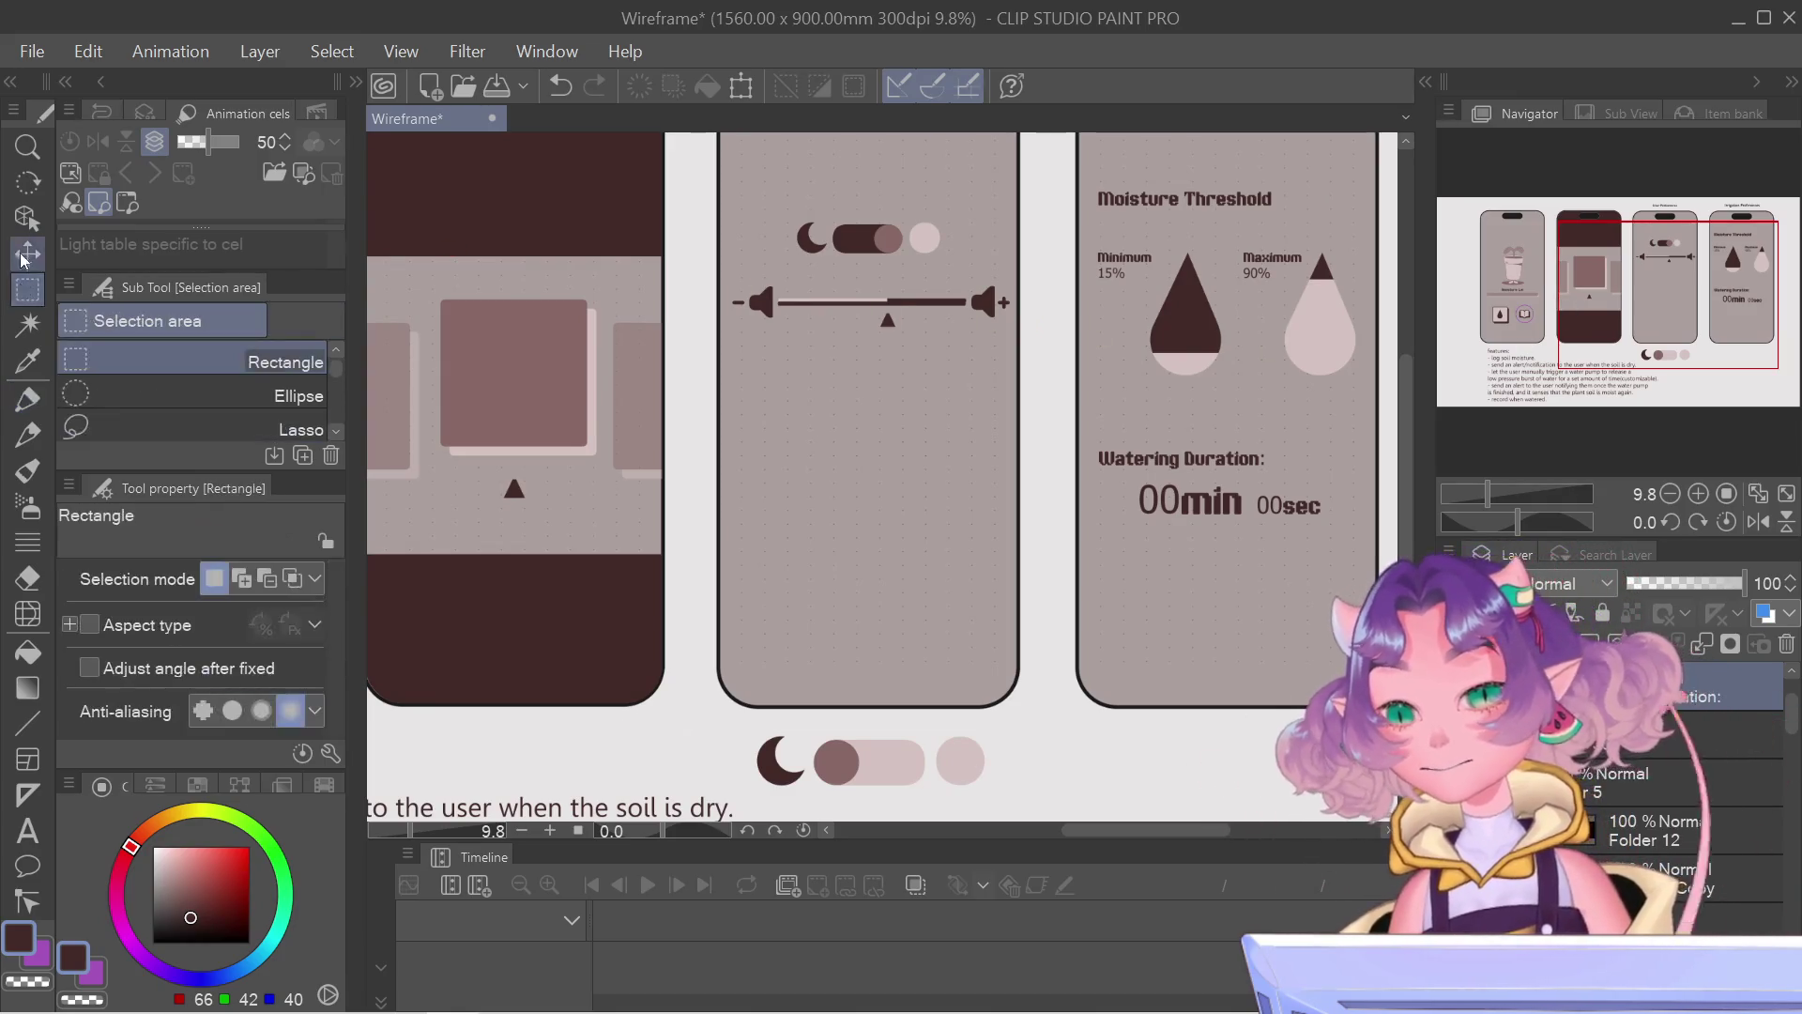
pyautogui.click(27, 251)
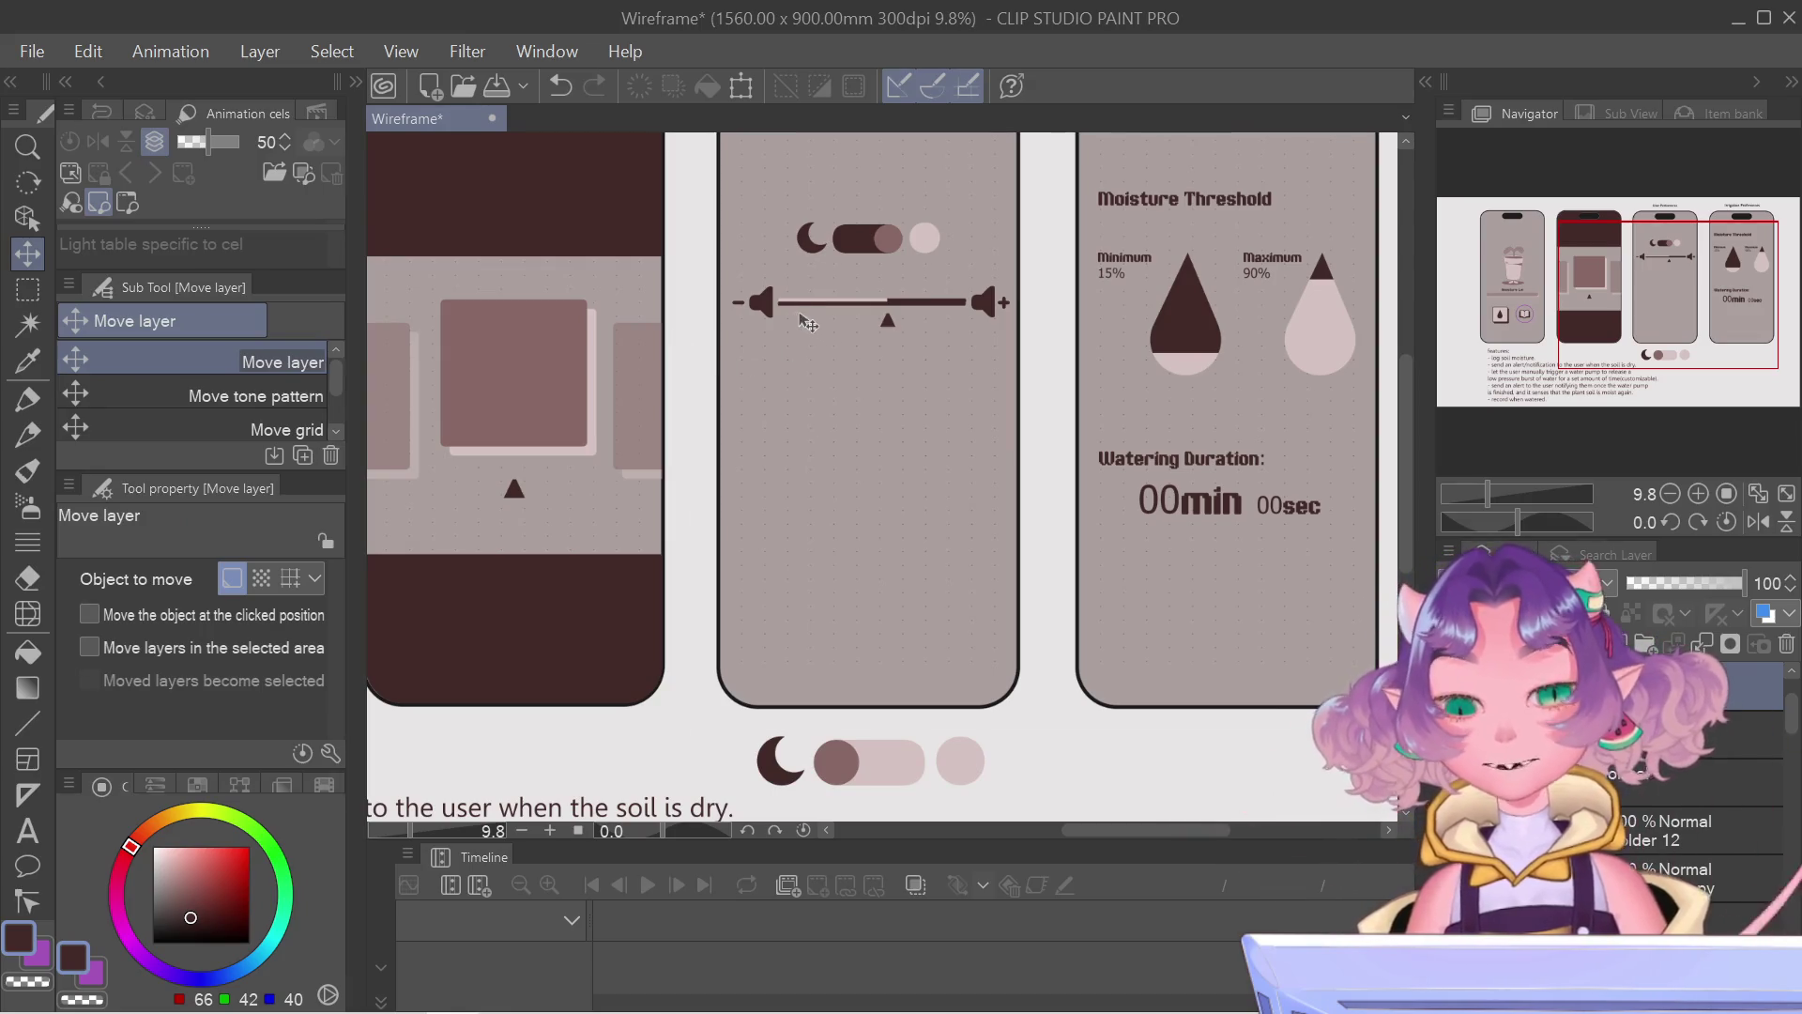
pyautogui.scroll(2, 801, 320)
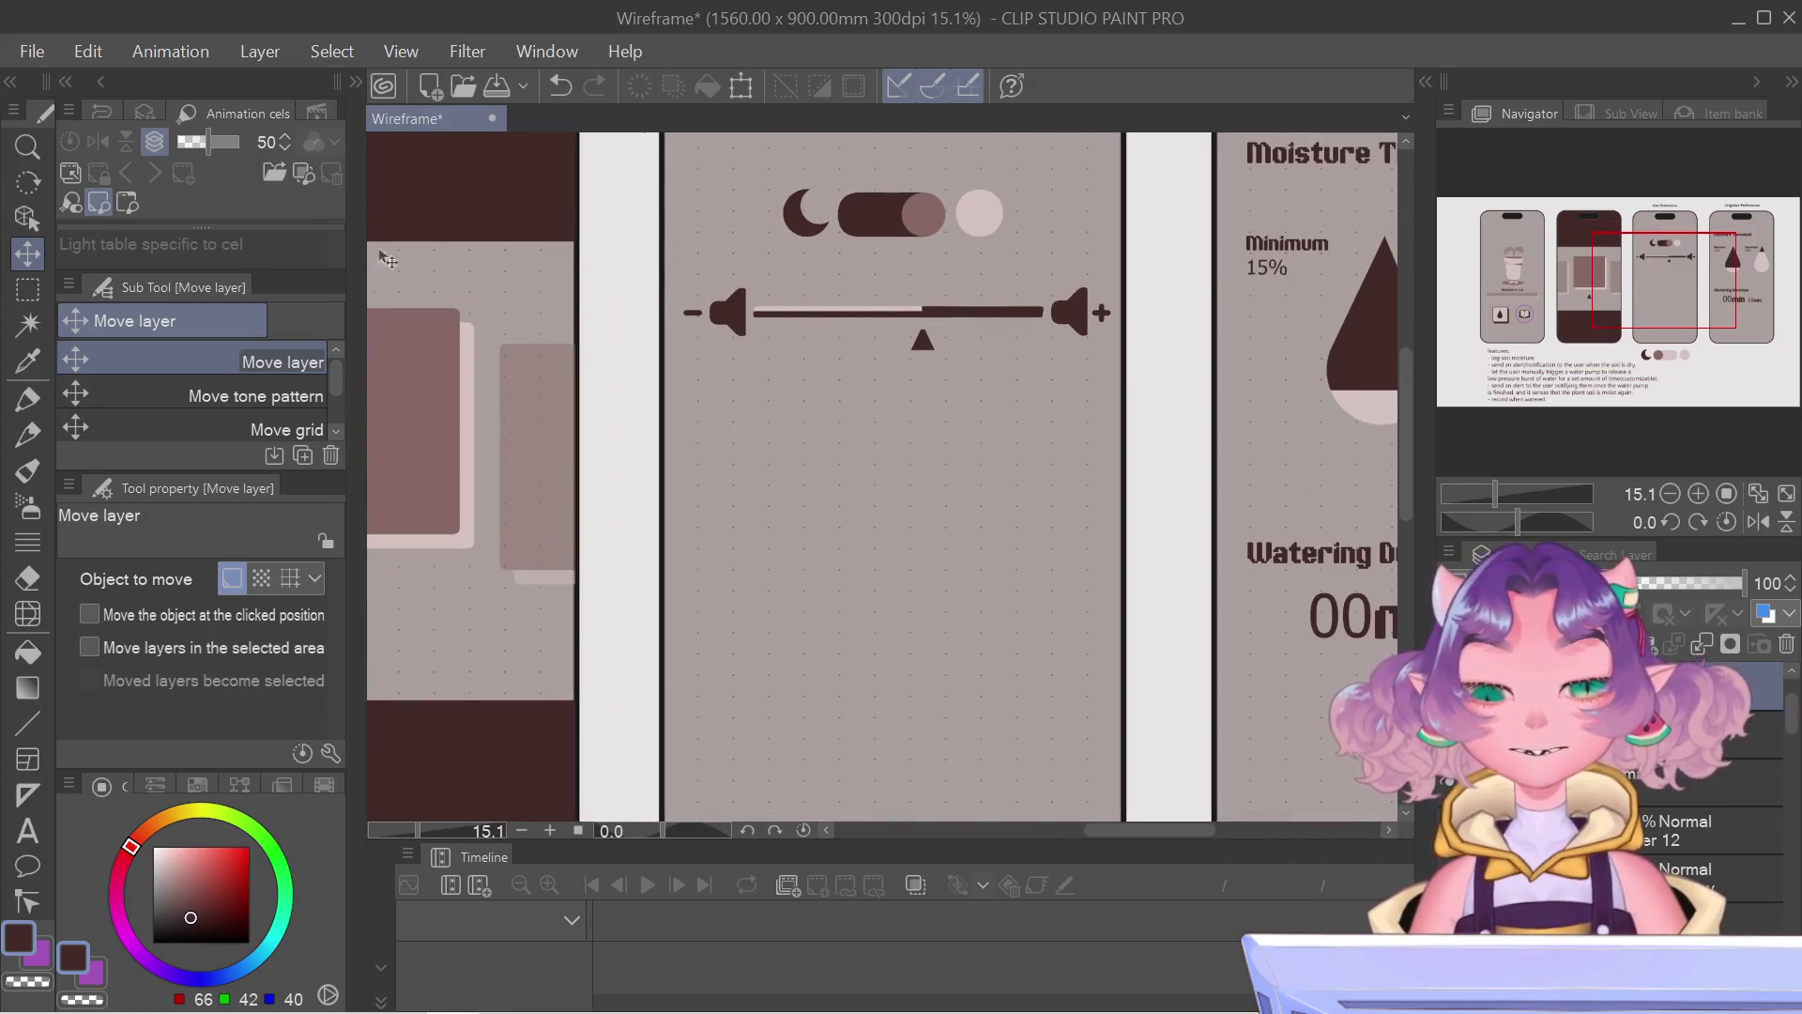
pyautogui.press('m')
pyautogui.press('k')
pyautogui.press('o')
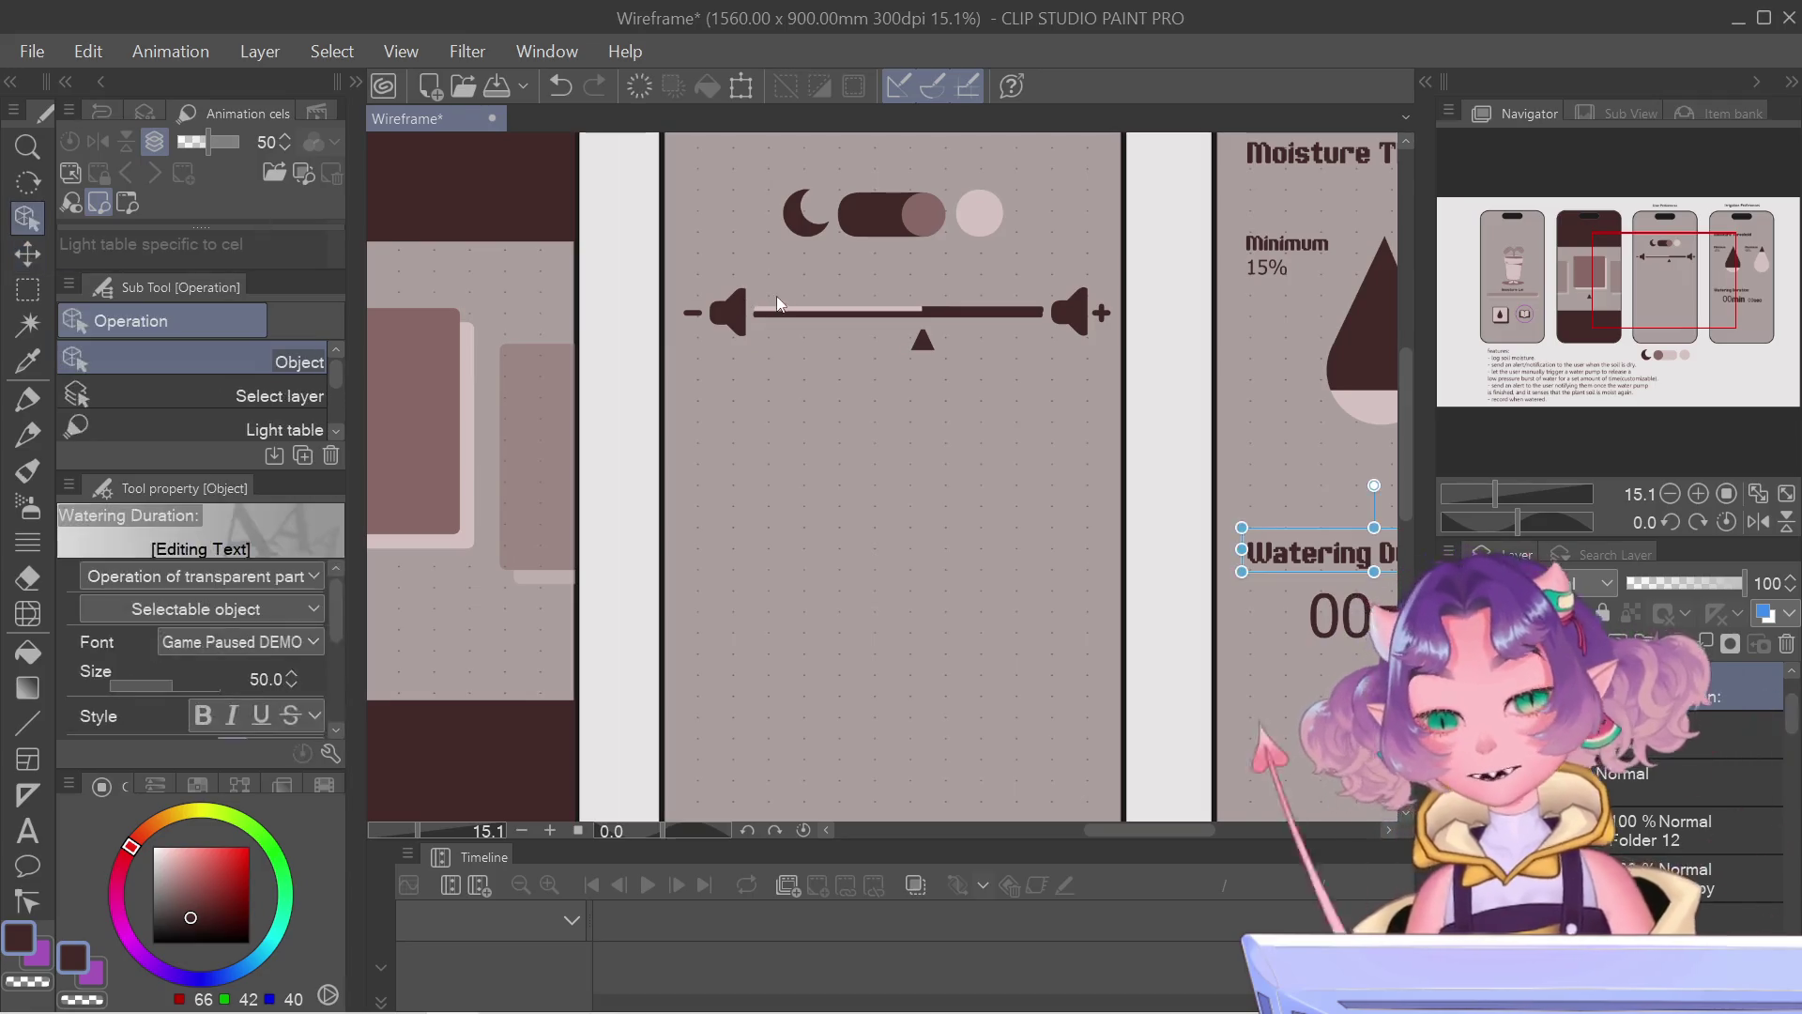
# Step: Try moving the User Preferences slider bar down, then escape to undo the move
pyautogui.click(791, 308)
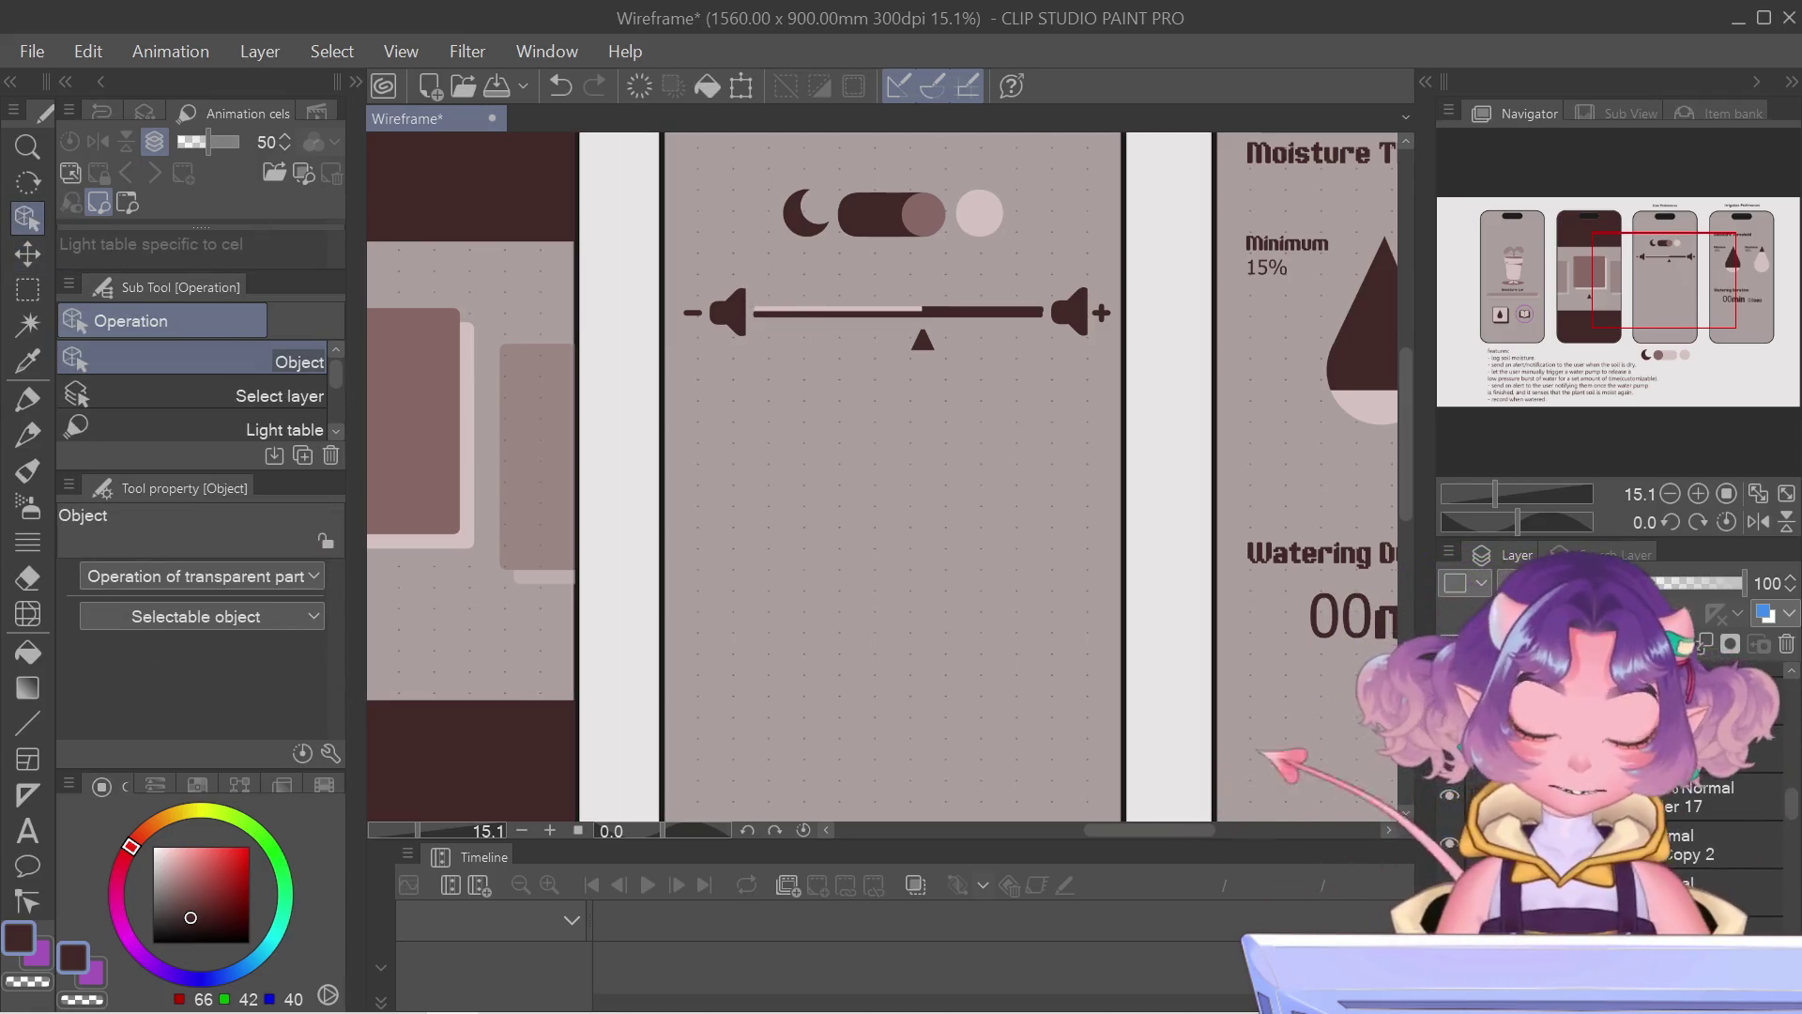
pyautogui.scroll(2, 1454, 782)
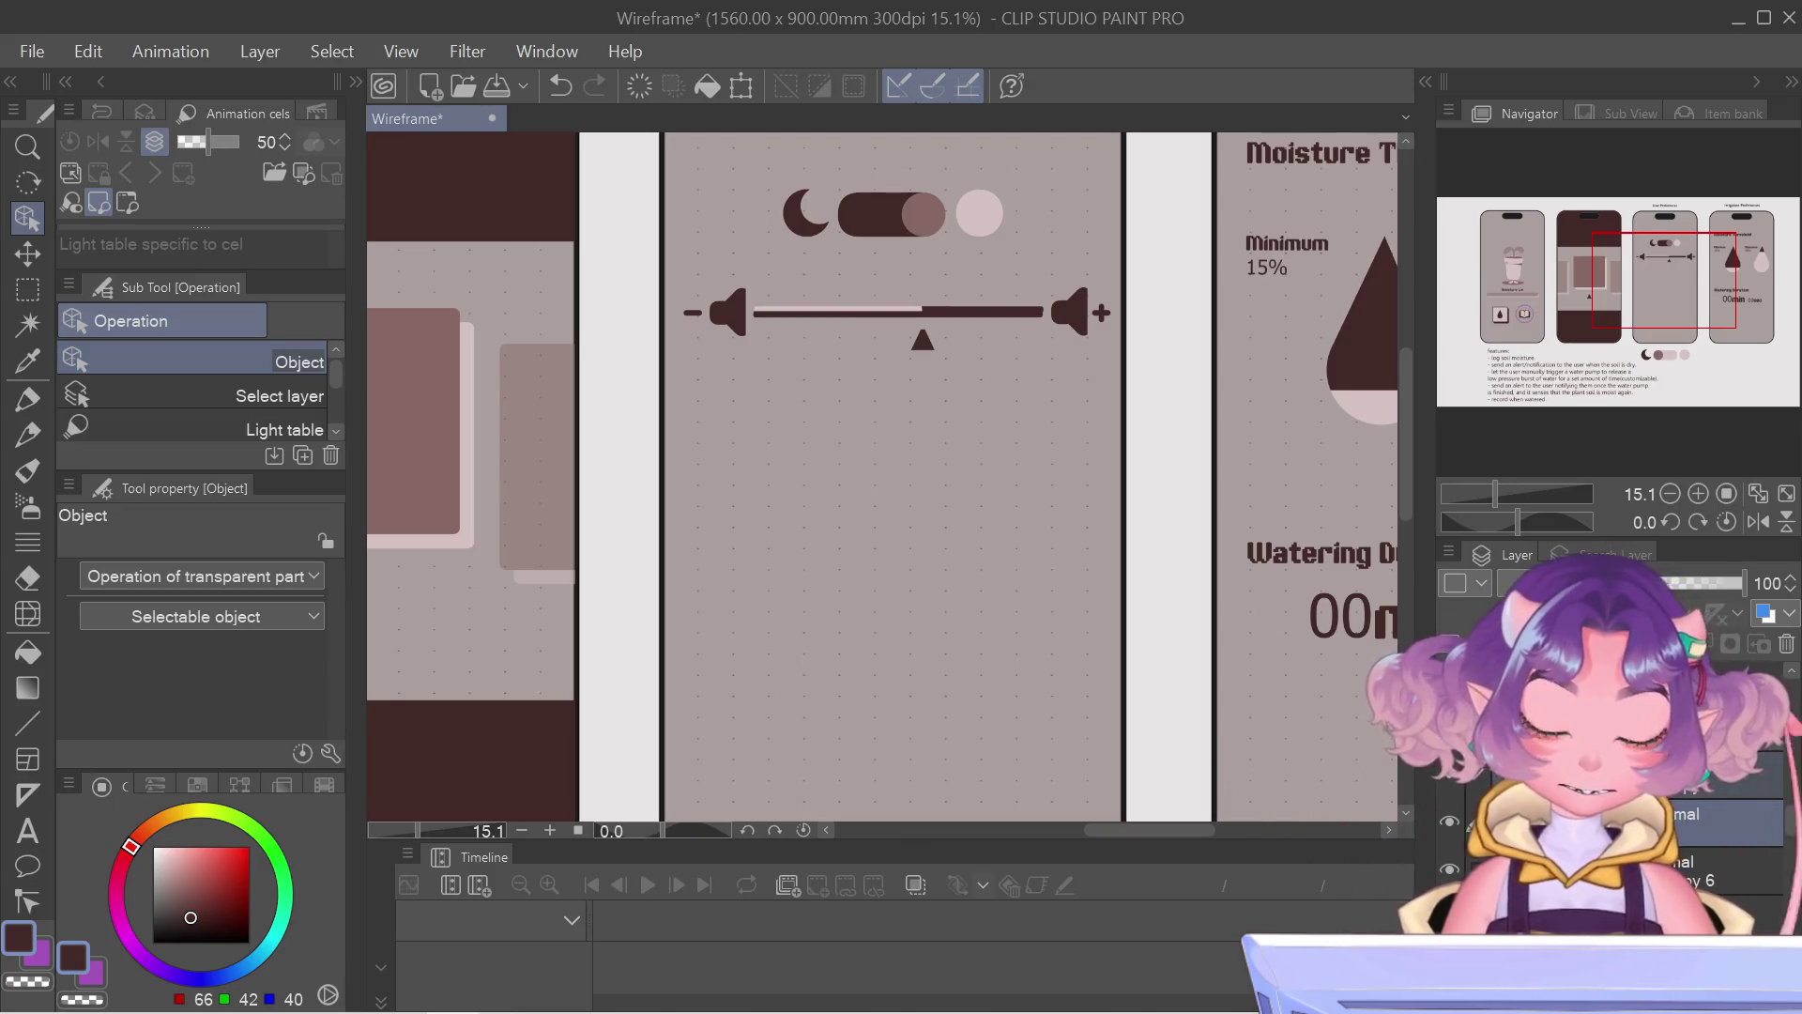
pyautogui.hotkey('ctrl', 't')
pyautogui.moveTo(889, 315); pyautogui.dragTo(889, 345)
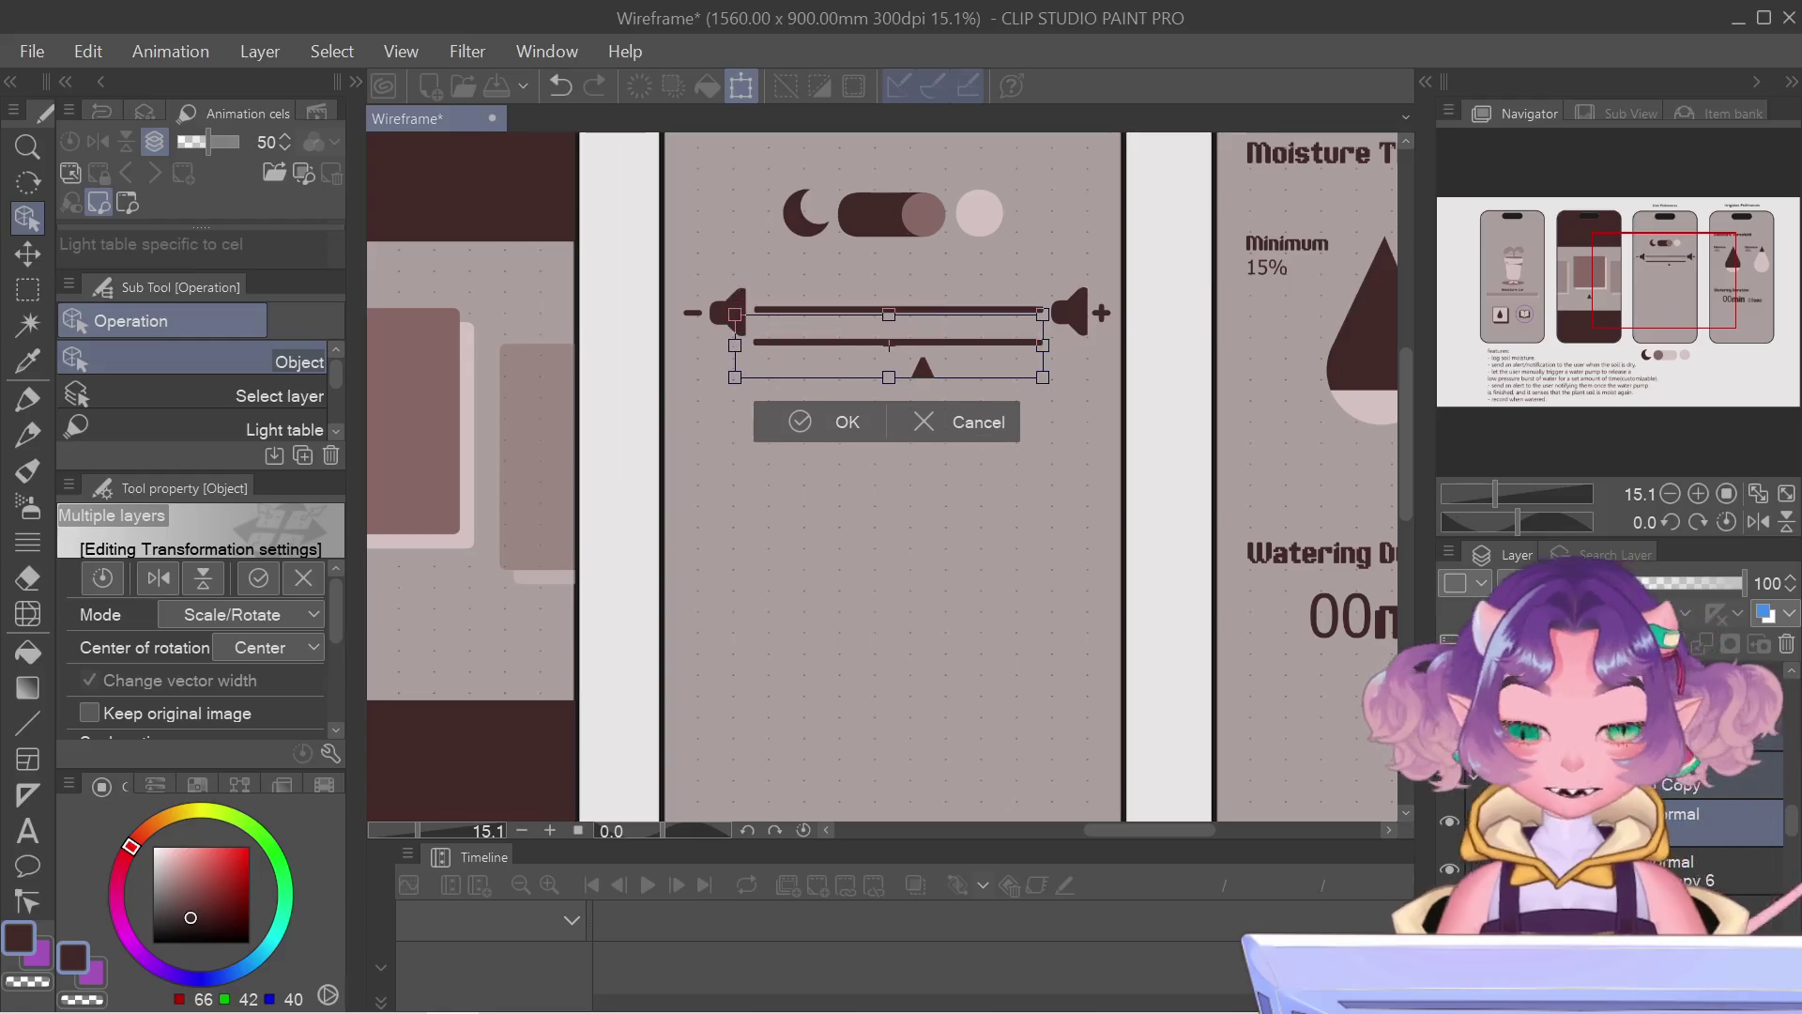
pyautogui.press('Escape')
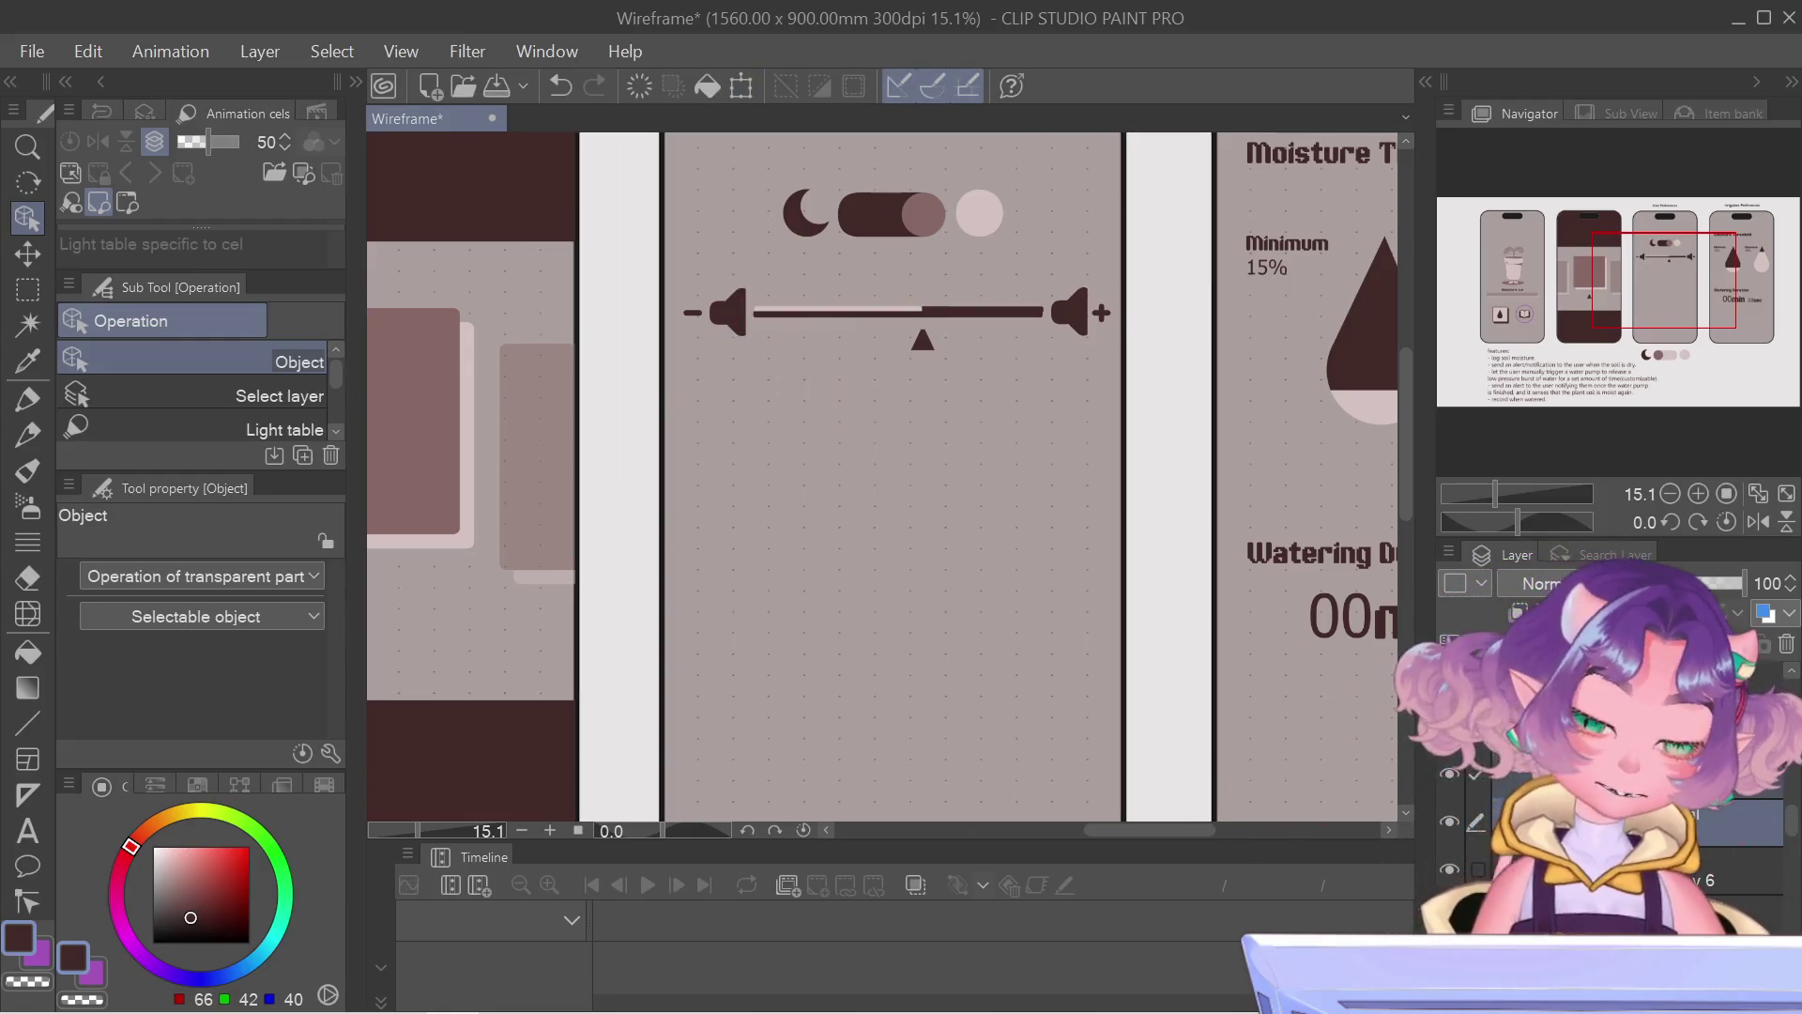
# Step: Nudge the slider bar down, widen it to the right, shift it left between the speakers, and confirm
pyautogui.hotkey('ctrl', 't')
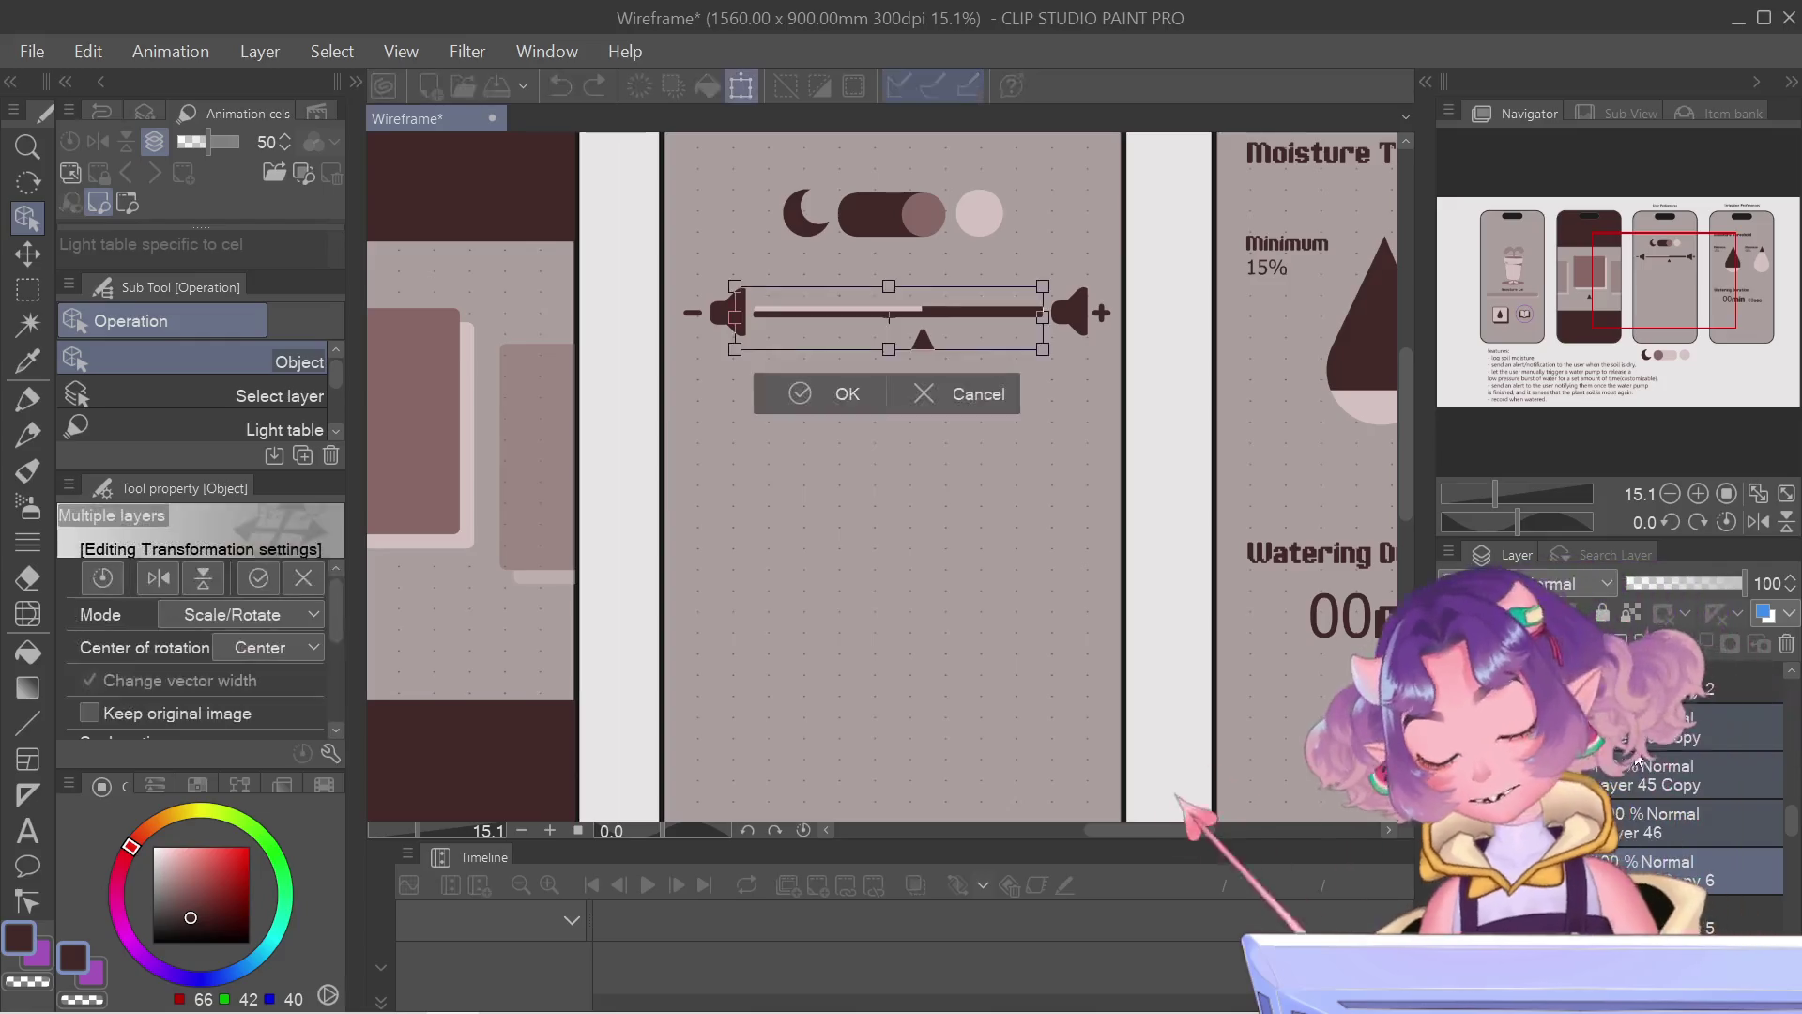
pyautogui.press('Down')
pyautogui.press('Down')
pyautogui.press('Down')
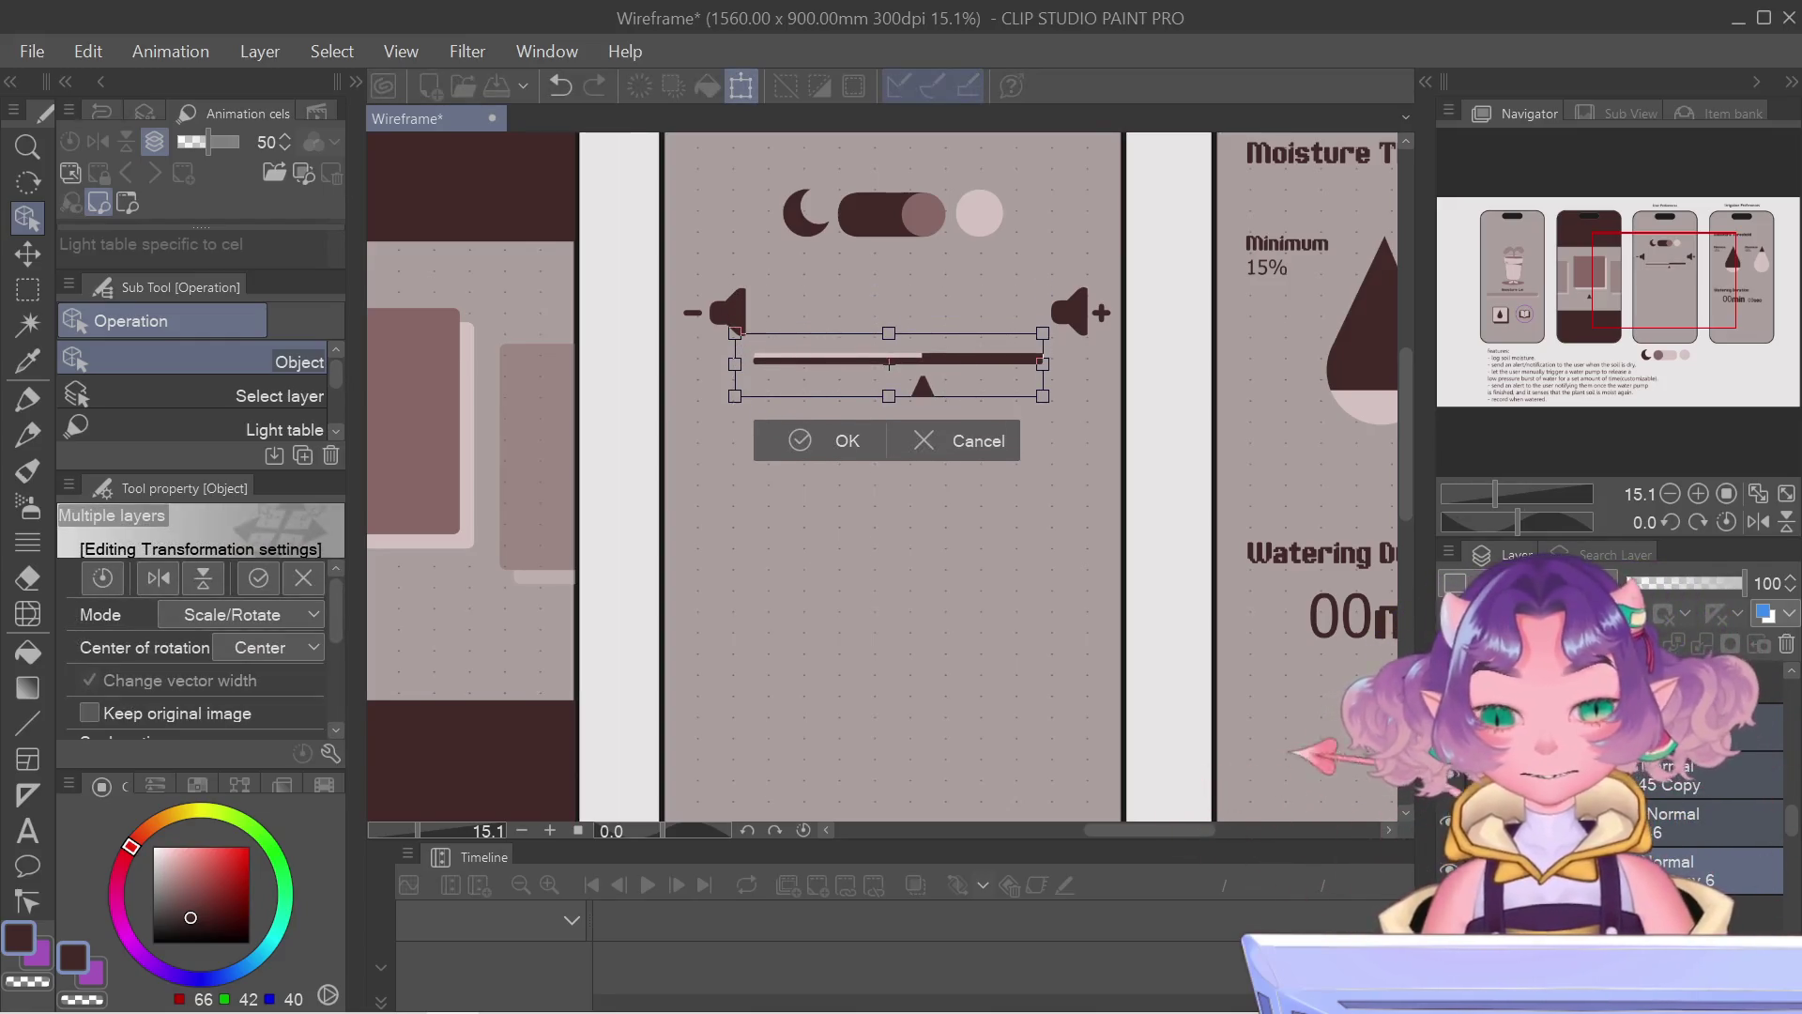
pyautogui.moveTo(1043, 399); pyautogui.dragTo(1107, 430)
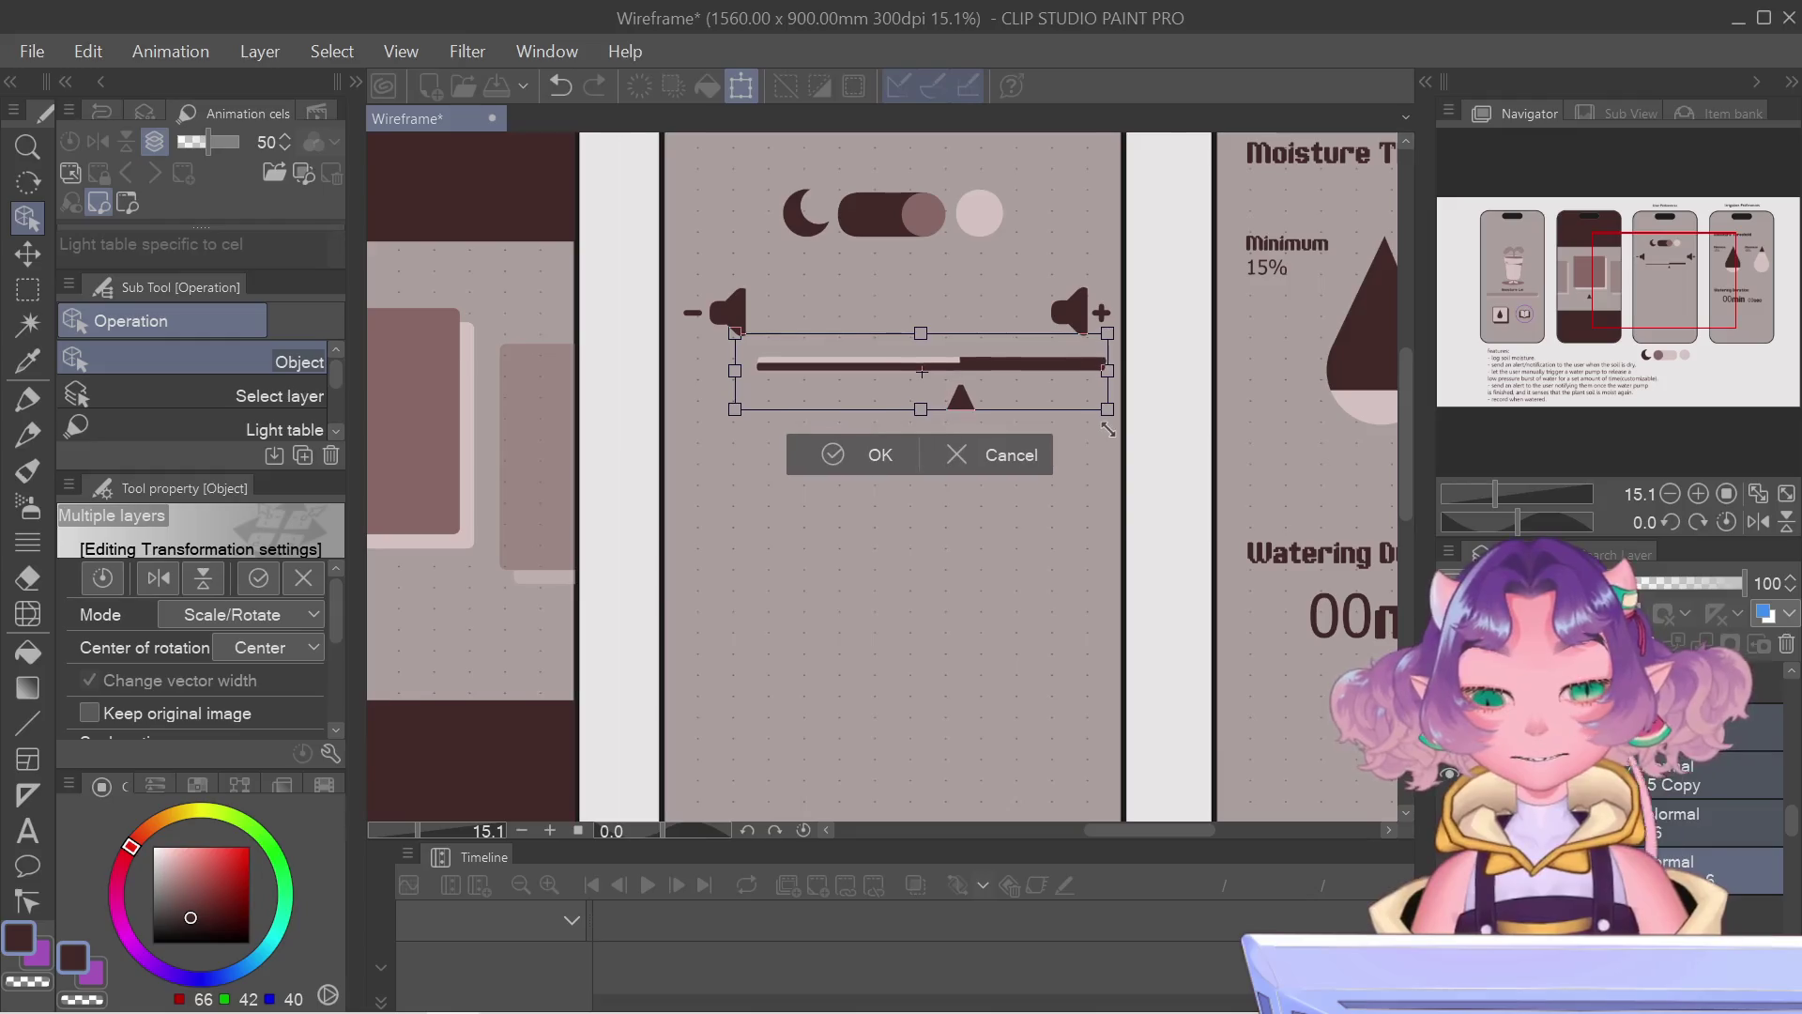
pyautogui.moveTo(1079, 349); pyautogui.dragTo(1042, 349)
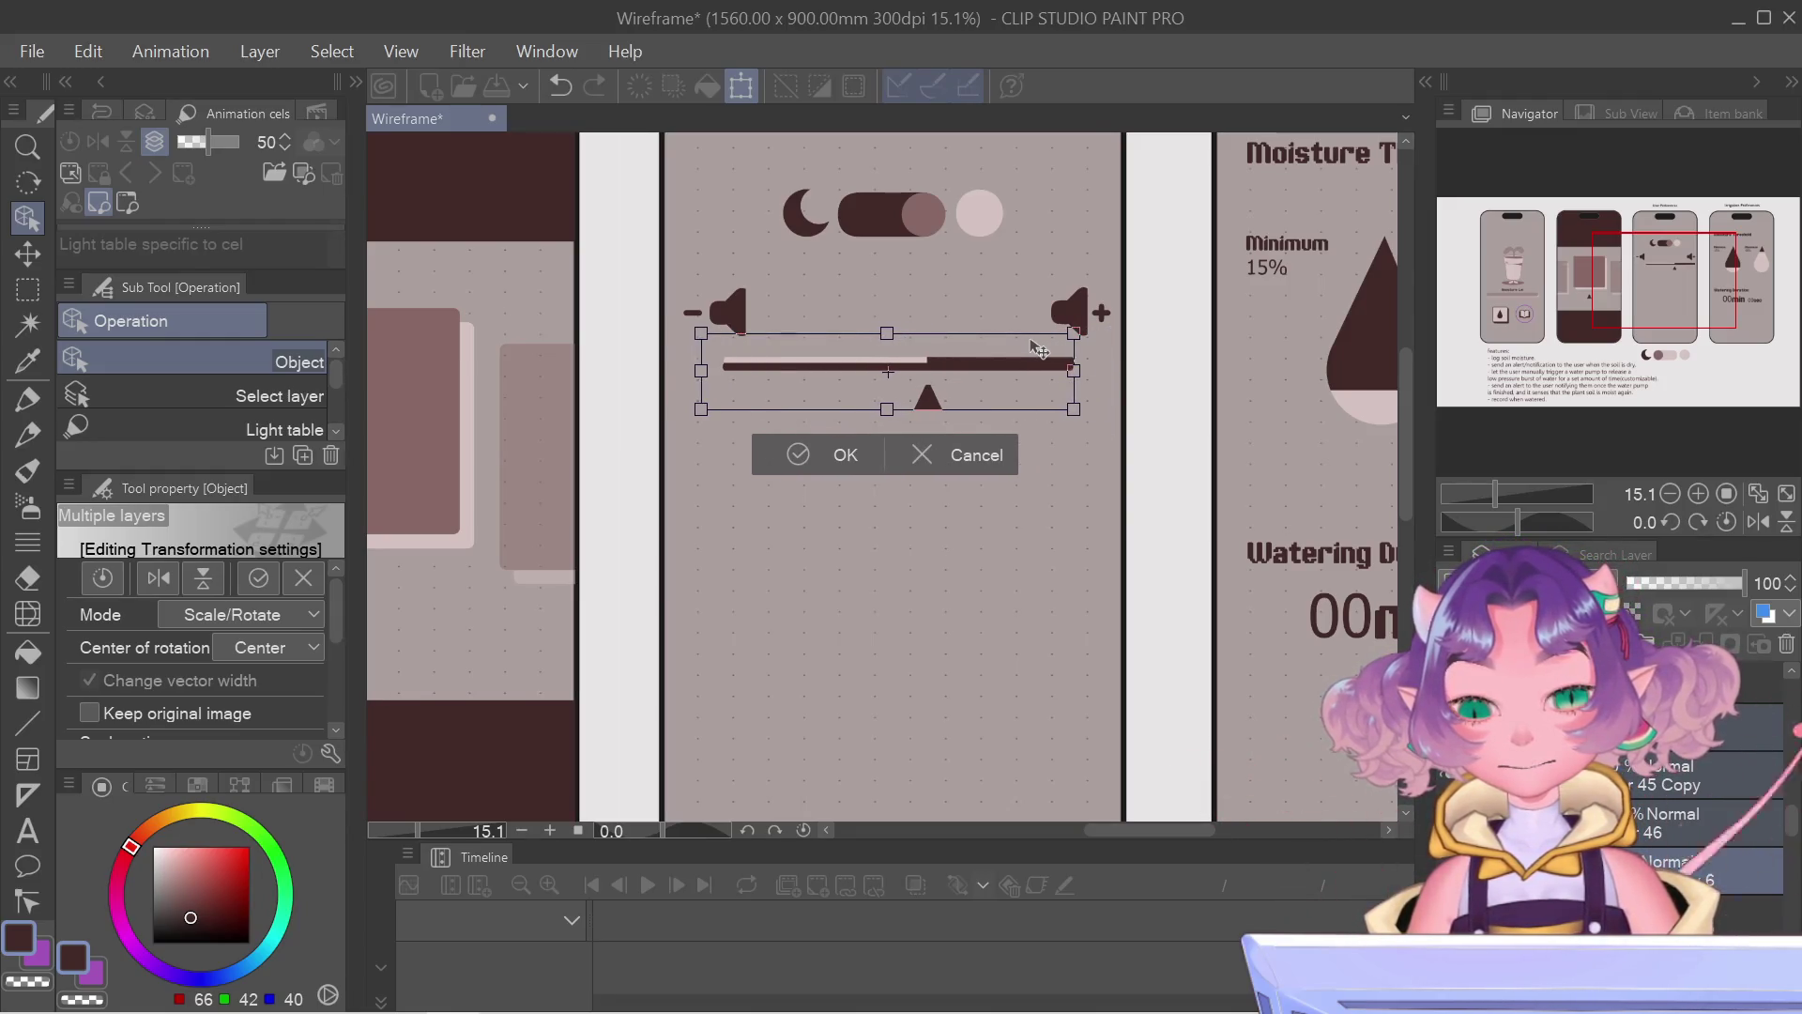
pyautogui.click(859, 455)
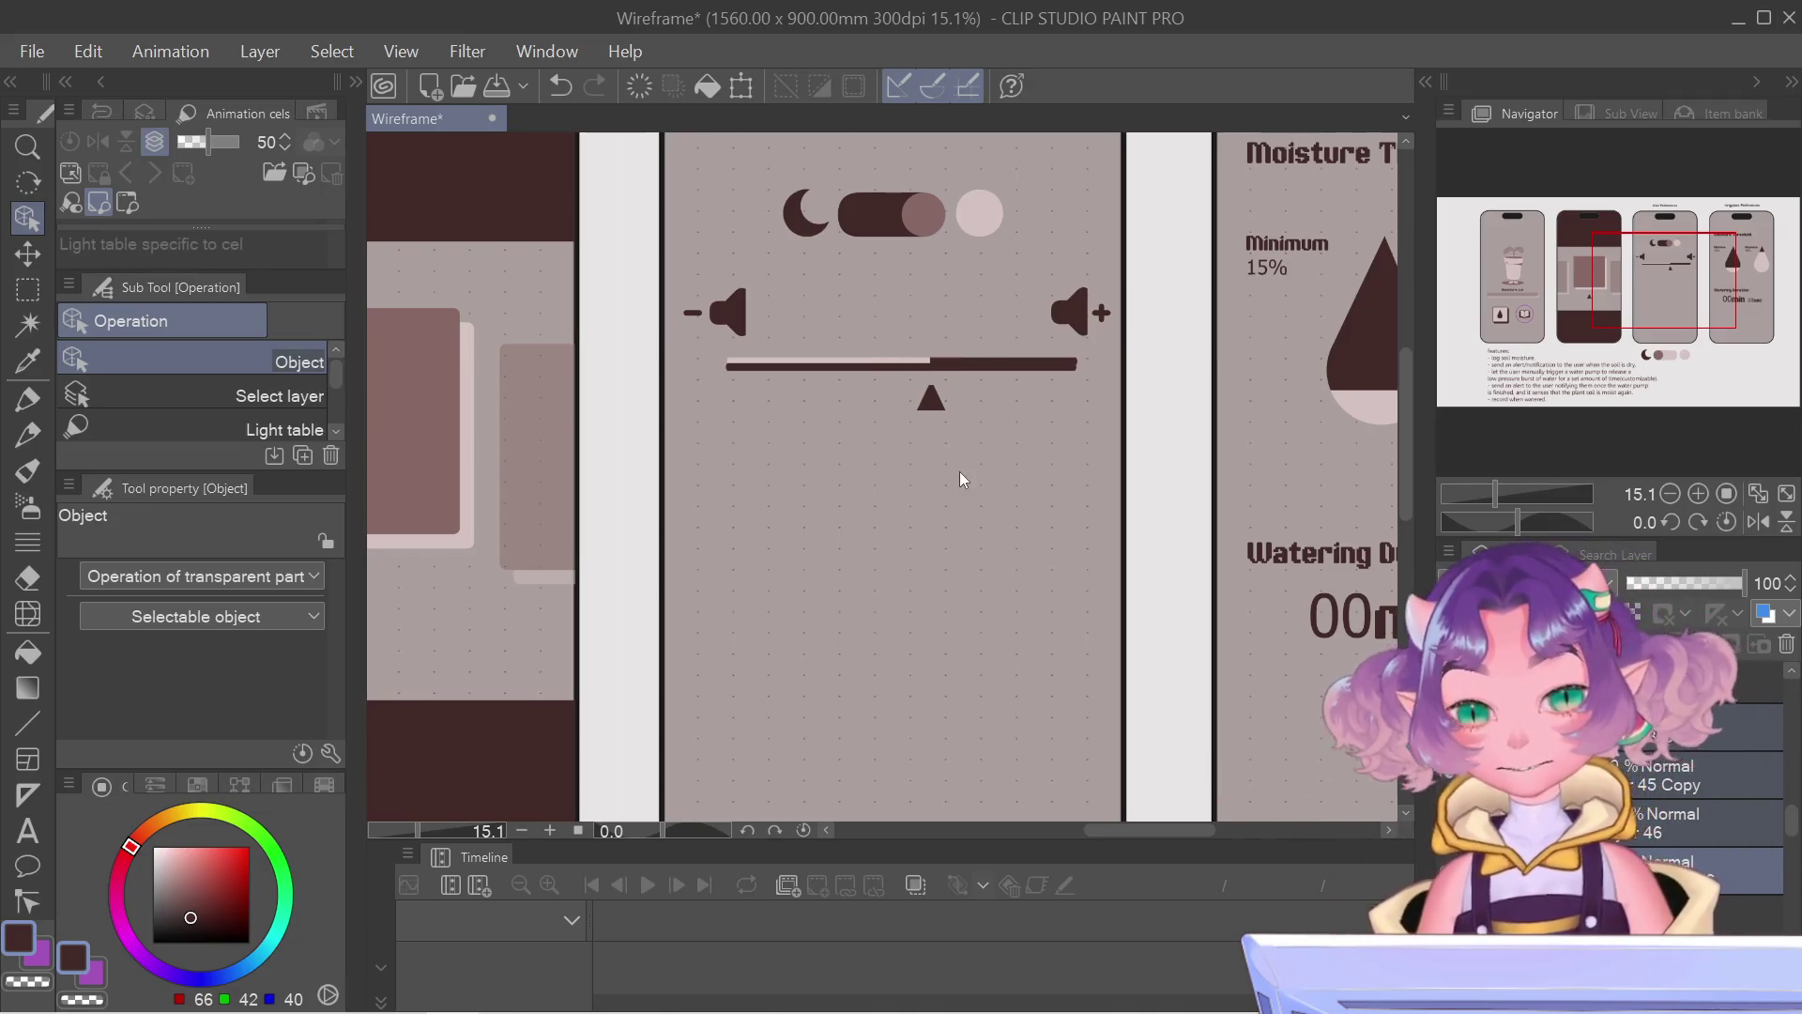
# Step: Shift the slider slightly left with a final small transform and confirm
pyautogui.hotkey('ctrl', 't')
pyautogui.moveTo(930, 395); pyautogui.dragTo(919, 396)
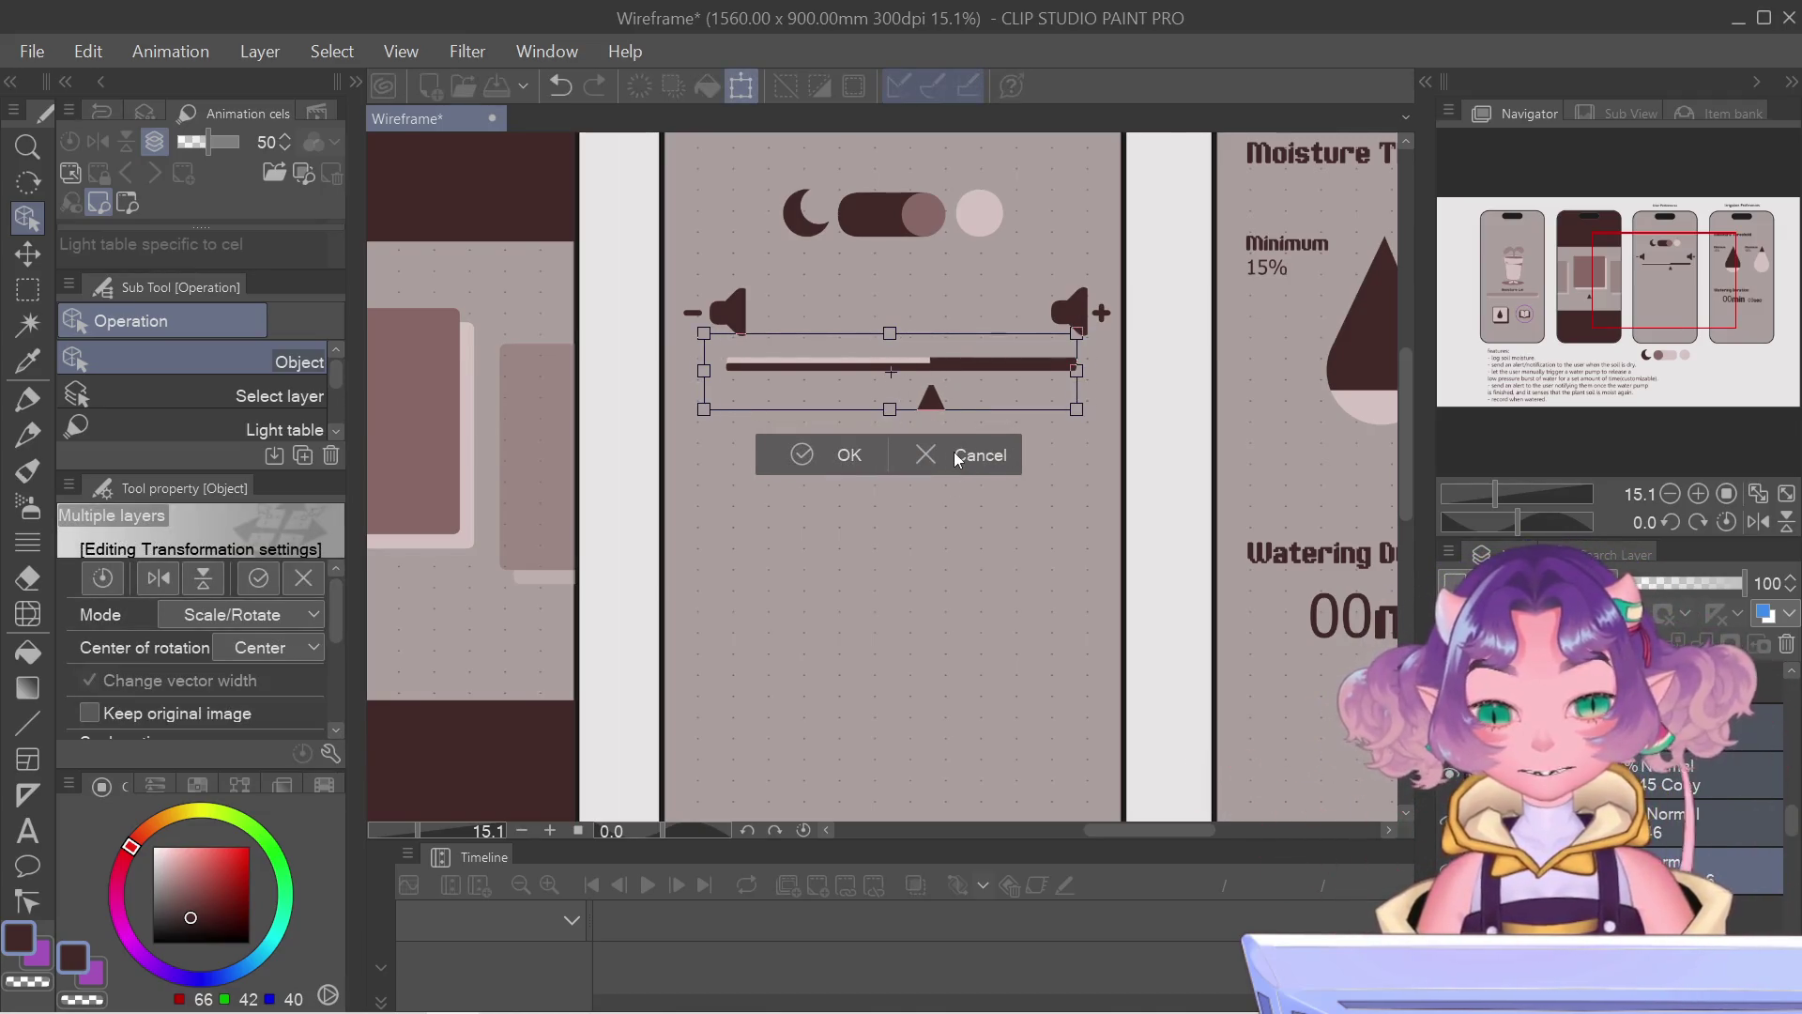
pyautogui.press('Return')
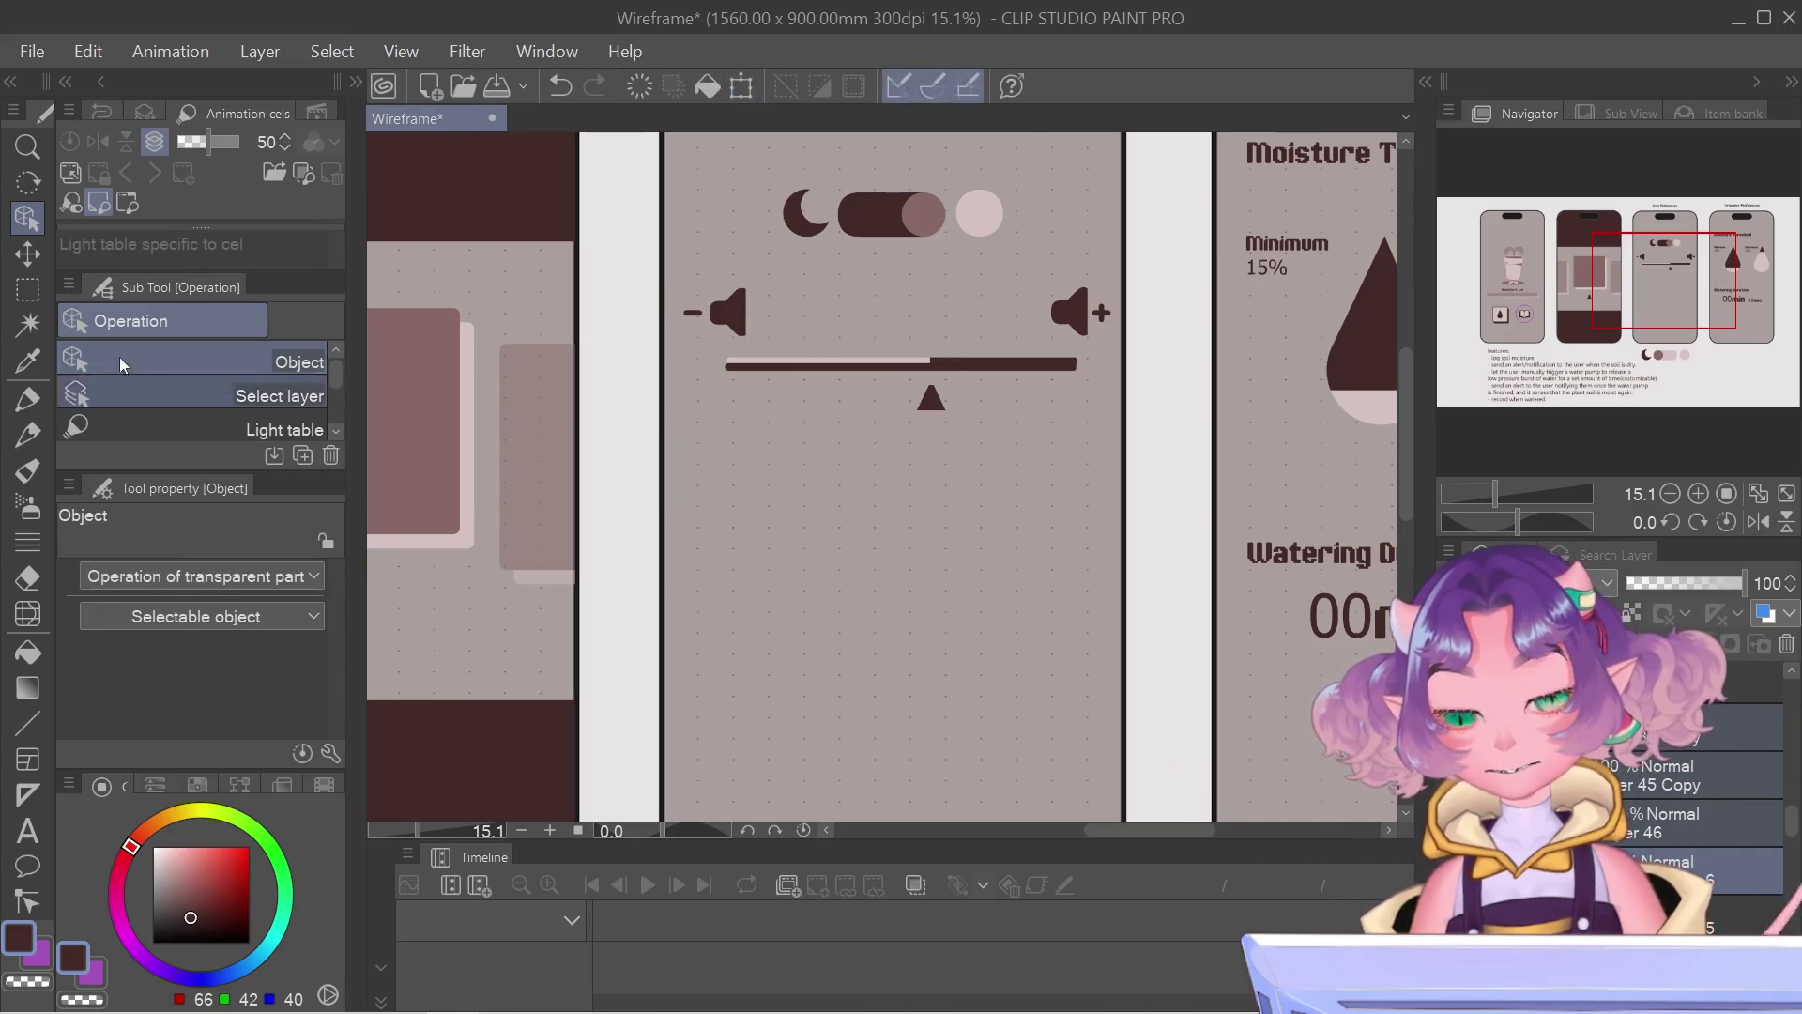
pyautogui.click(27, 288)
pyautogui.scroll(2, 440, 150)
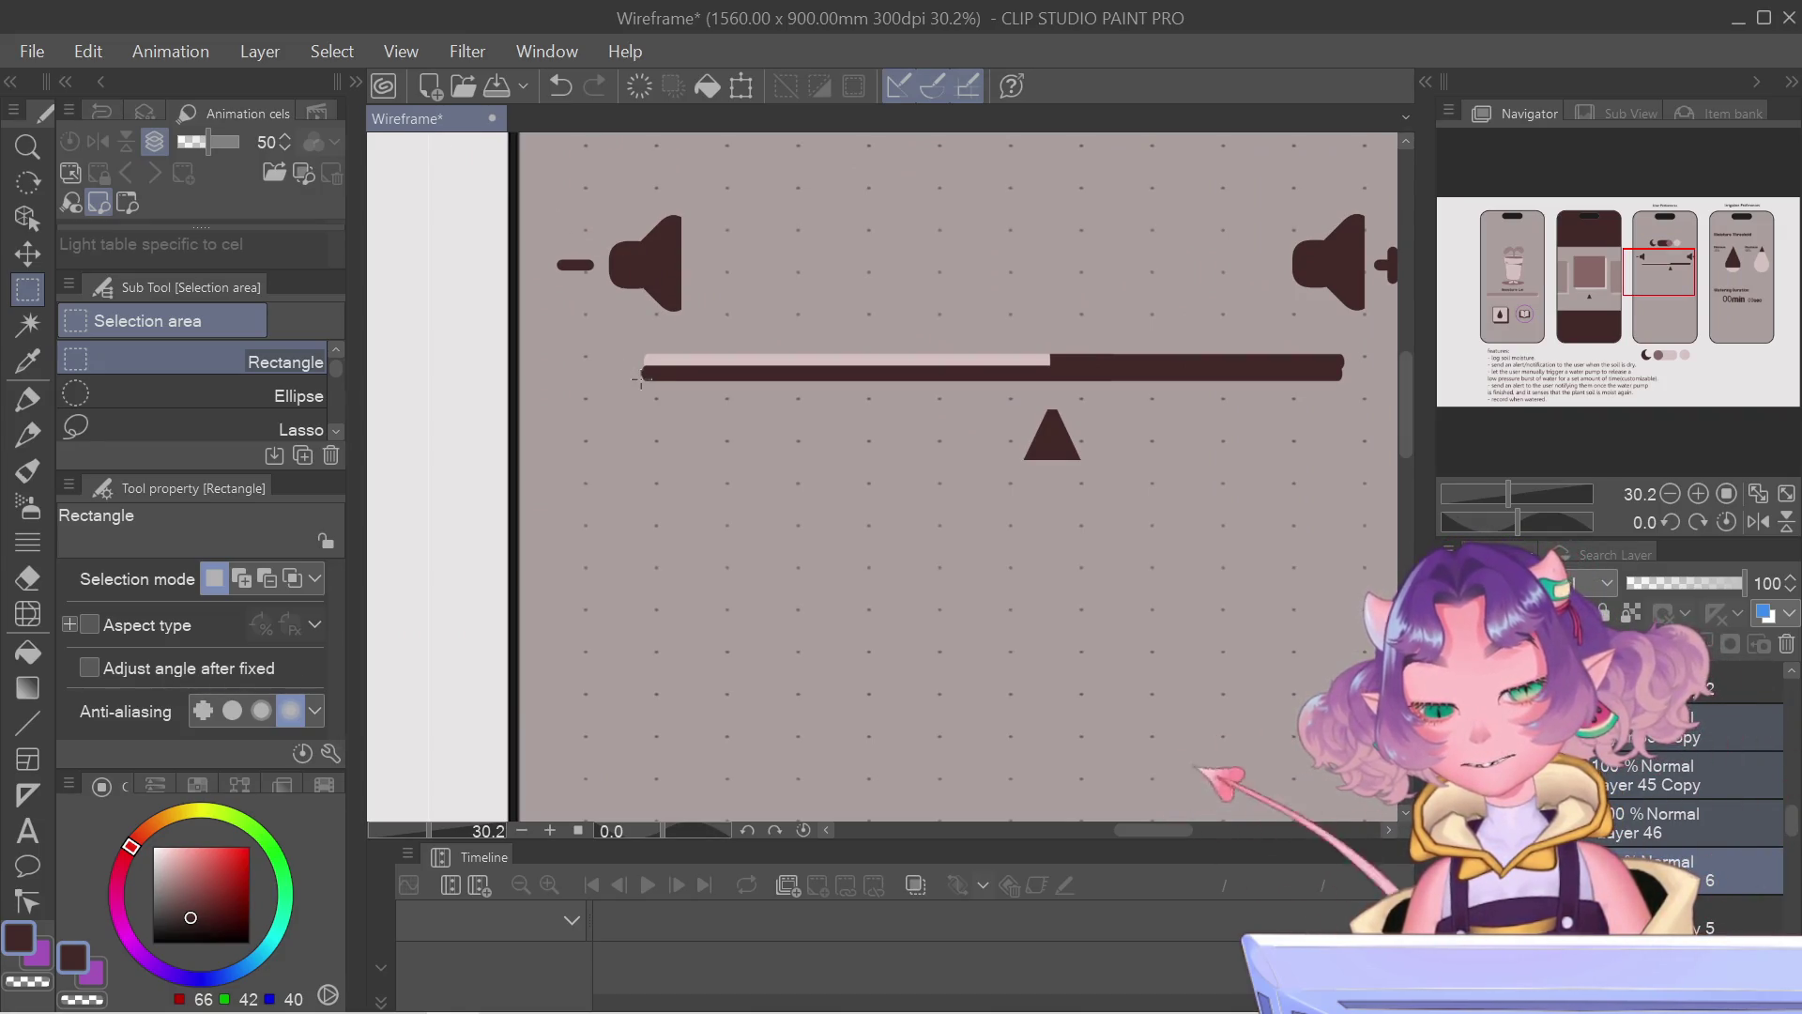
# Step: Measure the gap beside the left speaker with a selection and compare it against the right speaker
pyautogui.moveTo(640, 378)
pyautogui.mouseDown()
pyautogui.moveTo(711, 208)
pyautogui.moveTo(685, 193)
pyautogui.mouseUp()
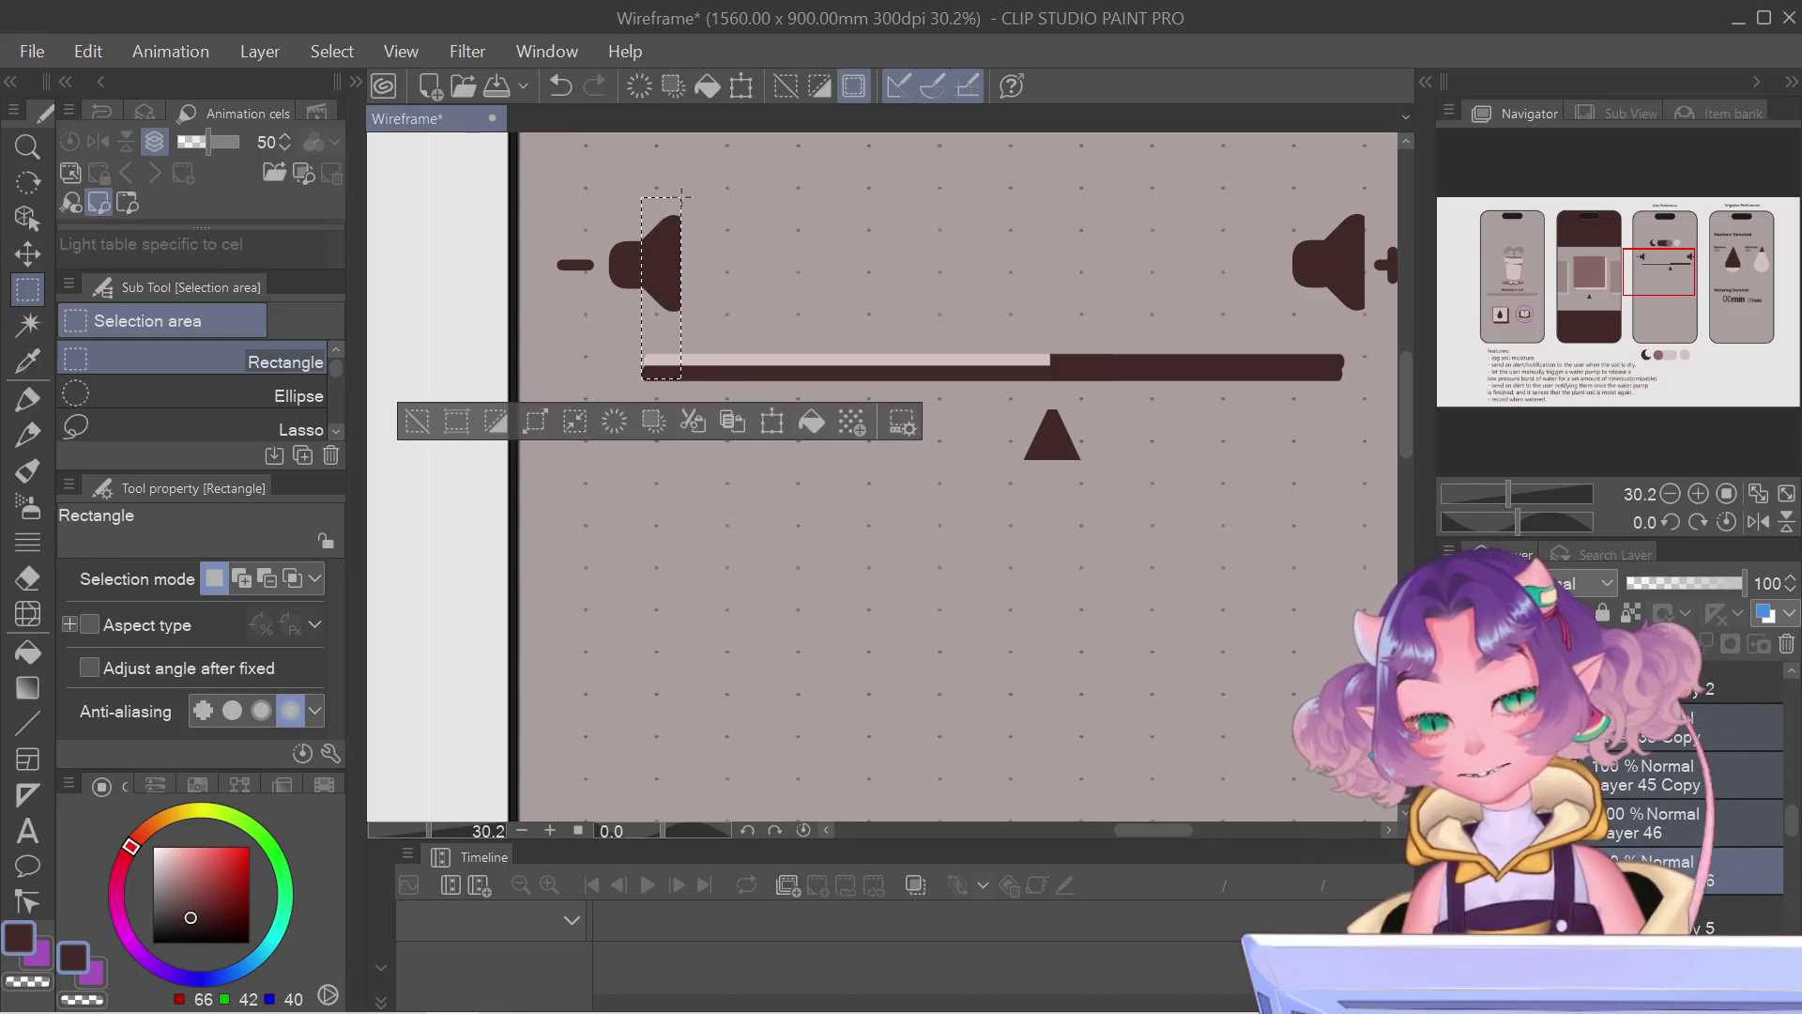
pyautogui.press('Right')
pyautogui.press('Right')
pyautogui.press('Right')
pyautogui.press('Right')
pyautogui.press('Right')
pyautogui.press('Right')
pyautogui.press('Right')
pyautogui.press('Right')
pyautogui.press('Right')
pyautogui.press('Right')
pyautogui.press('Right')
pyautogui.press('Right')
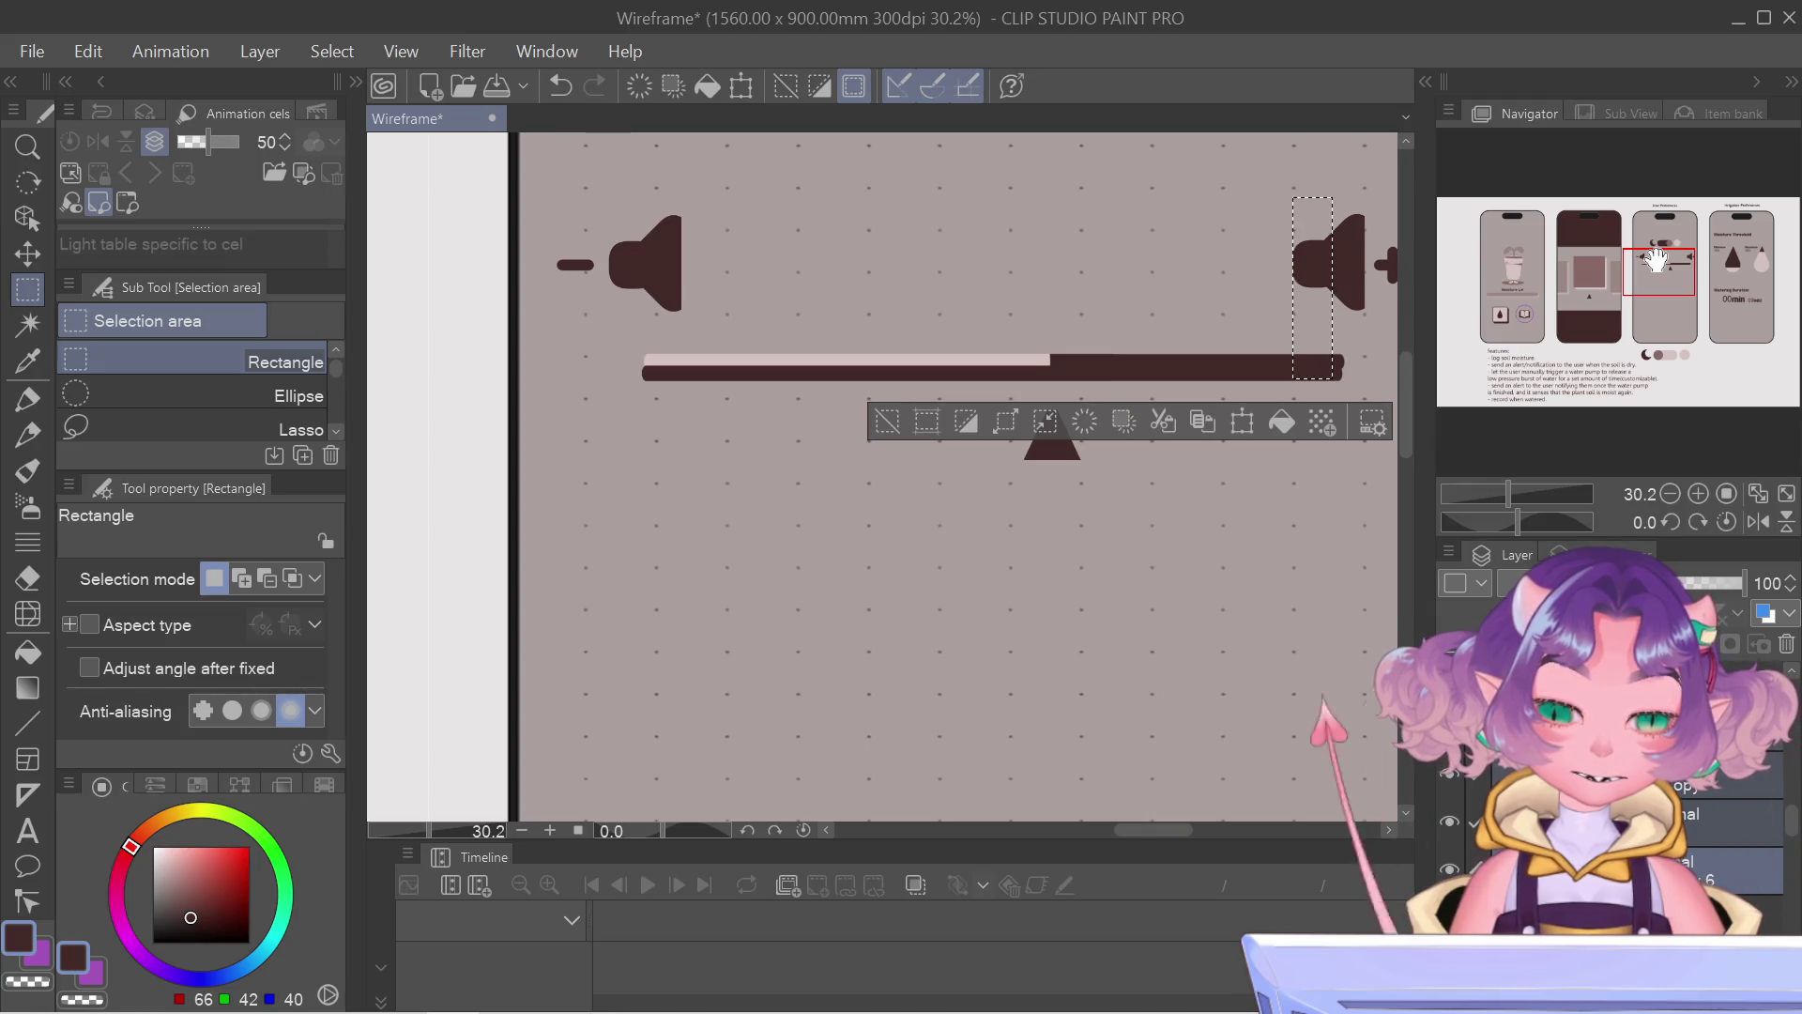
pyautogui.click(1349, 369)
# Step: Shift the slider bar and triangle marker slightly left and commit the move
pyautogui.hotkey('ctrl', 't')
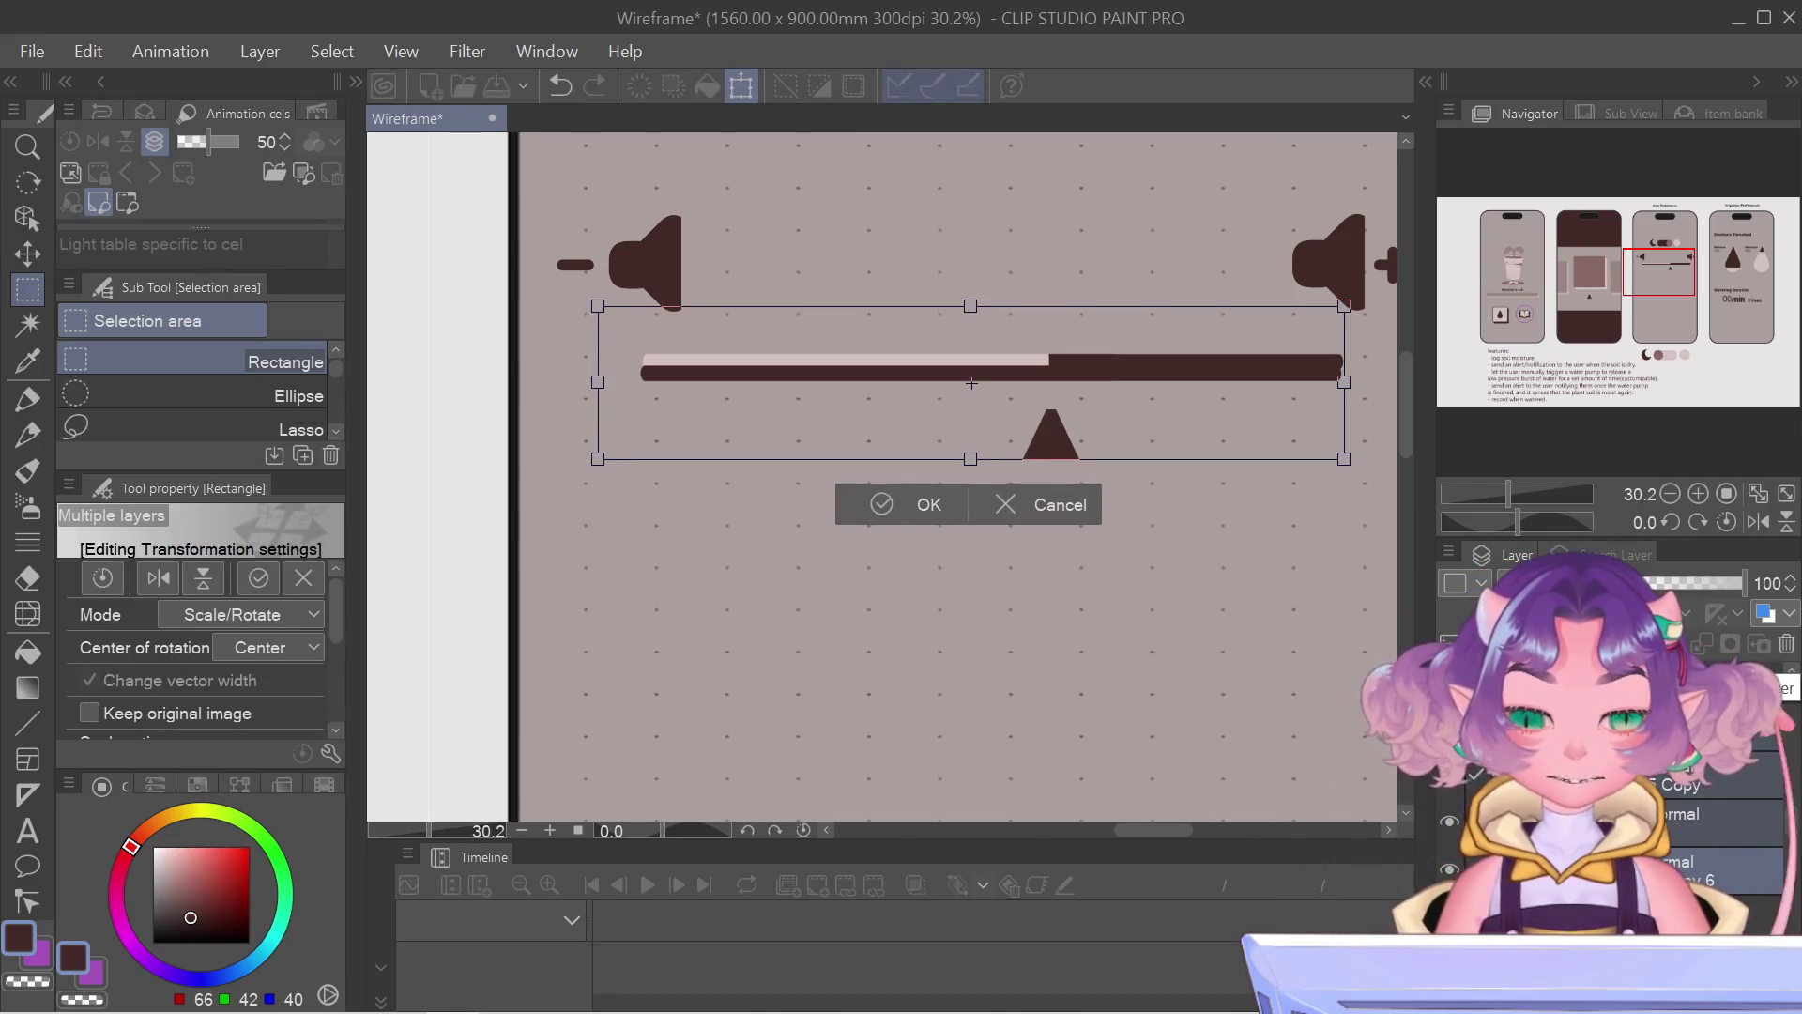
pyautogui.moveTo(969, 382); pyautogui.dragTo(962, 381)
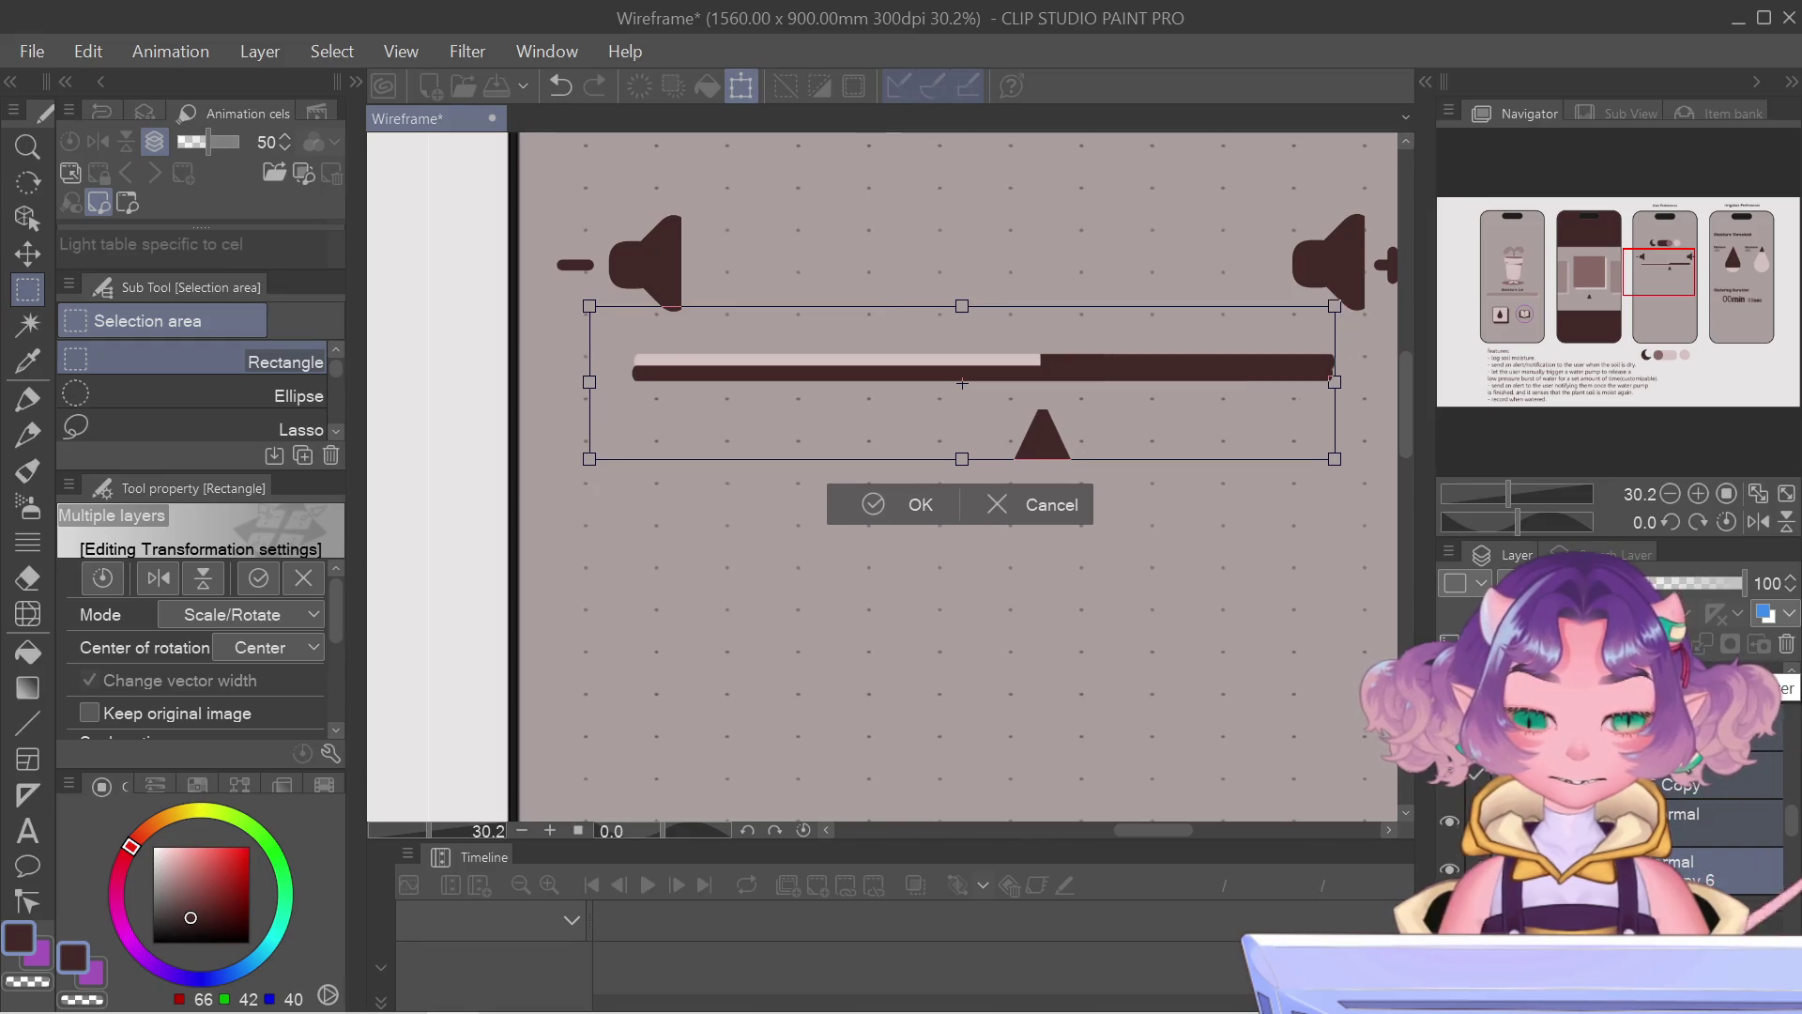
pyautogui.press('Return')
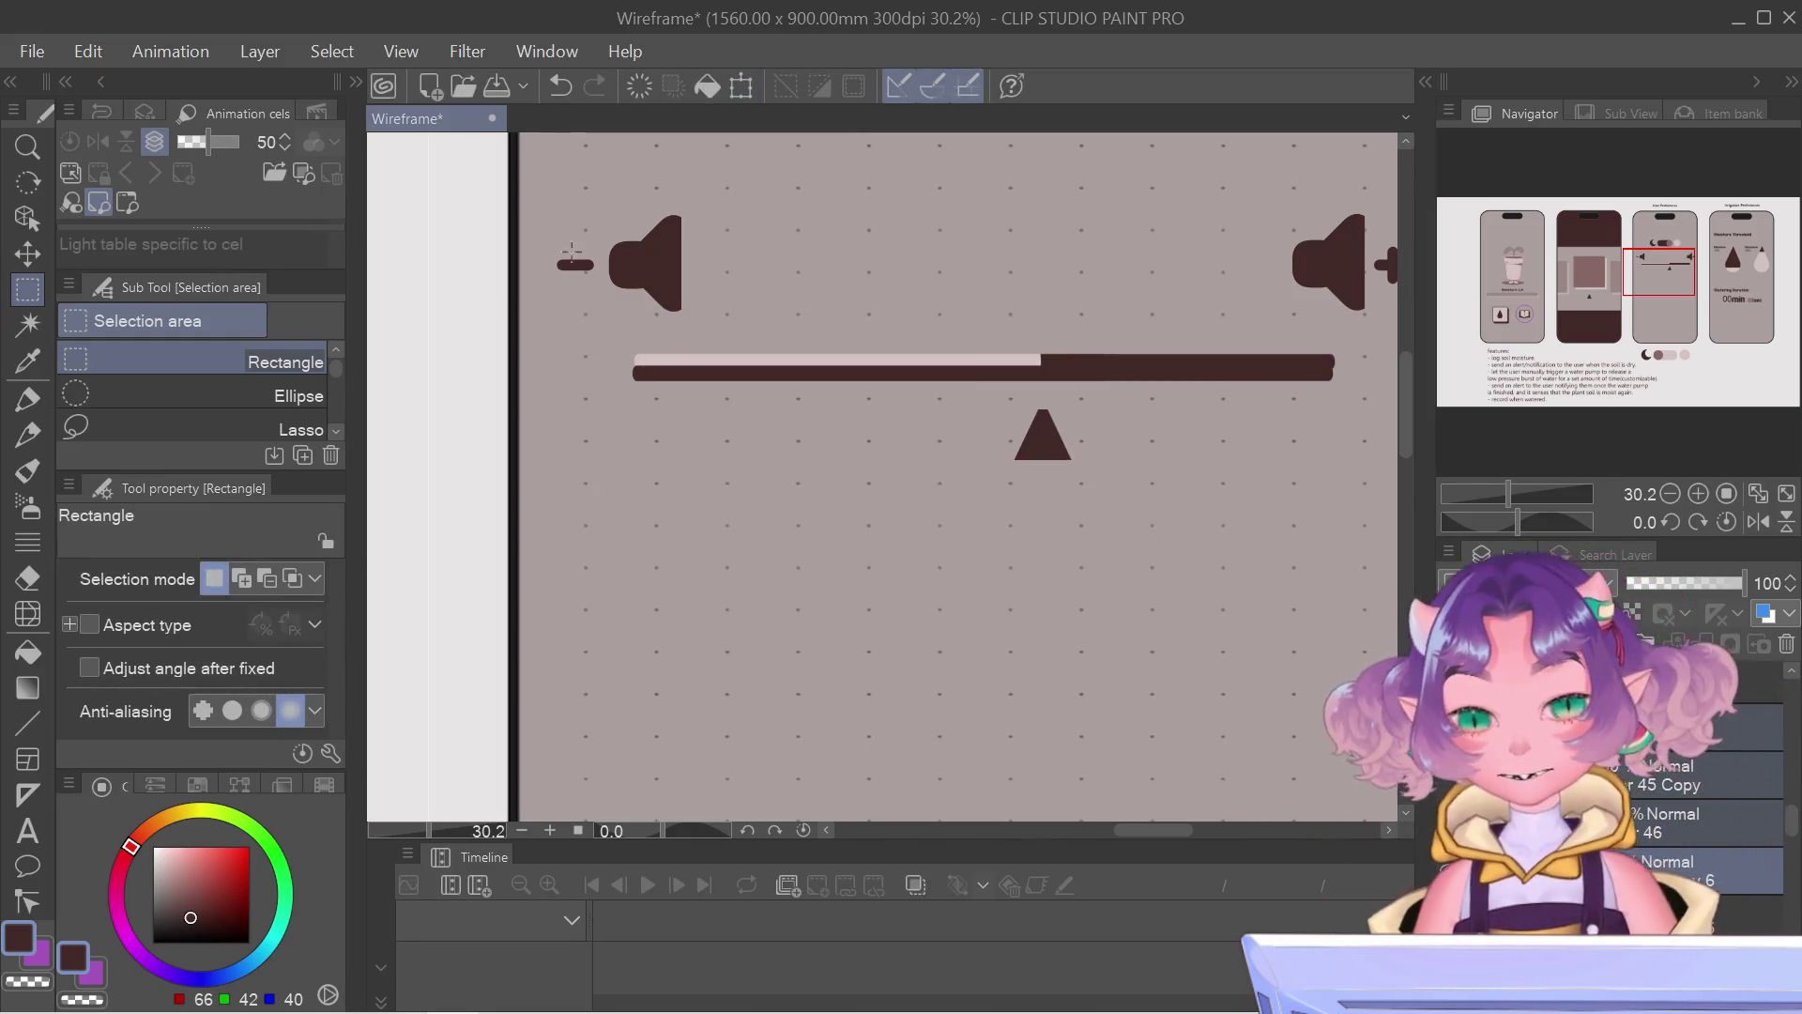
pyautogui.hotkey('ctrl', 't')
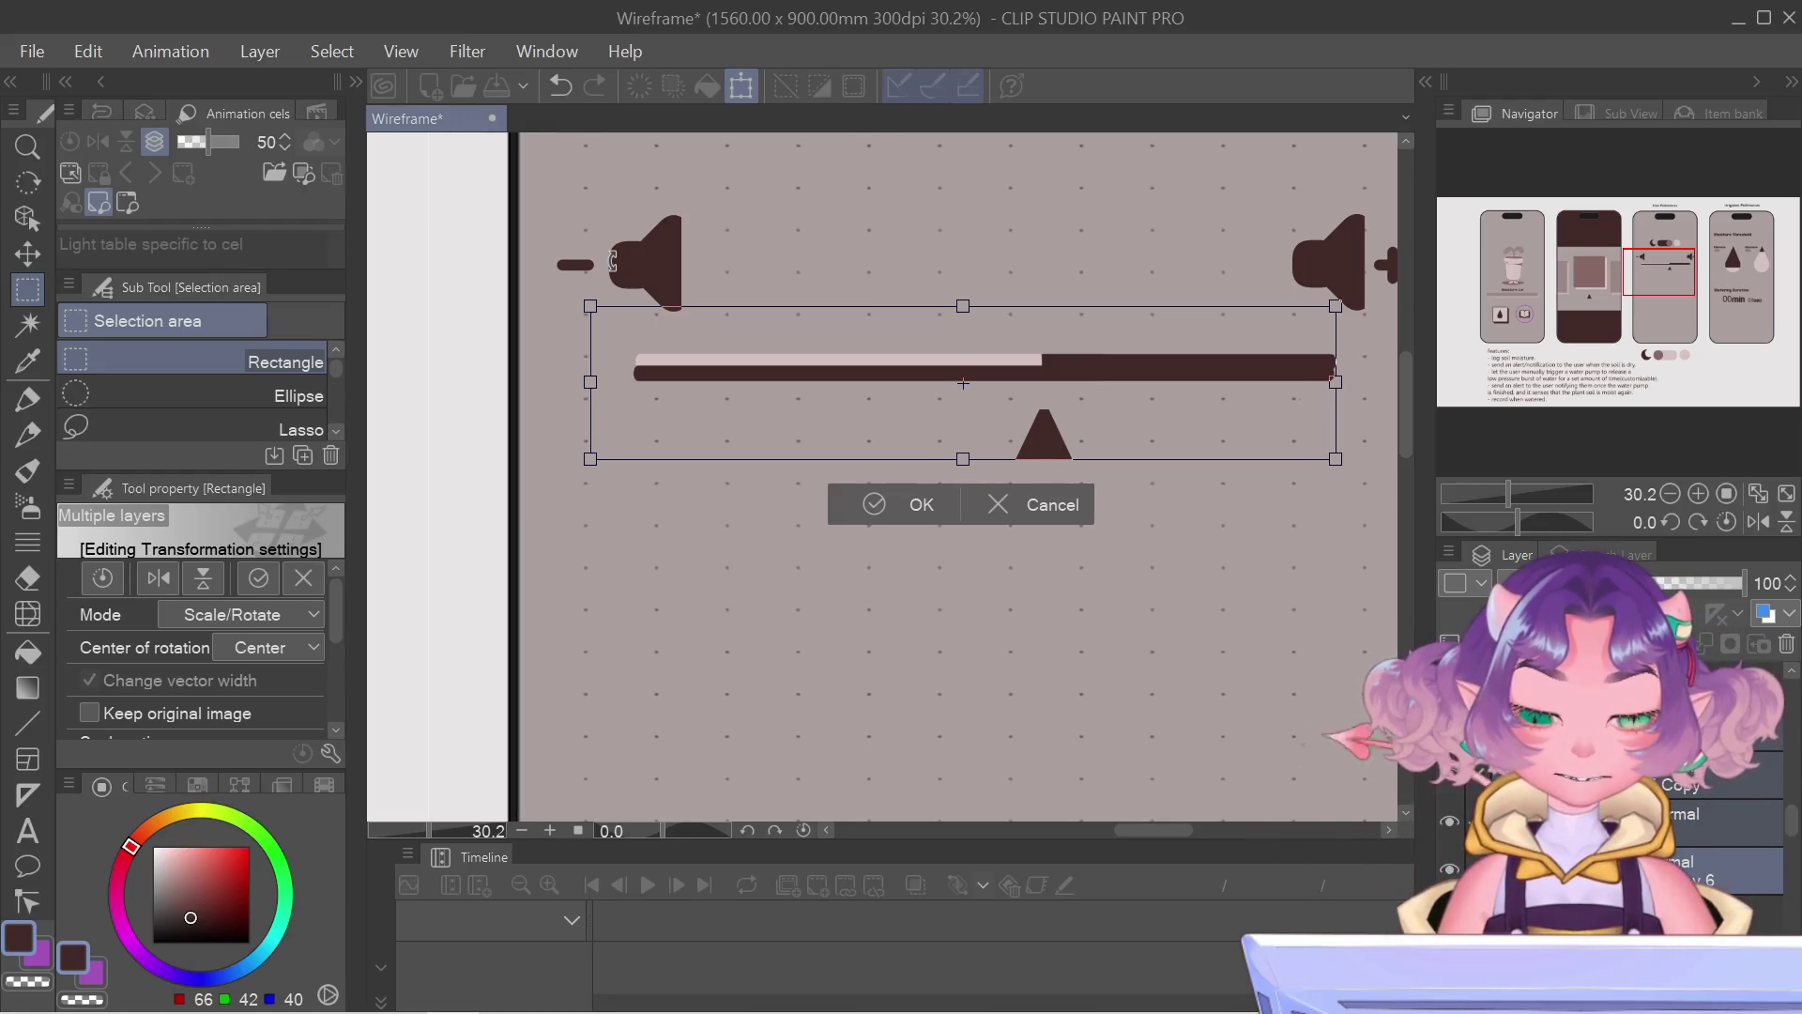
pyautogui.press('Return')
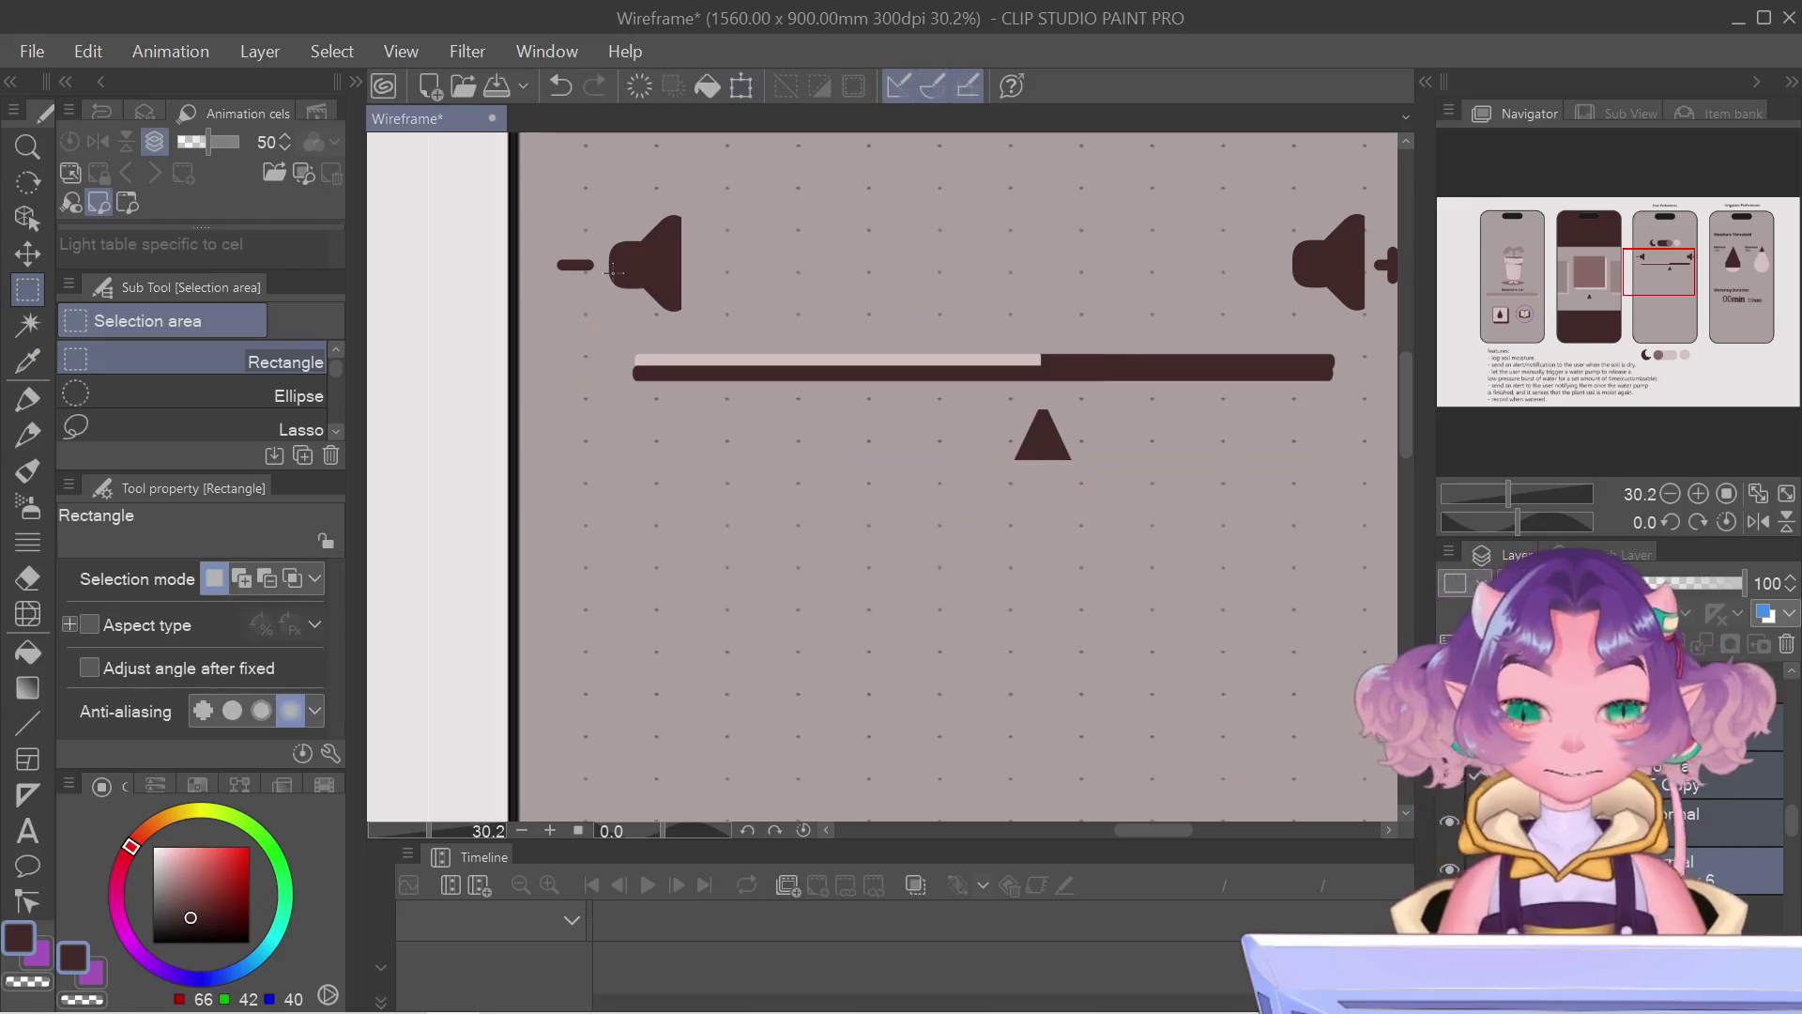
# Step: Nudge the slider bar a step further left with arrow keys, then mark the gap from bar end to speaker
pyautogui.hotkey('ctrl', 't')
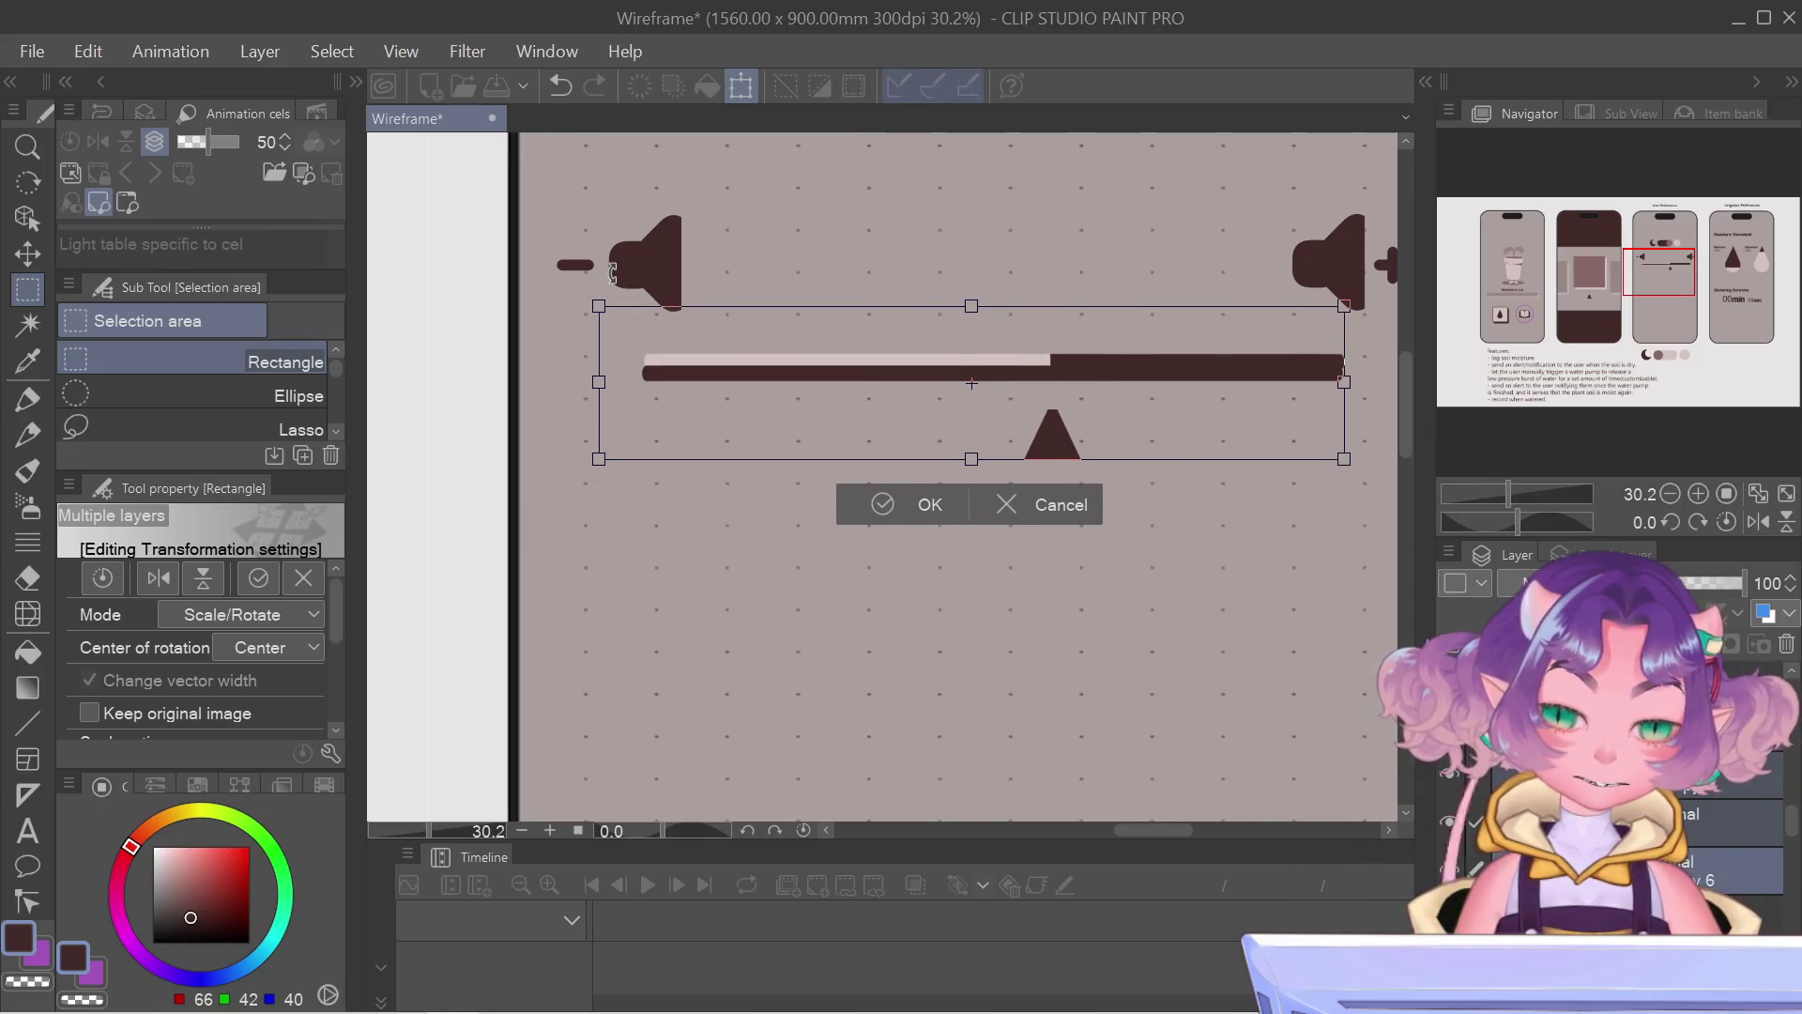
pyautogui.press('Left')
pyautogui.press('Left')
pyautogui.press('Left')
pyautogui.press('Right')
pyautogui.press('Right')
pyautogui.press('Right')
pyautogui.press('Left')
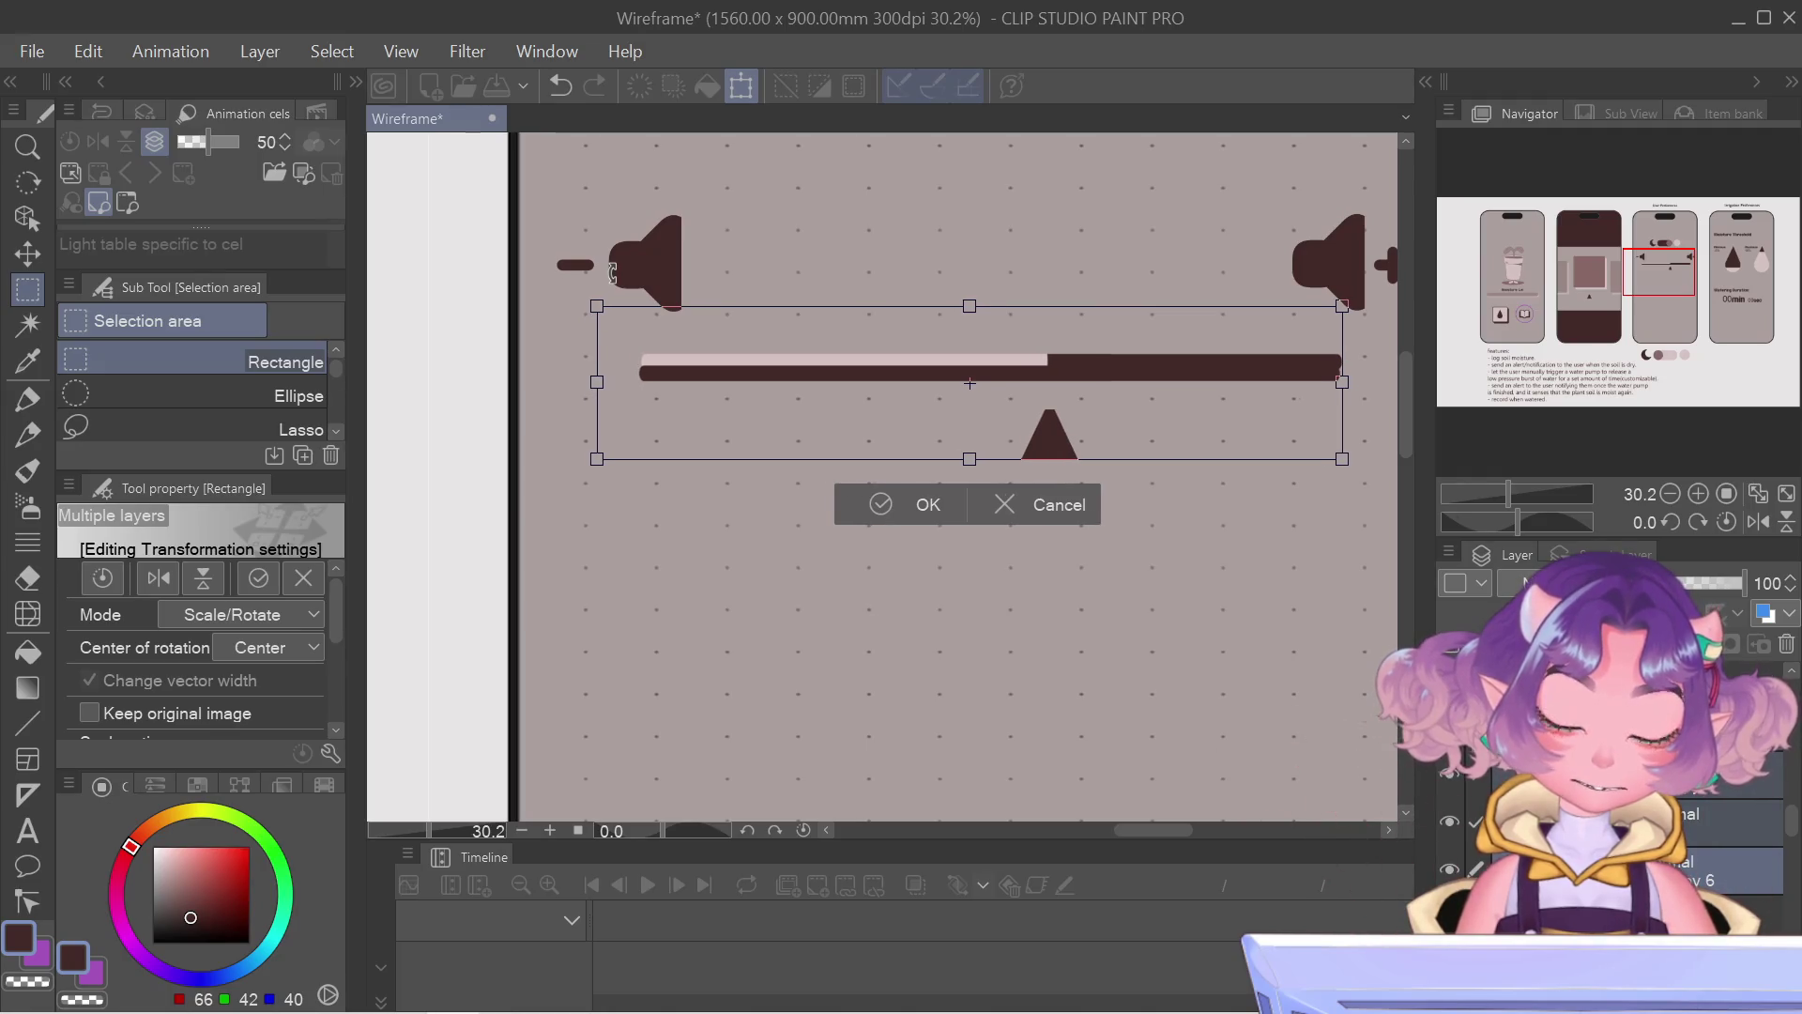
pyautogui.press('Left')
pyautogui.press('Return')
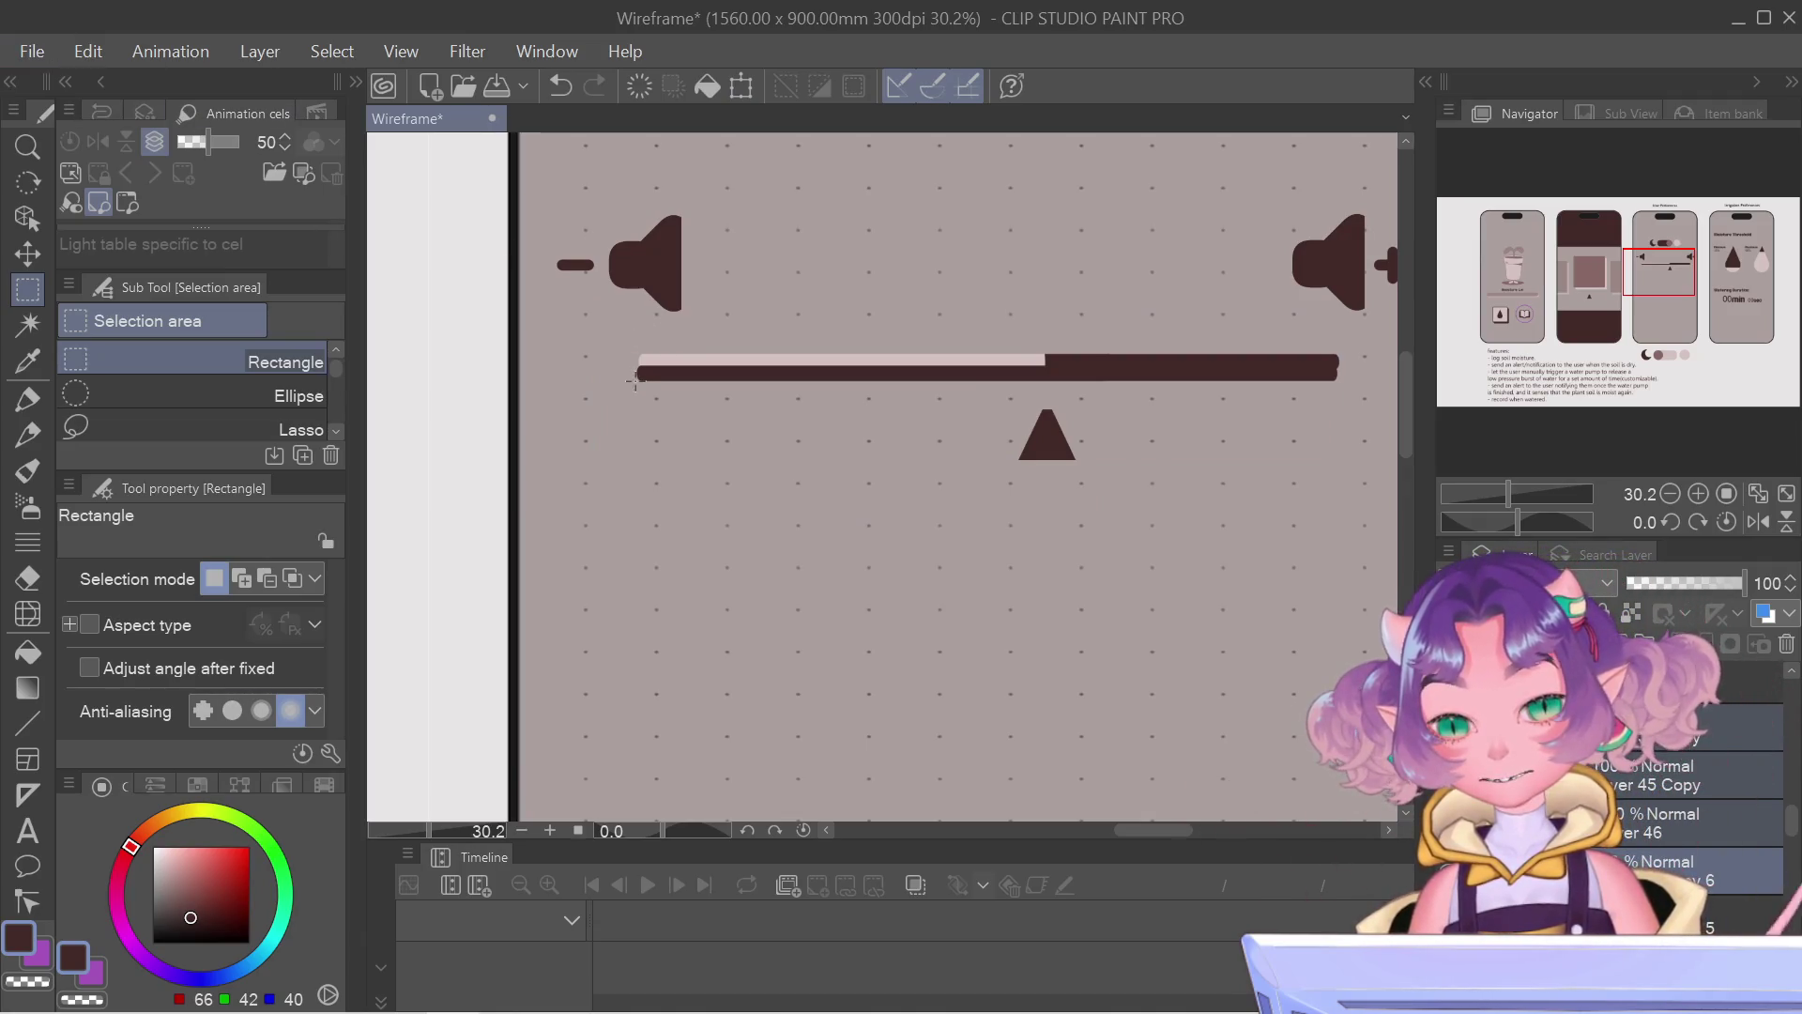
pyautogui.moveTo(635, 382); pyautogui.dragTo(681, 184)
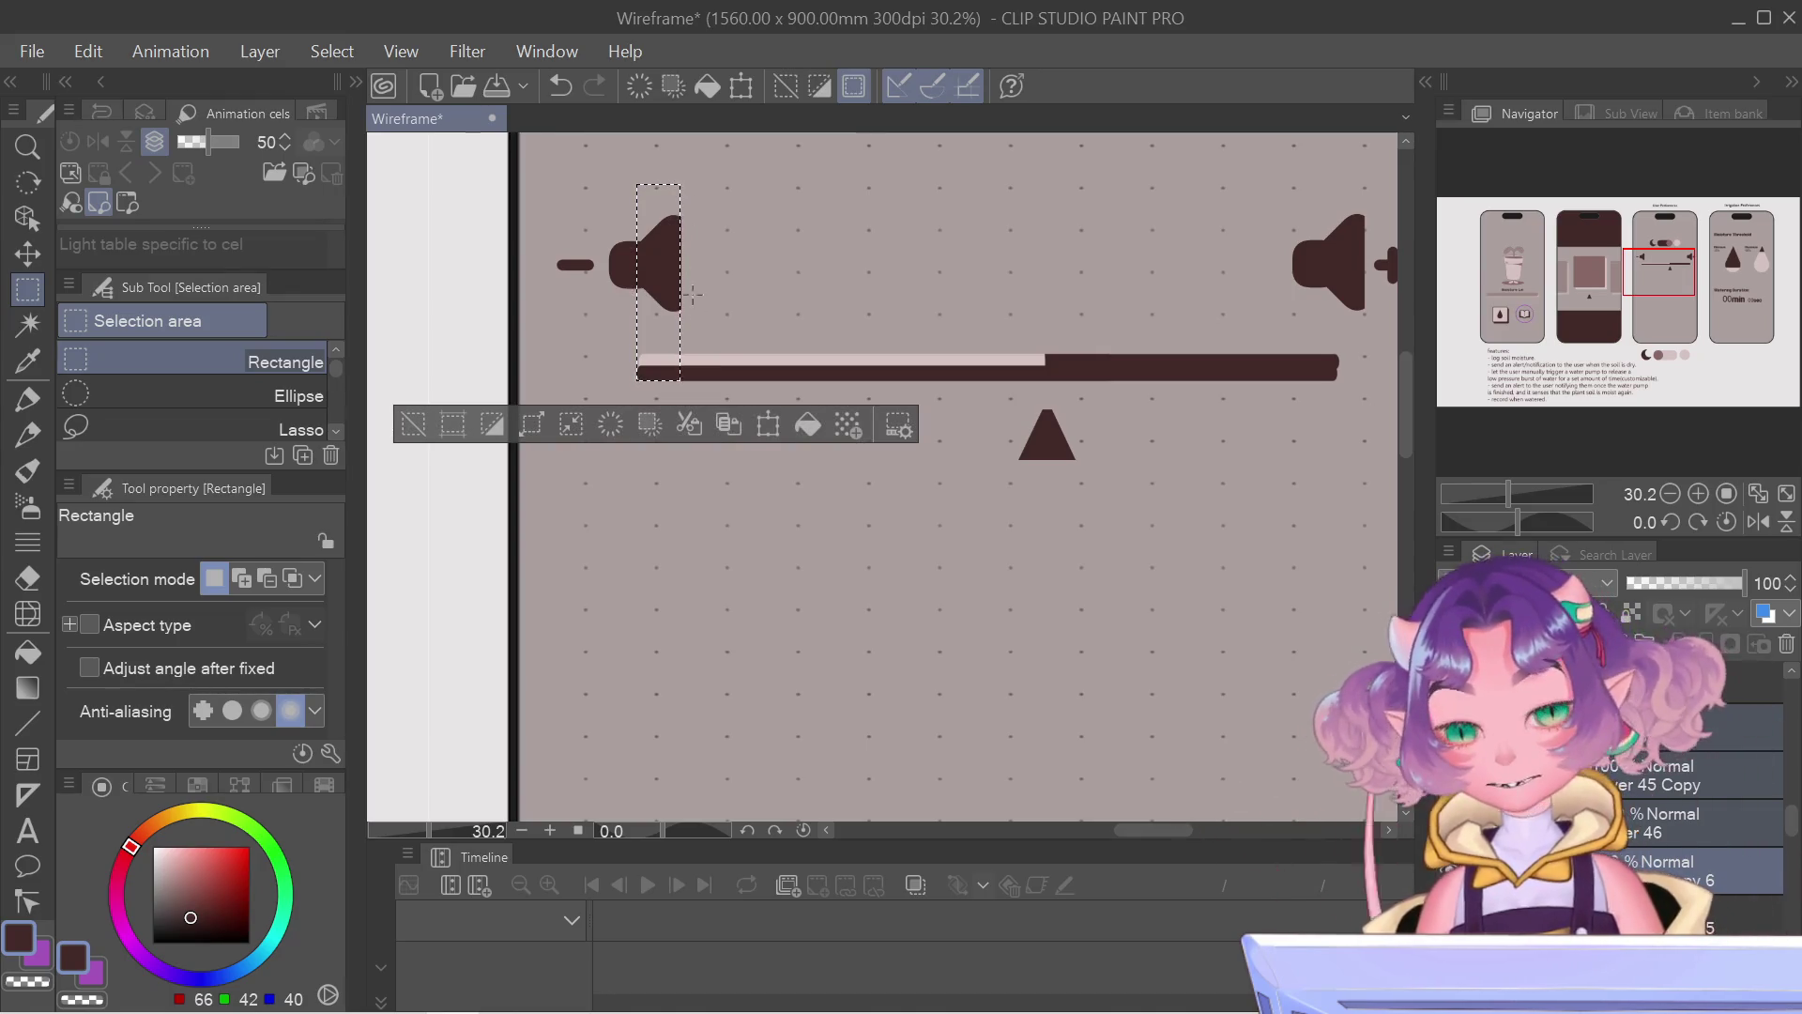
# Step: Use a rectangular guide selection to check the bar's spacing from the minus speaker to the plus speaker
pyautogui.moveTo(628, 187)
pyautogui.mouseDown()
pyautogui.moveTo(683, 242)
pyautogui.moveTo(643, 380)
pyautogui.mouseUp()
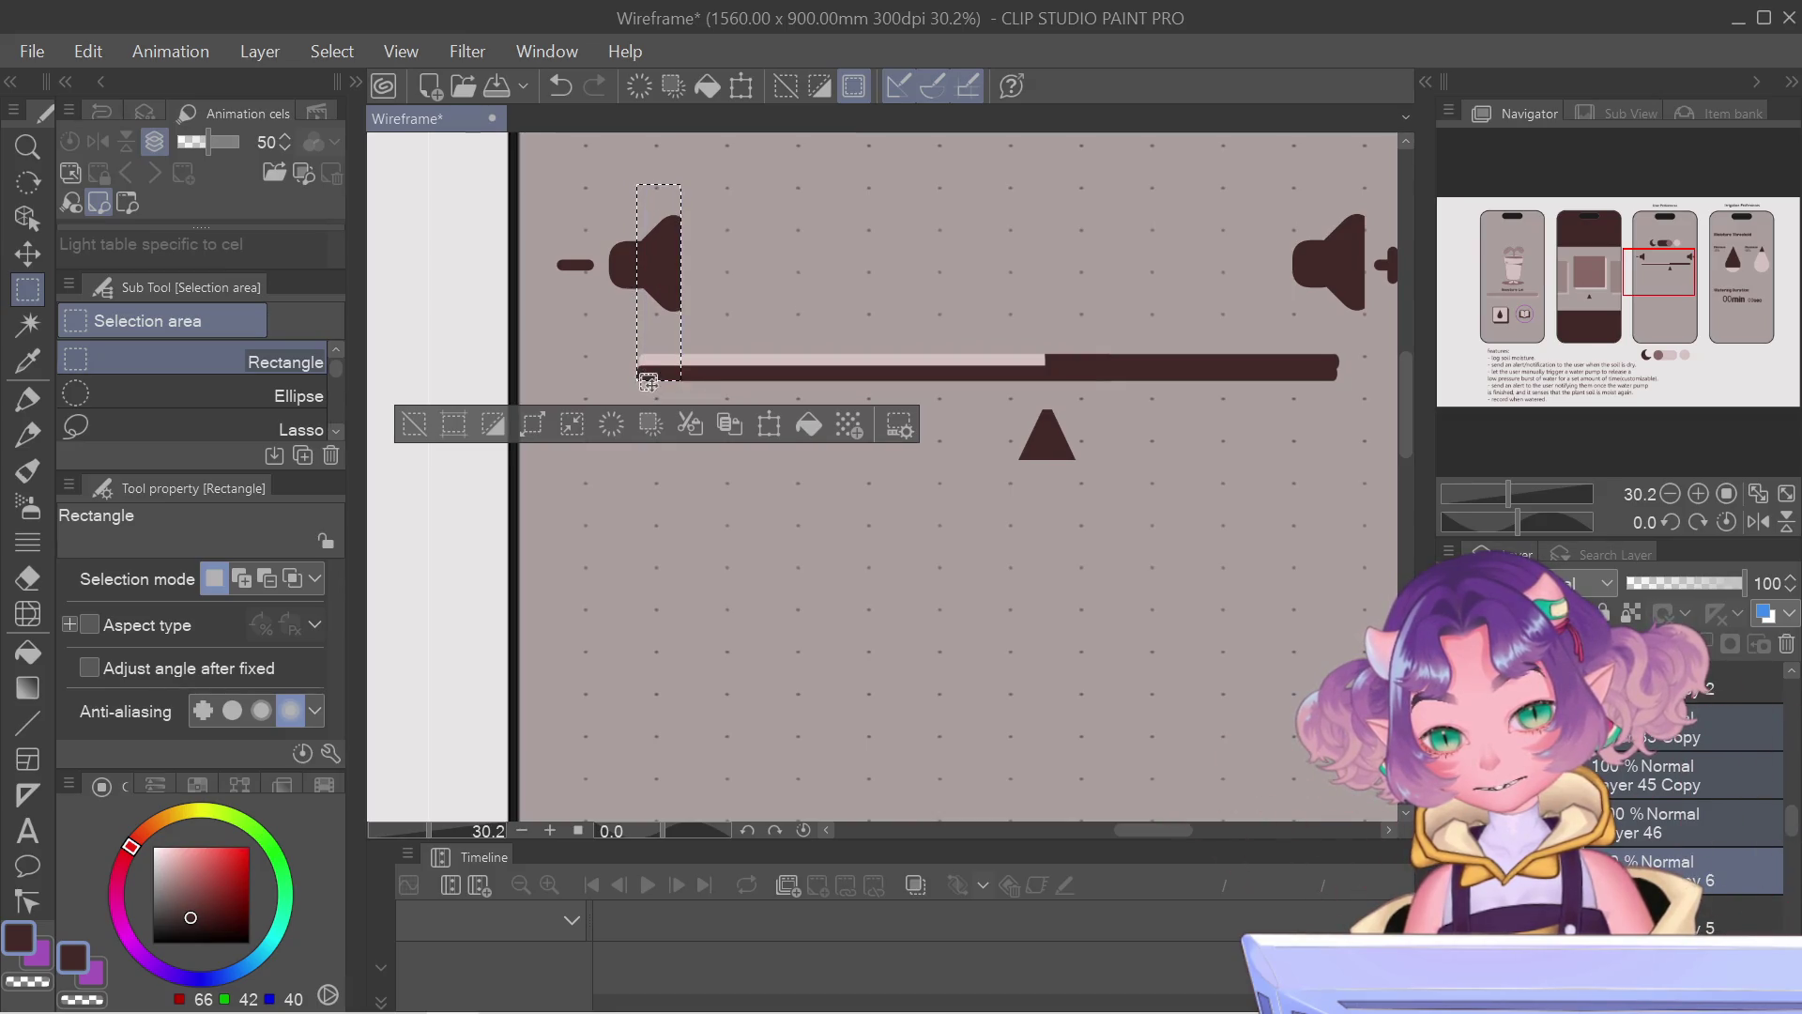
pyautogui.moveTo(786, 183); pyautogui.dragTo(830, 381)
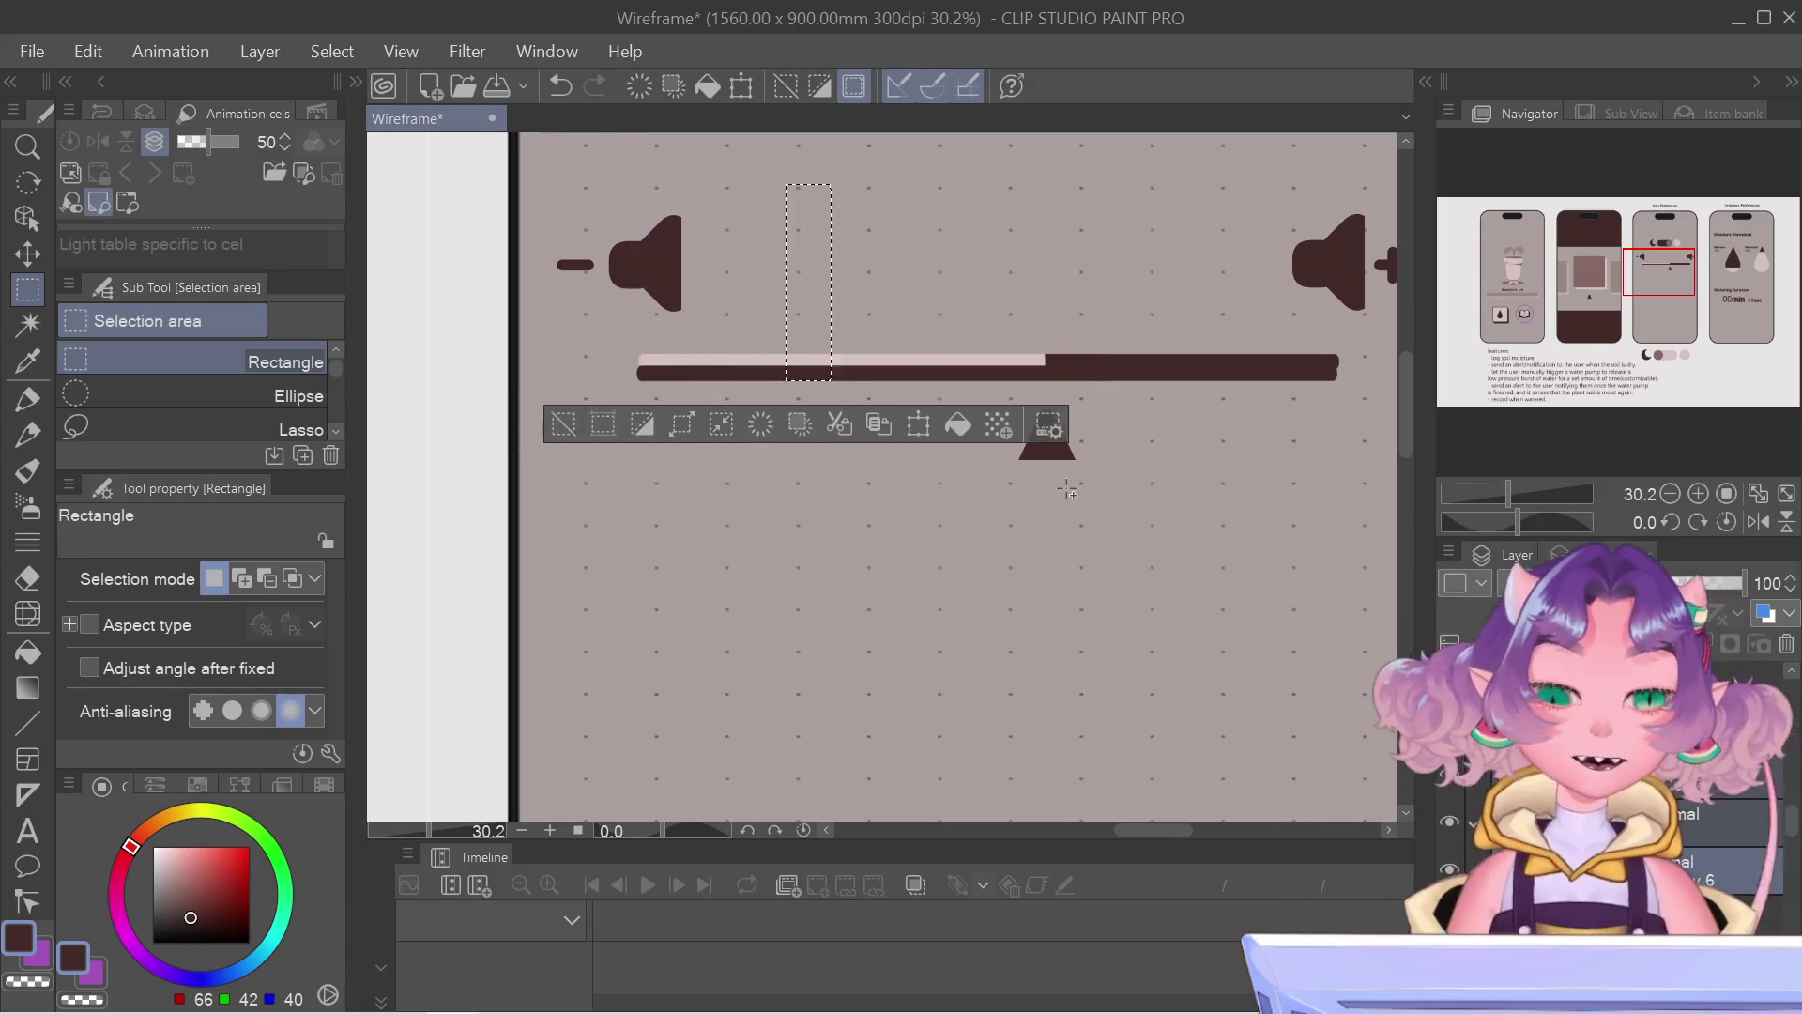
pyautogui.press('Right')
pyautogui.press('Right')
pyautogui.press('Right')
pyautogui.press('Left')
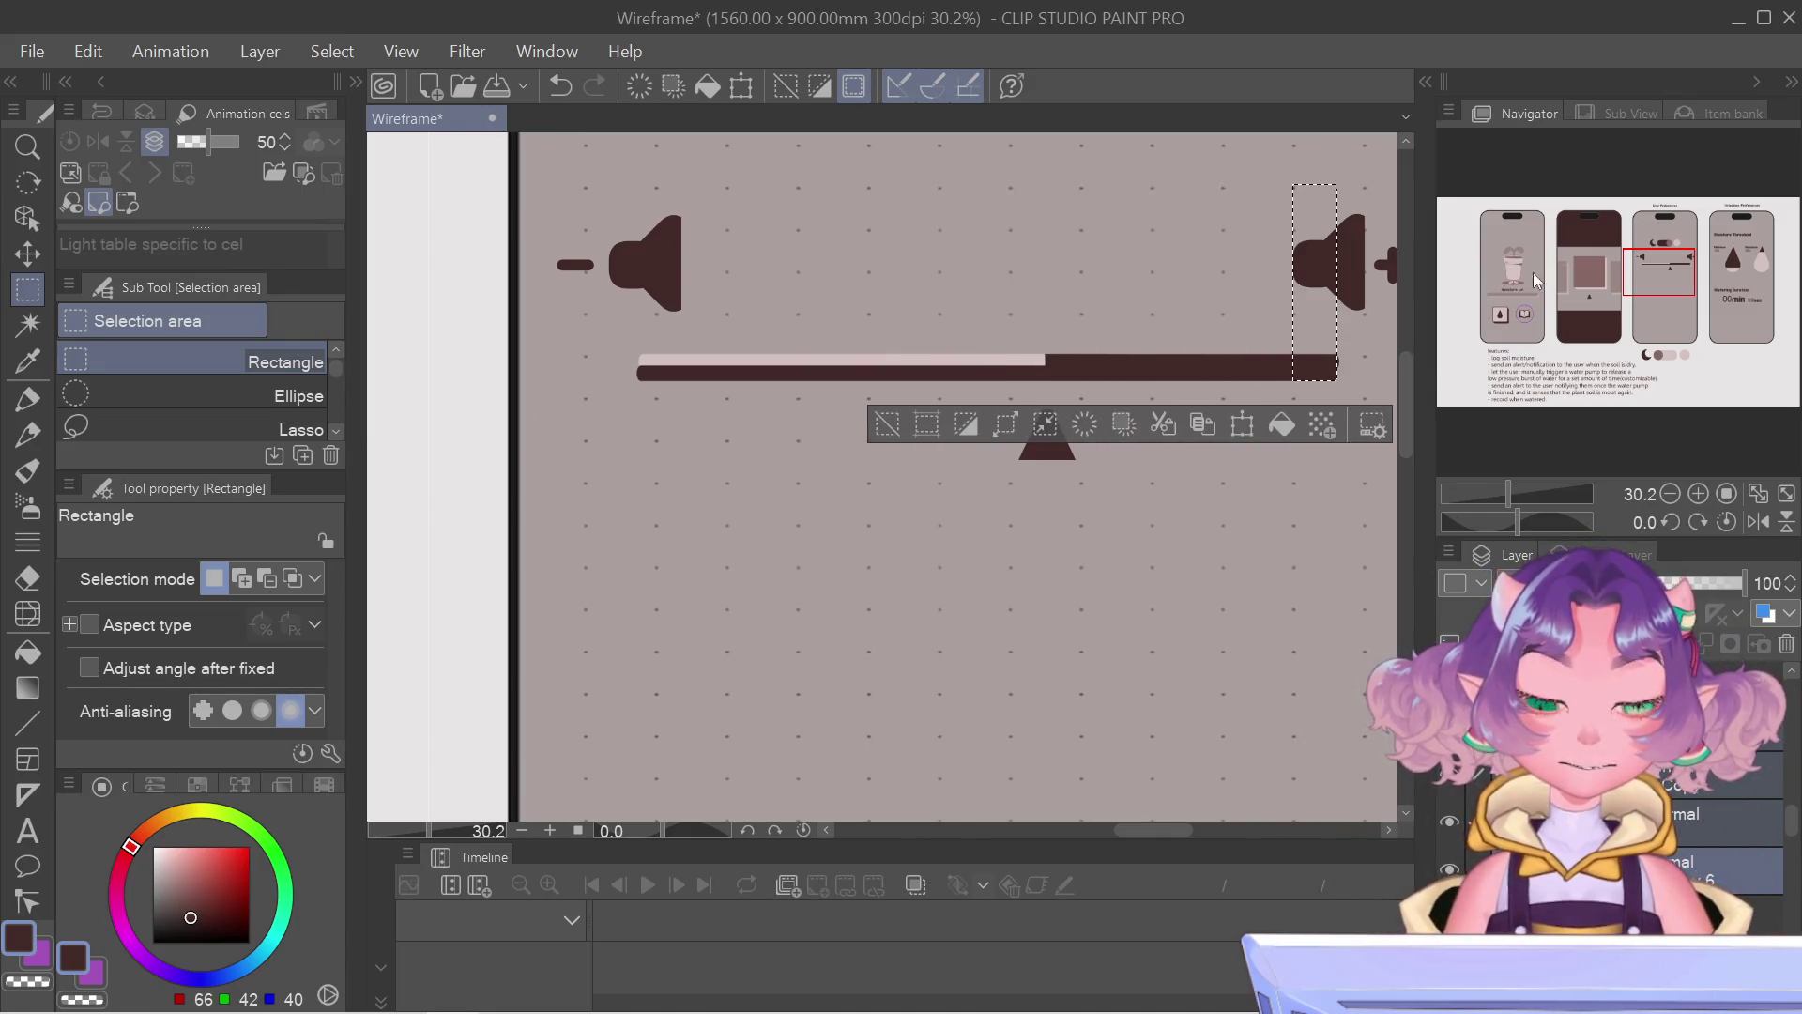
pyautogui.scroll(2, 1274, 353)
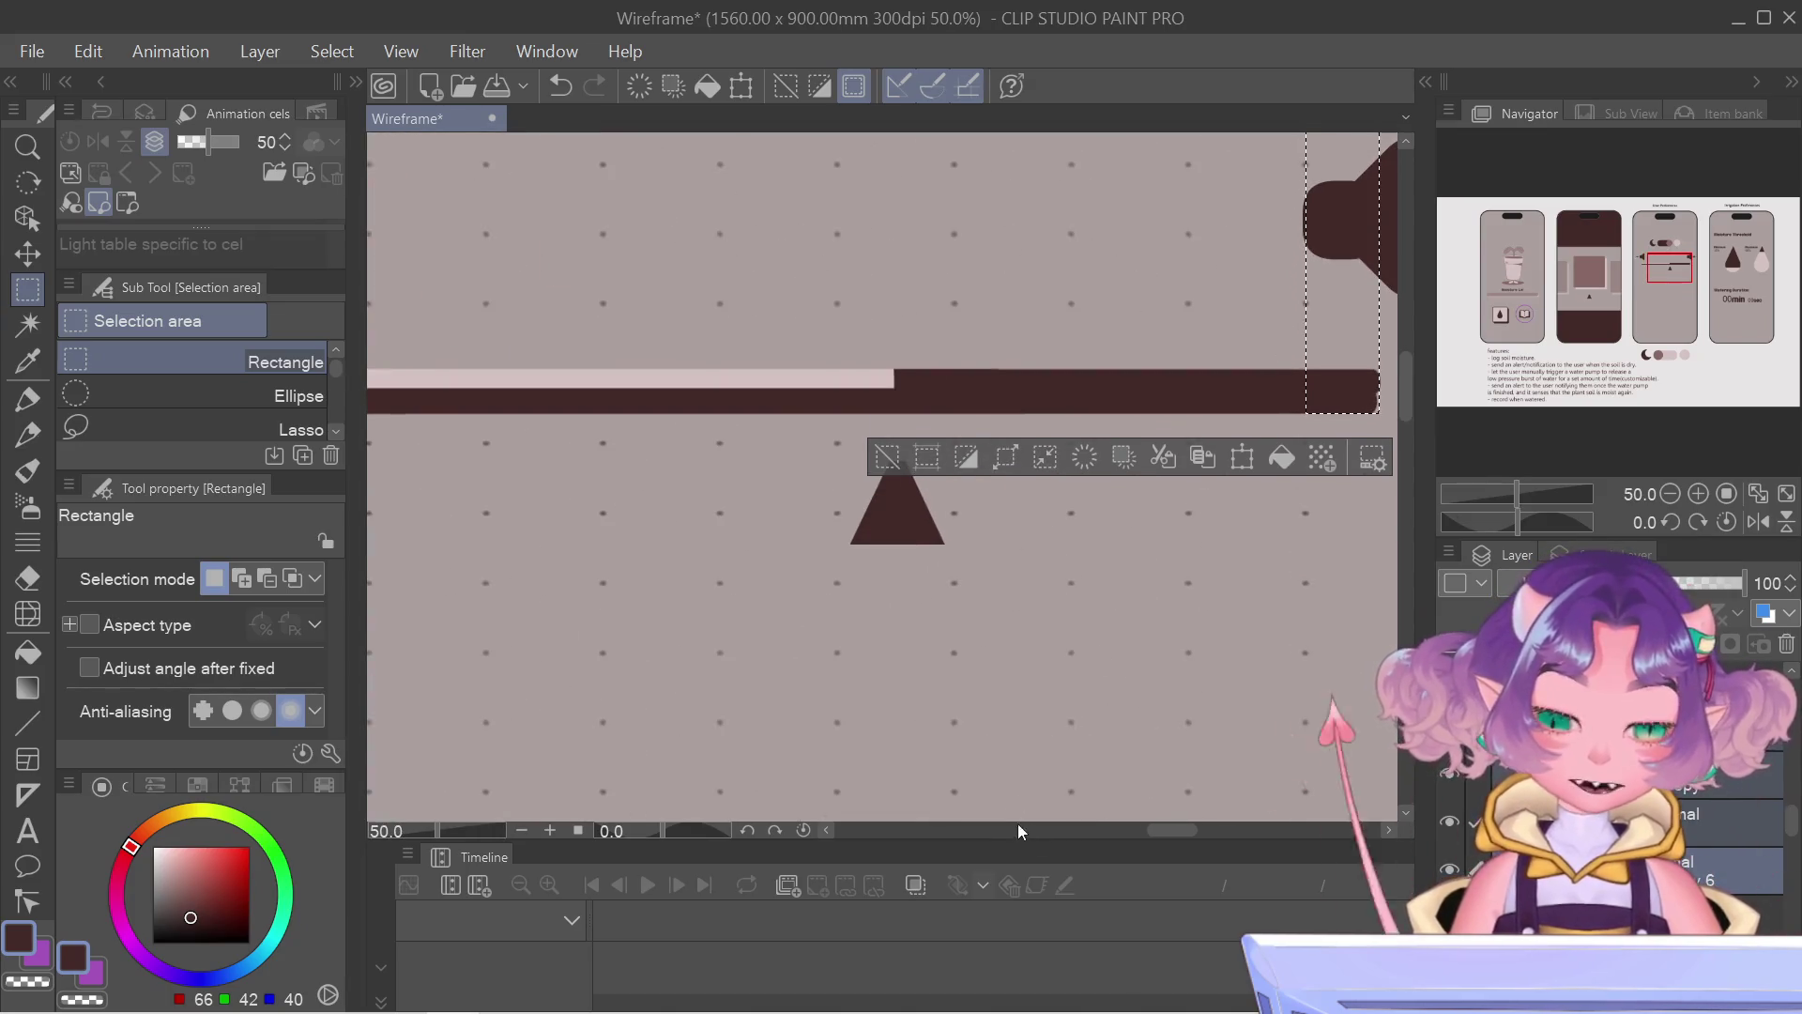
# Step: Pan to the bar's right end, clear the guide and make a final small adjustment to the slider
pyautogui.click(1384, 830)
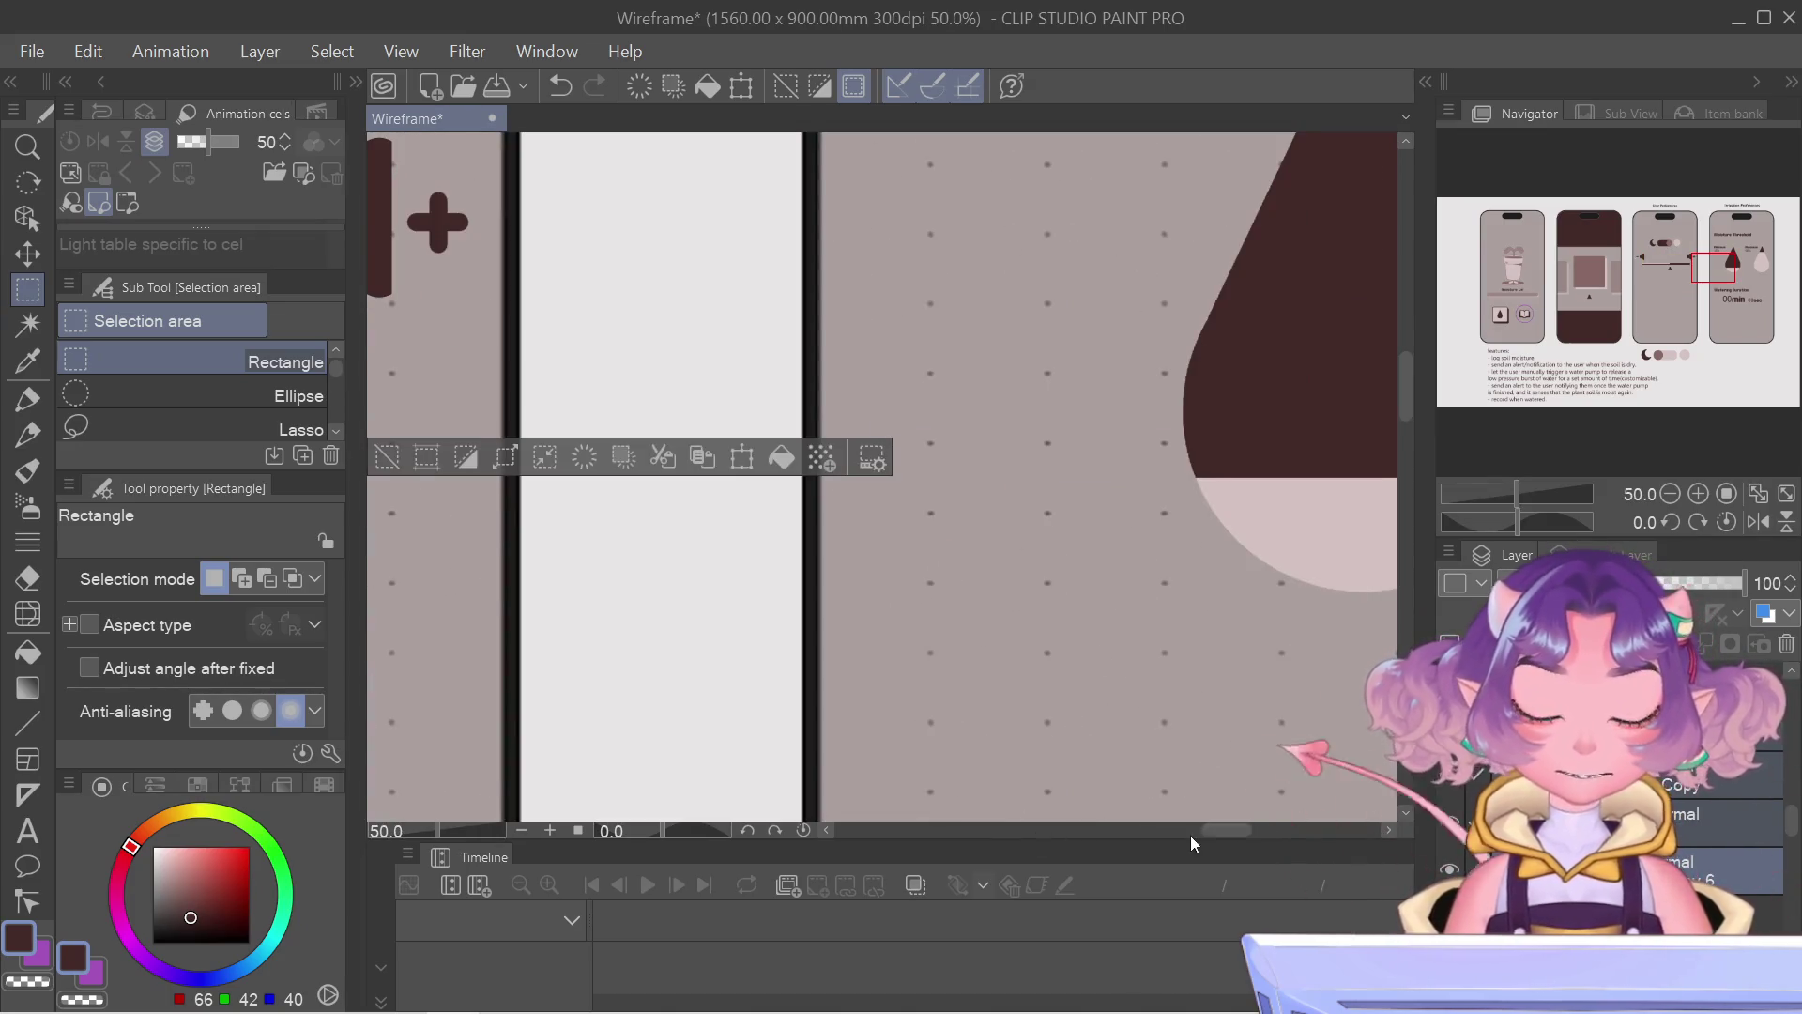
pyautogui.moveTo(1219, 830); pyautogui.dragTo(1196, 831)
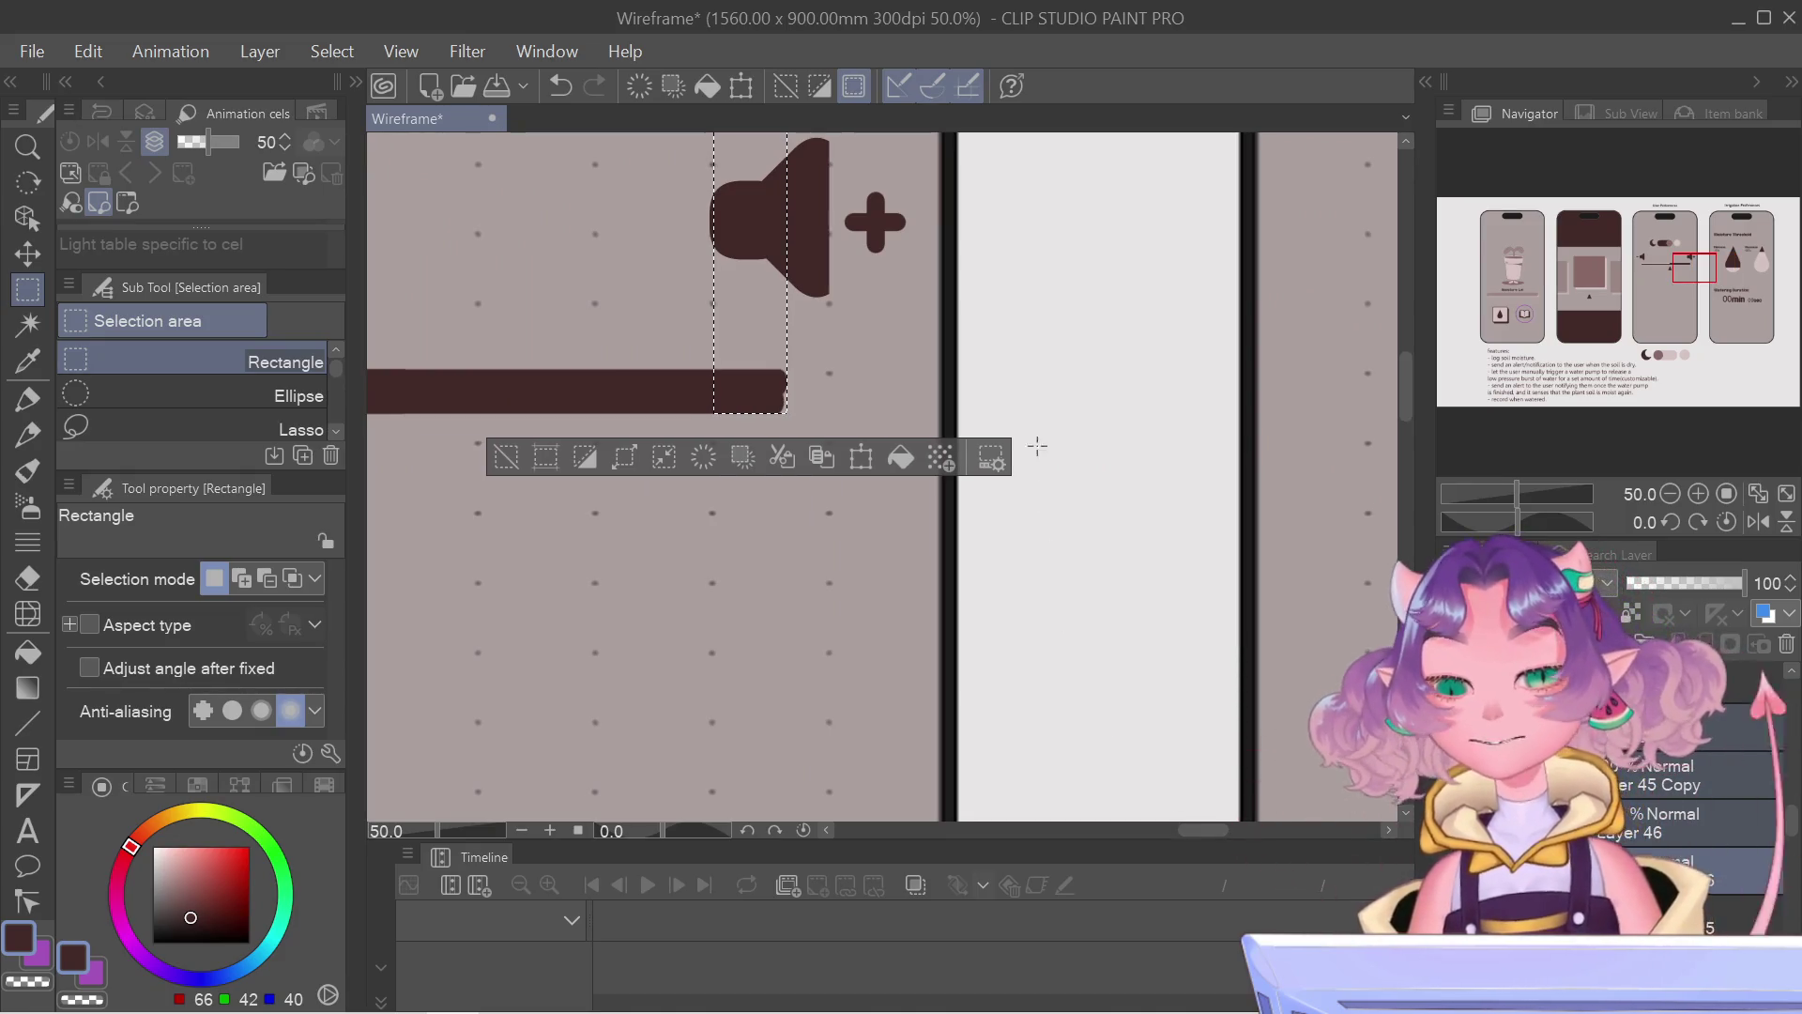
pyautogui.click(1002, 399)
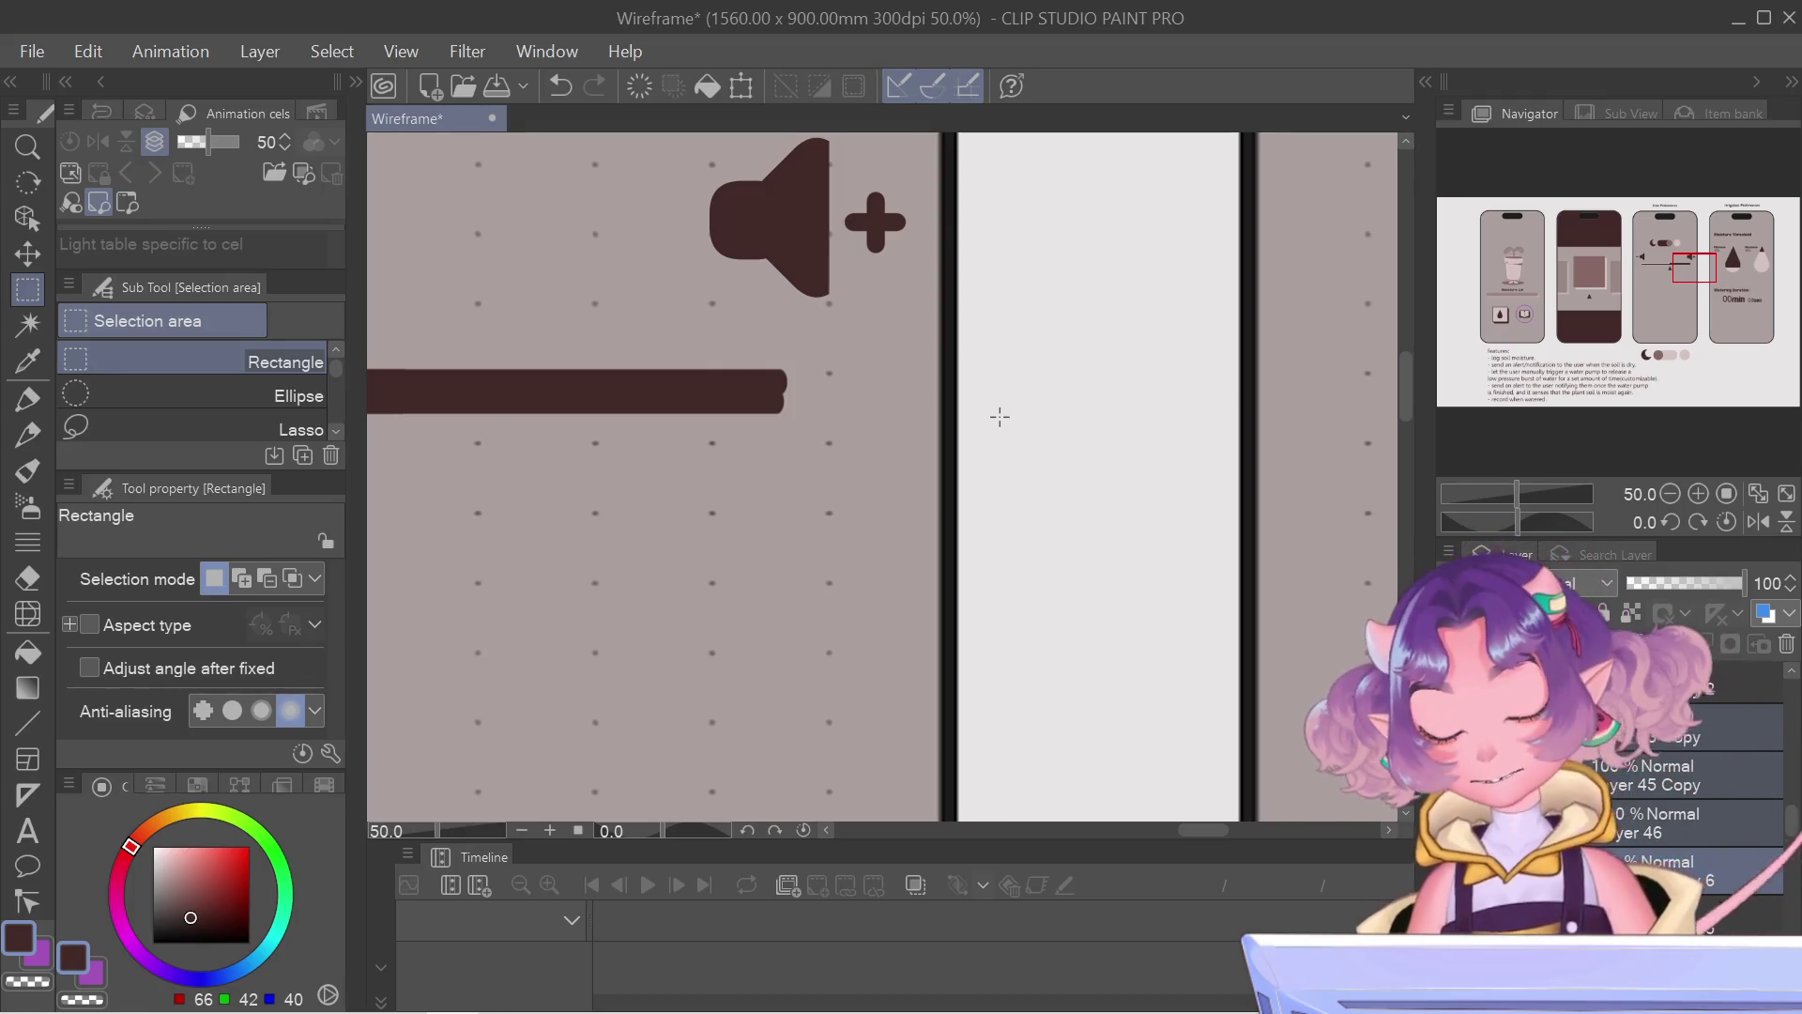
pyautogui.hotkey('ctrl', 't')
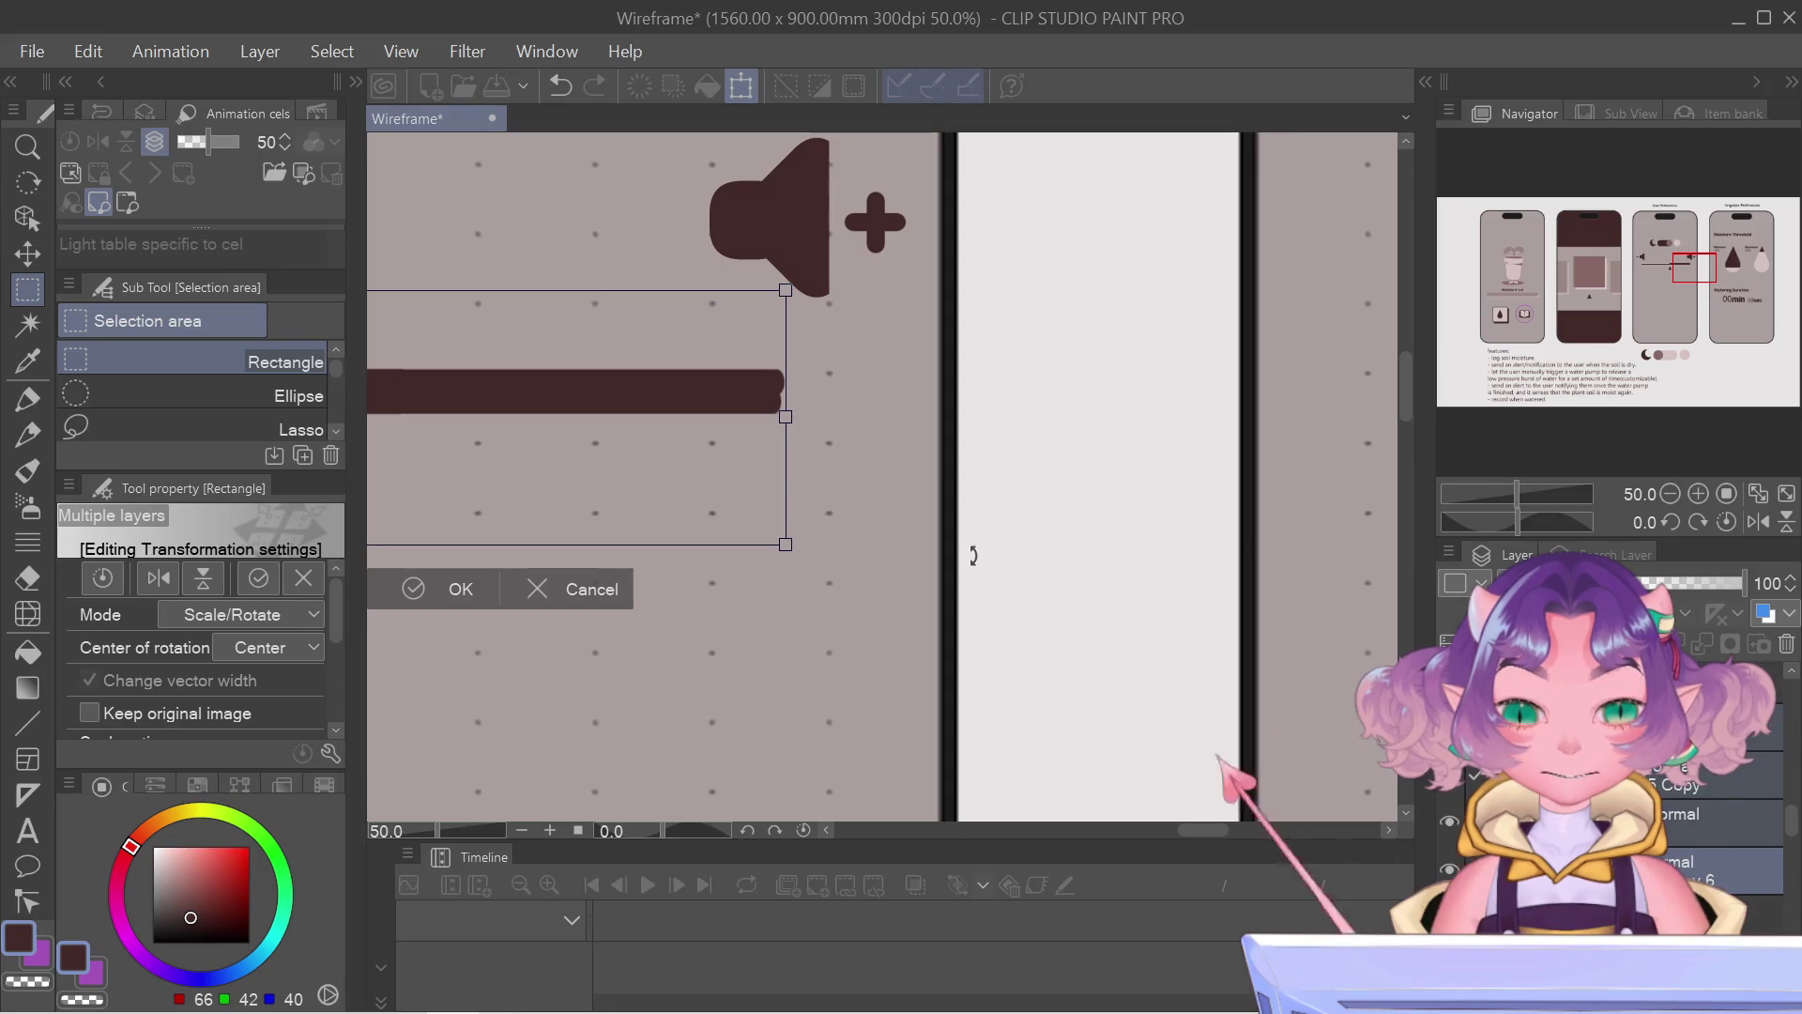
pyautogui.press('Return')
pyautogui.scroll(-5, 858, 515)
pyautogui.scroll(2, 1236, 511)
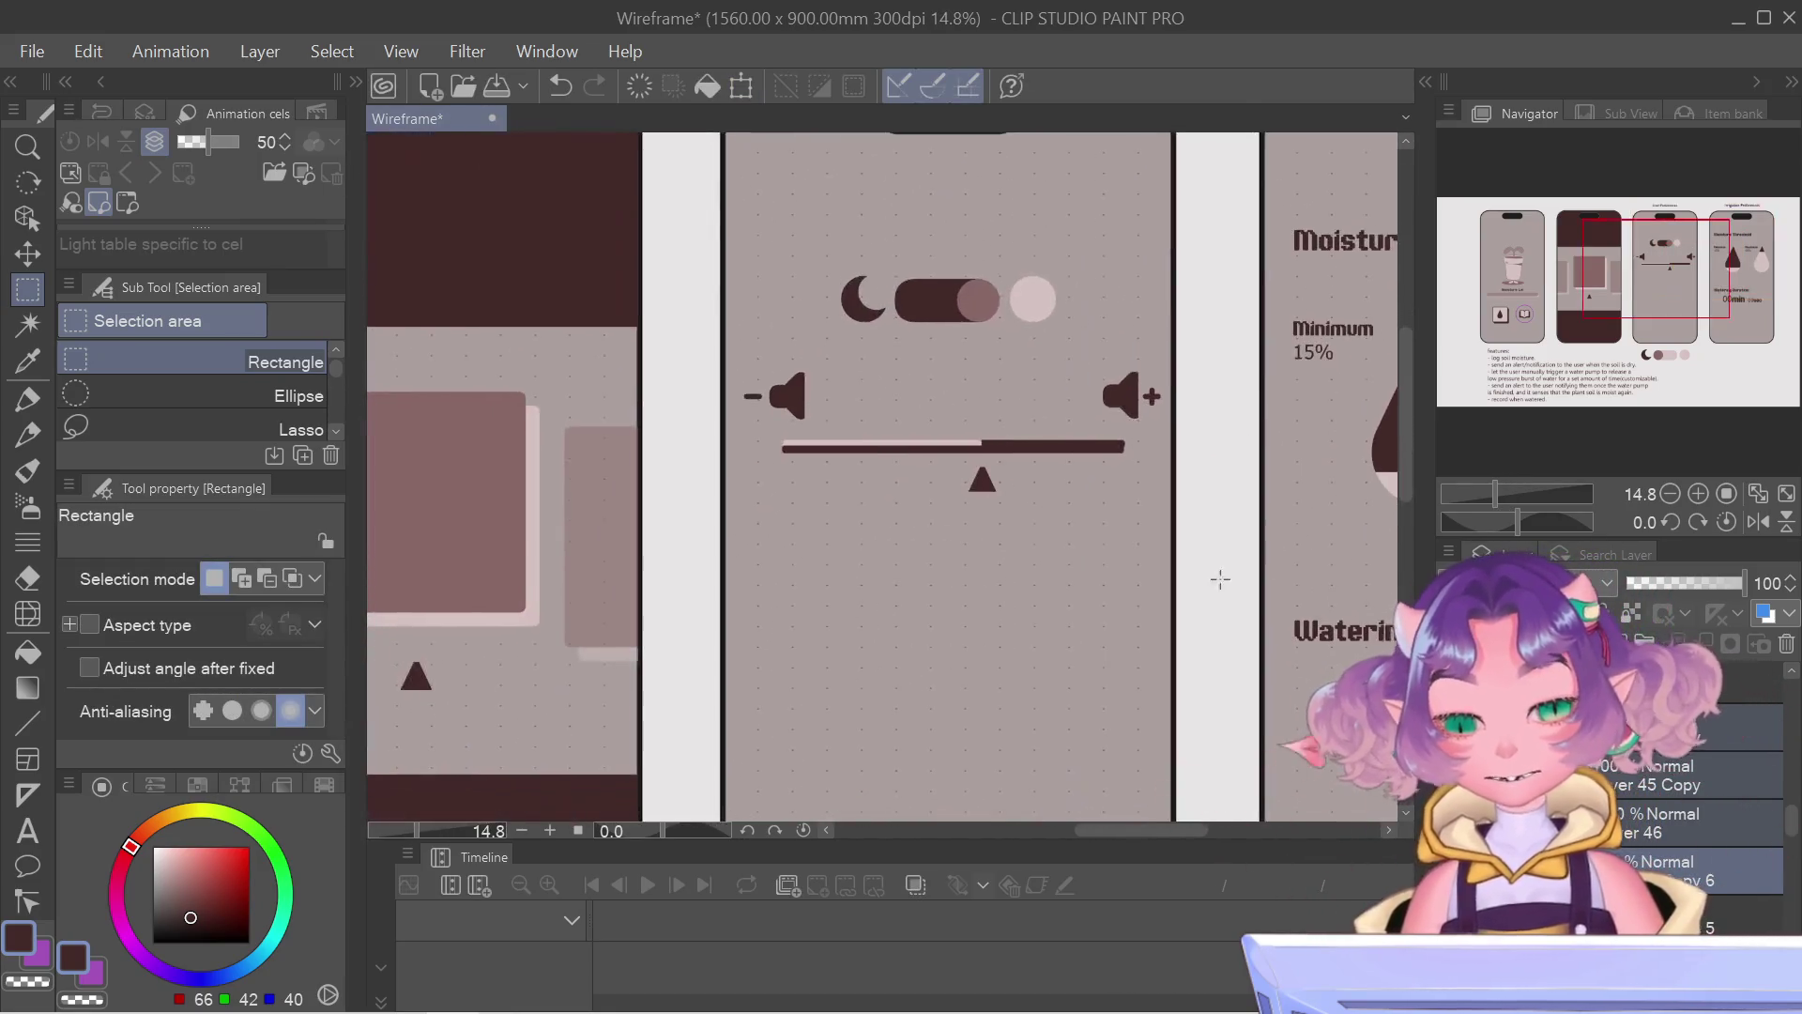
pyautogui.scroll(-2, 1234, 512)
pyautogui.scroll(-1, 1235, 510)
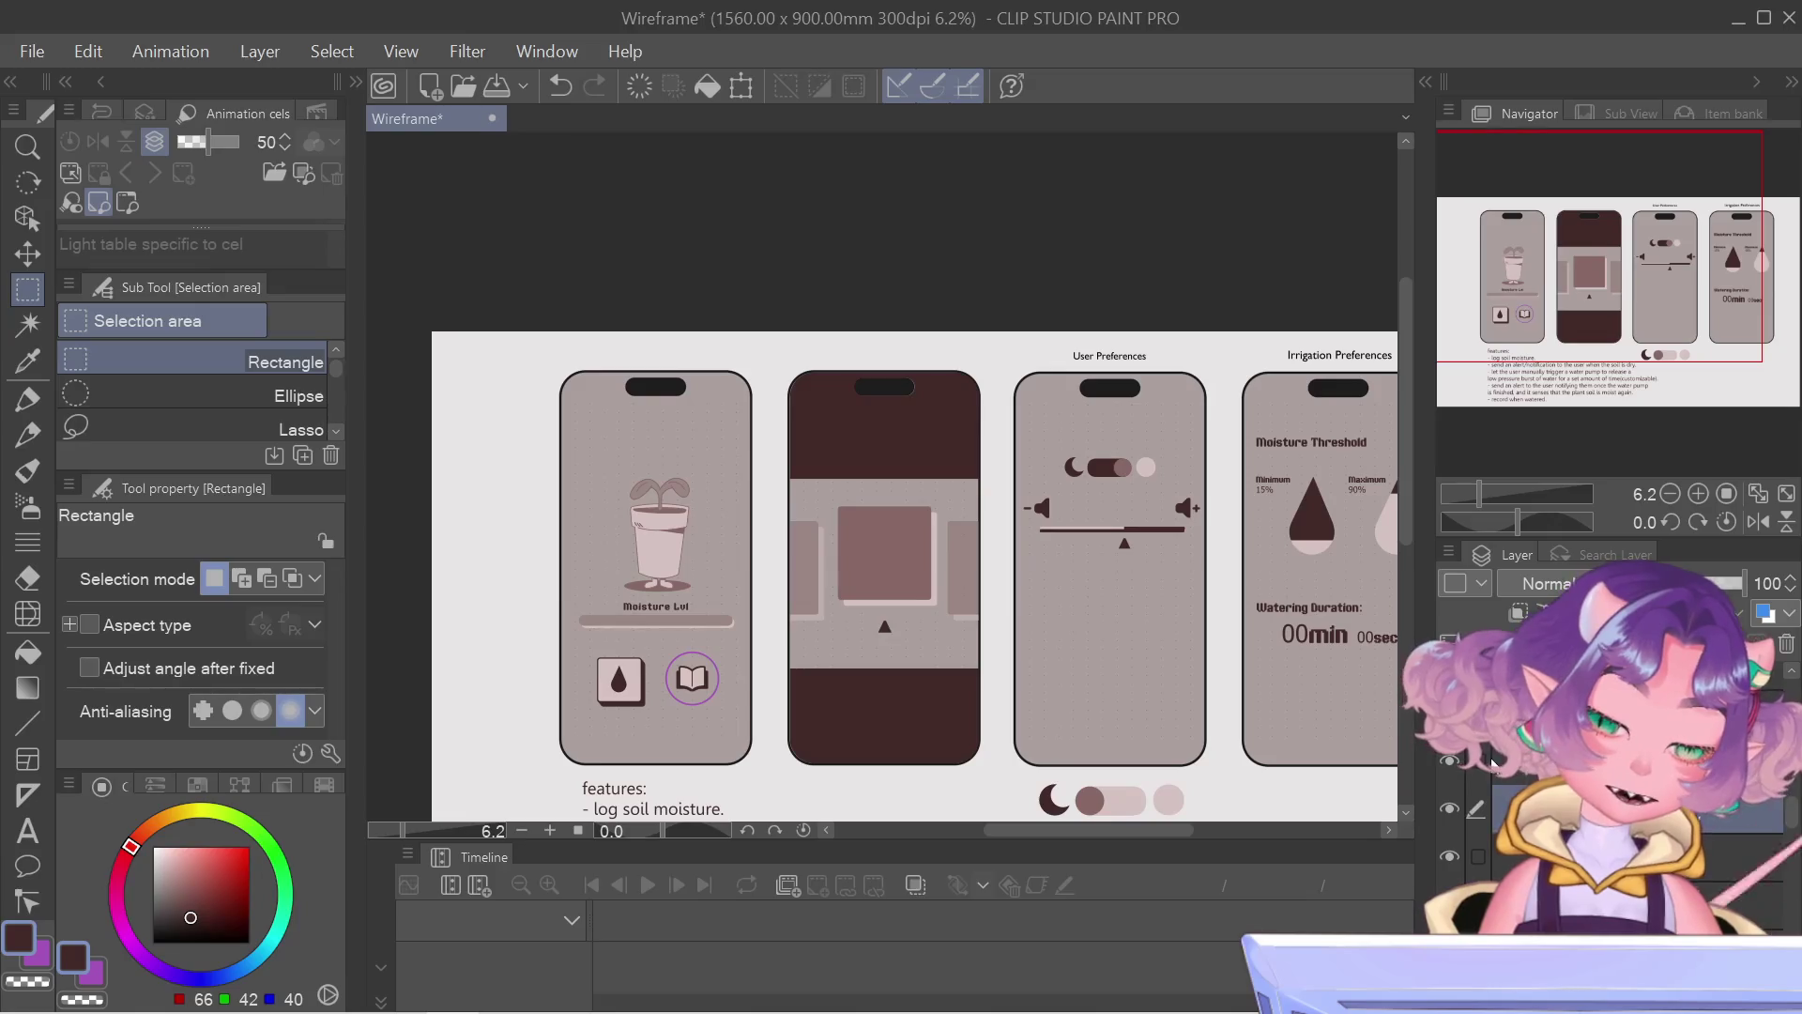
# Step: Zoom out so all four phone screens show together, dismissing the layer context menu
pyautogui.hotkey('ctrl', 'shift', 'i')
pyautogui.press('Return')
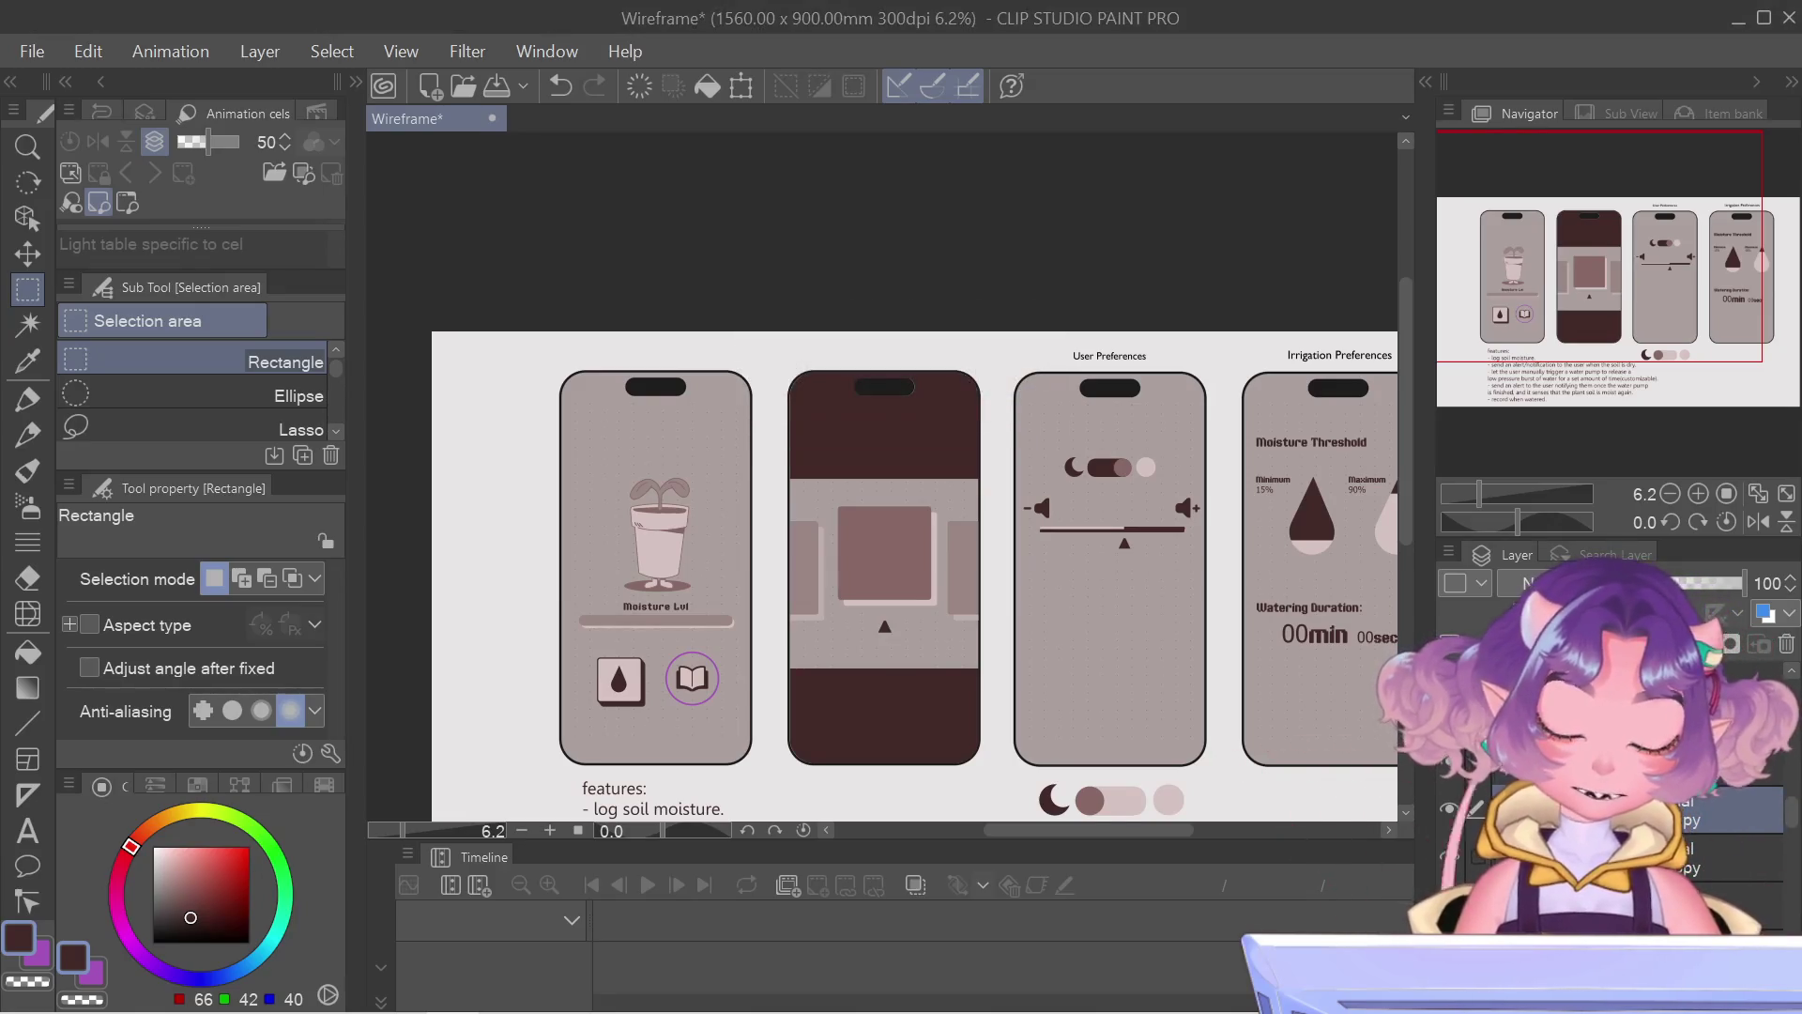
pyautogui.rightClick(1633, 597)
pyautogui.click(1690, 468)
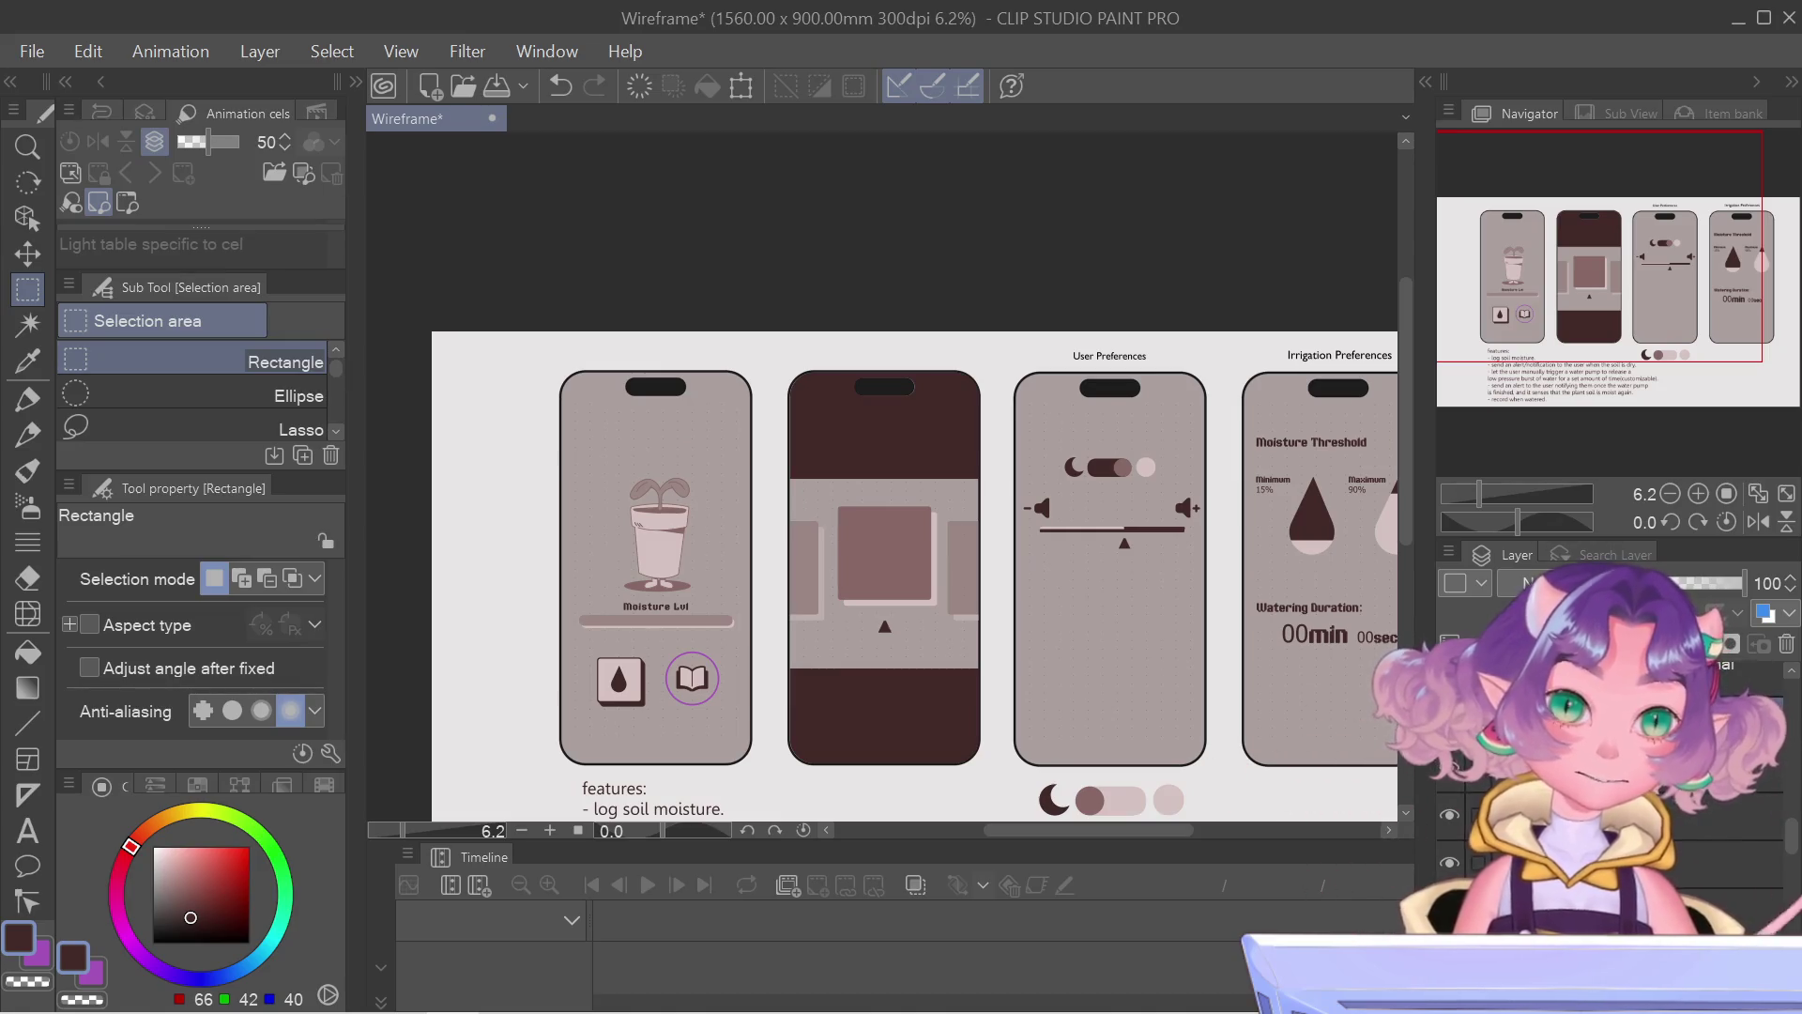
# Step: Move the volume slider with its speaker icons lower on the User Preferences screen
pyautogui.press('Delete')
pyautogui.hotkey('ctrl', 'z')
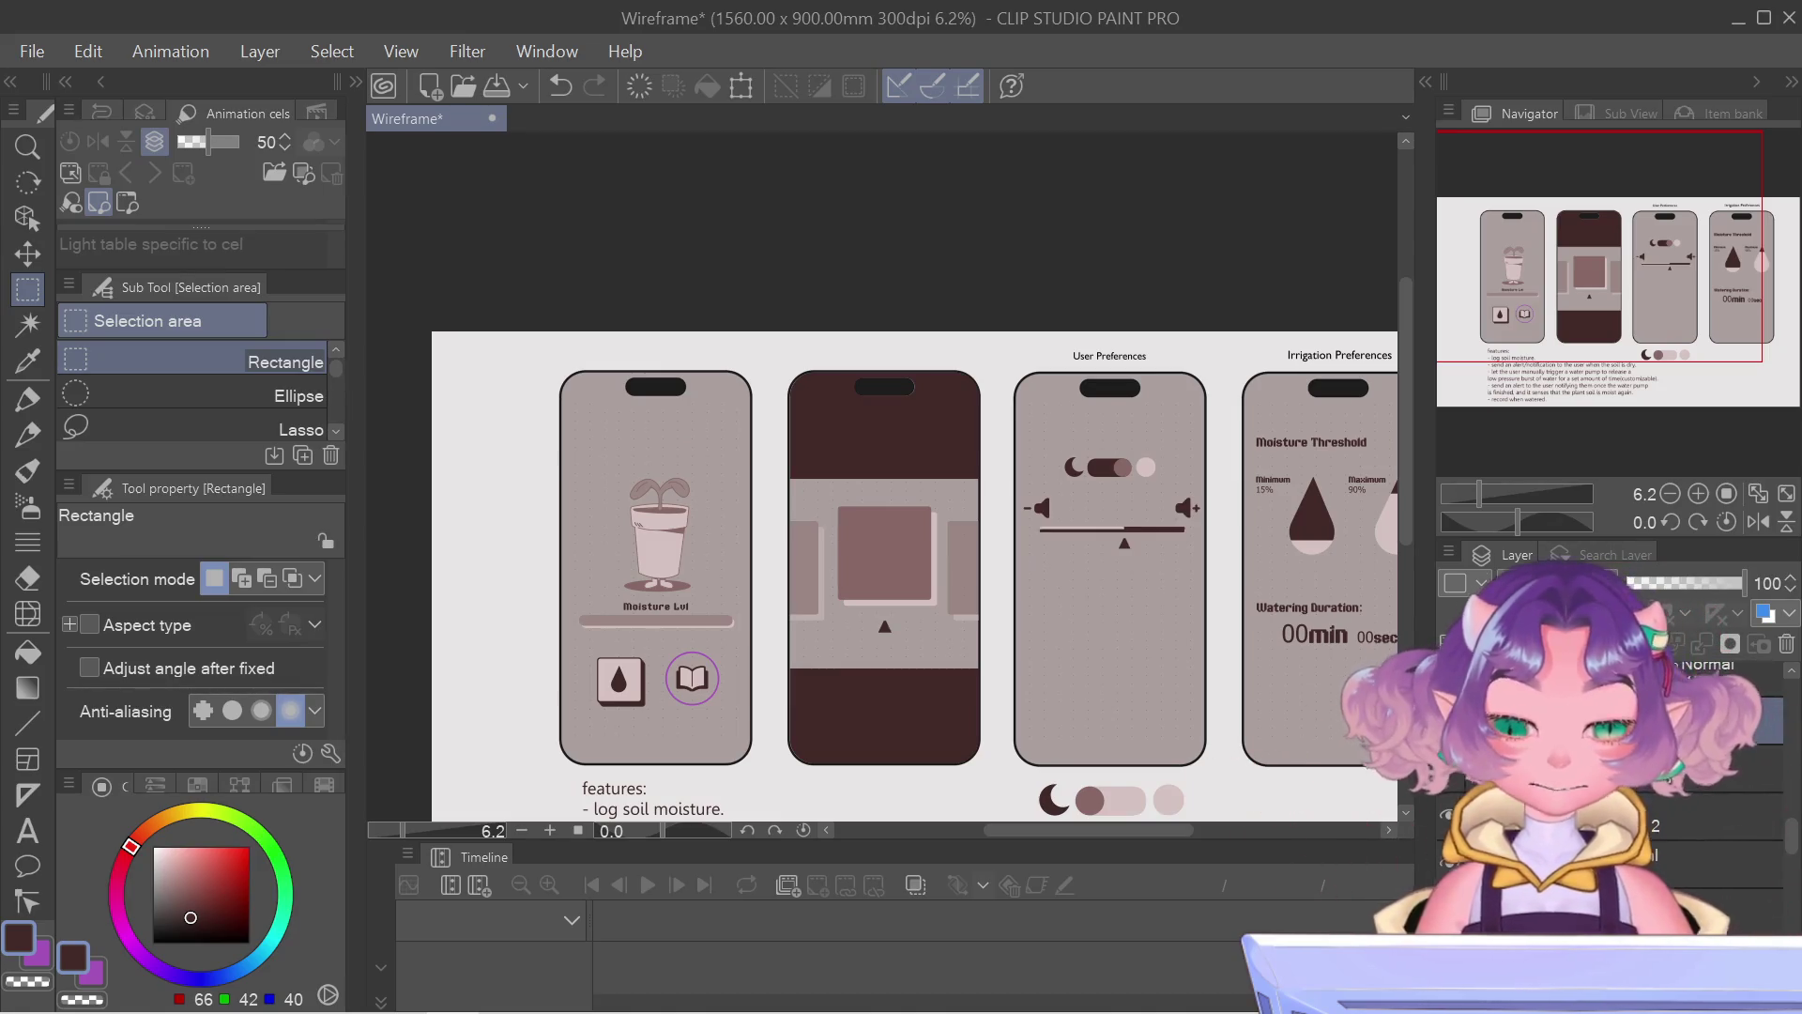
pyautogui.hotkey('ctrl', 't')
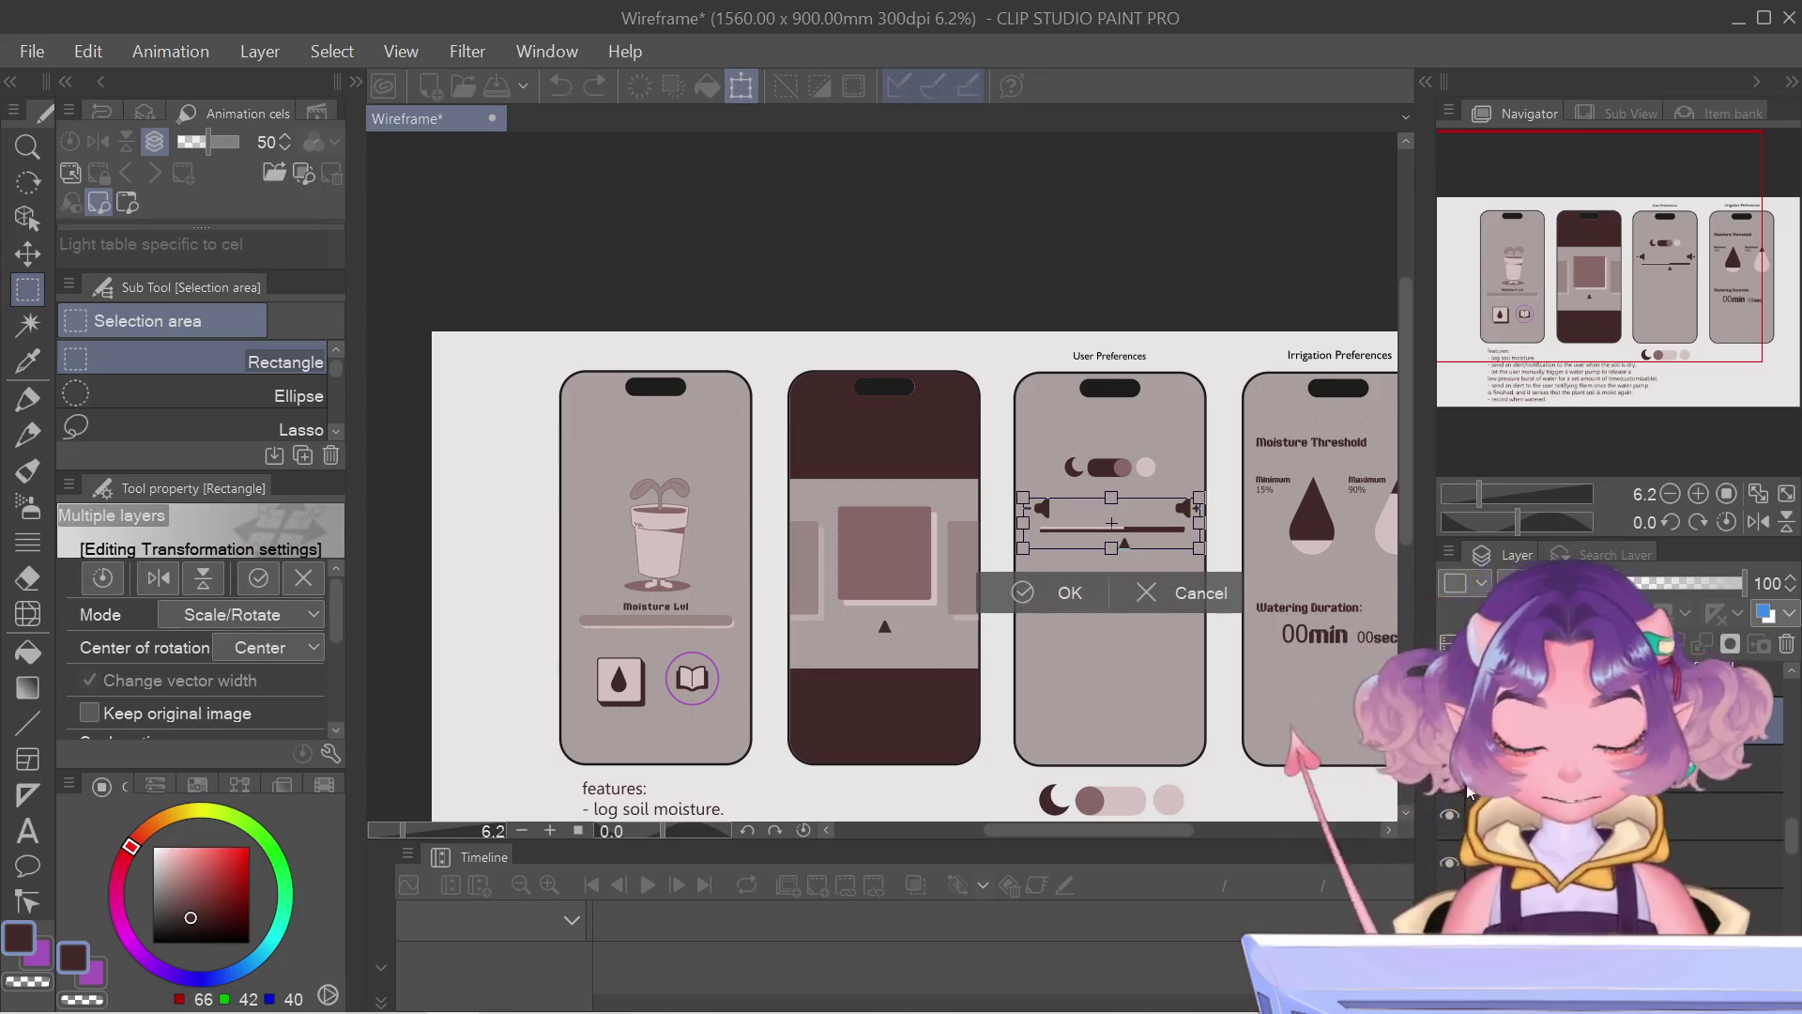
pyautogui.moveTo(1111, 523); pyautogui.dragTo(1110, 560)
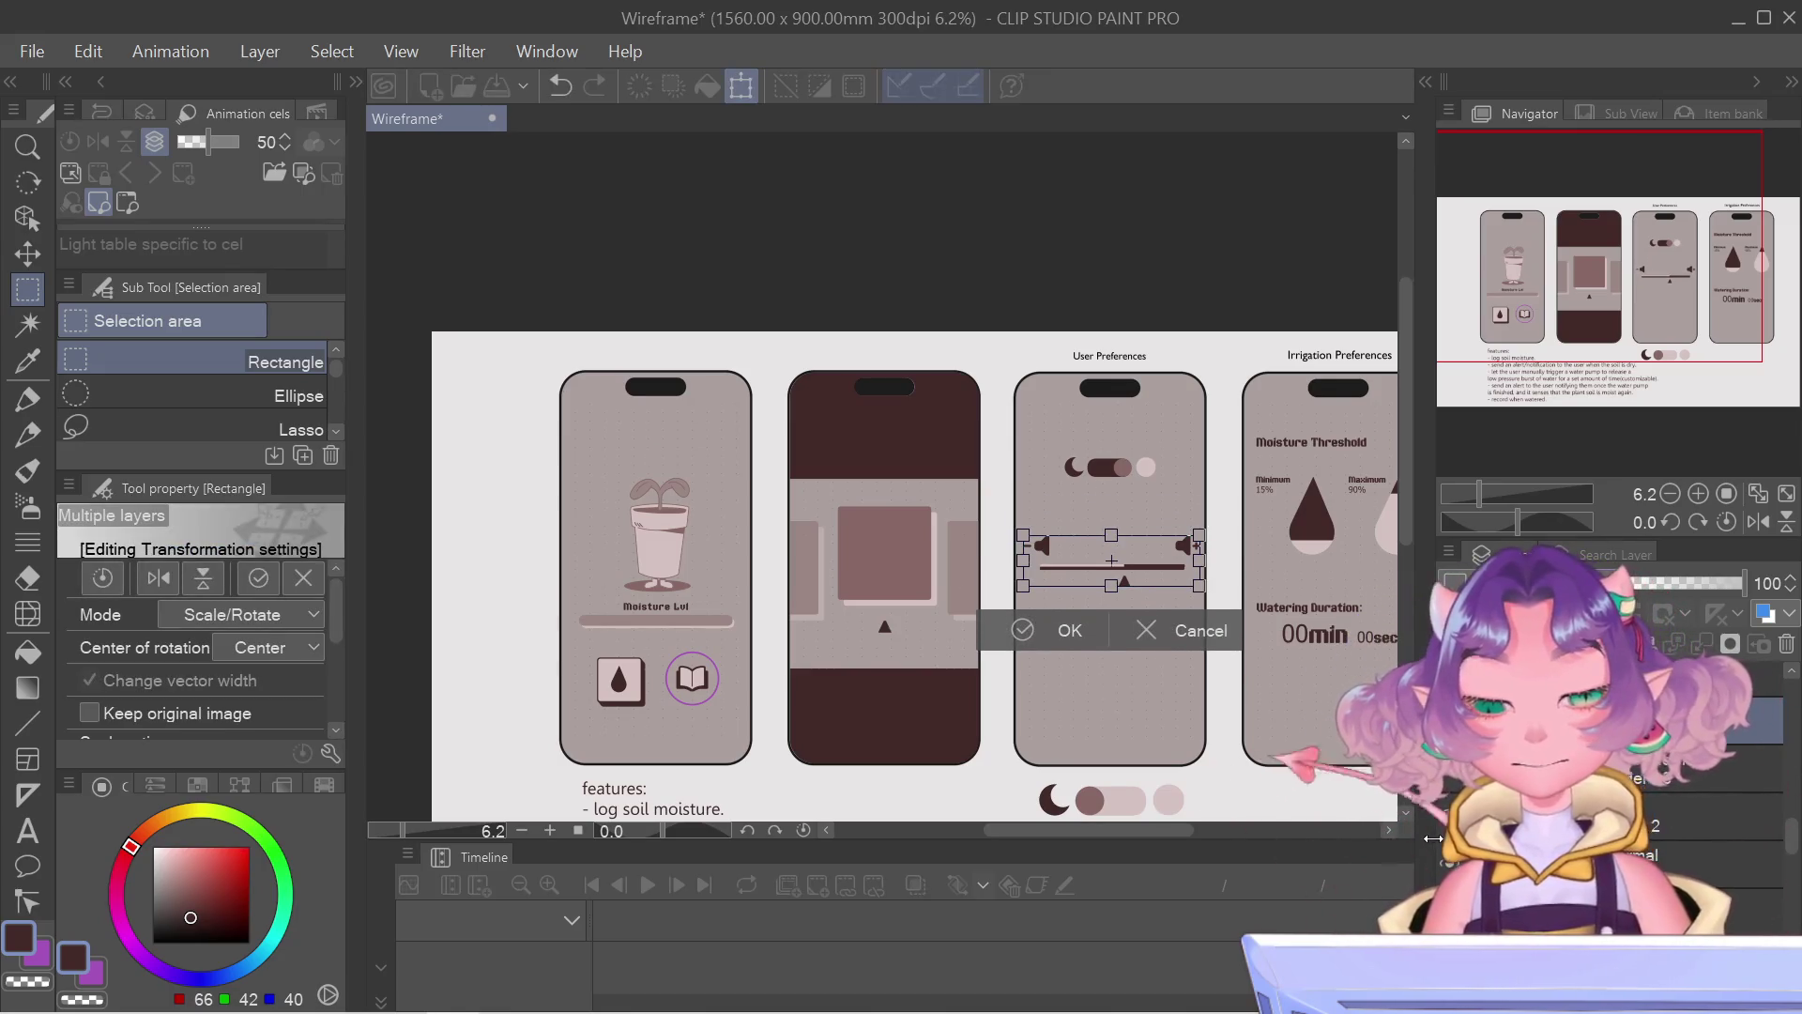
pyautogui.press('Return')
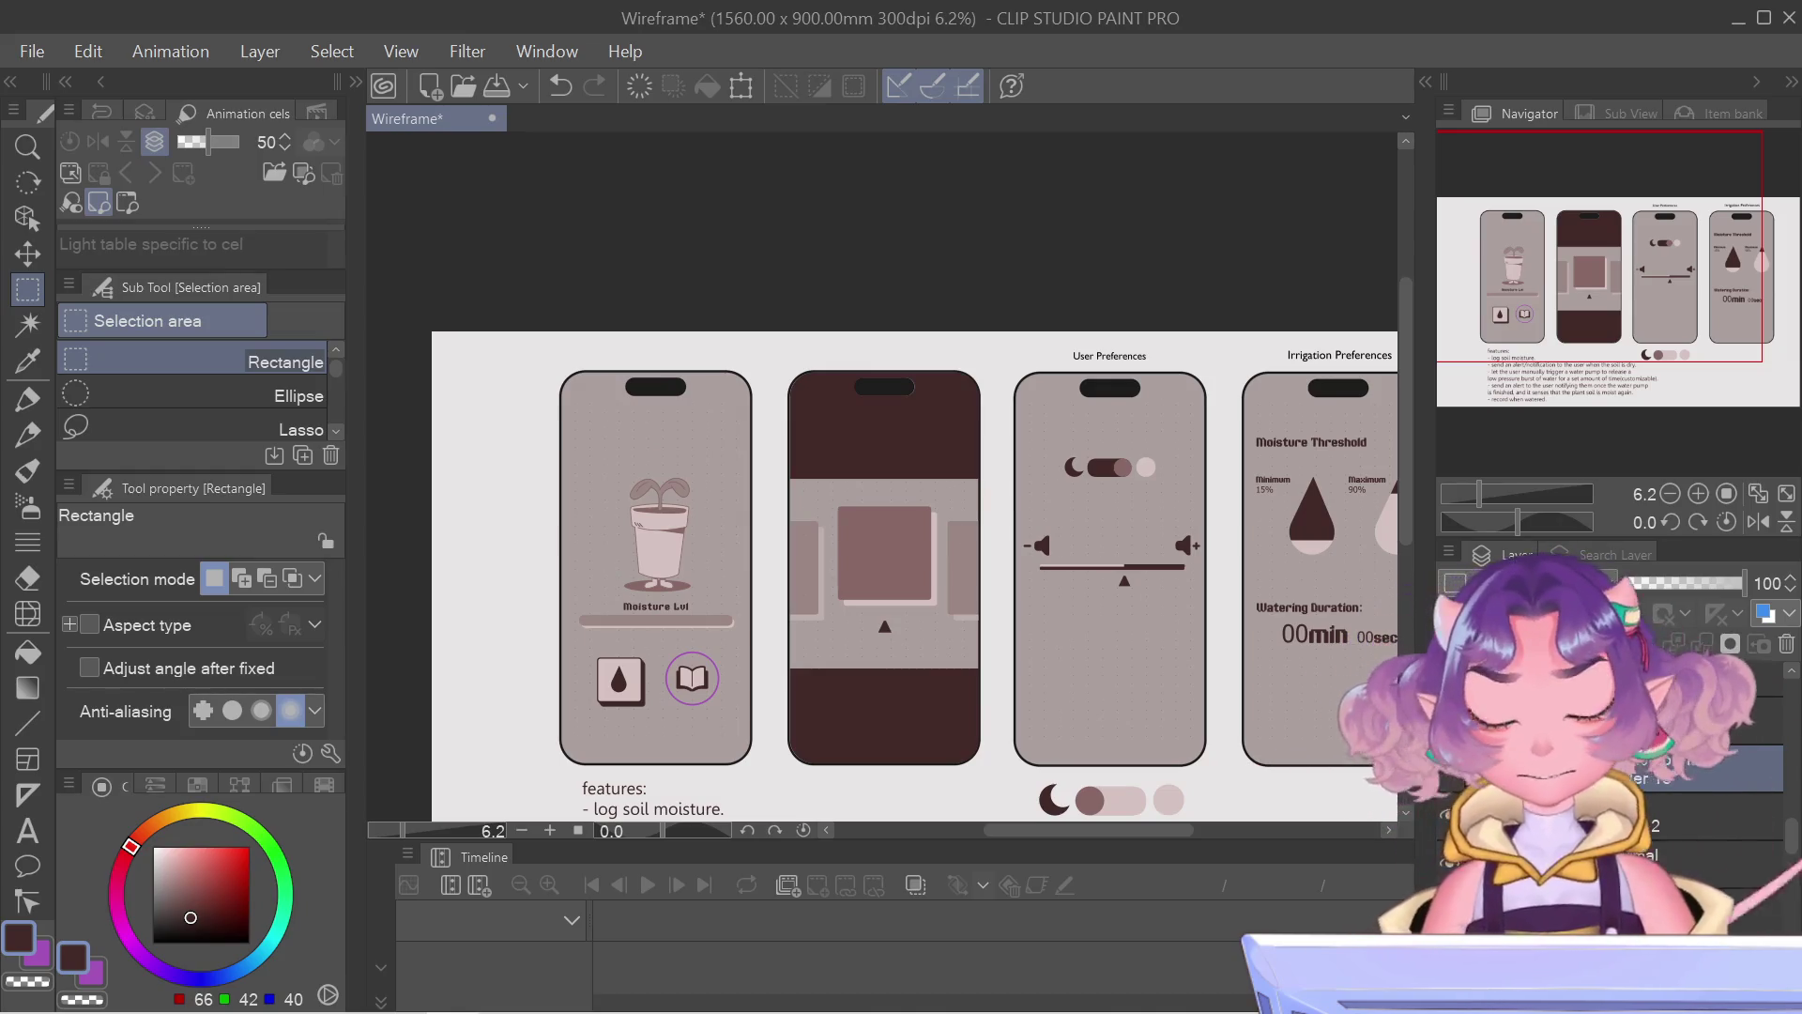
pyautogui.hotkey('ctrl', 't')
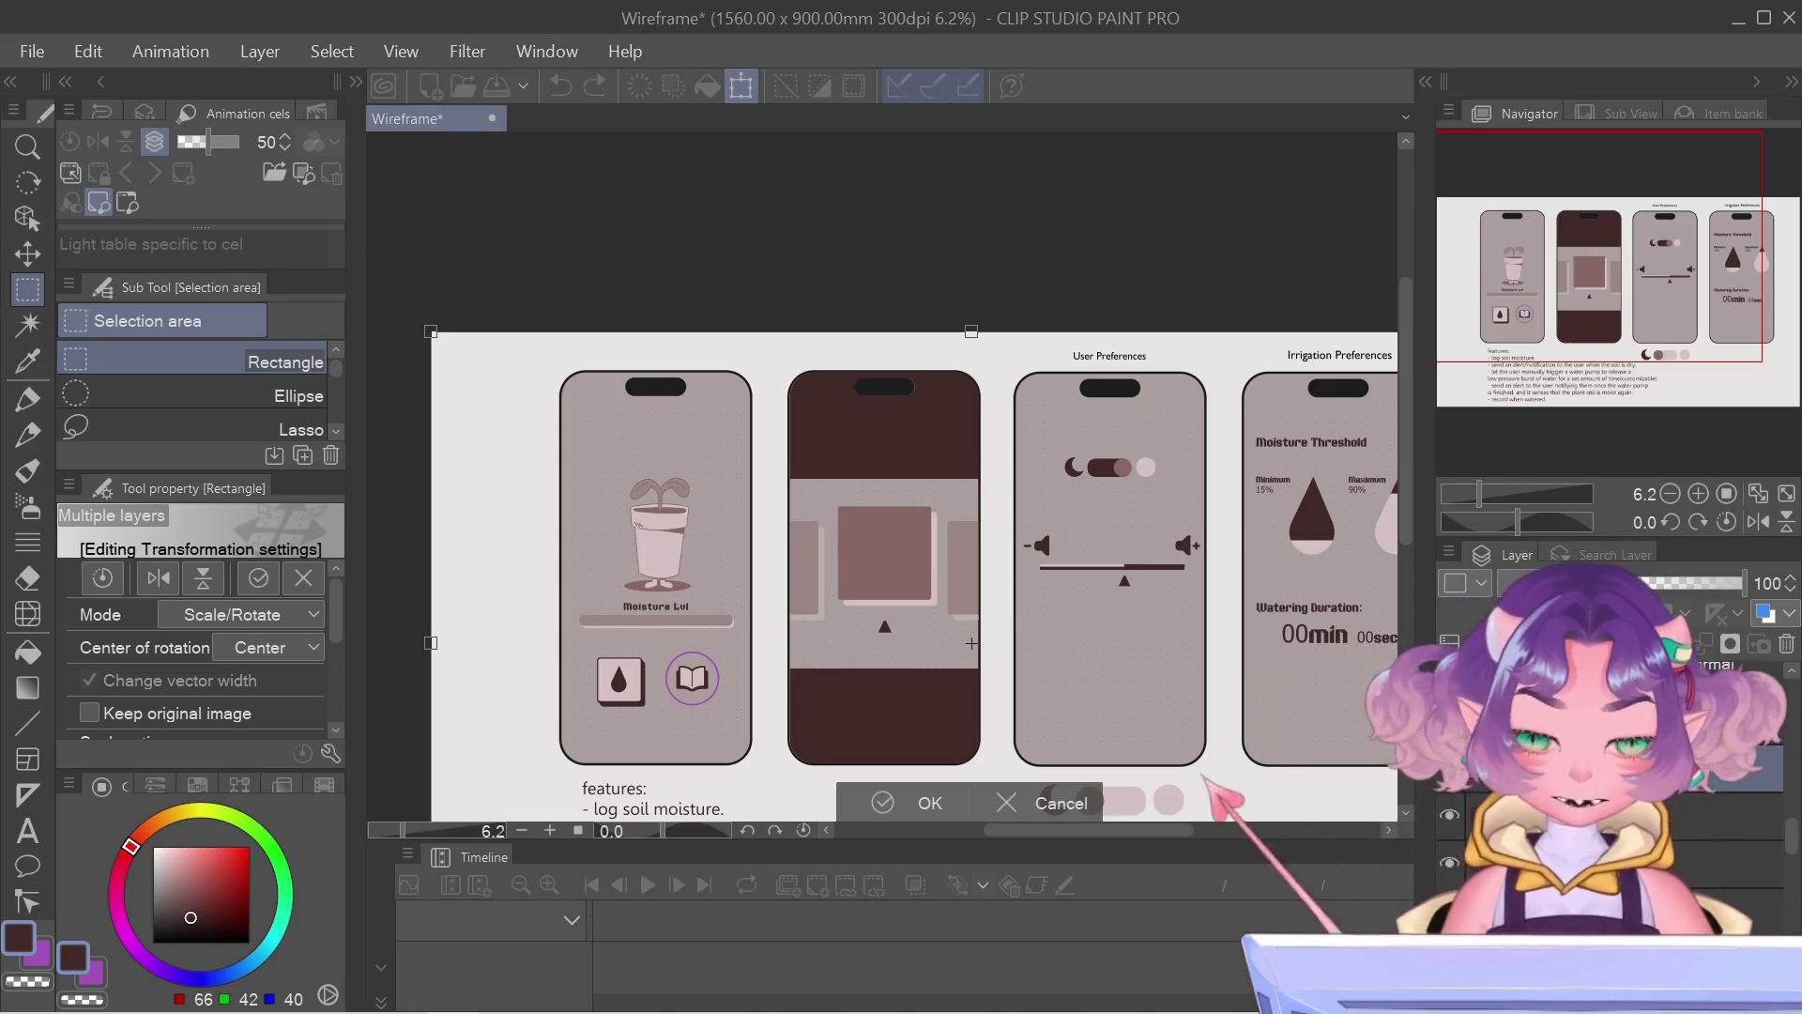
# Step: Add a new layer and drag the moon mode toggle slightly lower above the slider
pyautogui.press('Return')
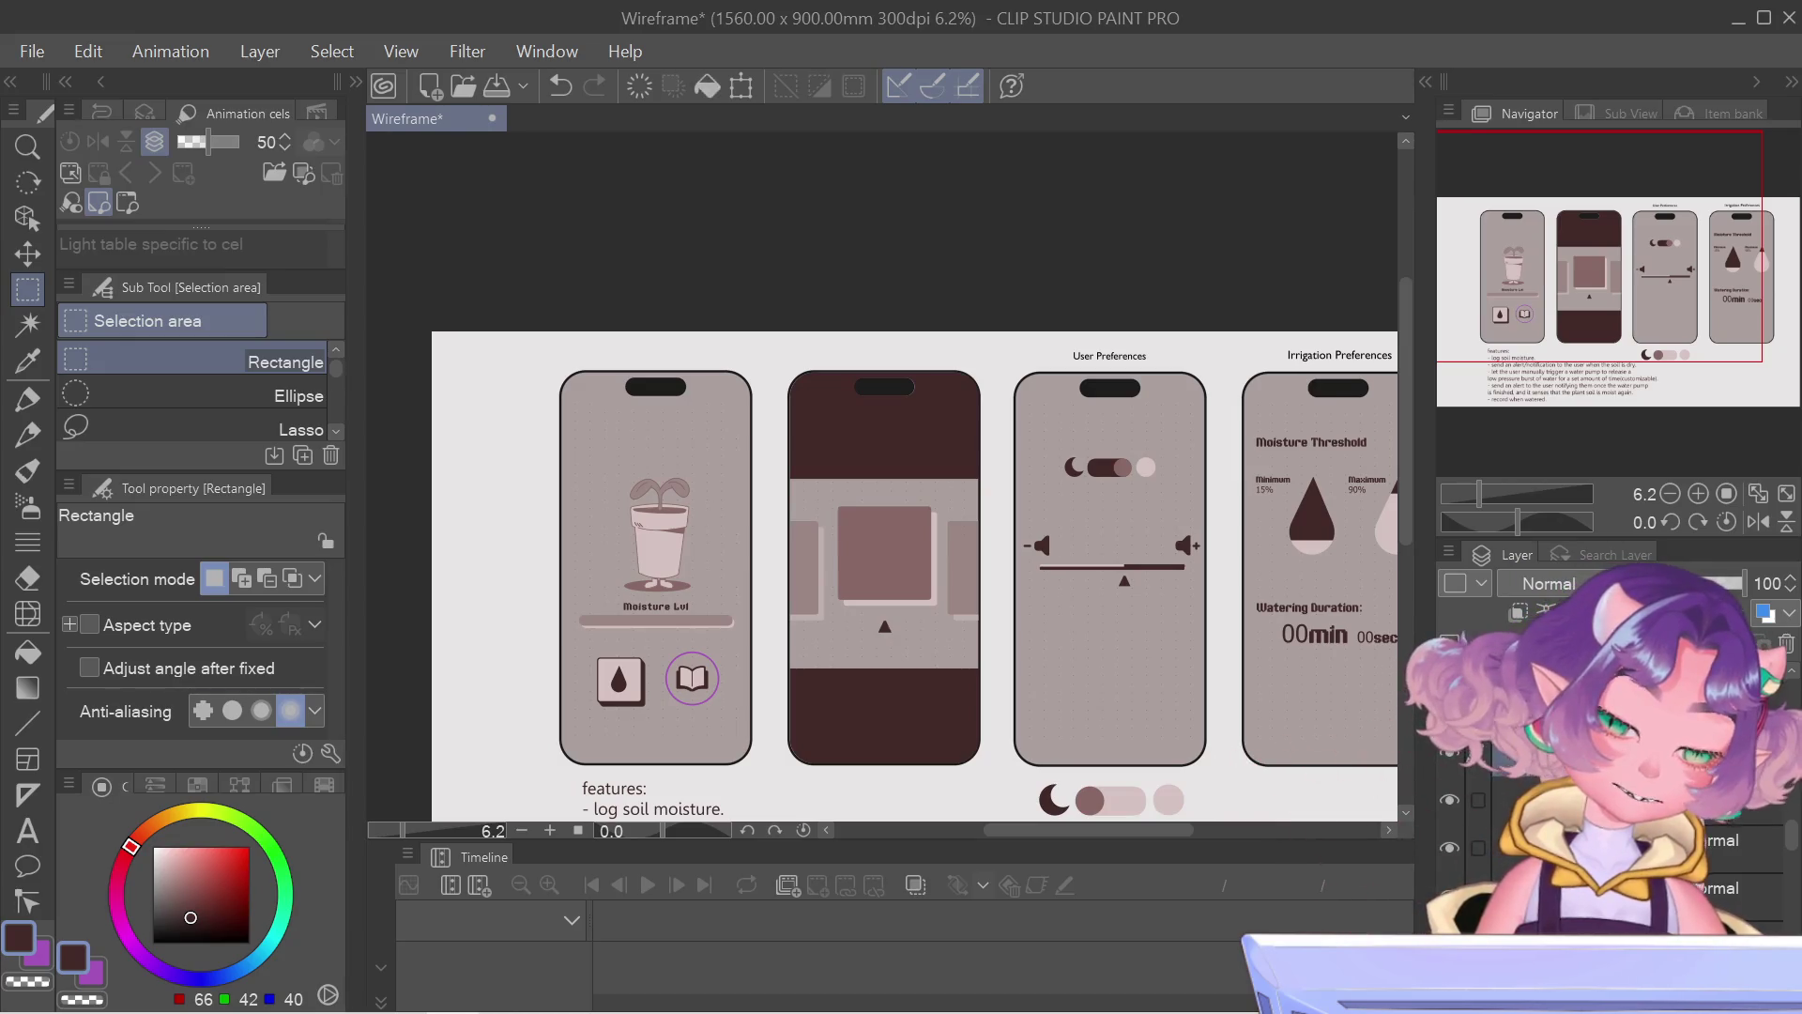
pyautogui.hotkey('ctrl', 'shift', 'n')
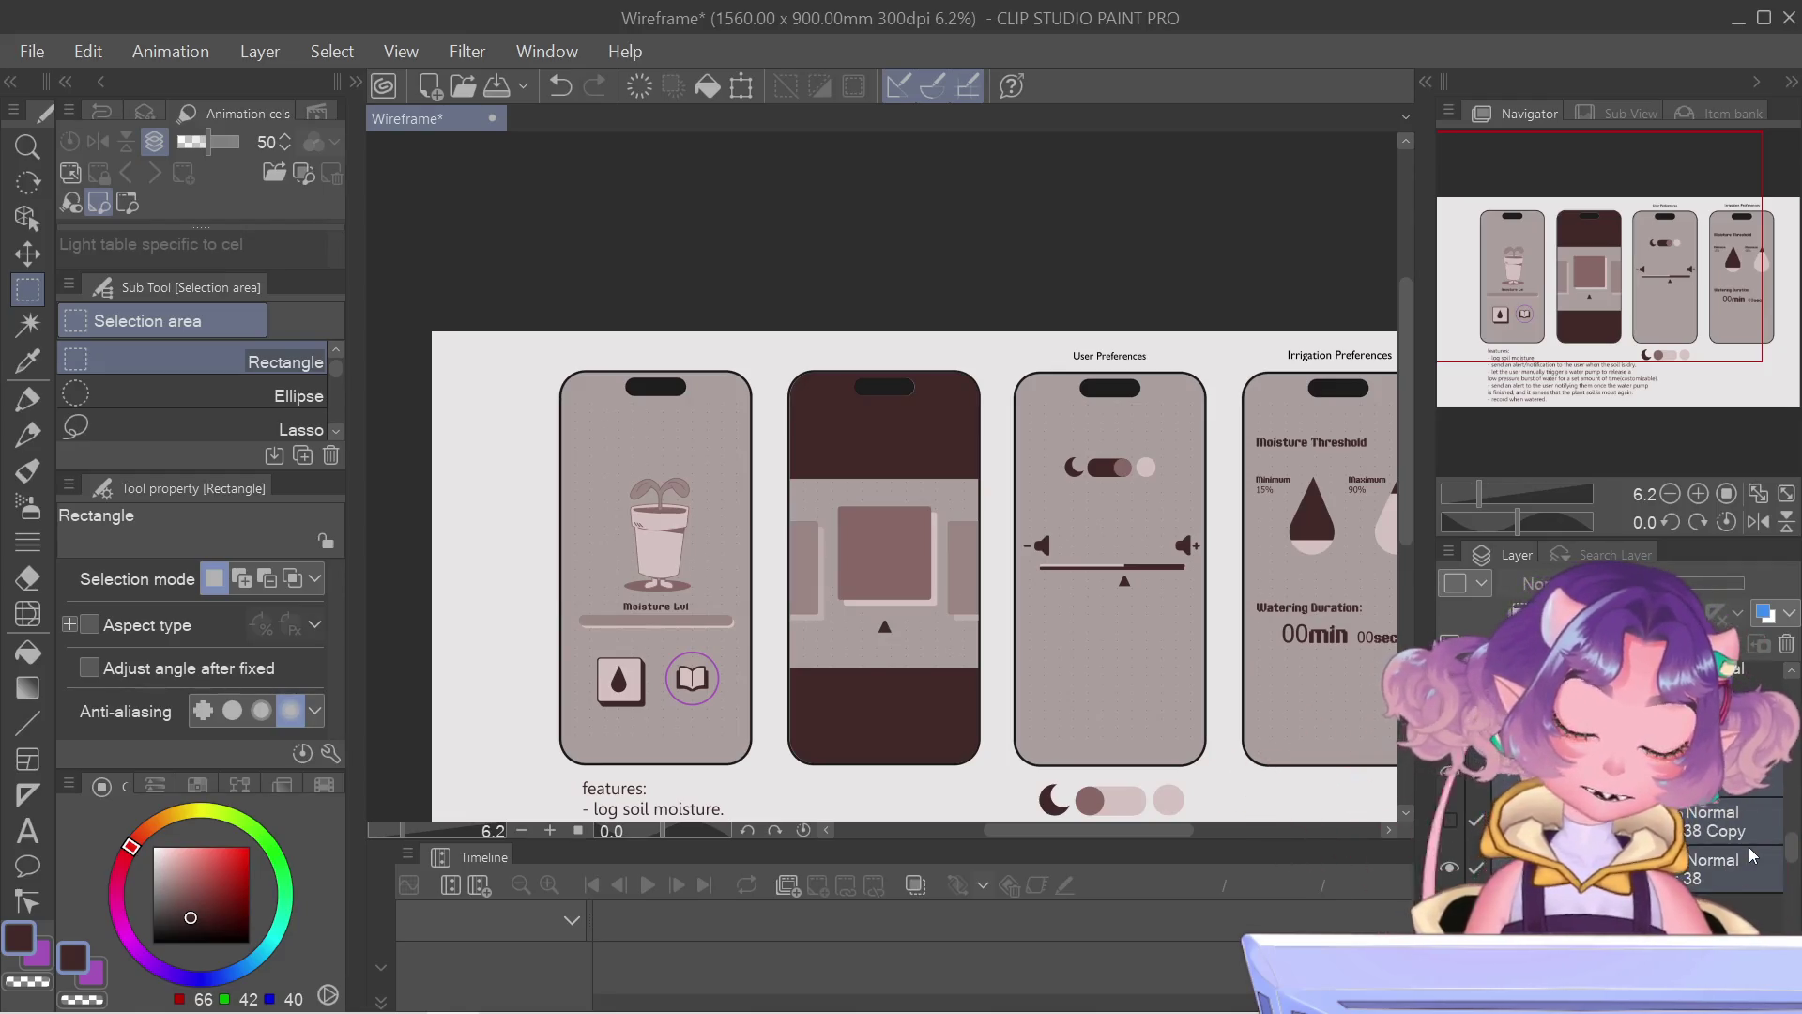
pyautogui.hotkey('ctrl', 't')
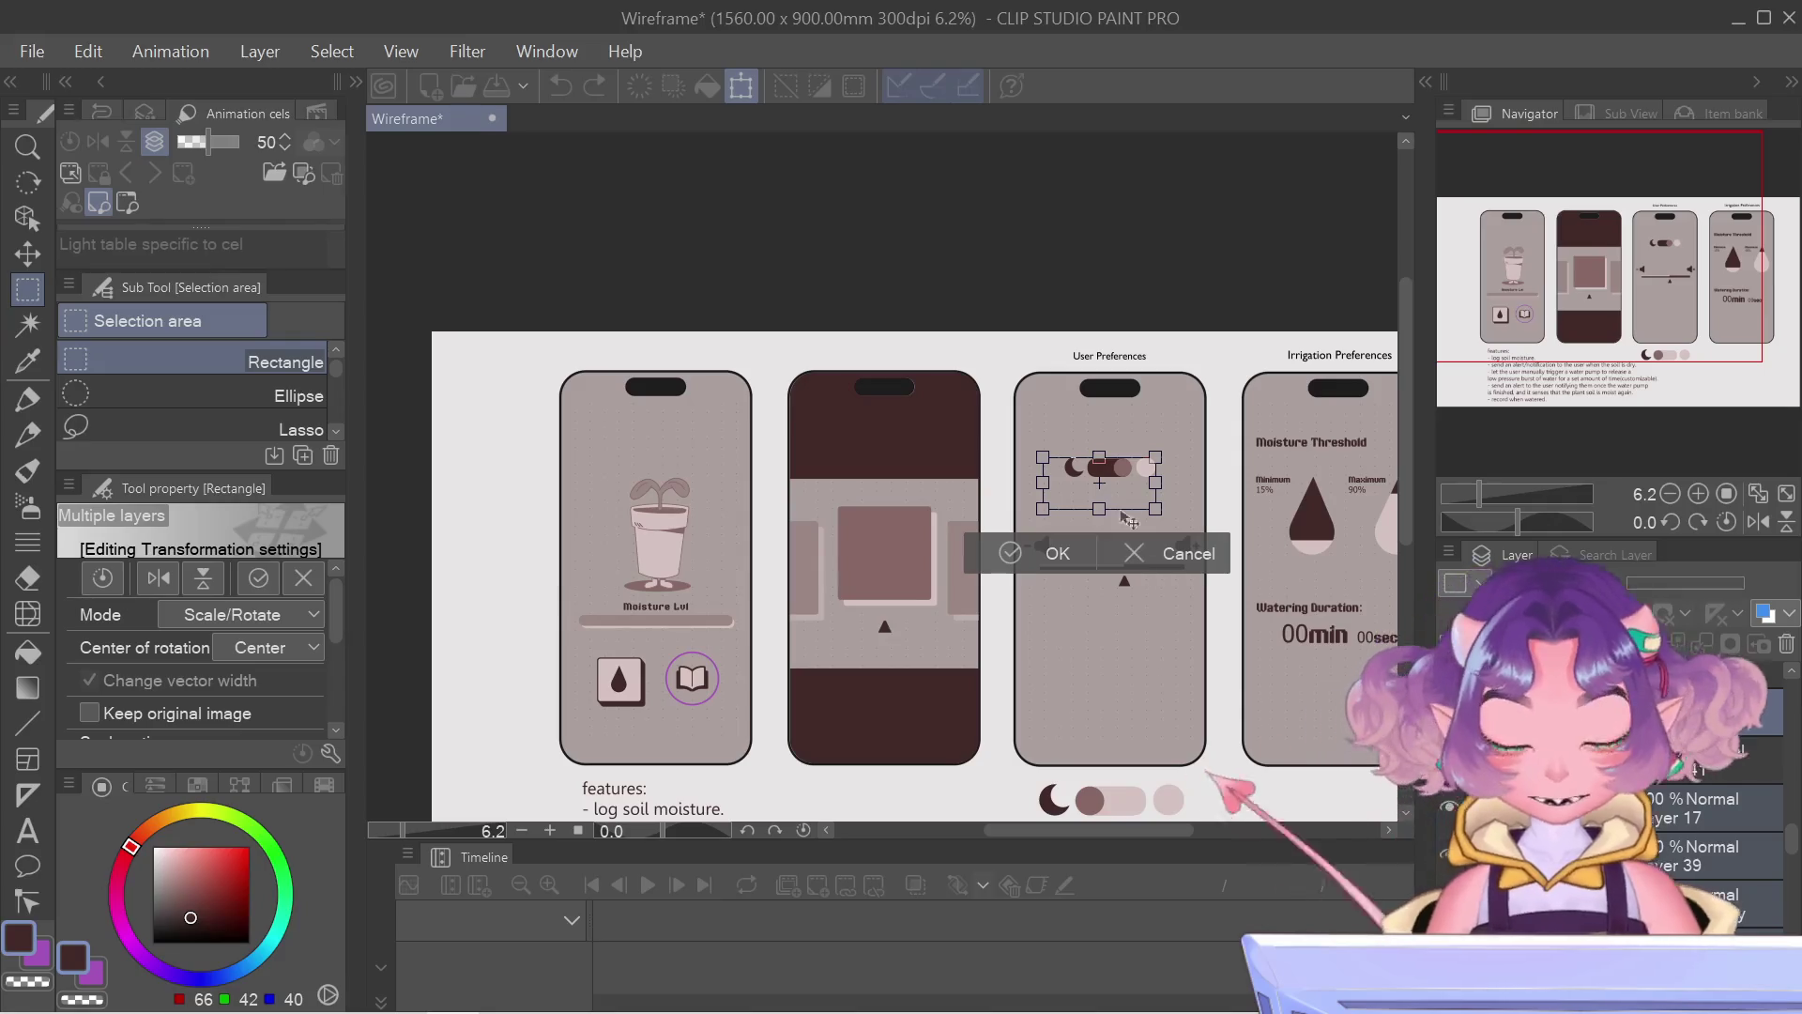
pyautogui.moveTo(1105, 485); pyautogui.dragTo(1102, 489)
pyautogui.press('Return')
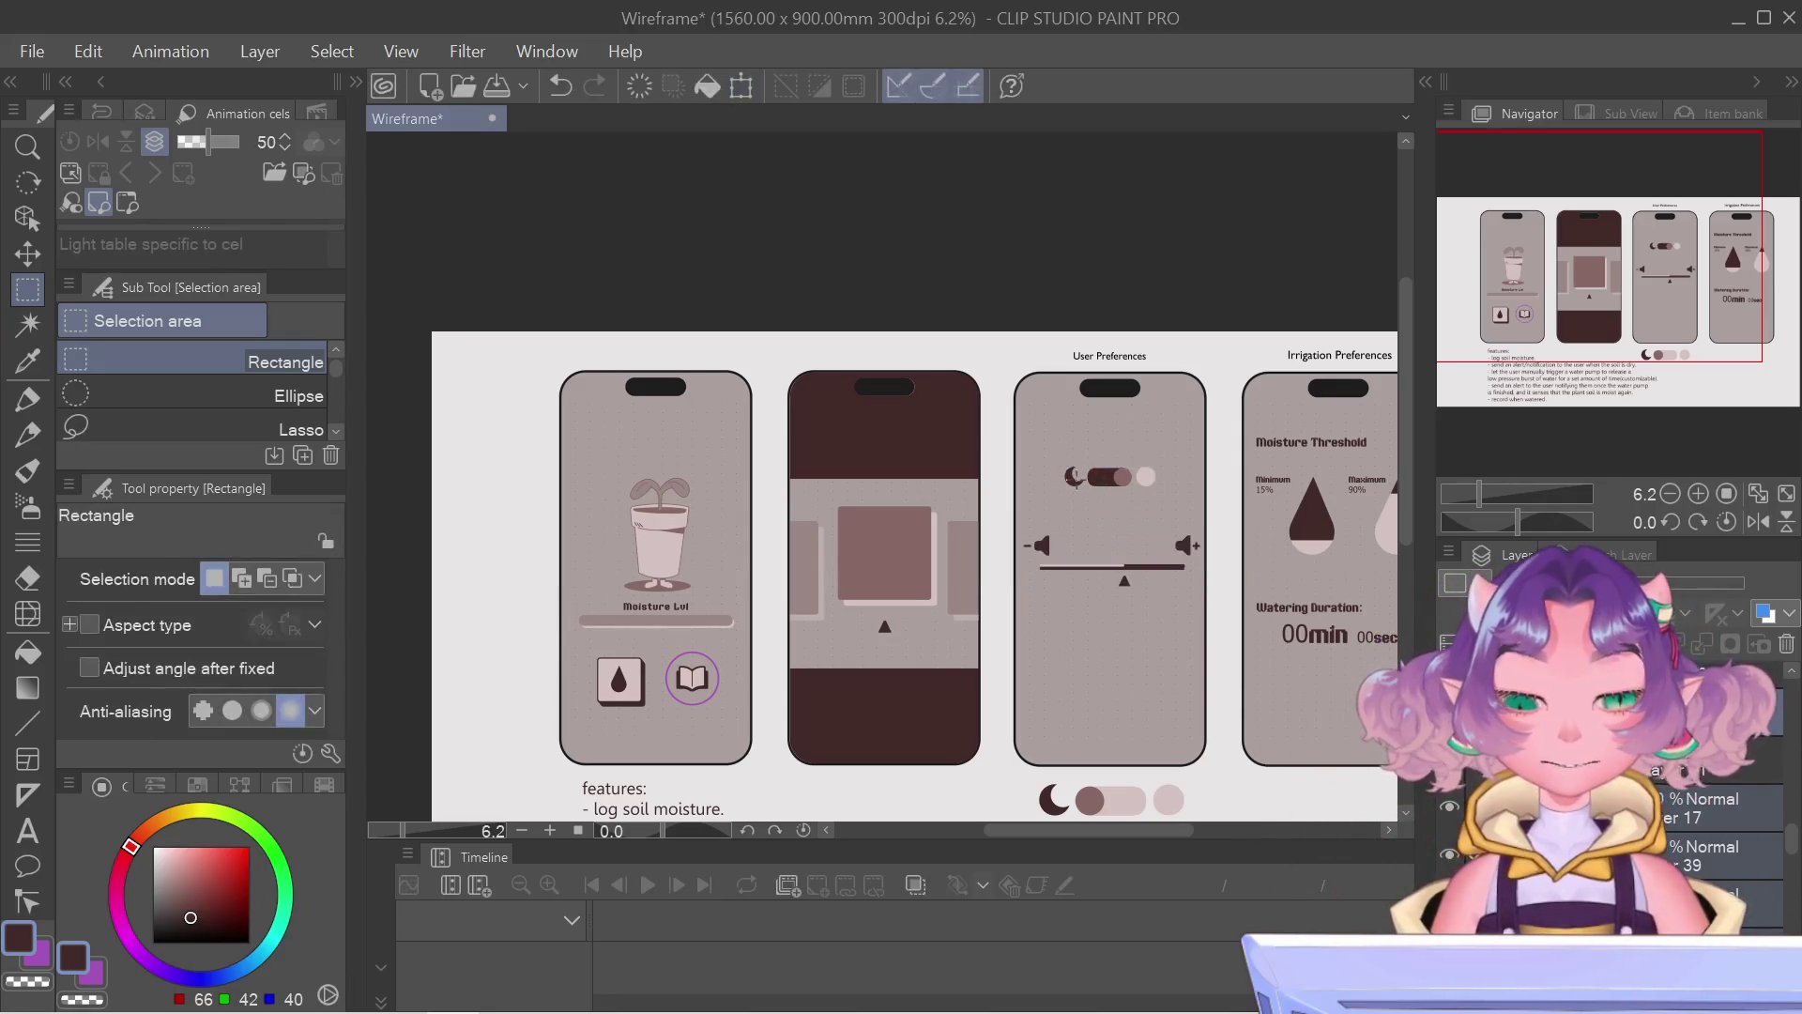
pyautogui.scroll(-2, 1126, 478)
pyautogui.scroll(2, 1230, 448)
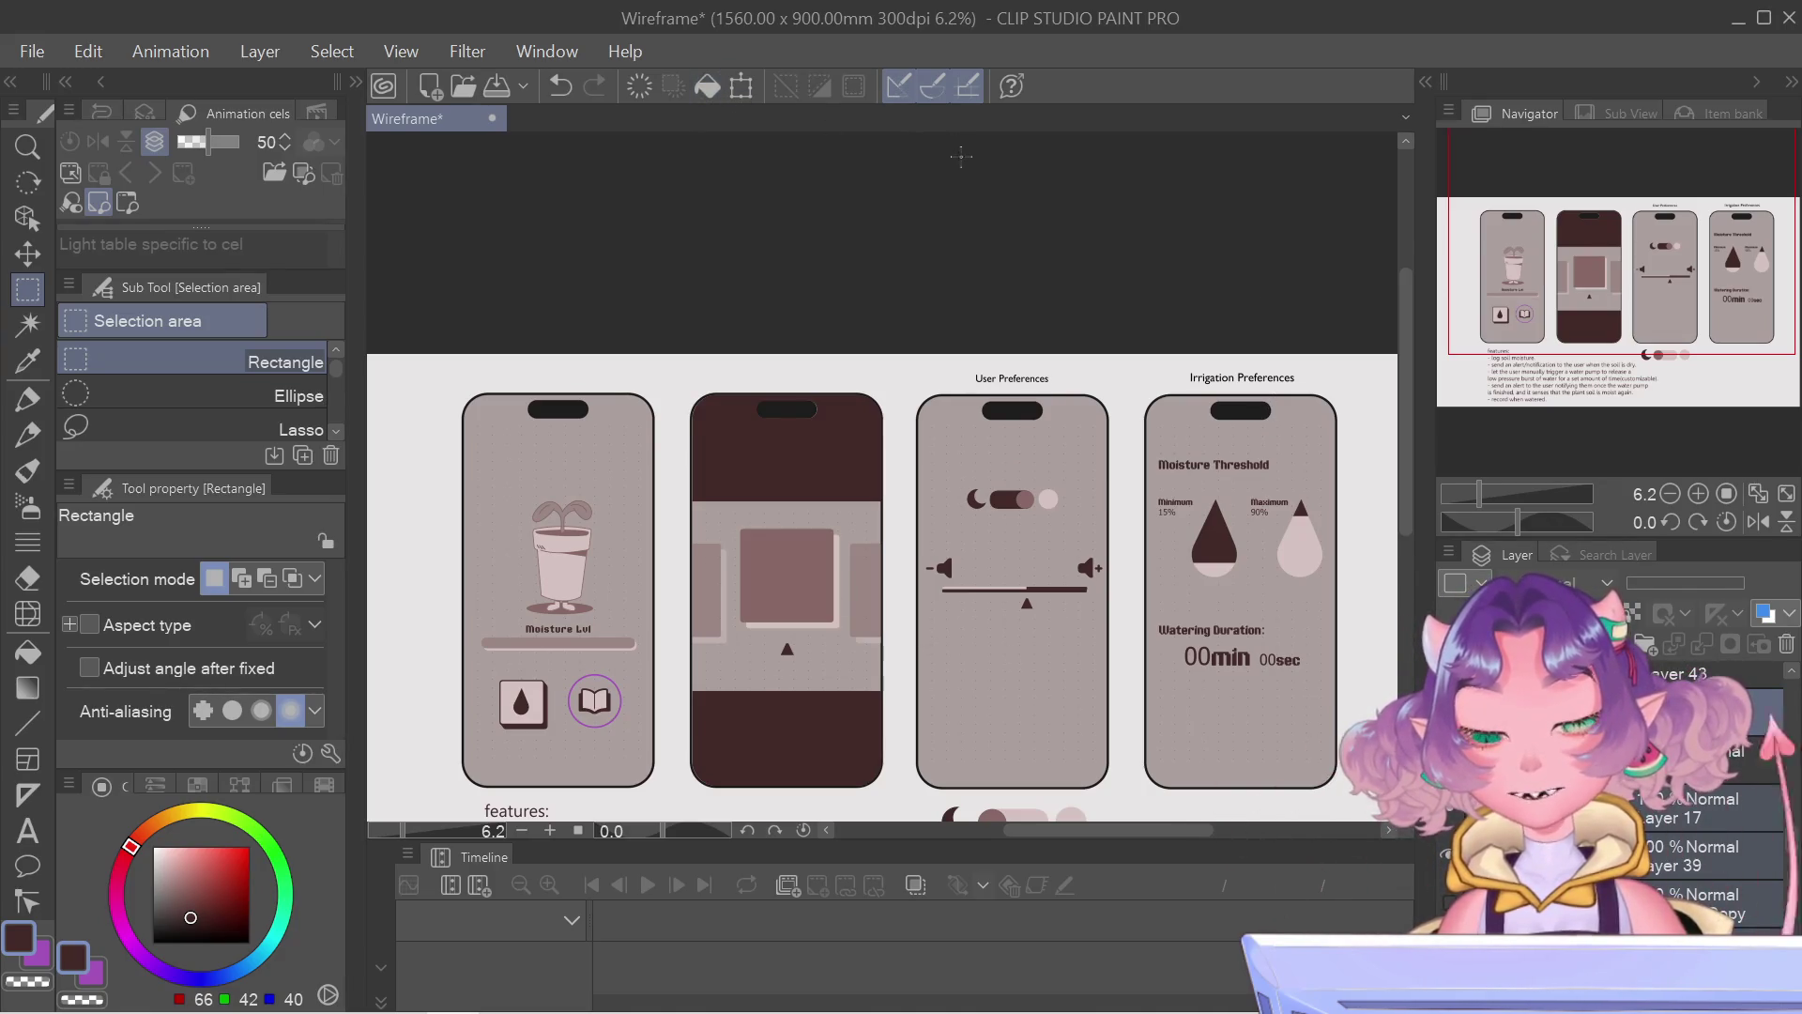
pyautogui.moveTo(1655, 261); pyautogui.dragTo(1662, 311)
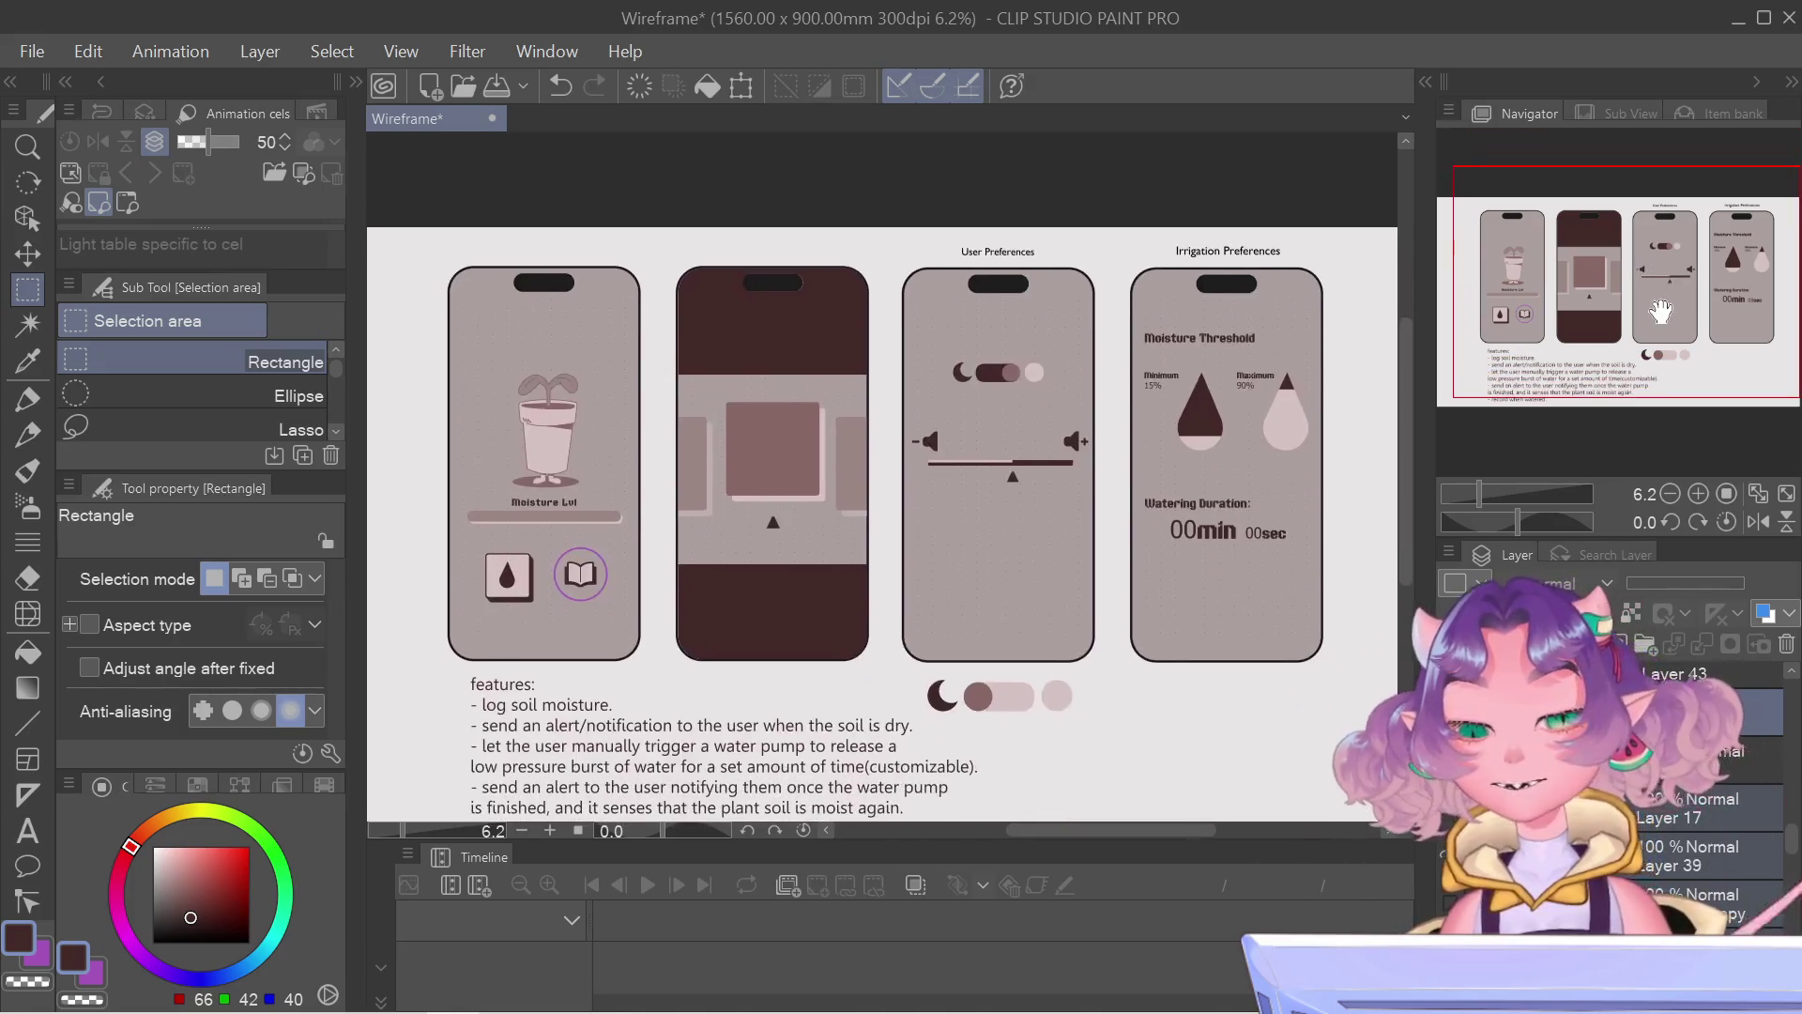
# Step: Pan via the Navigator frame so the features list shows beneath the four wireframe screens
pyautogui.moveTo(1661, 311); pyautogui.dragTo(1637, 332)
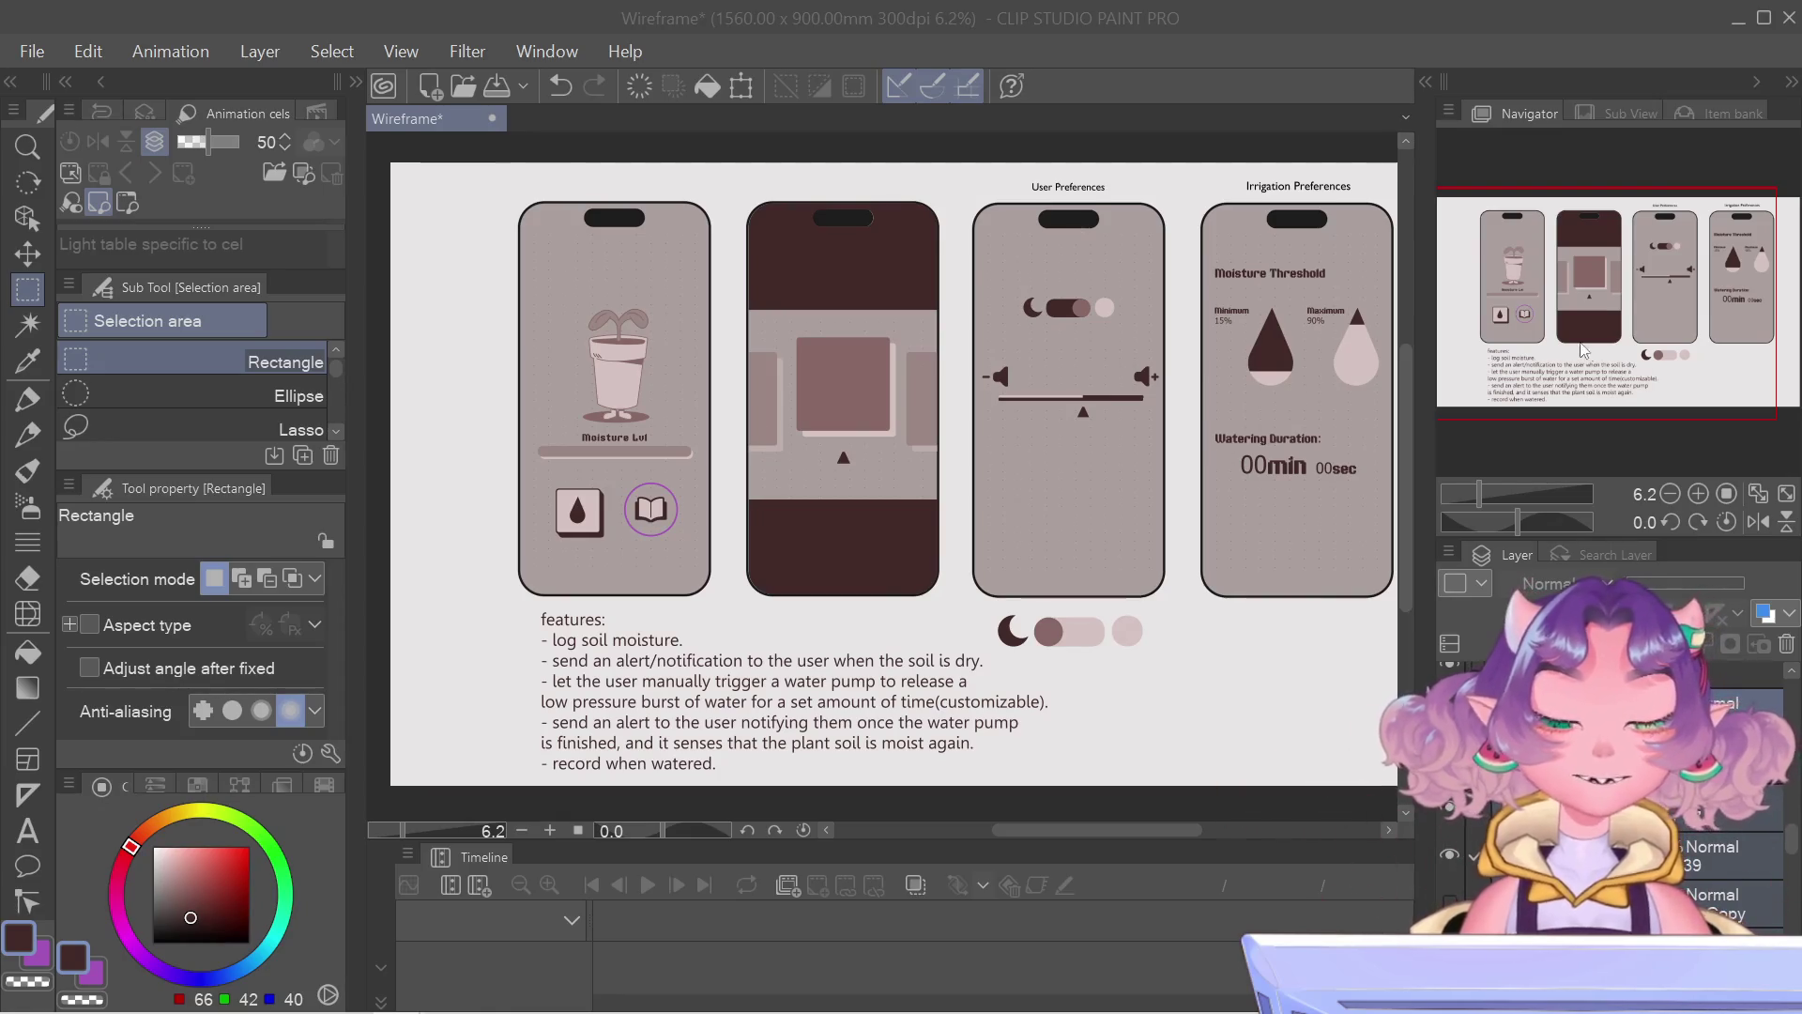
pyautogui.moveTo(1591, 327); pyautogui.dragTo(1619, 329)
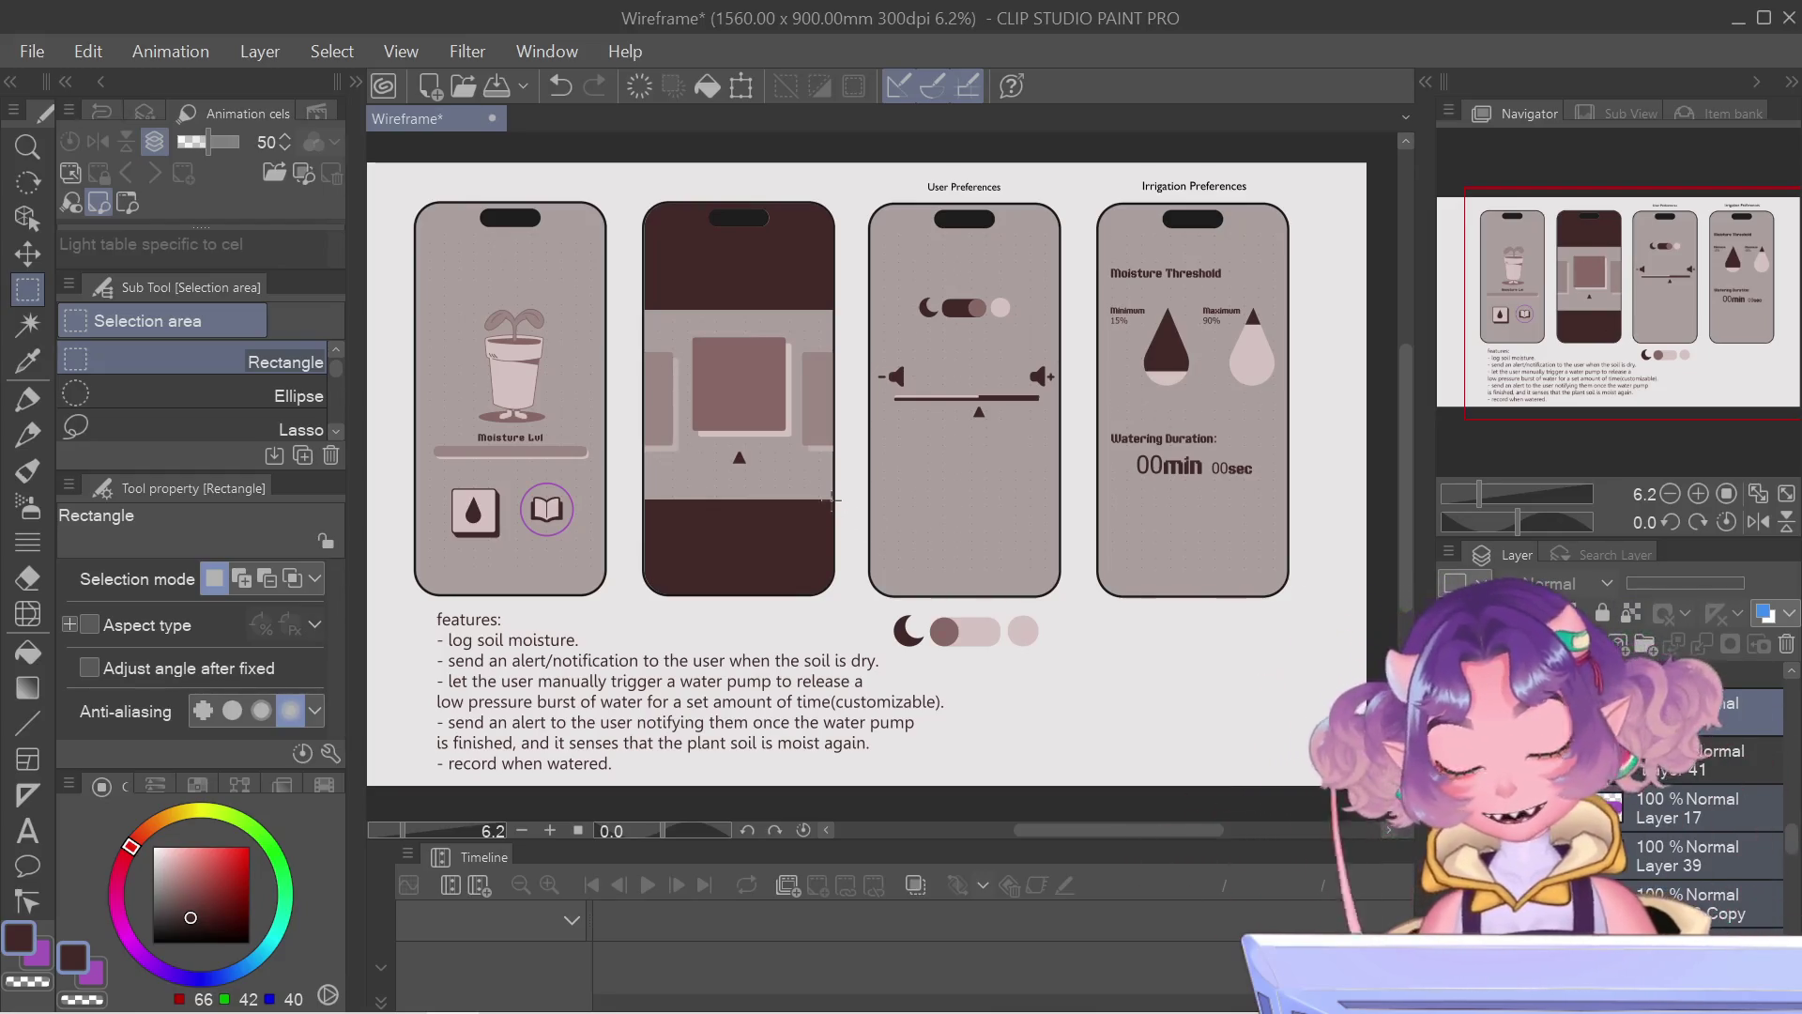
pyautogui.scroll(1, 834, 497)
pyautogui.moveTo(1628, 276); pyautogui.dragTo(1616, 283)
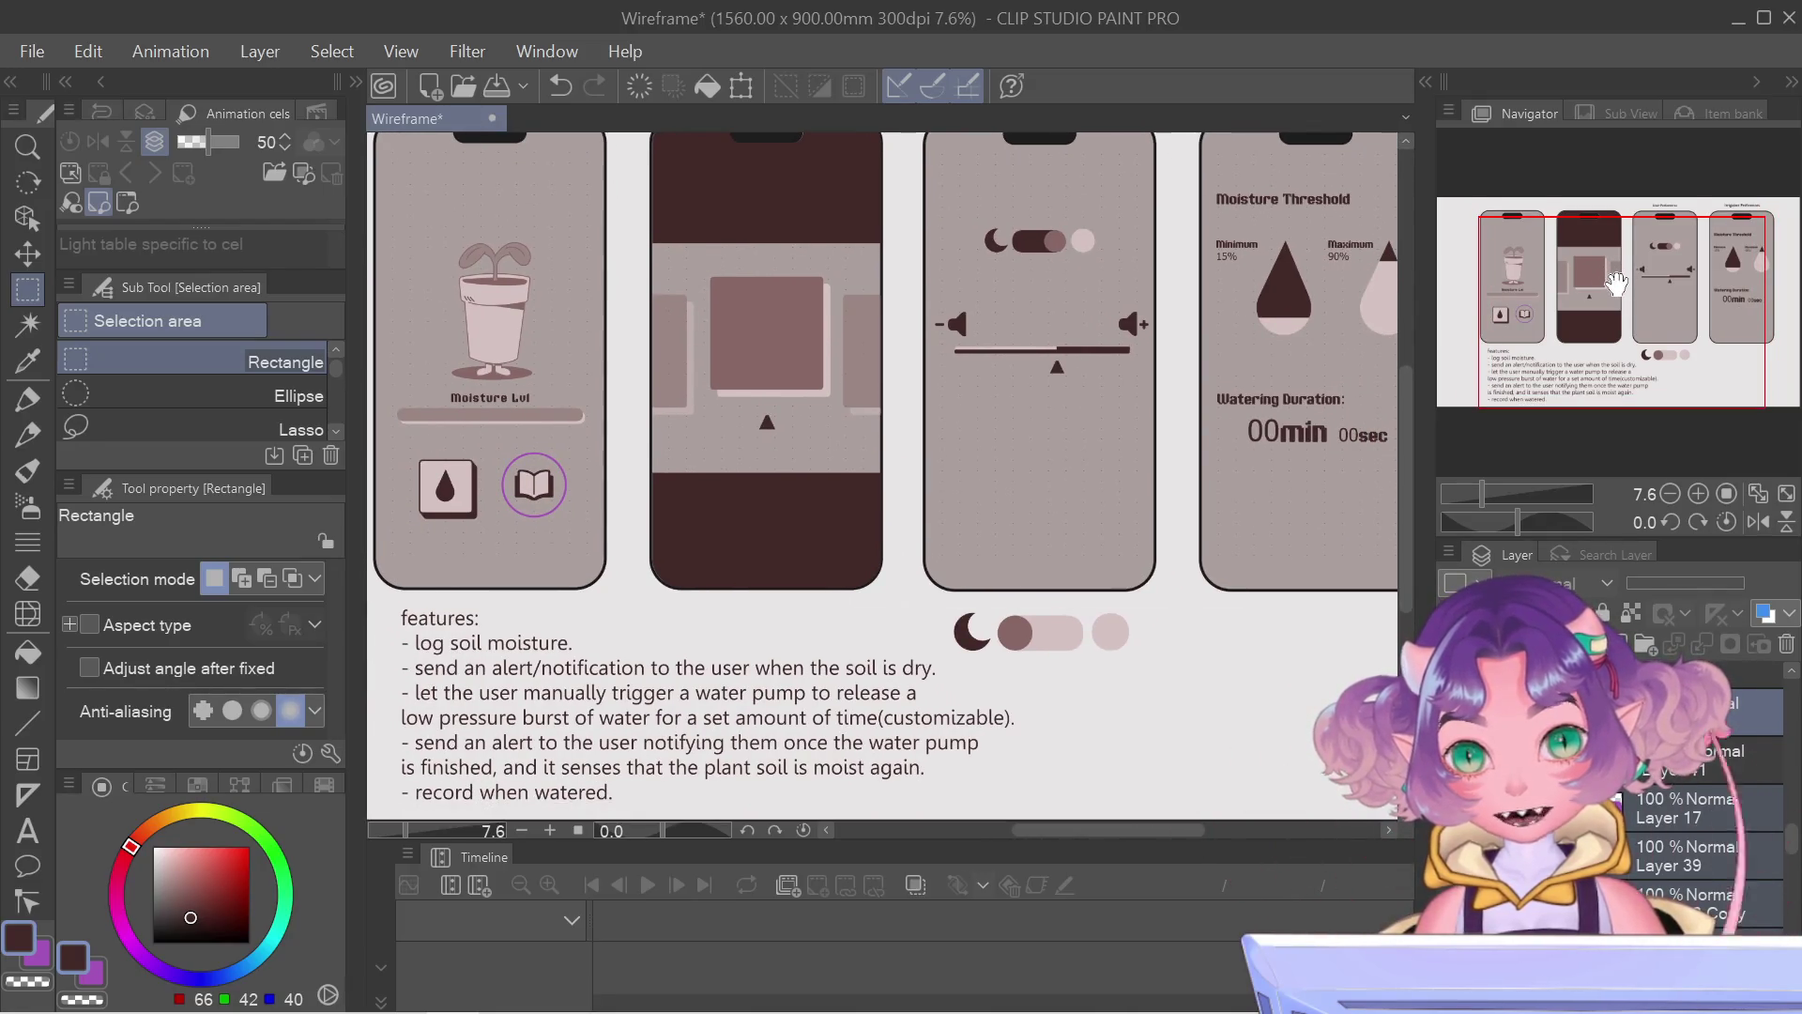
pyautogui.moveTo(1617, 281); pyautogui.dragTo(1620, 286)
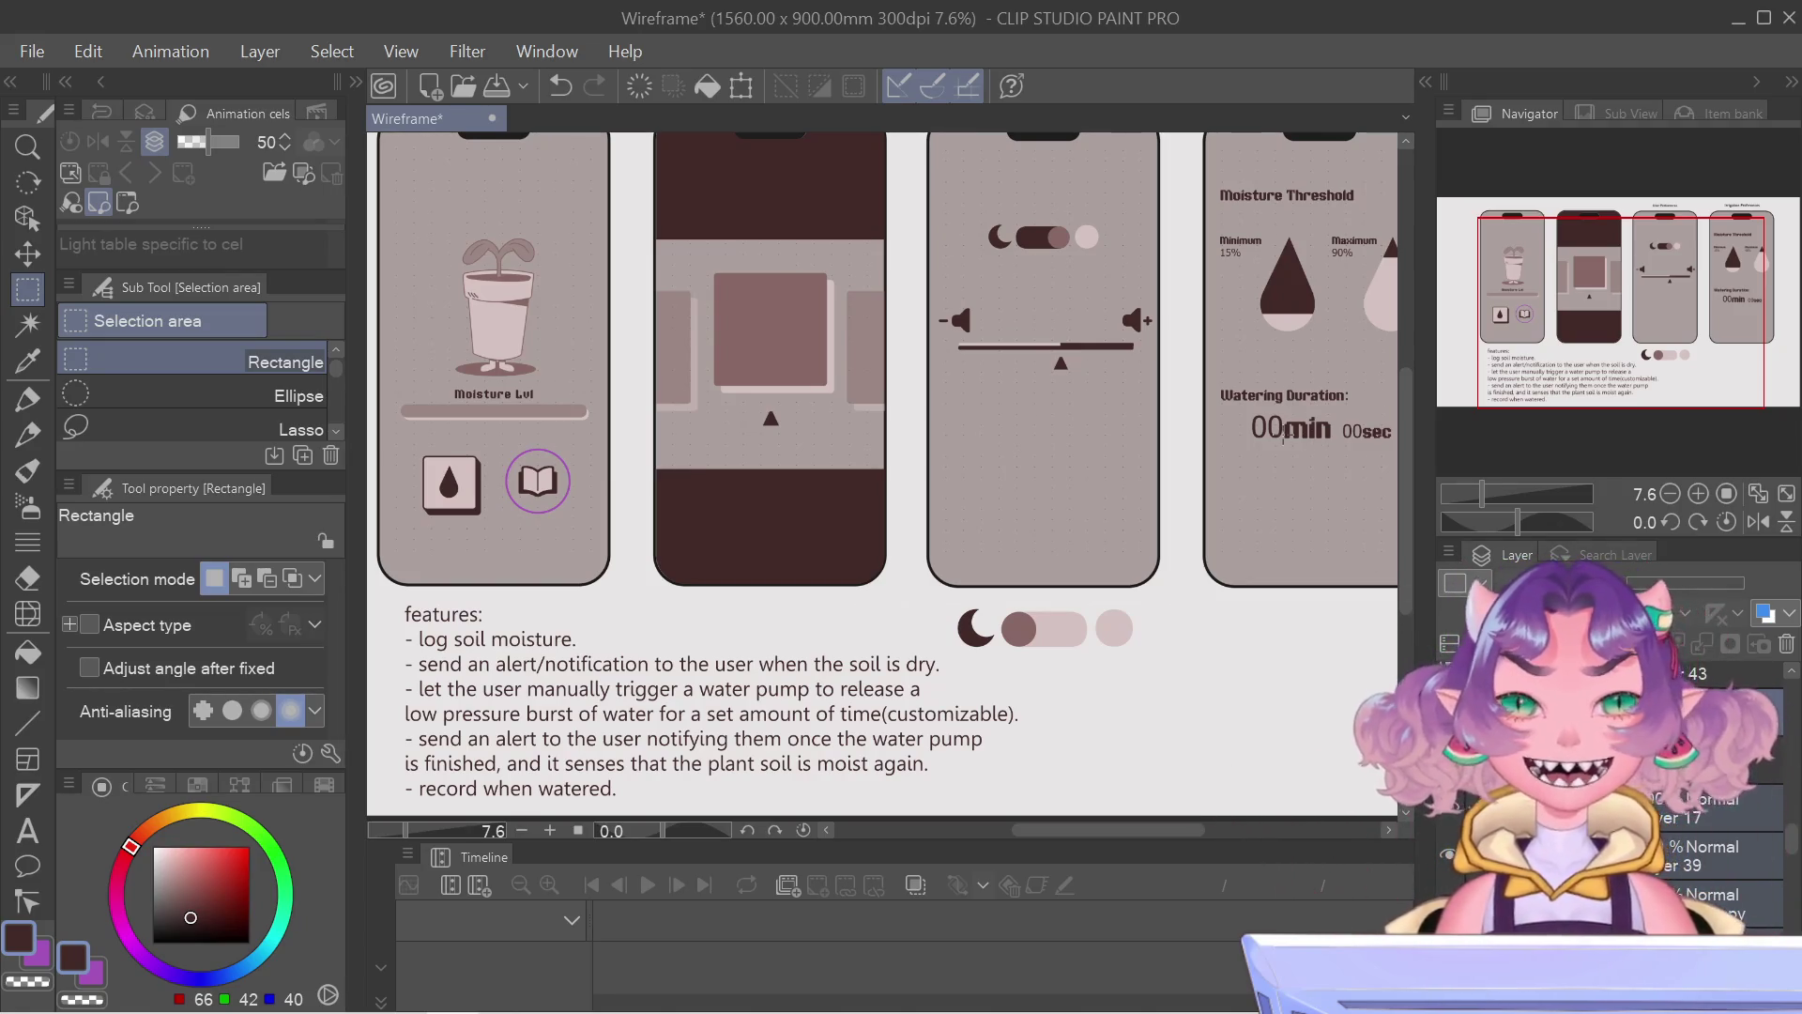
pyautogui.scroll(-1, 1283, 436)
pyautogui.scroll(-1, 1283, 435)
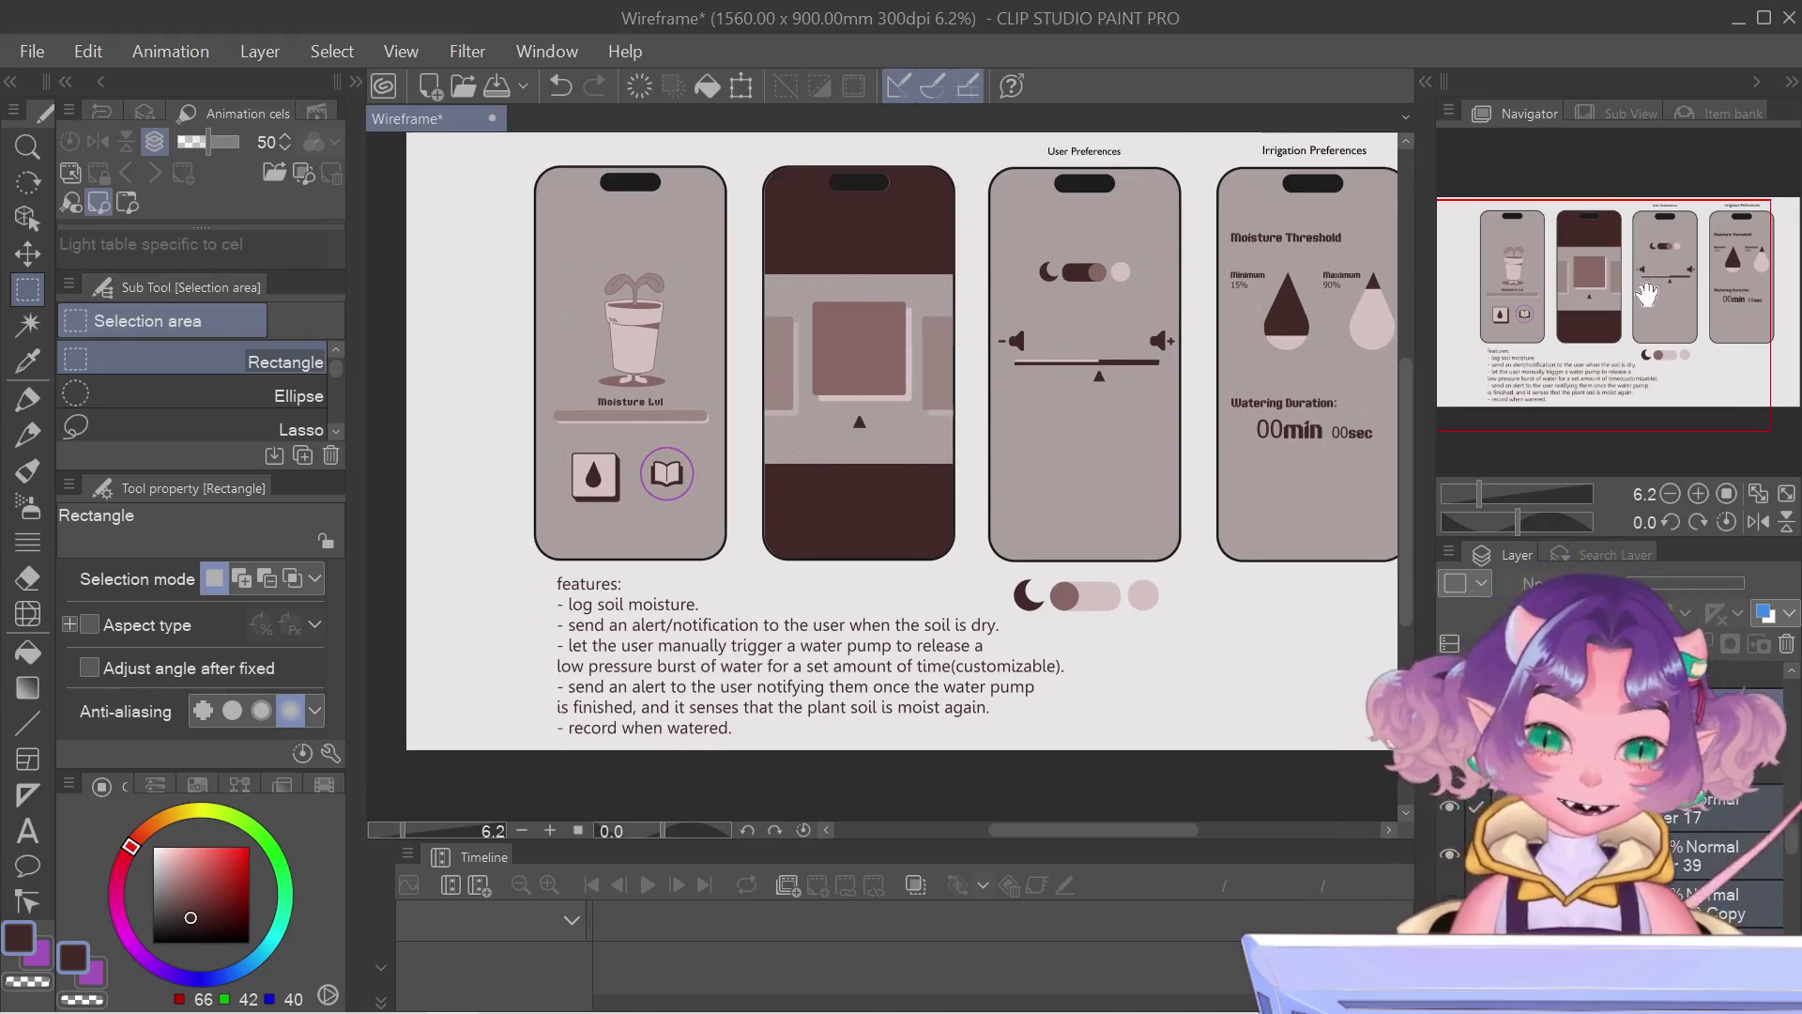
pyautogui.moveTo(1645, 293); pyautogui.dragTo(1673, 281)
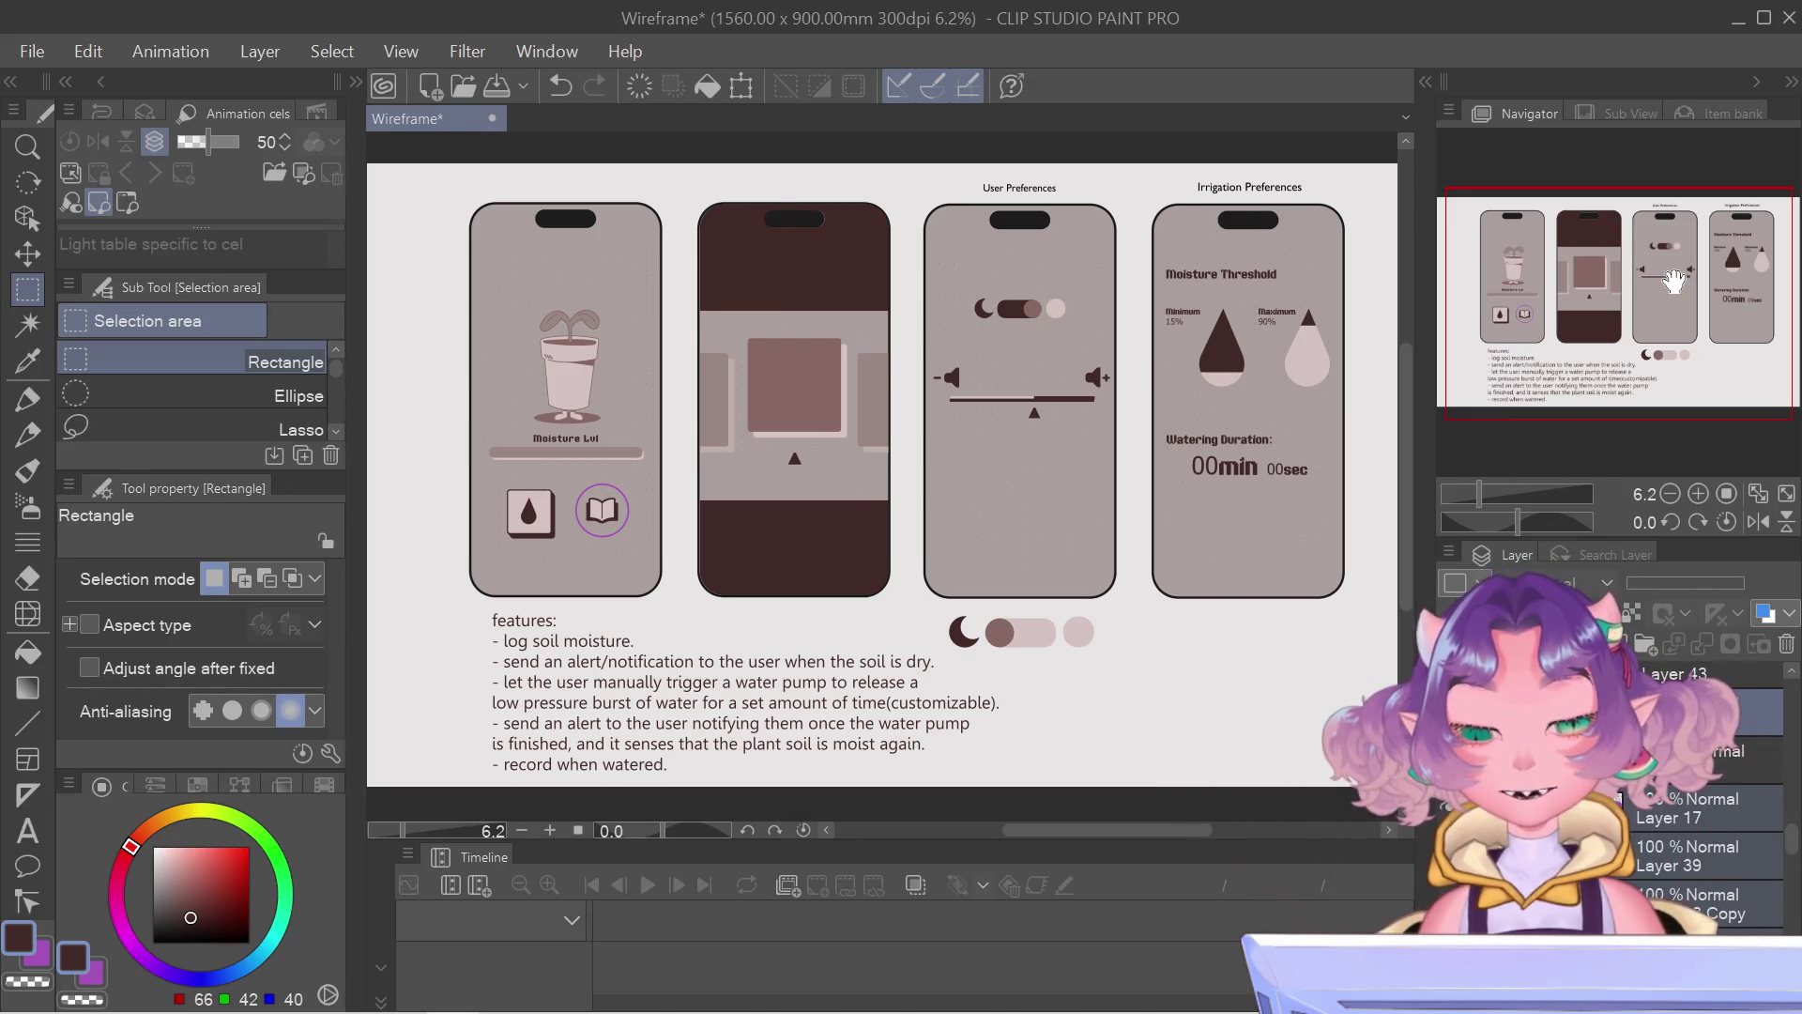
pyautogui.moveTo(1673, 281); pyautogui.dragTo(1650, 261)
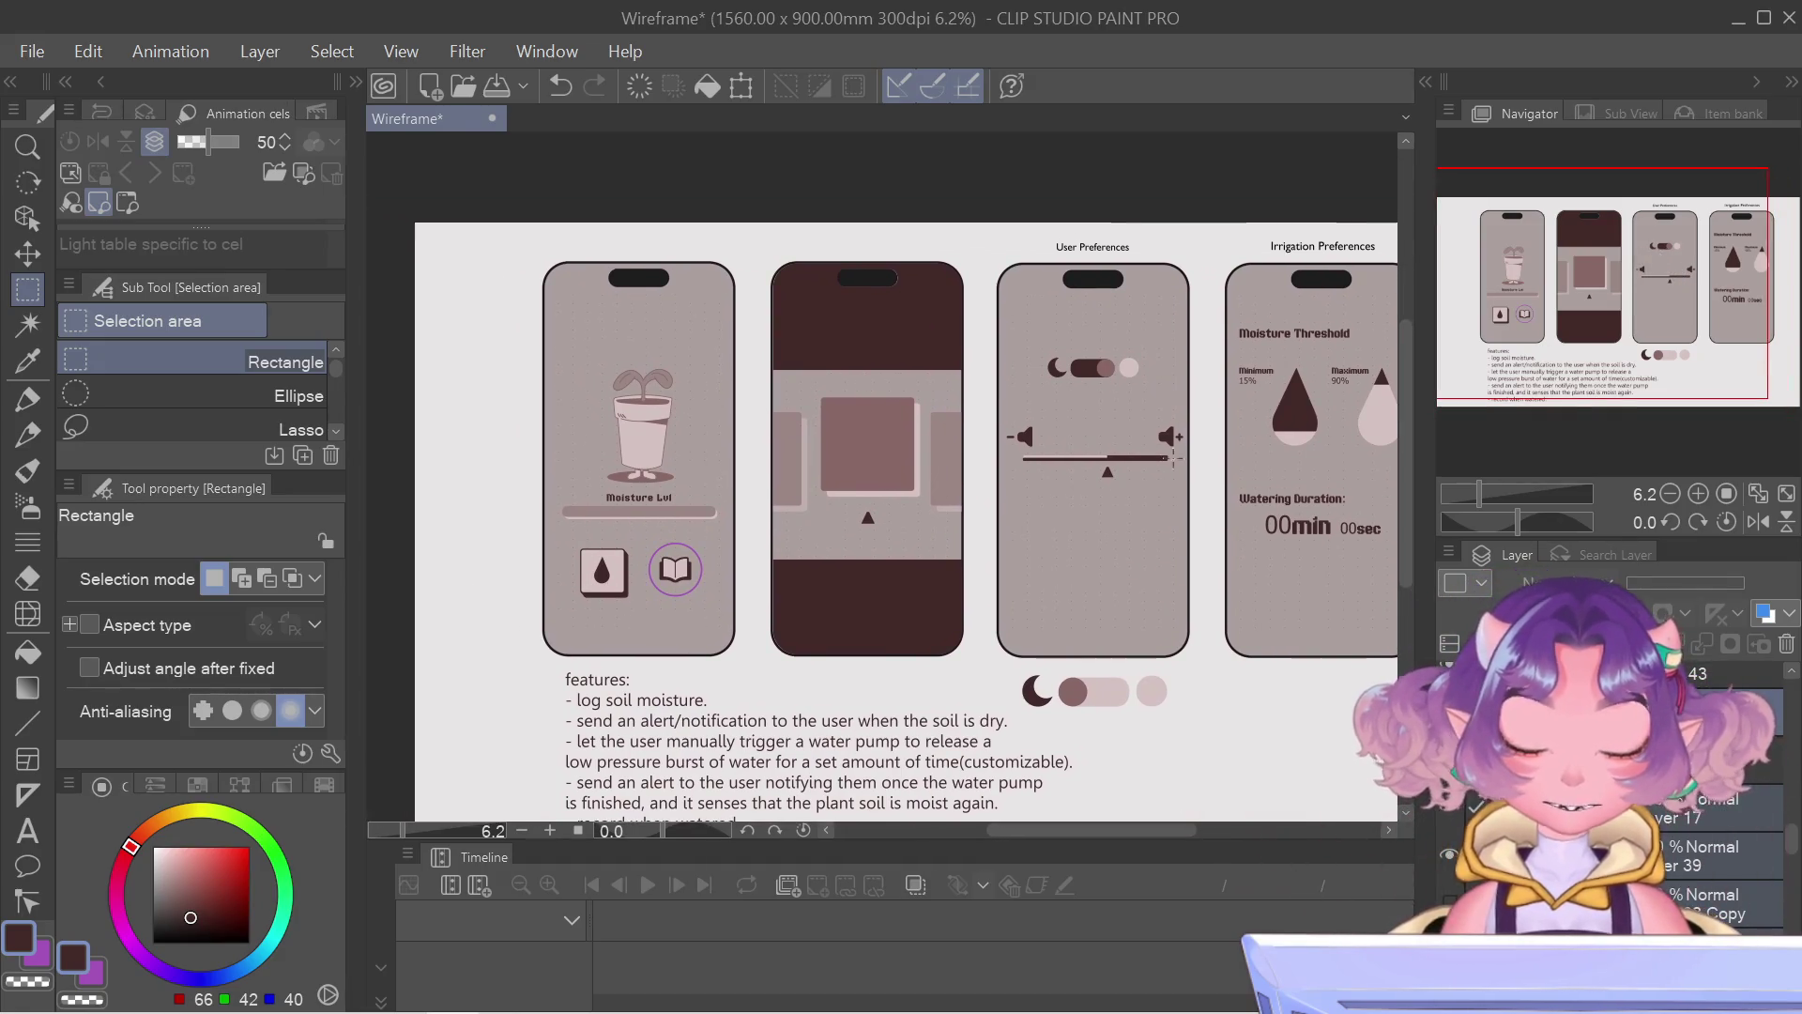
pyautogui.press('o')
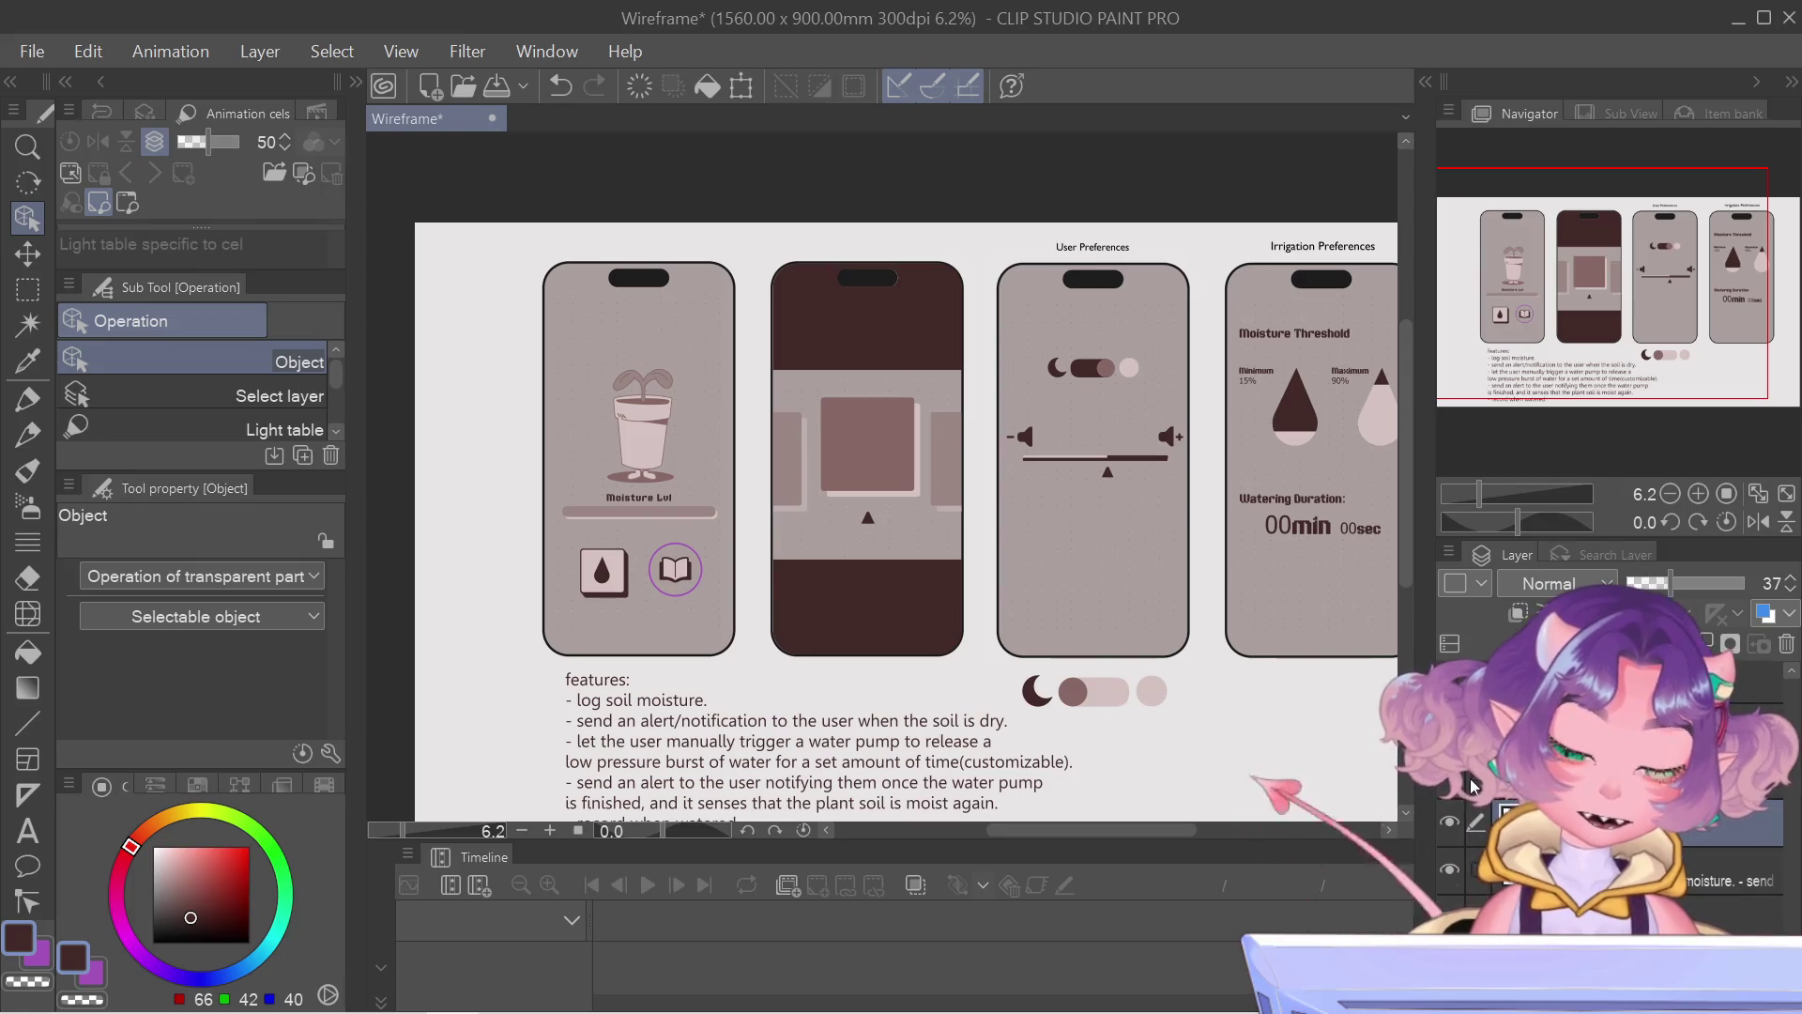
pyautogui.click(643, 421)
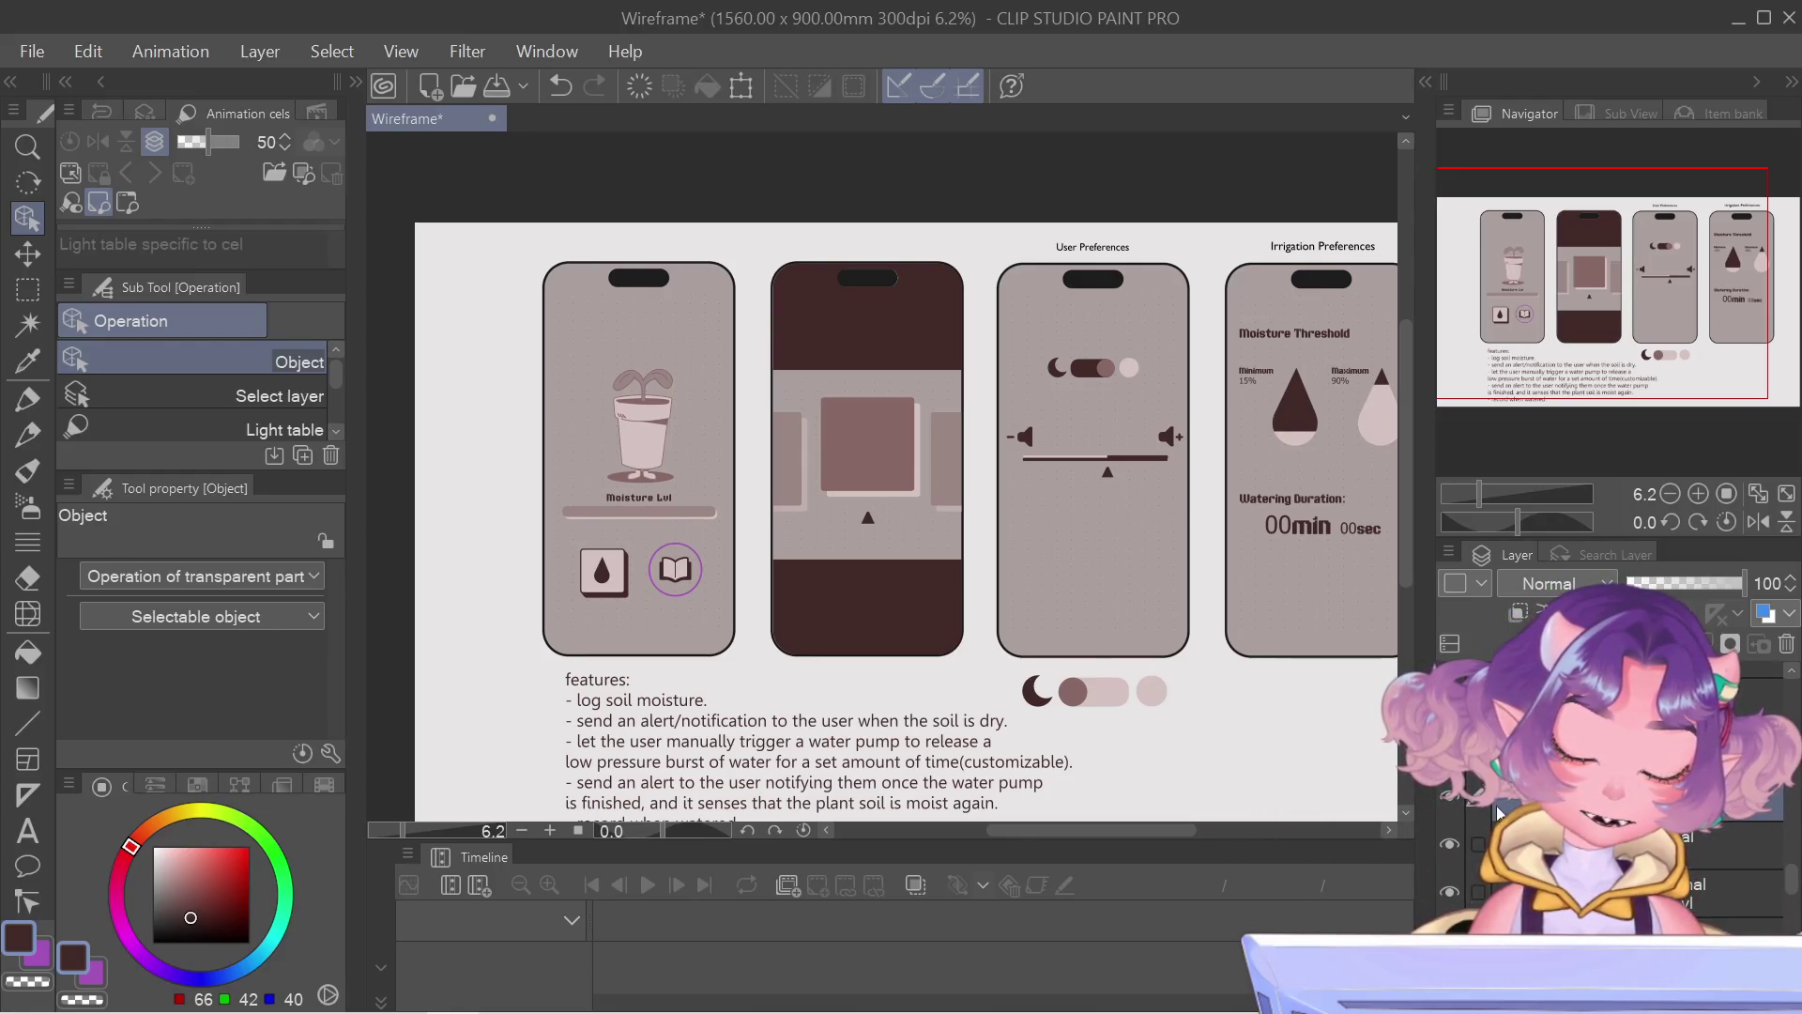
pyautogui.moveTo(1439, 796); pyautogui.dragTo(1442, 796)
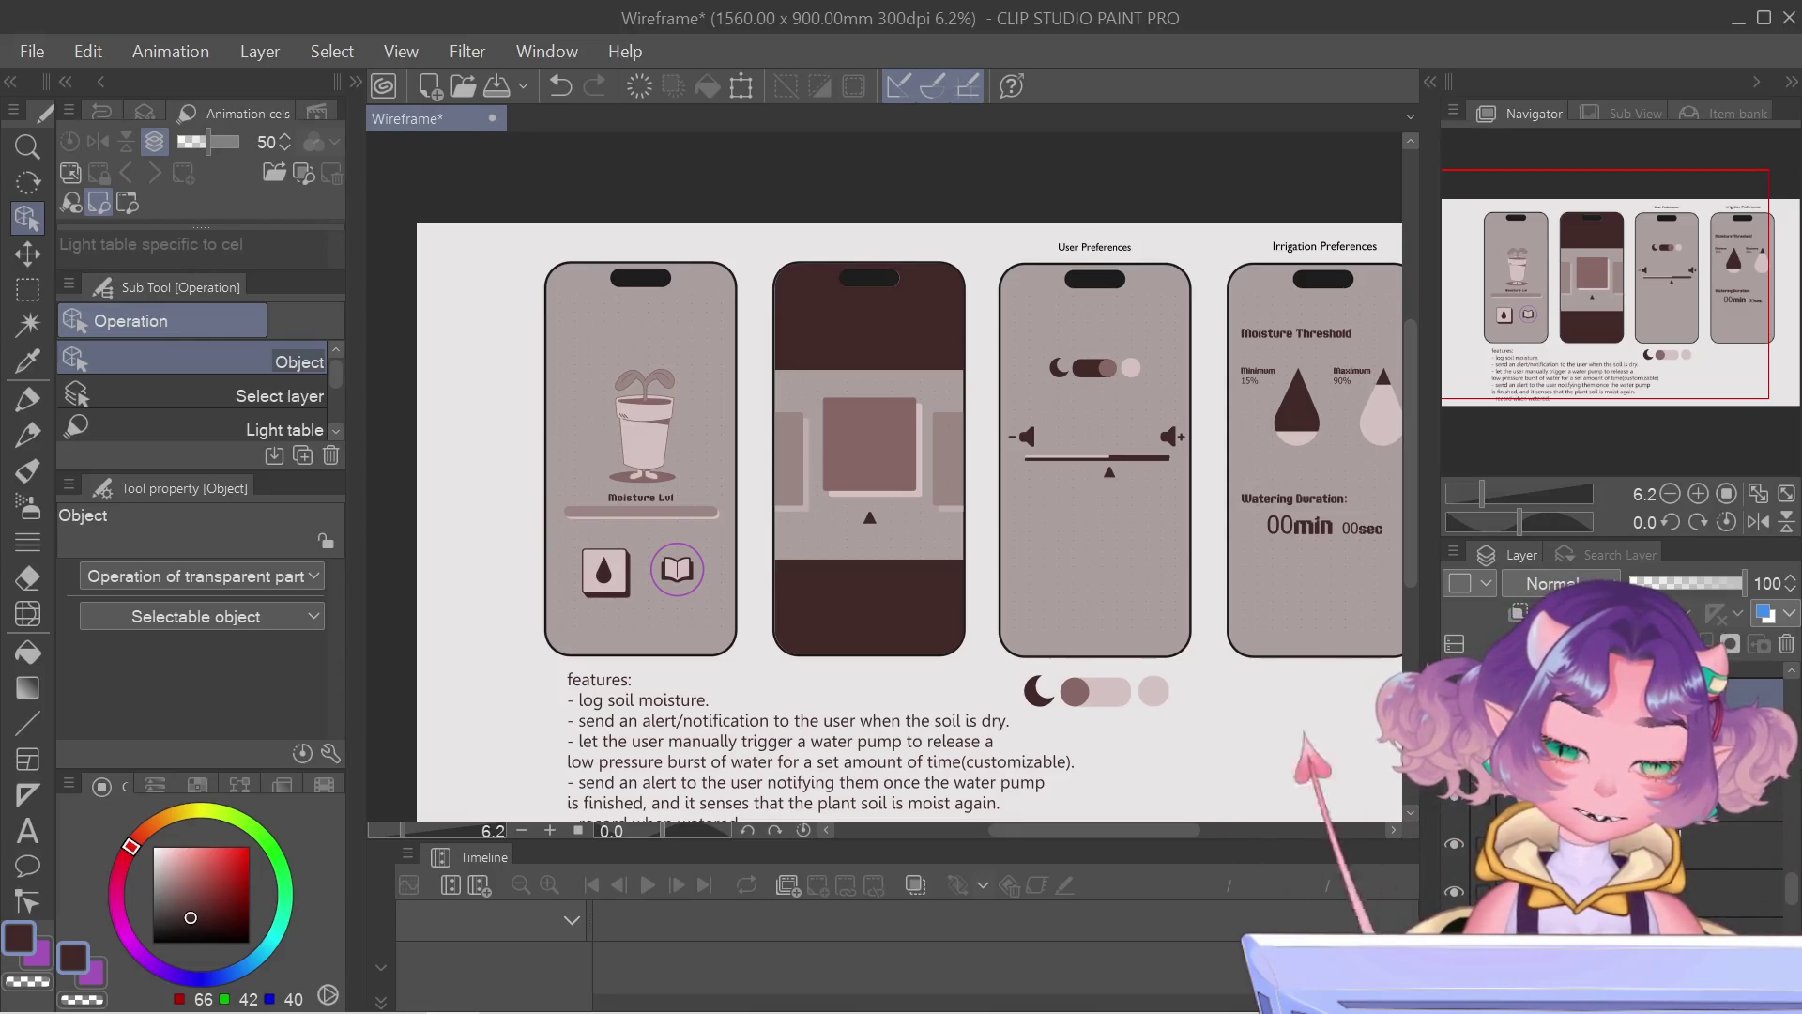
pyautogui.click(640, 495)
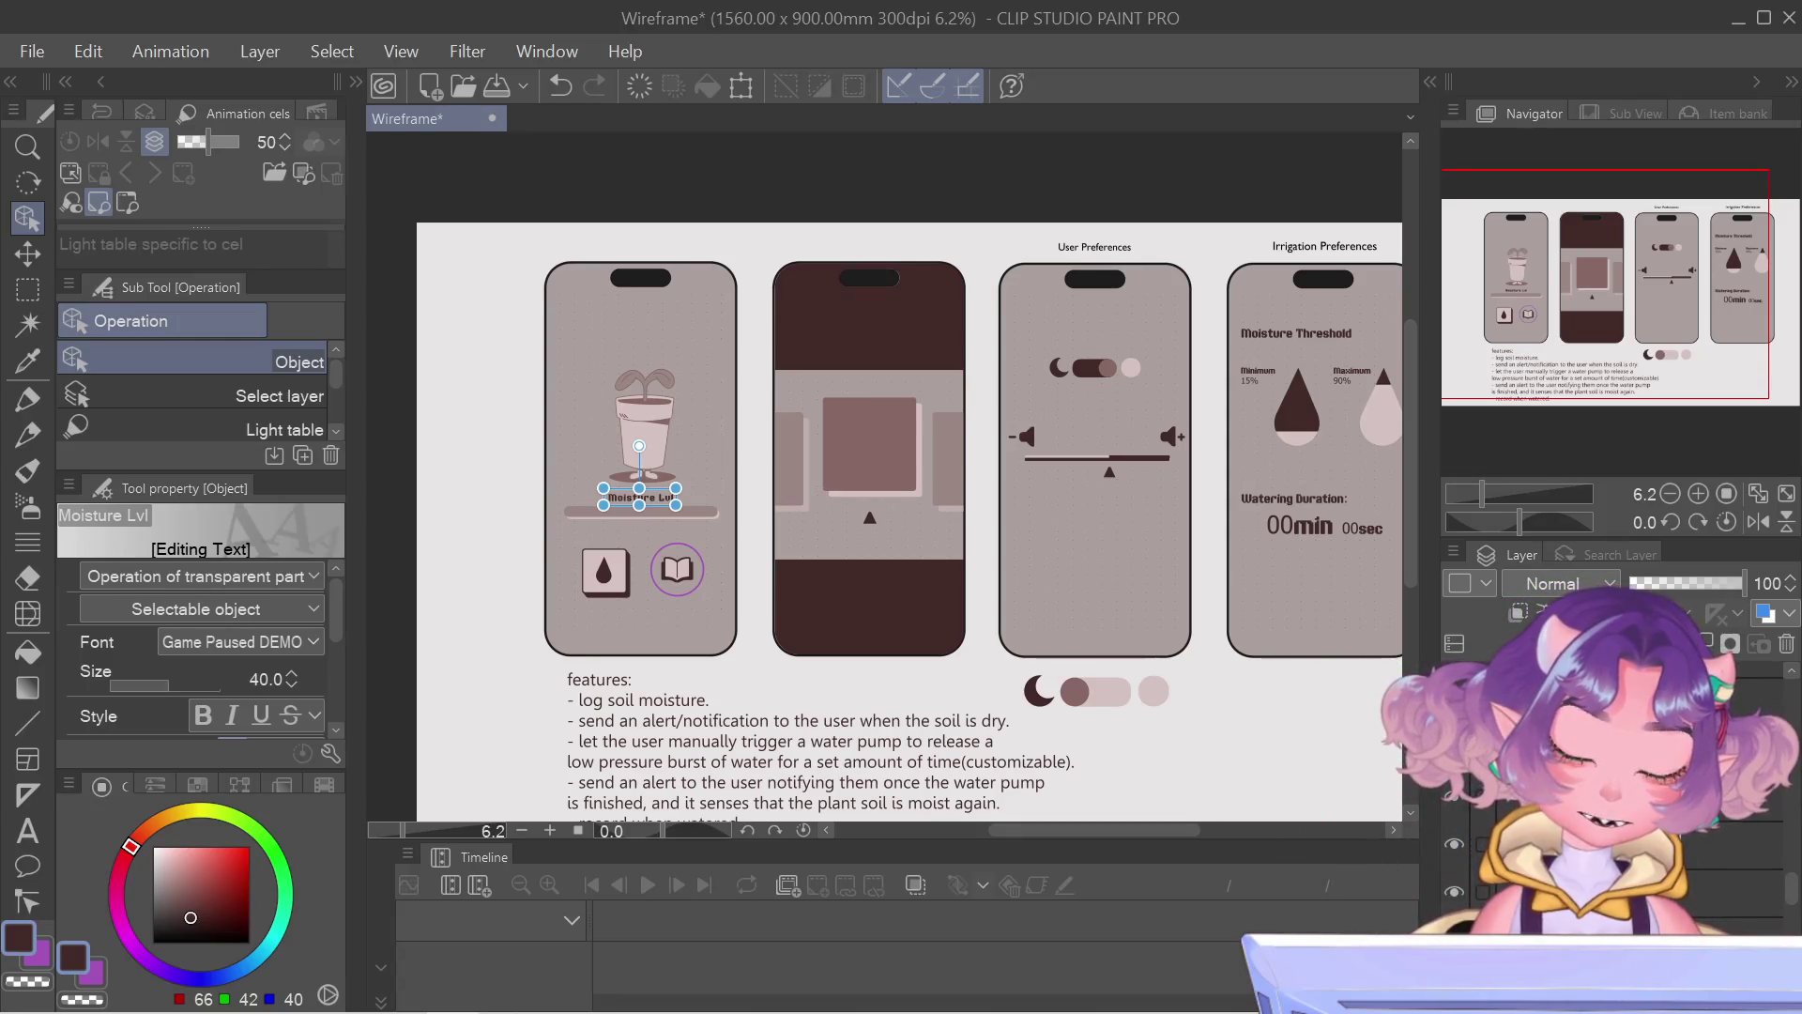
pyautogui.press('Escape')
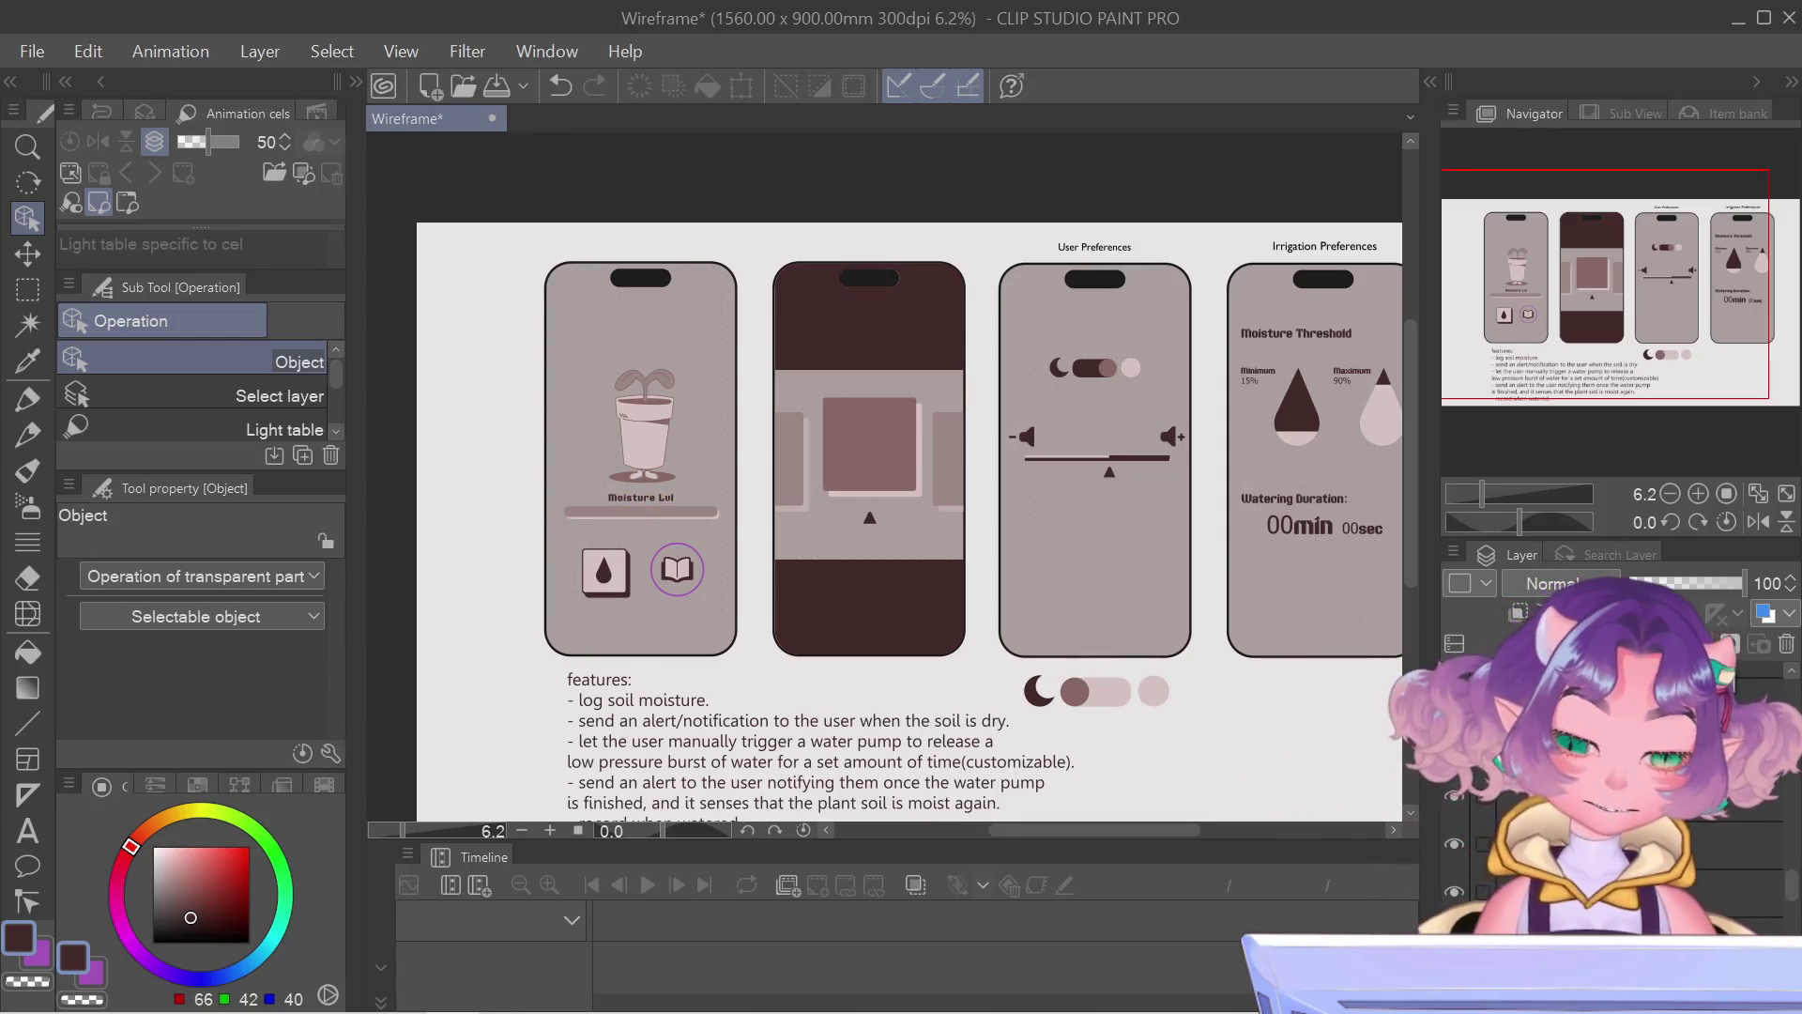
pyautogui.scroll(2, 768, 320)
pyautogui.scroll(2, 768, 321)
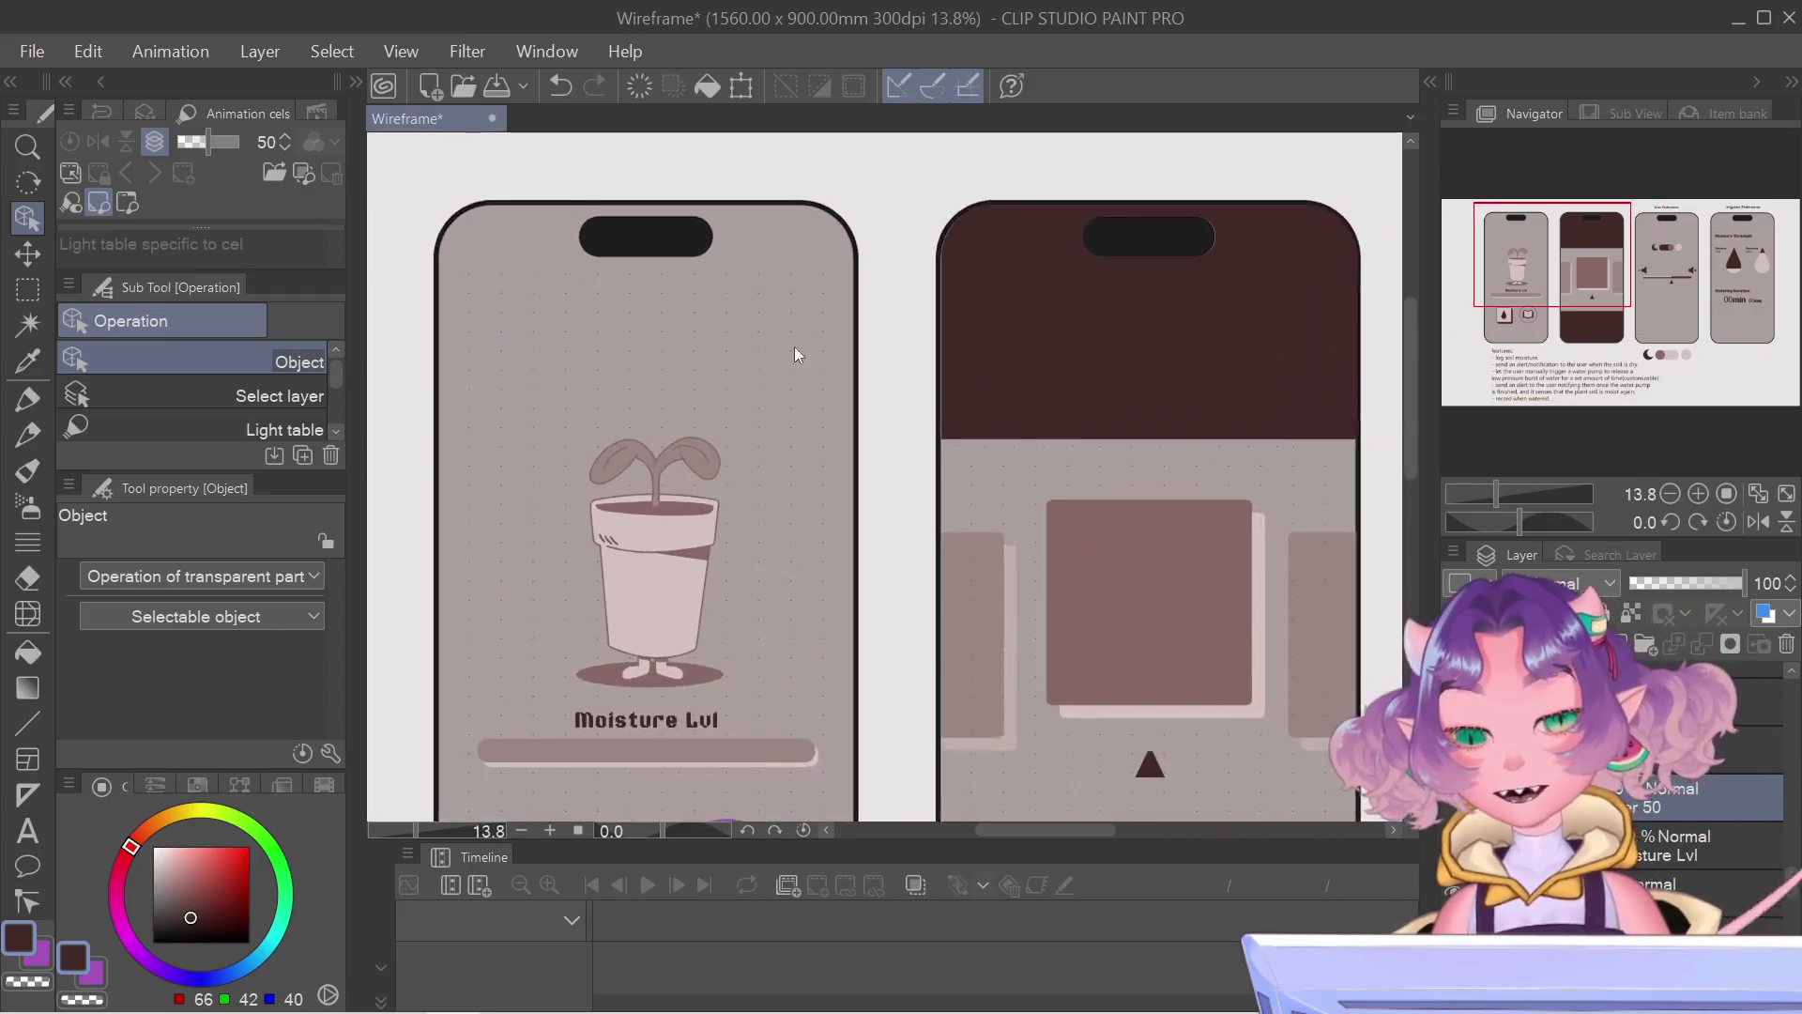
pyautogui.scroll(2, 795, 342)
# Step: Switch to the Figure tool and choose the Rectangle sub tool for drawing on the home screen
pyautogui.click(27, 287)
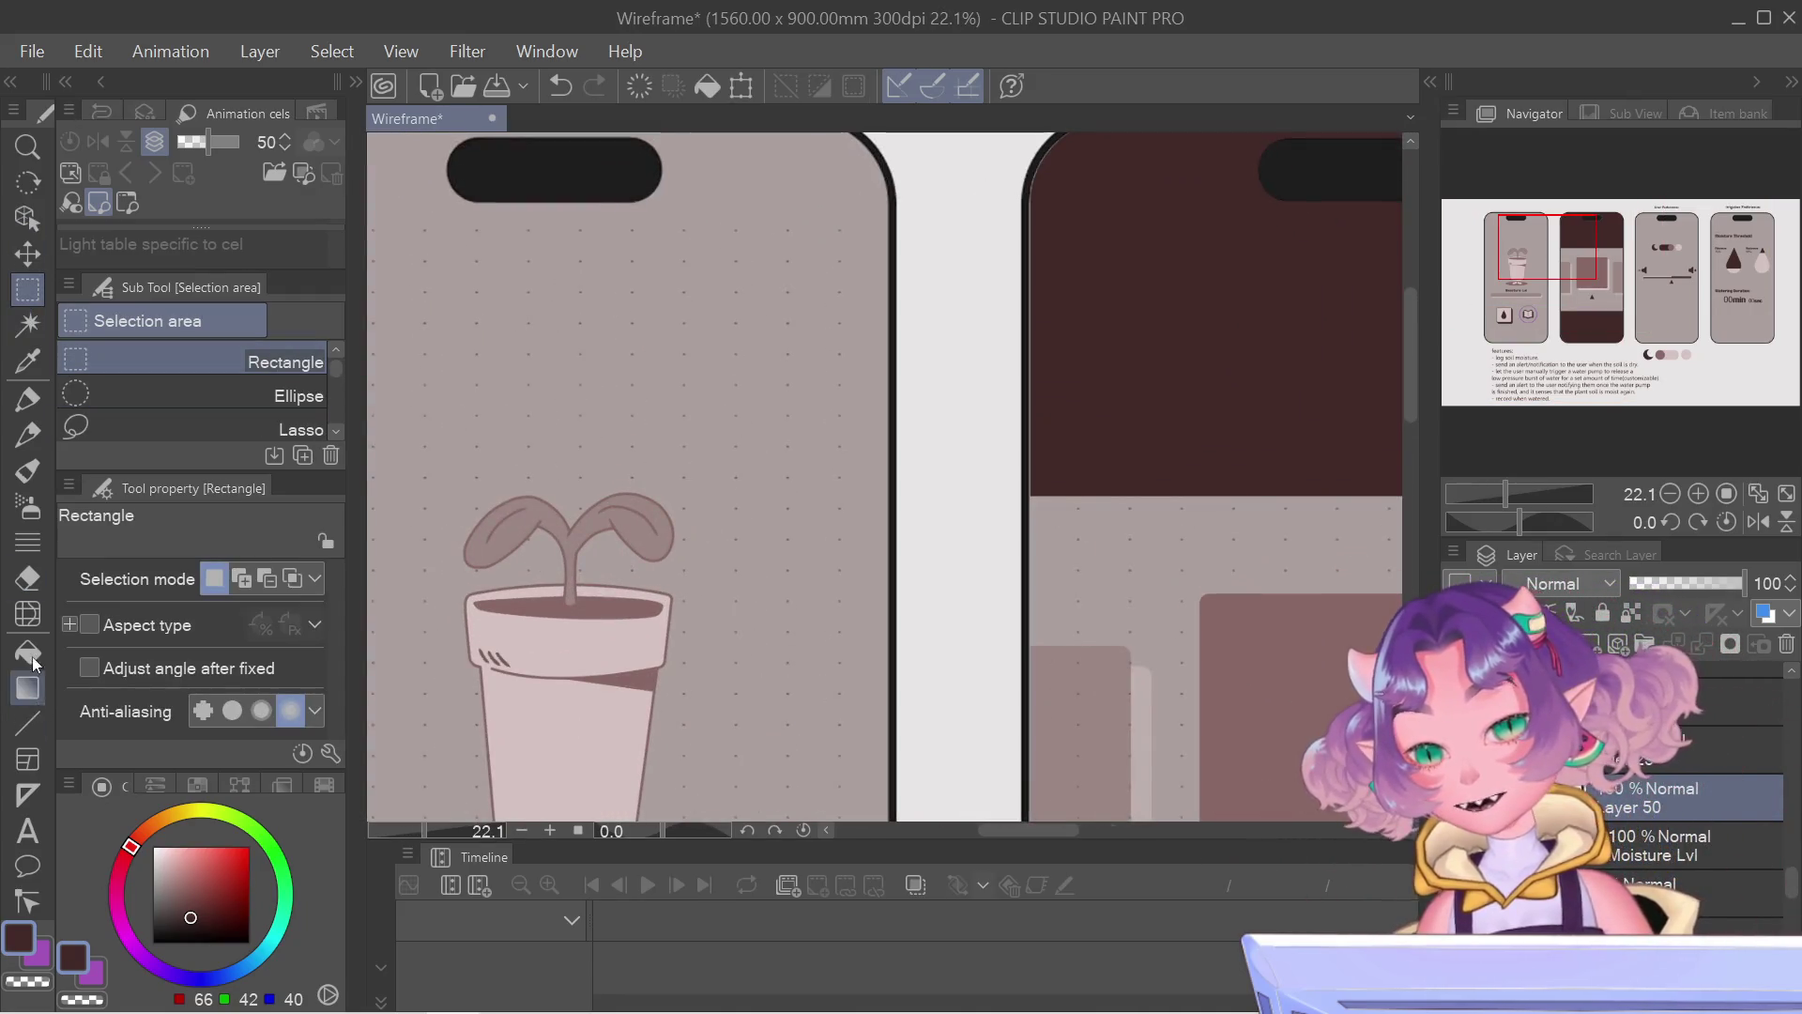
pyautogui.click(26, 687)
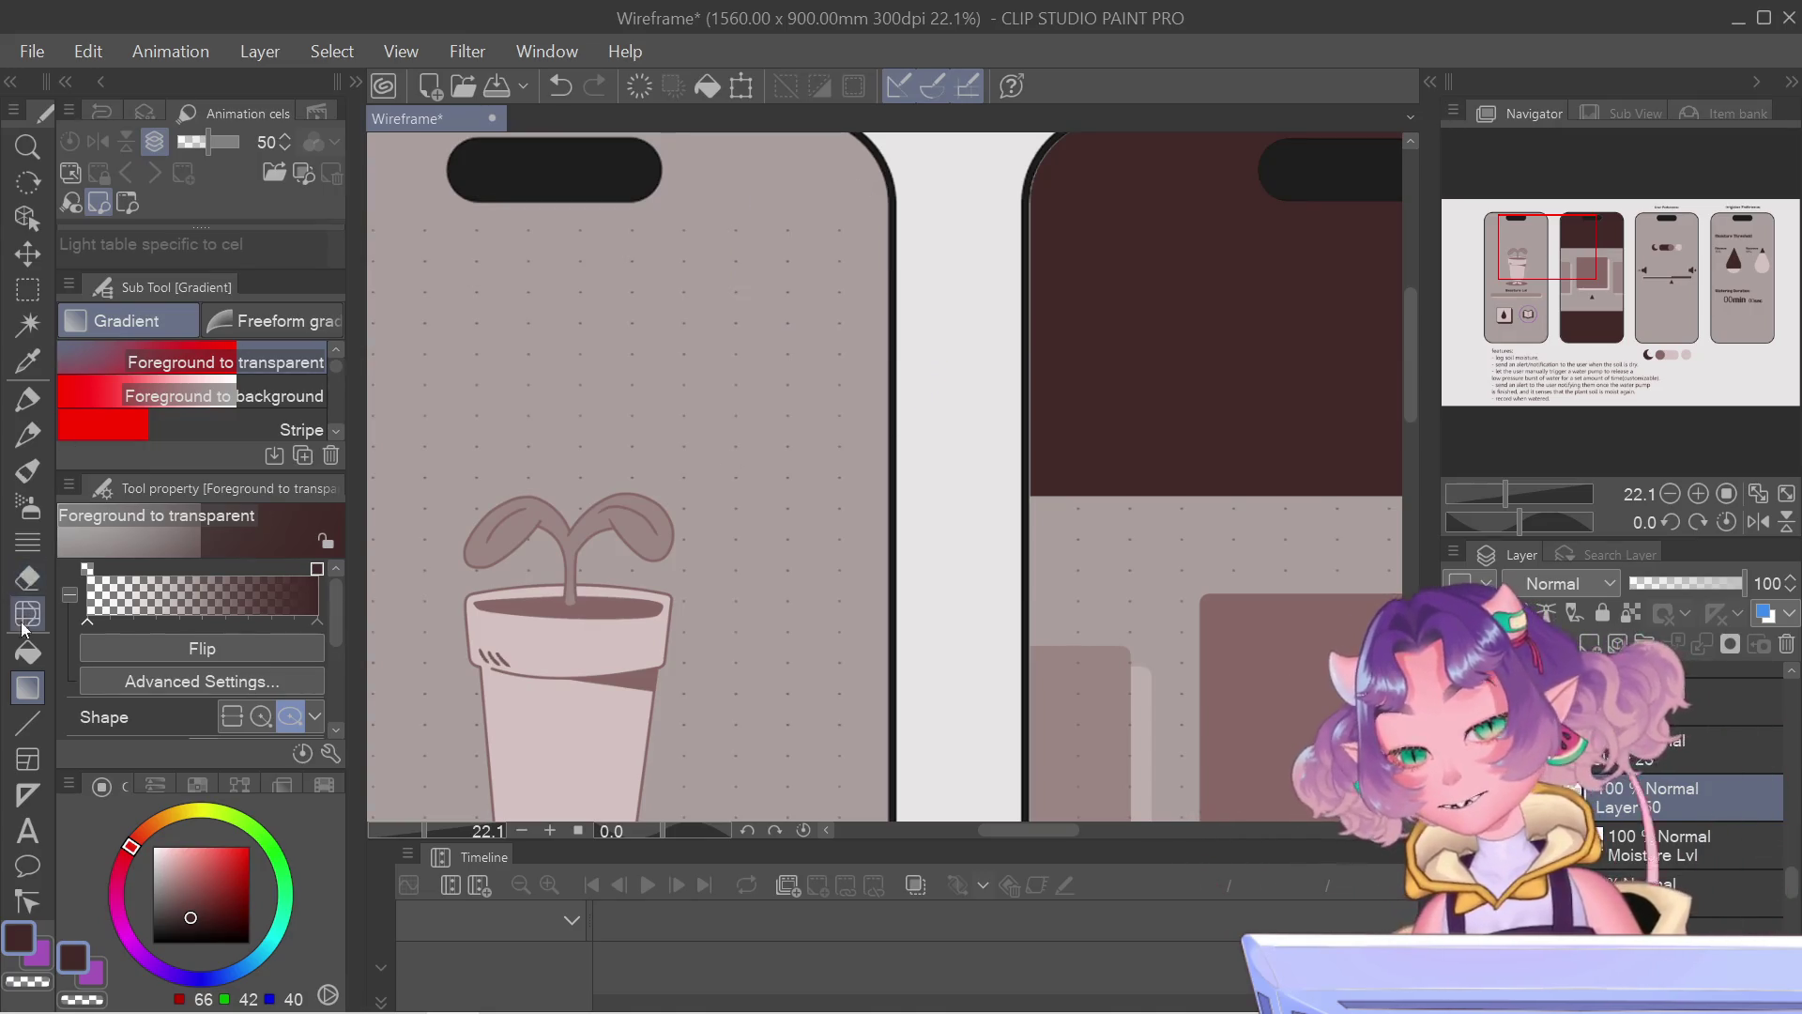
pyautogui.click(27, 723)
pyautogui.scroll(-2, 212, 387)
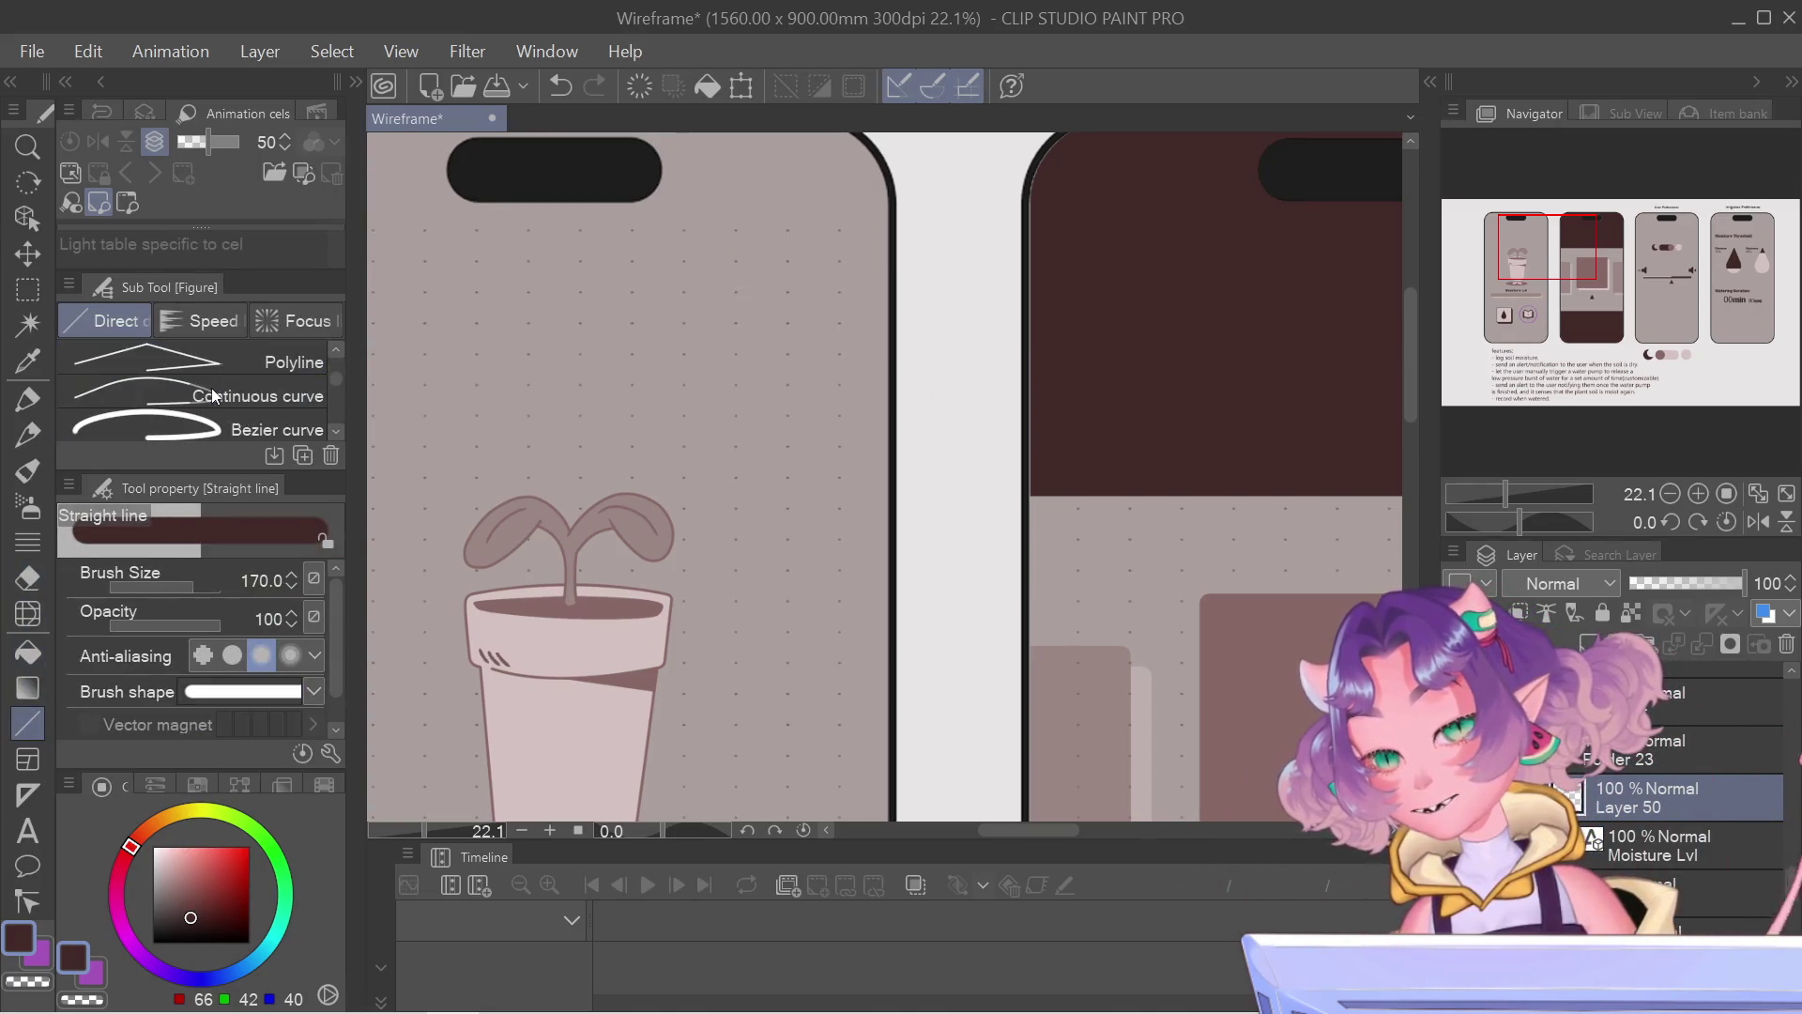
pyautogui.scroll(-2, 211, 388)
pyautogui.scroll(2, 211, 387)
pyautogui.scroll(2, 211, 387)
pyautogui.scroll(-1, 211, 387)
pyautogui.scroll(-1, 212, 387)
pyautogui.scroll(-1, 212, 388)
pyautogui.scroll(-1, 212, 386)
pyautogui.scroll(-1, 211, 388)
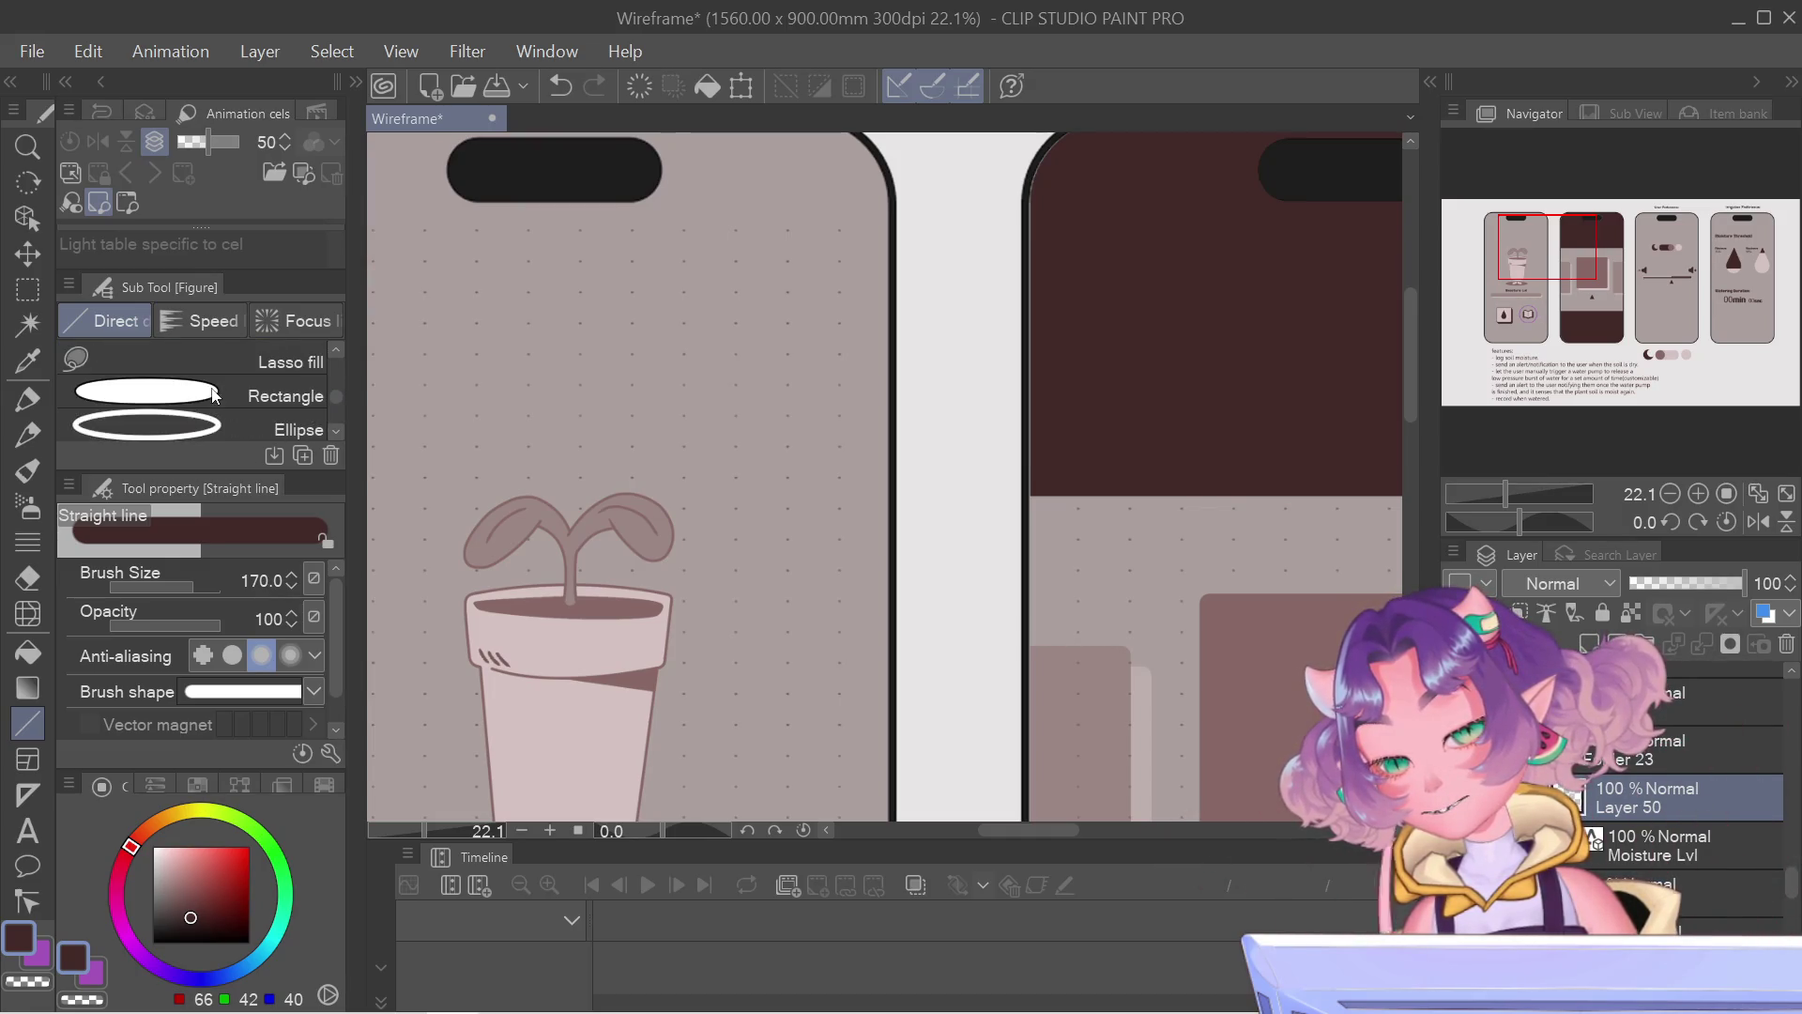
pyautogui.click(211, 388)
# Step: Draw a purple rounded square at the home screen's top-right corner and enlarge it slightly
pyautogui.moveTo(816, 256)
pyautogui.mouseDown()
pyautogui.moveTo(880, 348)
pyautogui.moveTo(940, 388)
pyautogui.mouseUp()
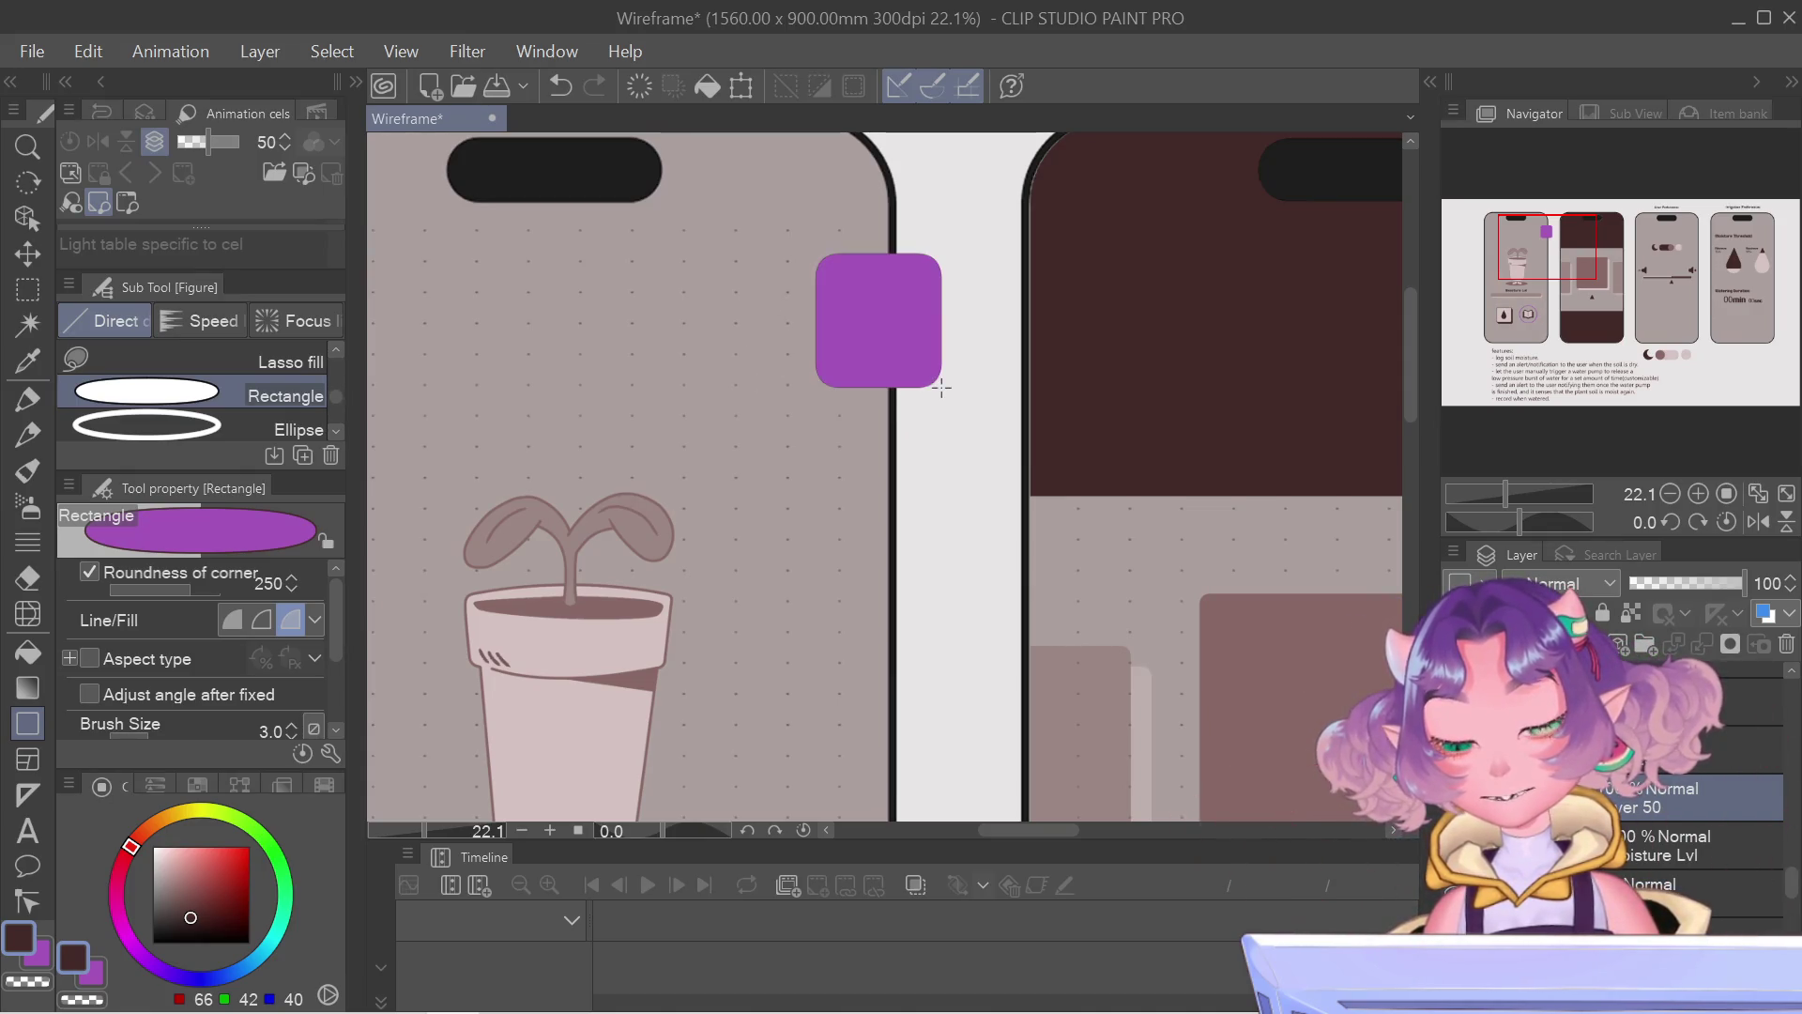
pyautogui.hotkey('ctrl', 't')
pyautogui.moveTo(851, 334)
pyautogui.mouseDown()
pyautogui.moveTo(831, 336)
pyautogui.moveTo(873, 304)
pyautogui.mouseUp()
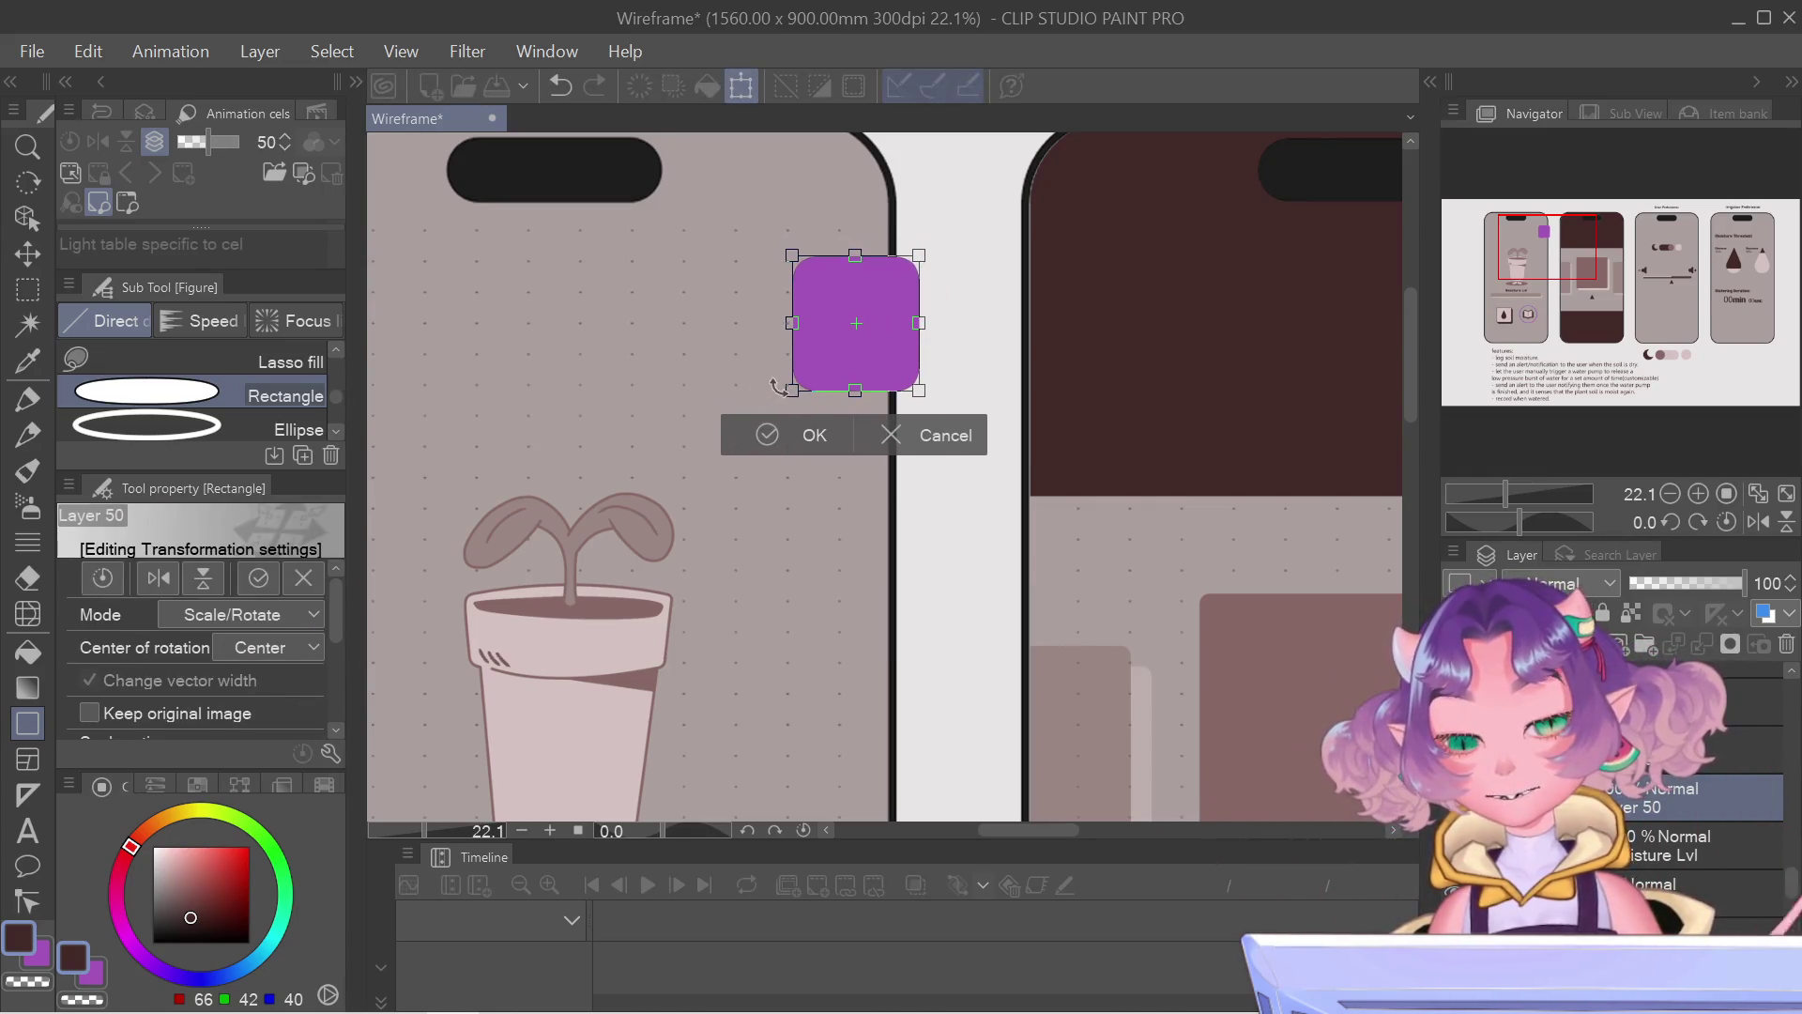
pyautogui.moveTo(778, 387); pyautogui.dragTo(786, 406)
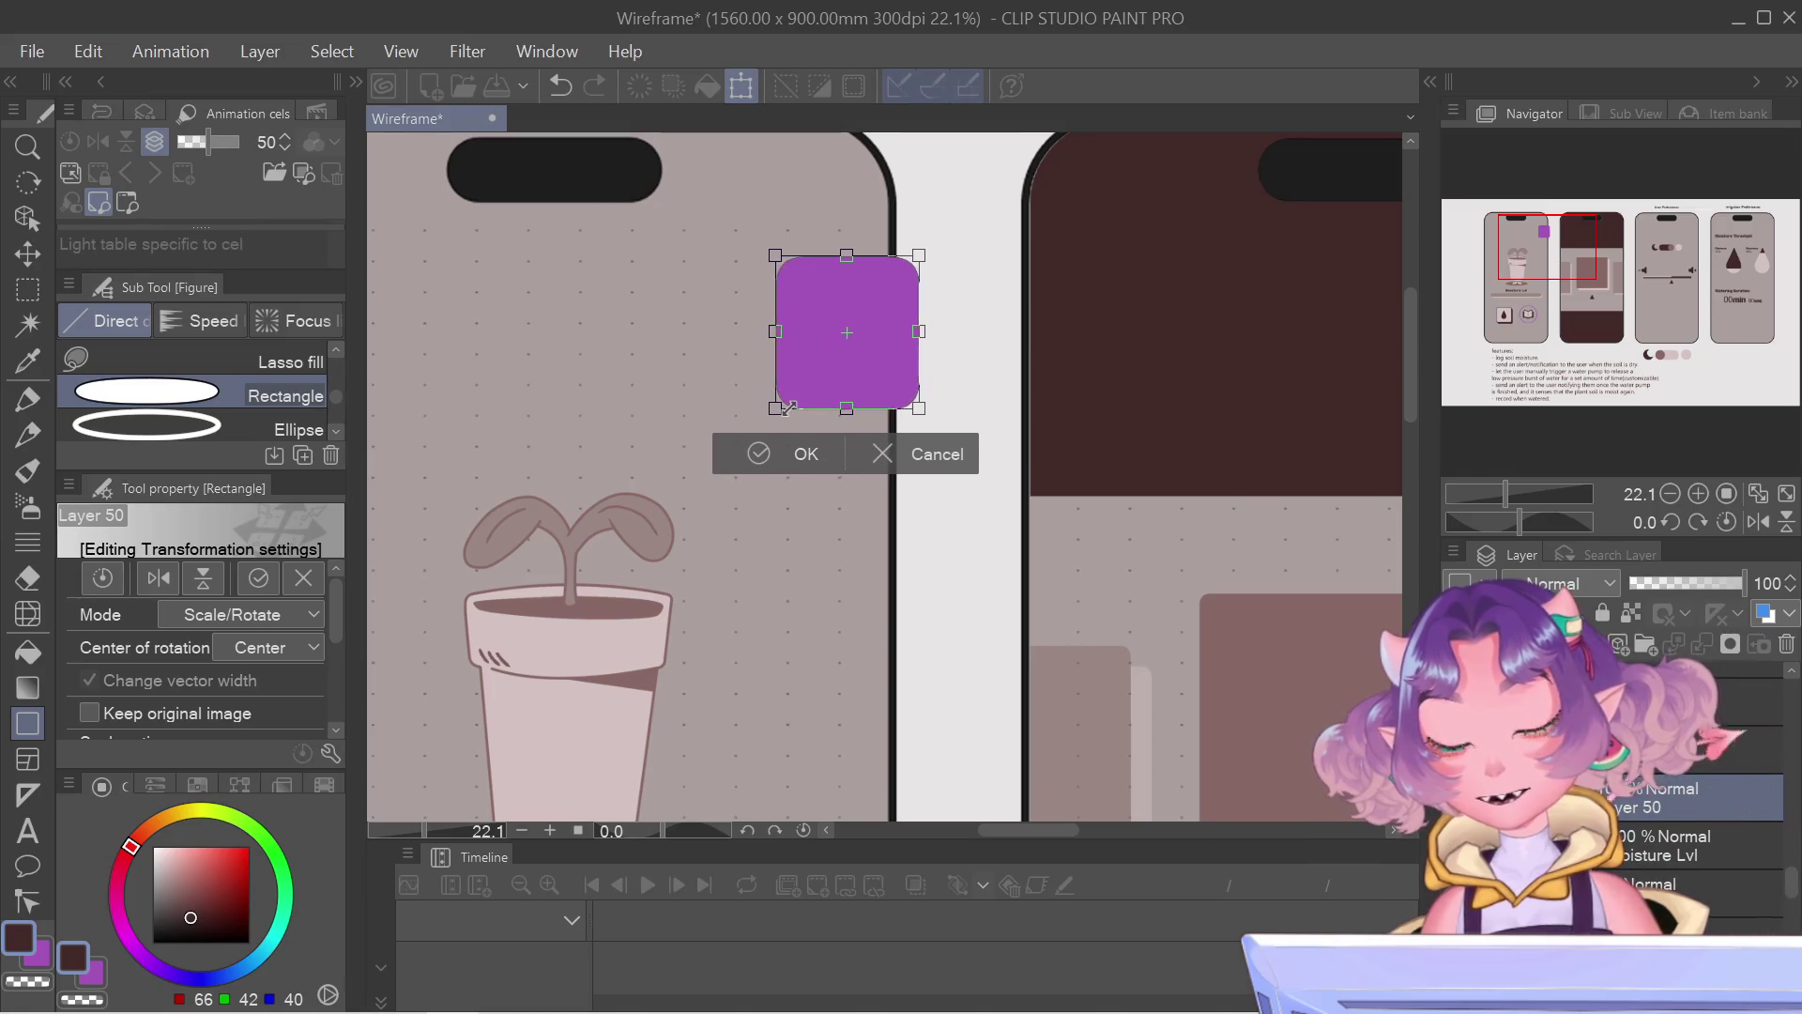
pyautogui.click(760, 454)
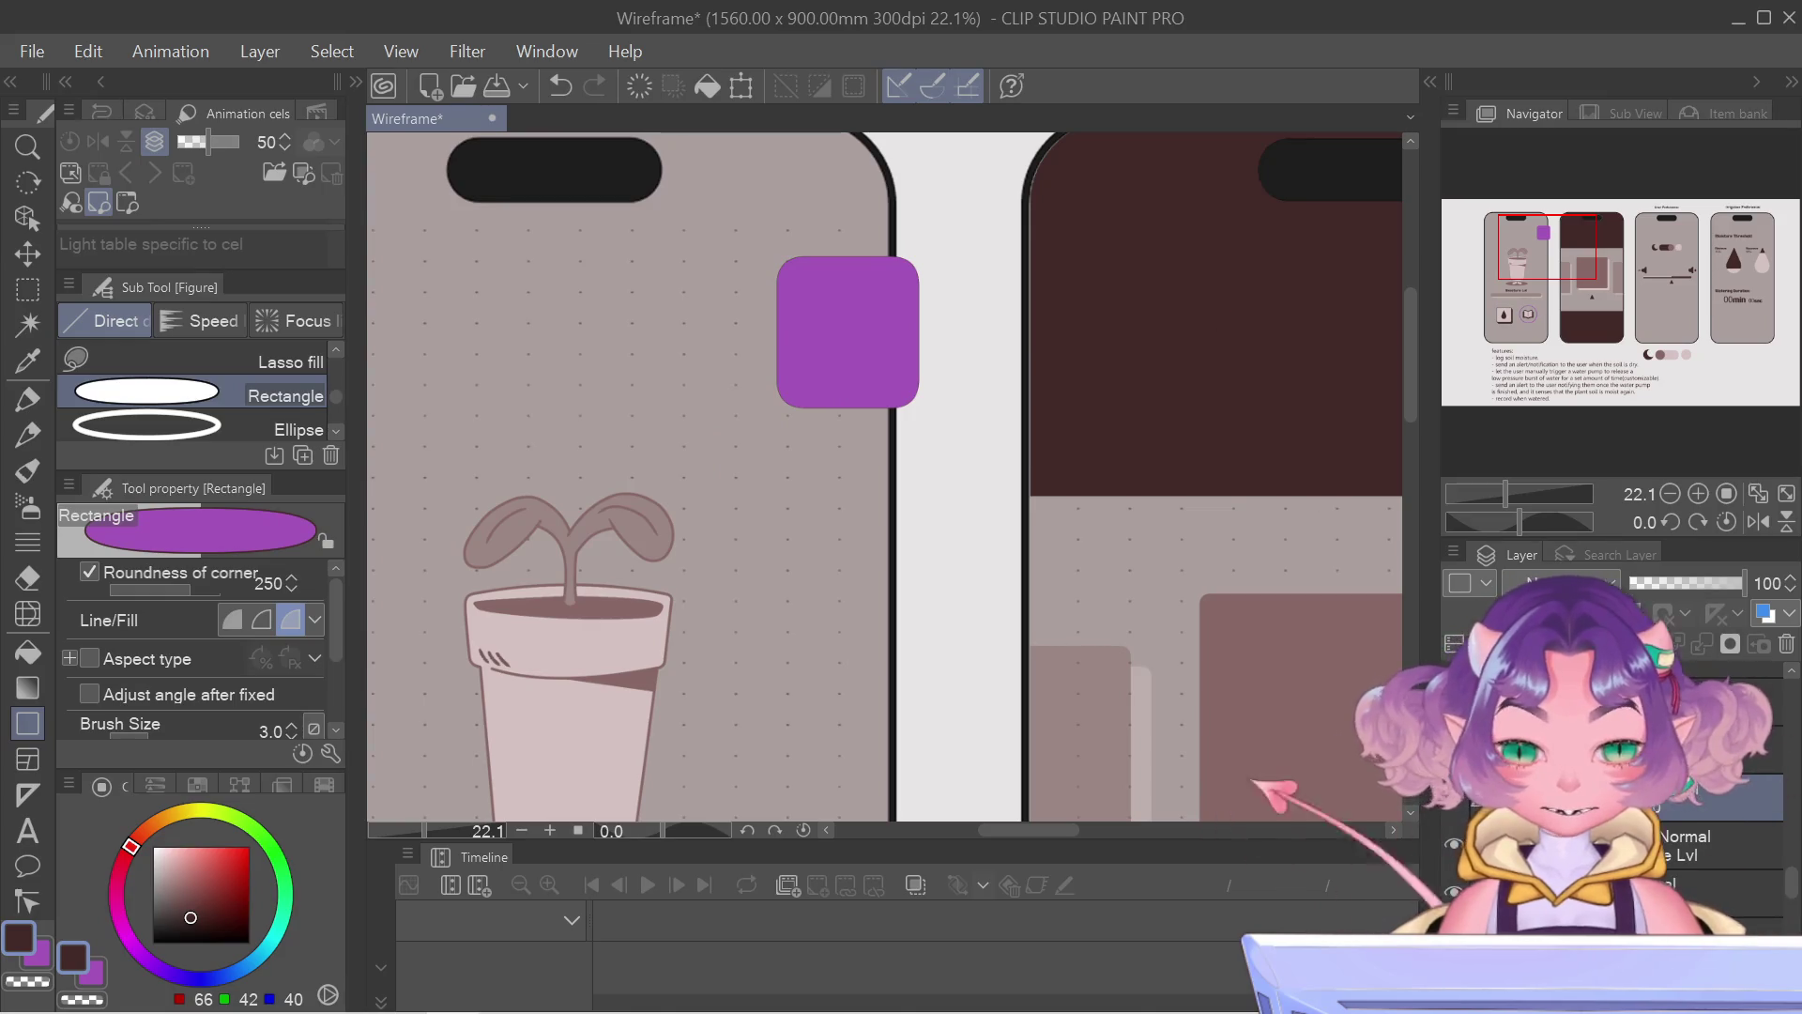
# Step: Mirror the canvas view briefly to check the layout, then ready the Fill tool
pyautogui.press('h')
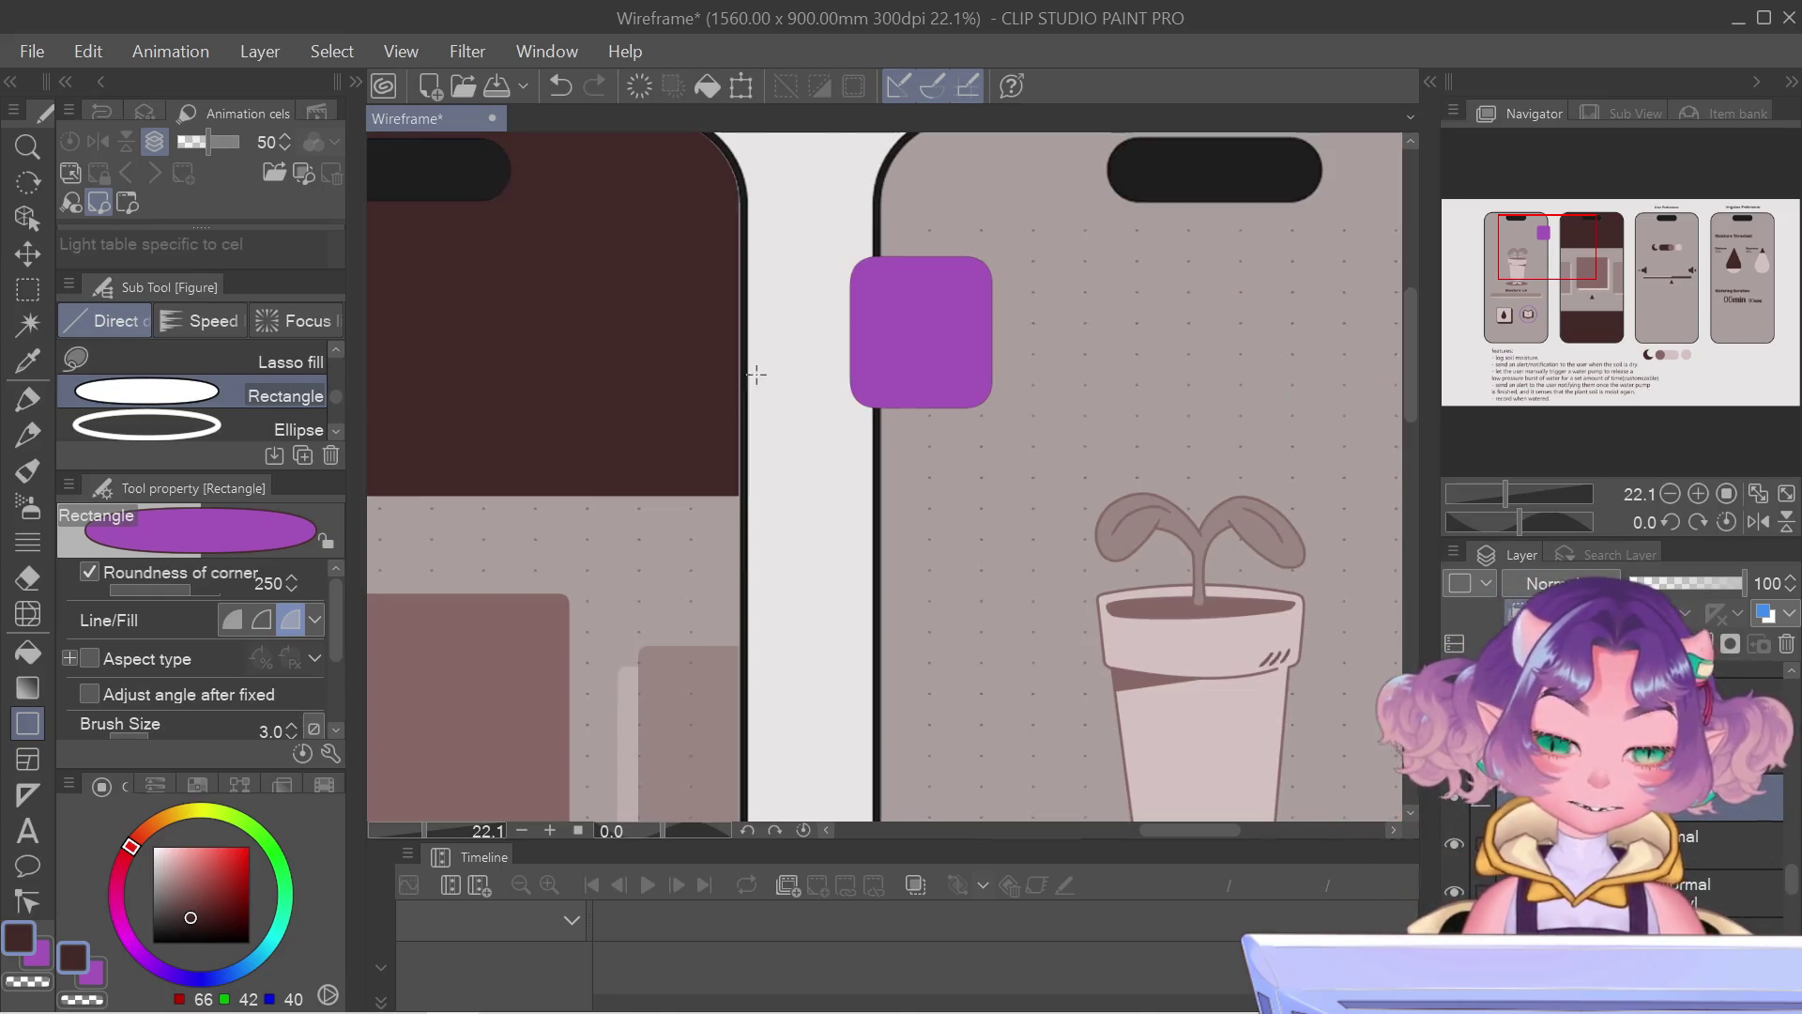
pyautogui.press('h')
pyautogui.press('g')
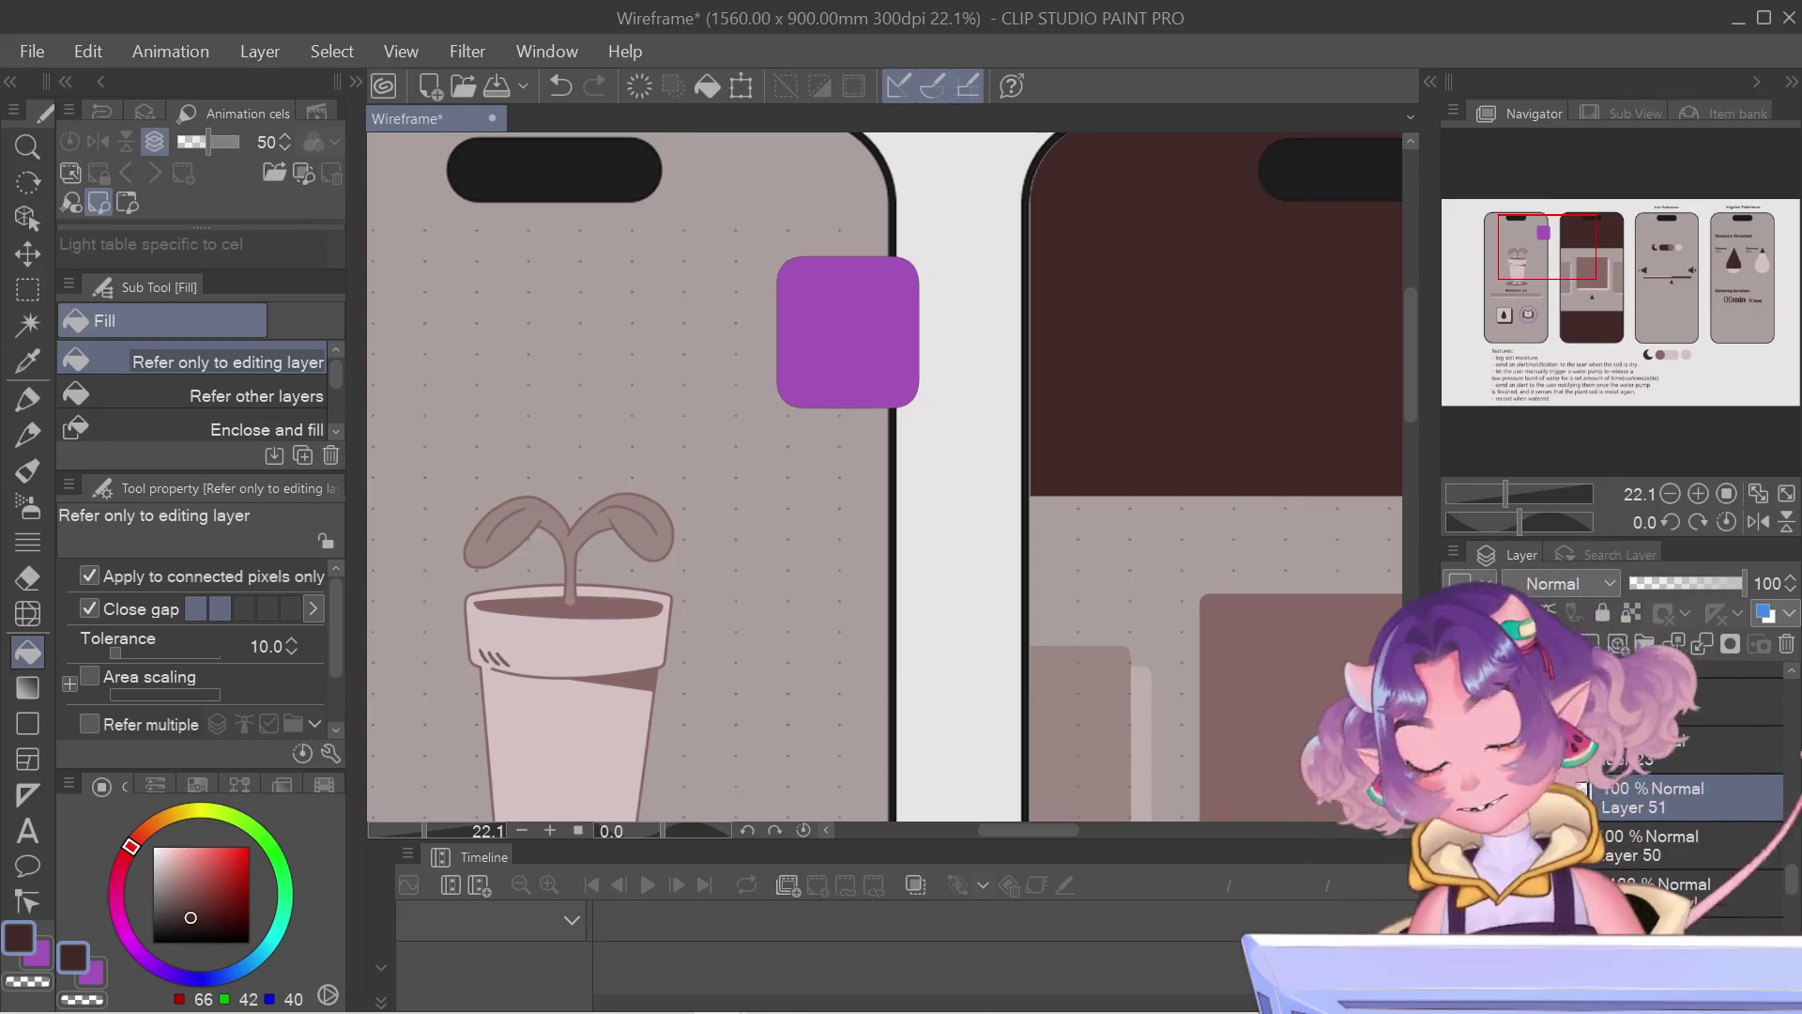
# Step: Fill the rounded square dark maroon and step through the lower layers in the list
pyautogui.click(848, 333)
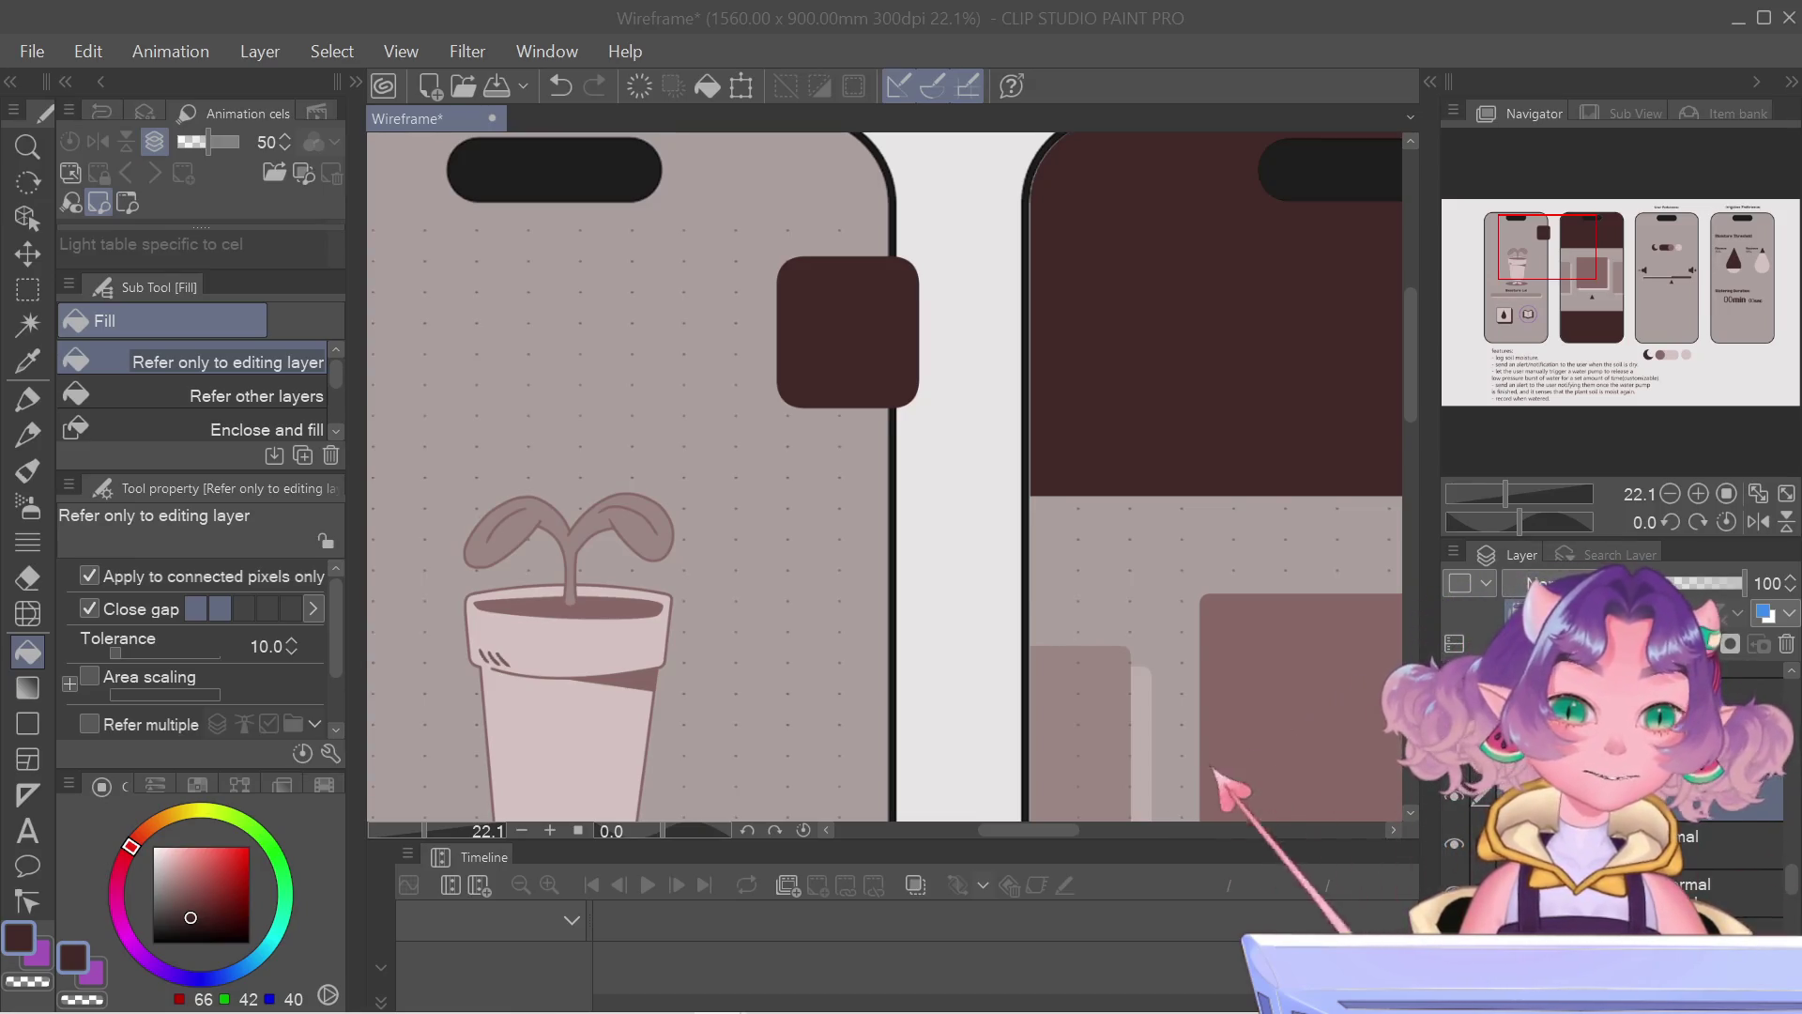
pyautogui.scroll(-1, 892, 362)
pyautogui.scroll(-2, 892, 362)
pyautogui.scroll(-1, 1038, 403)
pyautogui.scroll(-2, 1017, 454)
pyautogui.scroll(2, 1016, 455)
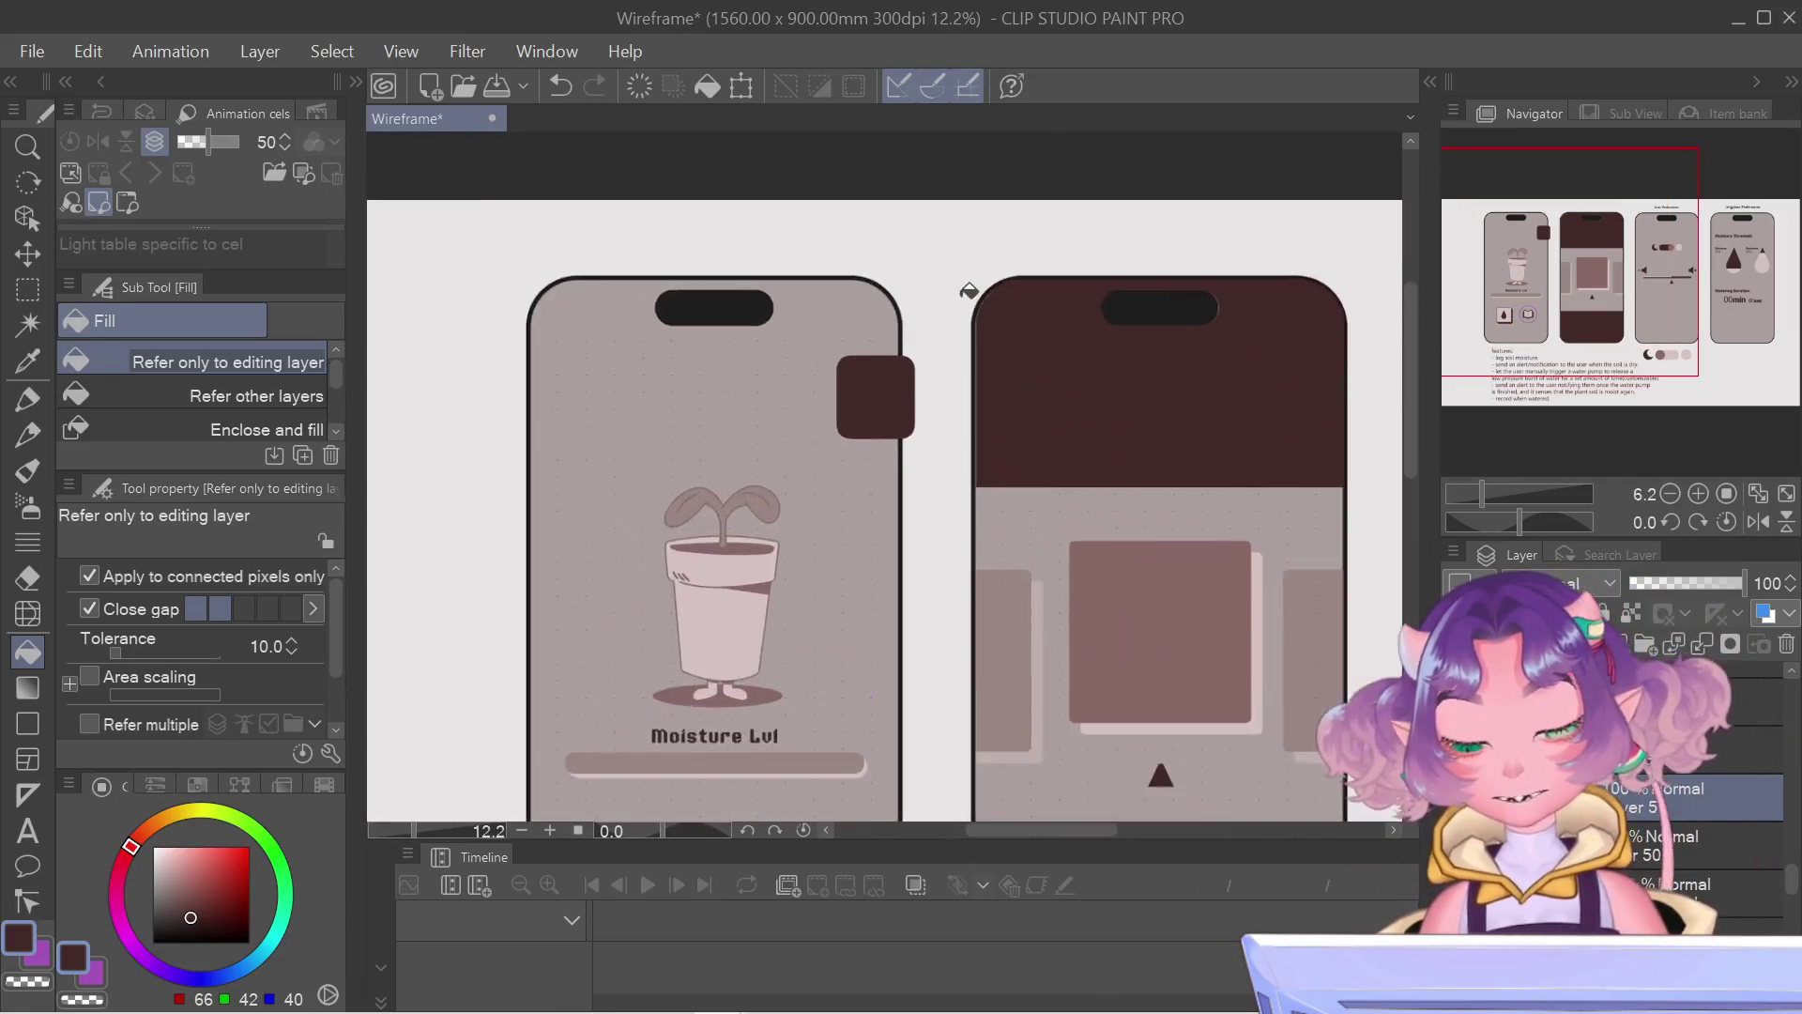
pyautogui.scroll(1, 965, 291)
pyautogui.scroll(-1, 1099, 323)
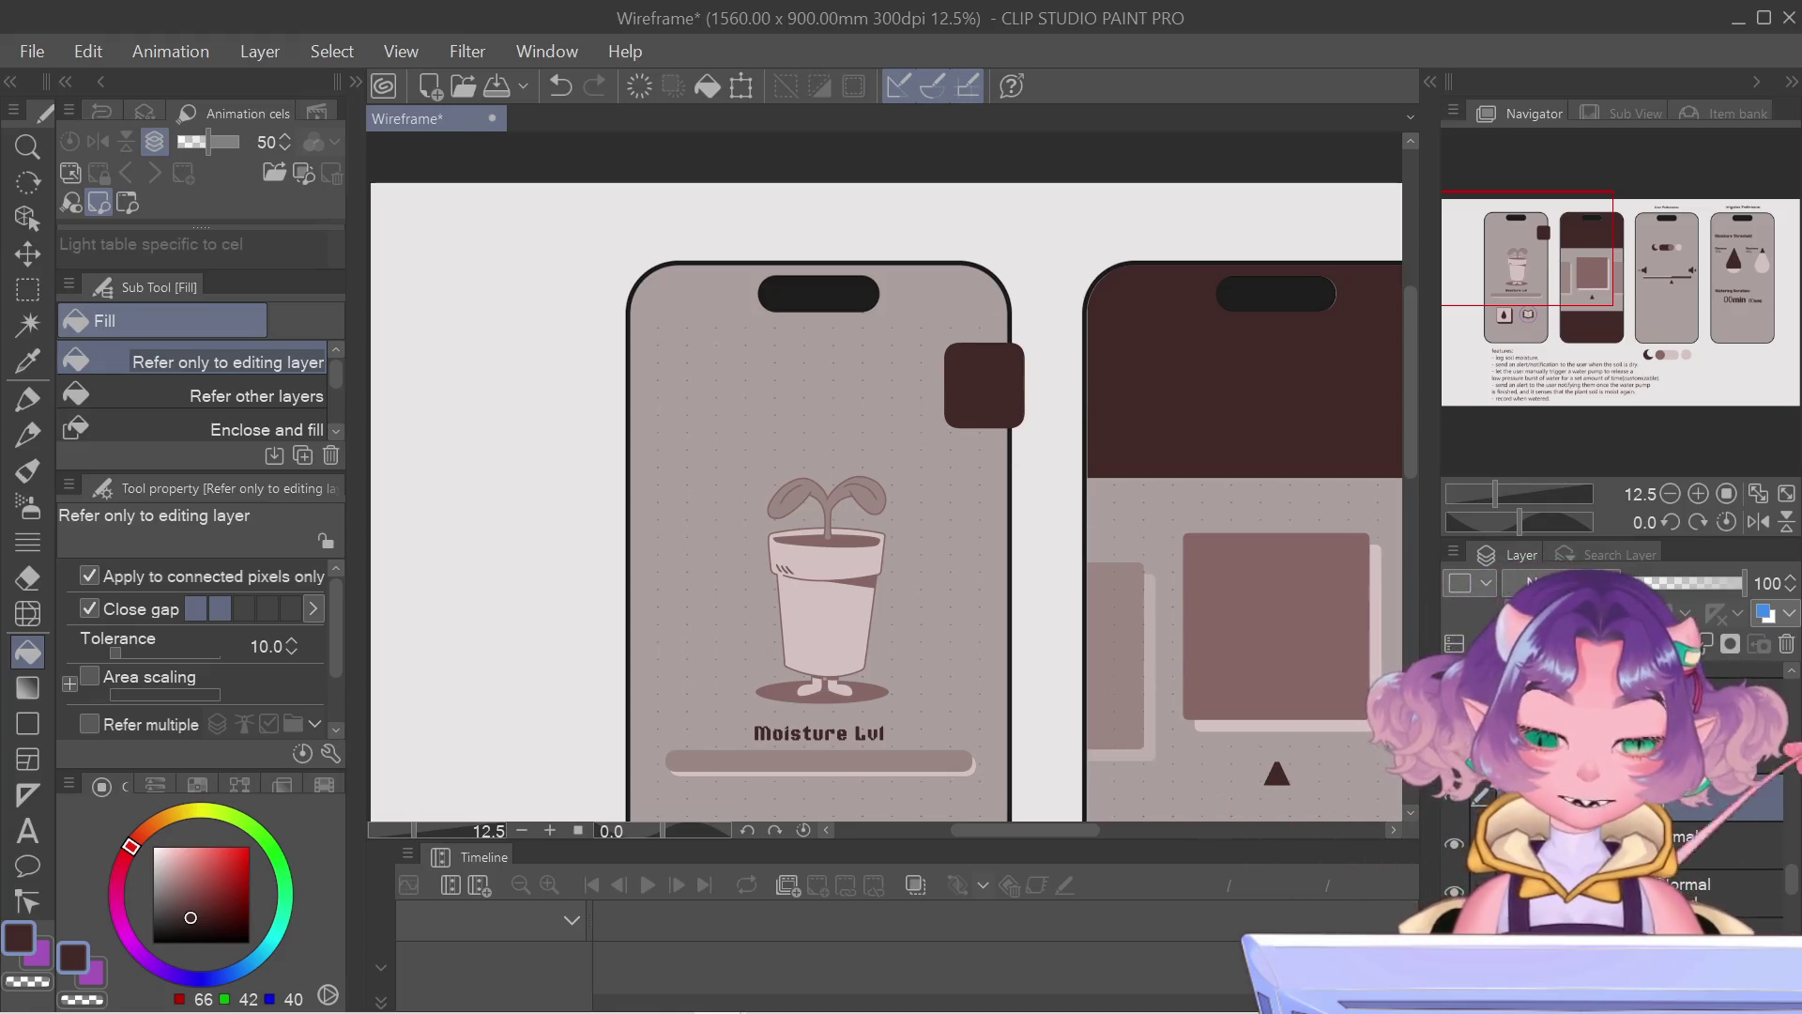
pyautogui.click(1619, 836)
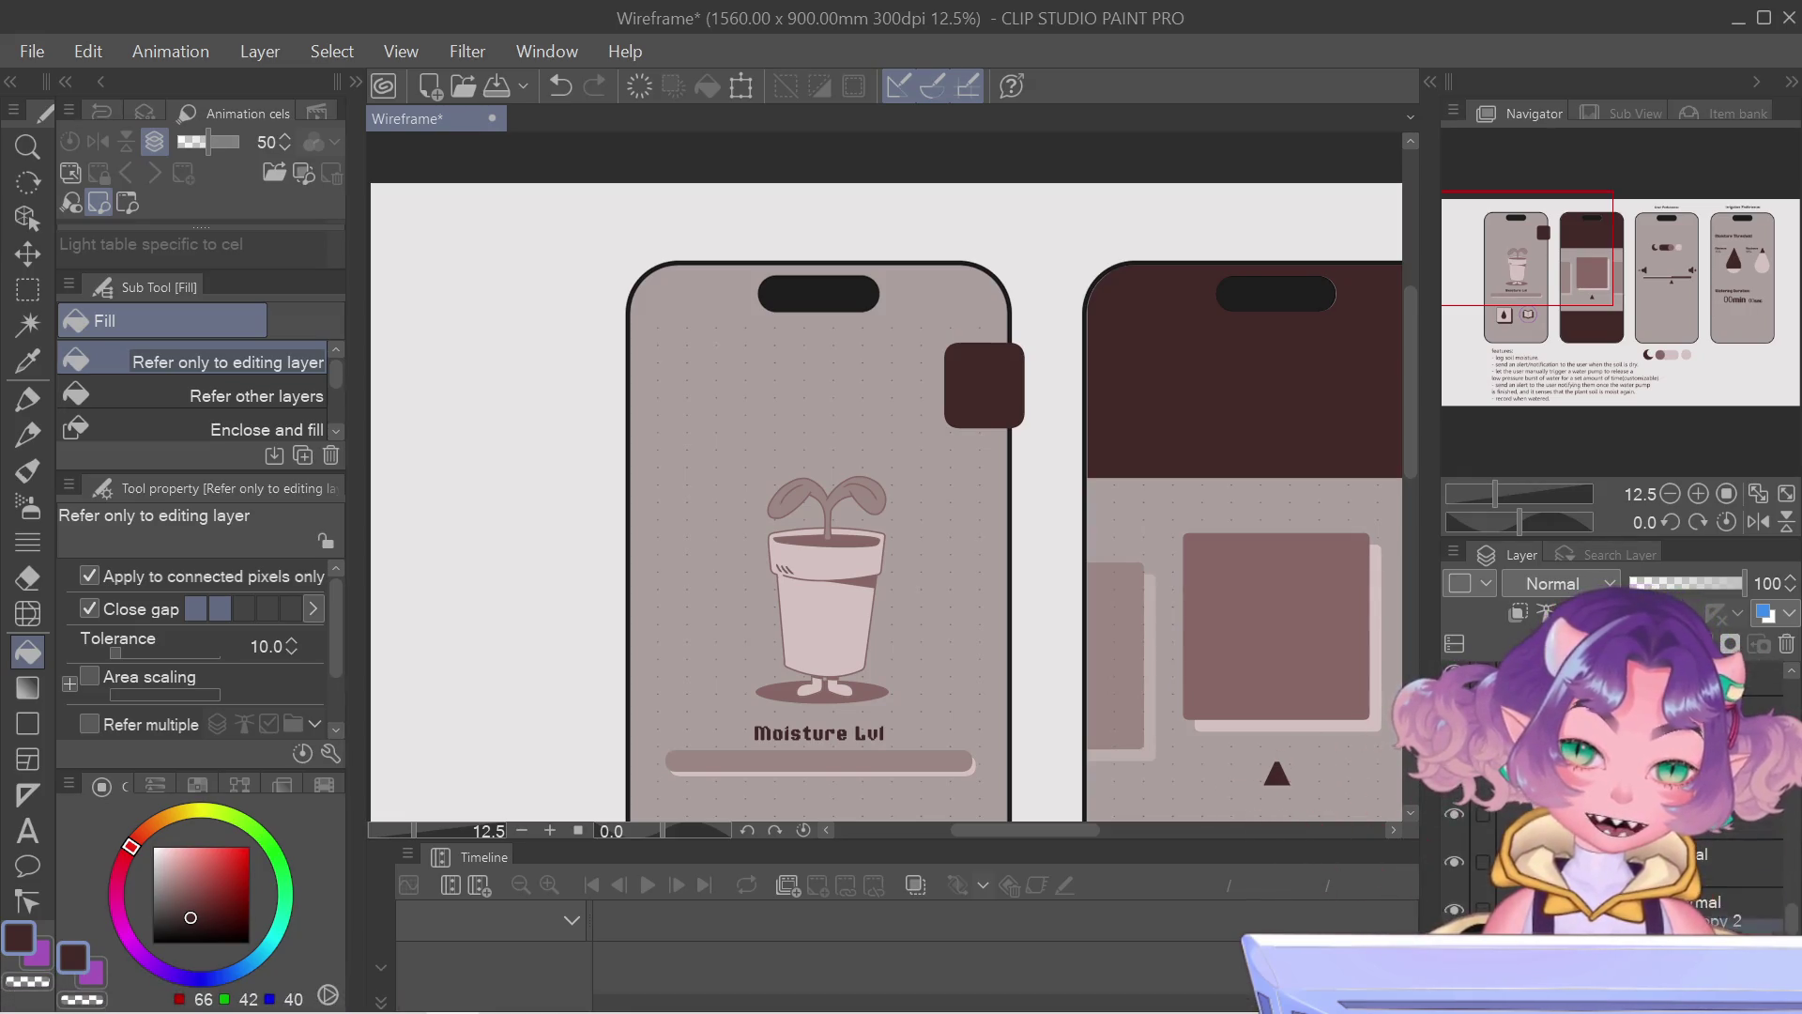
pyautogui.click(1676, 789)
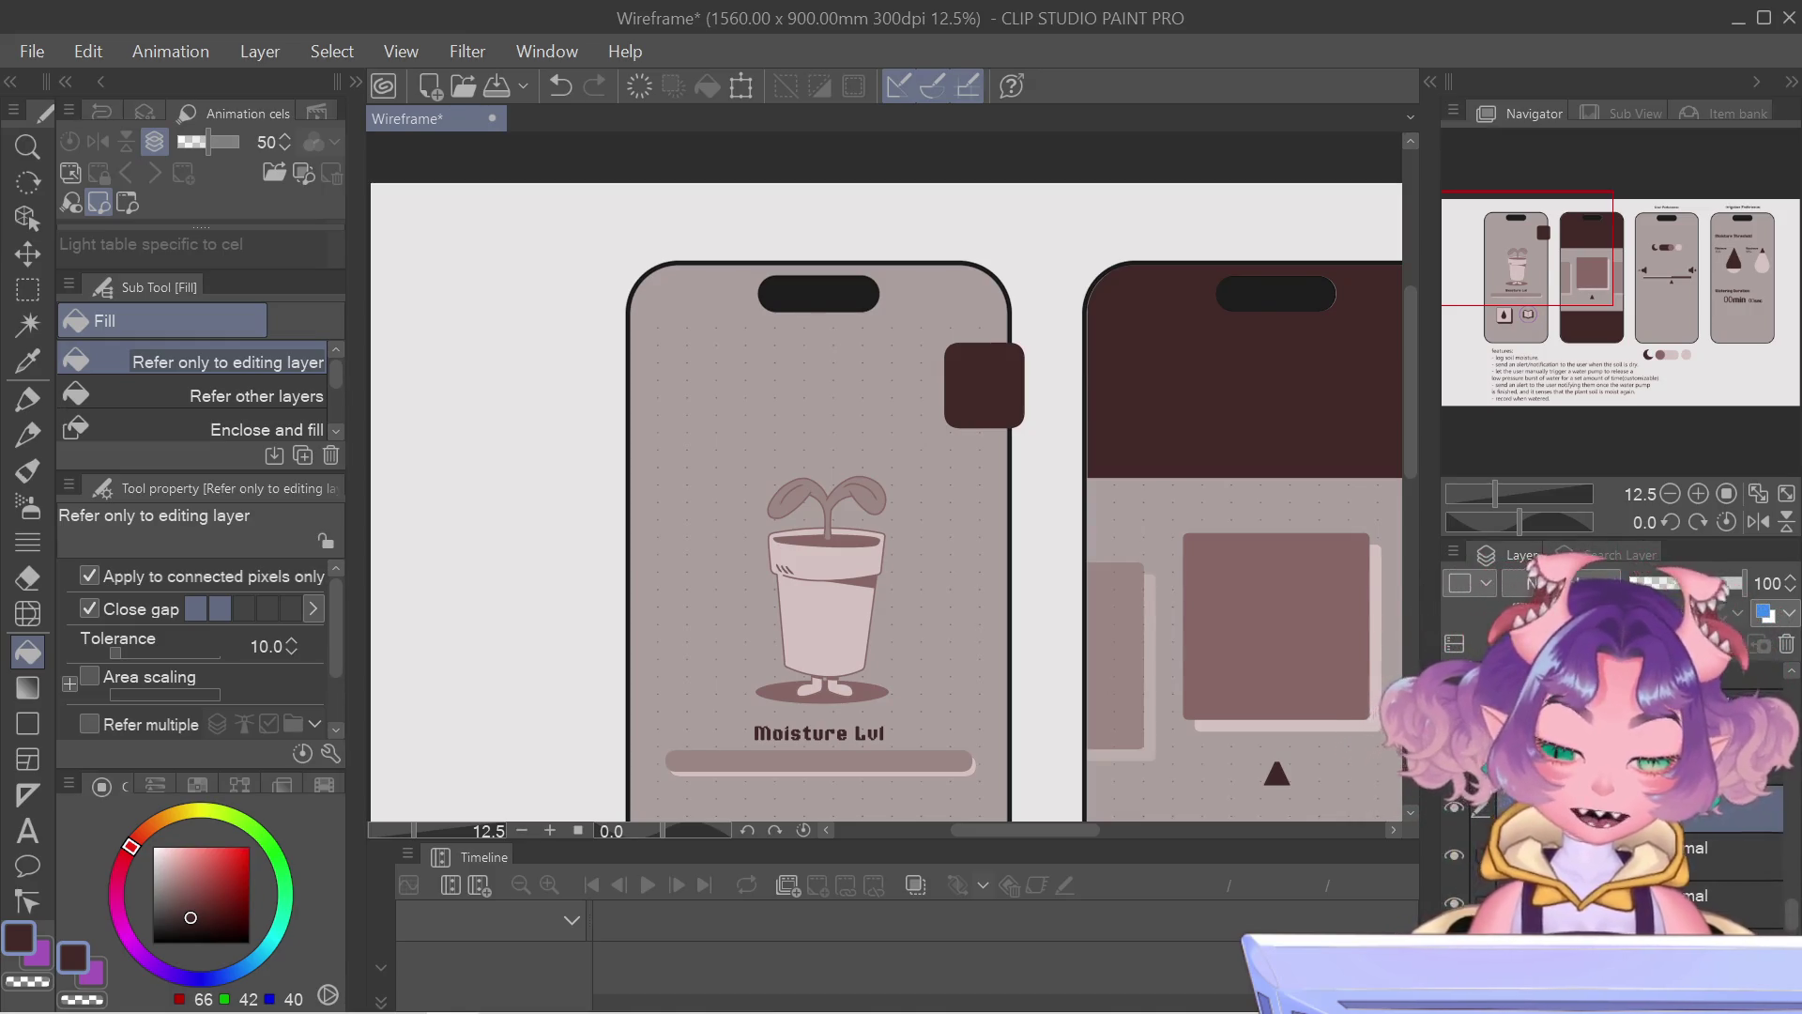
pyautogui.scroll(2, 1676, 805)
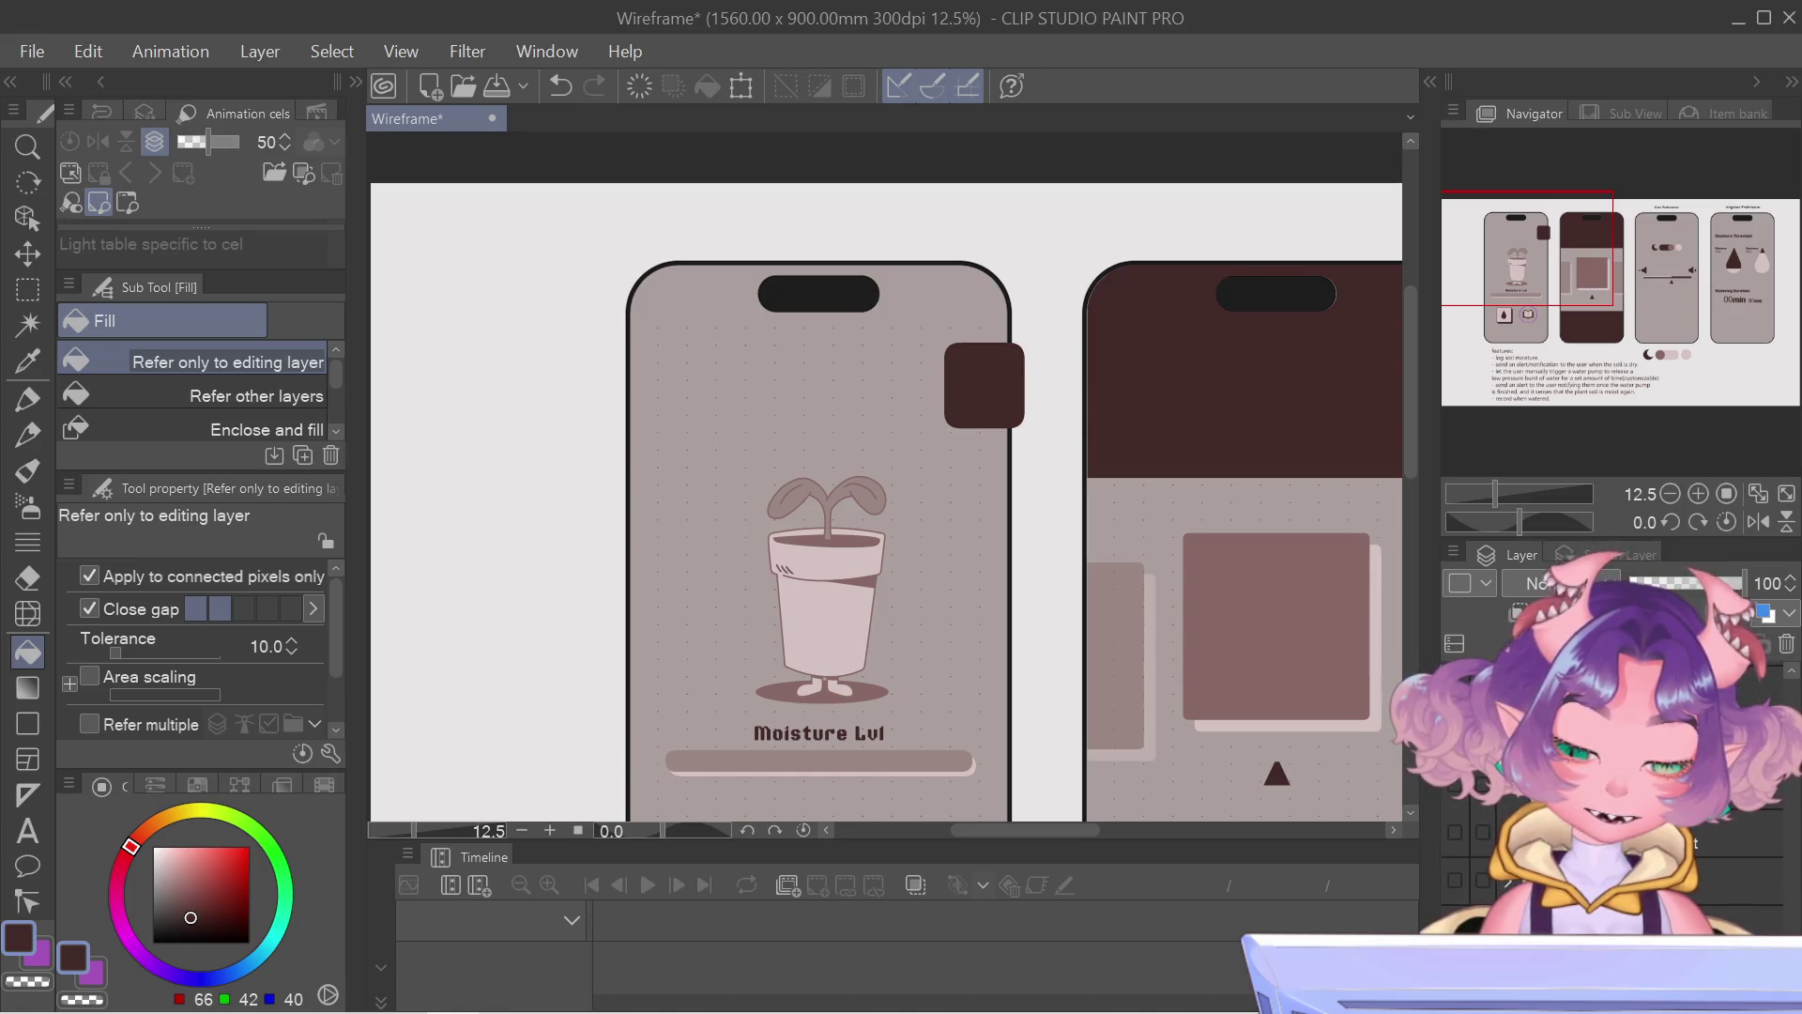
pyautogui.click(1746, 882)
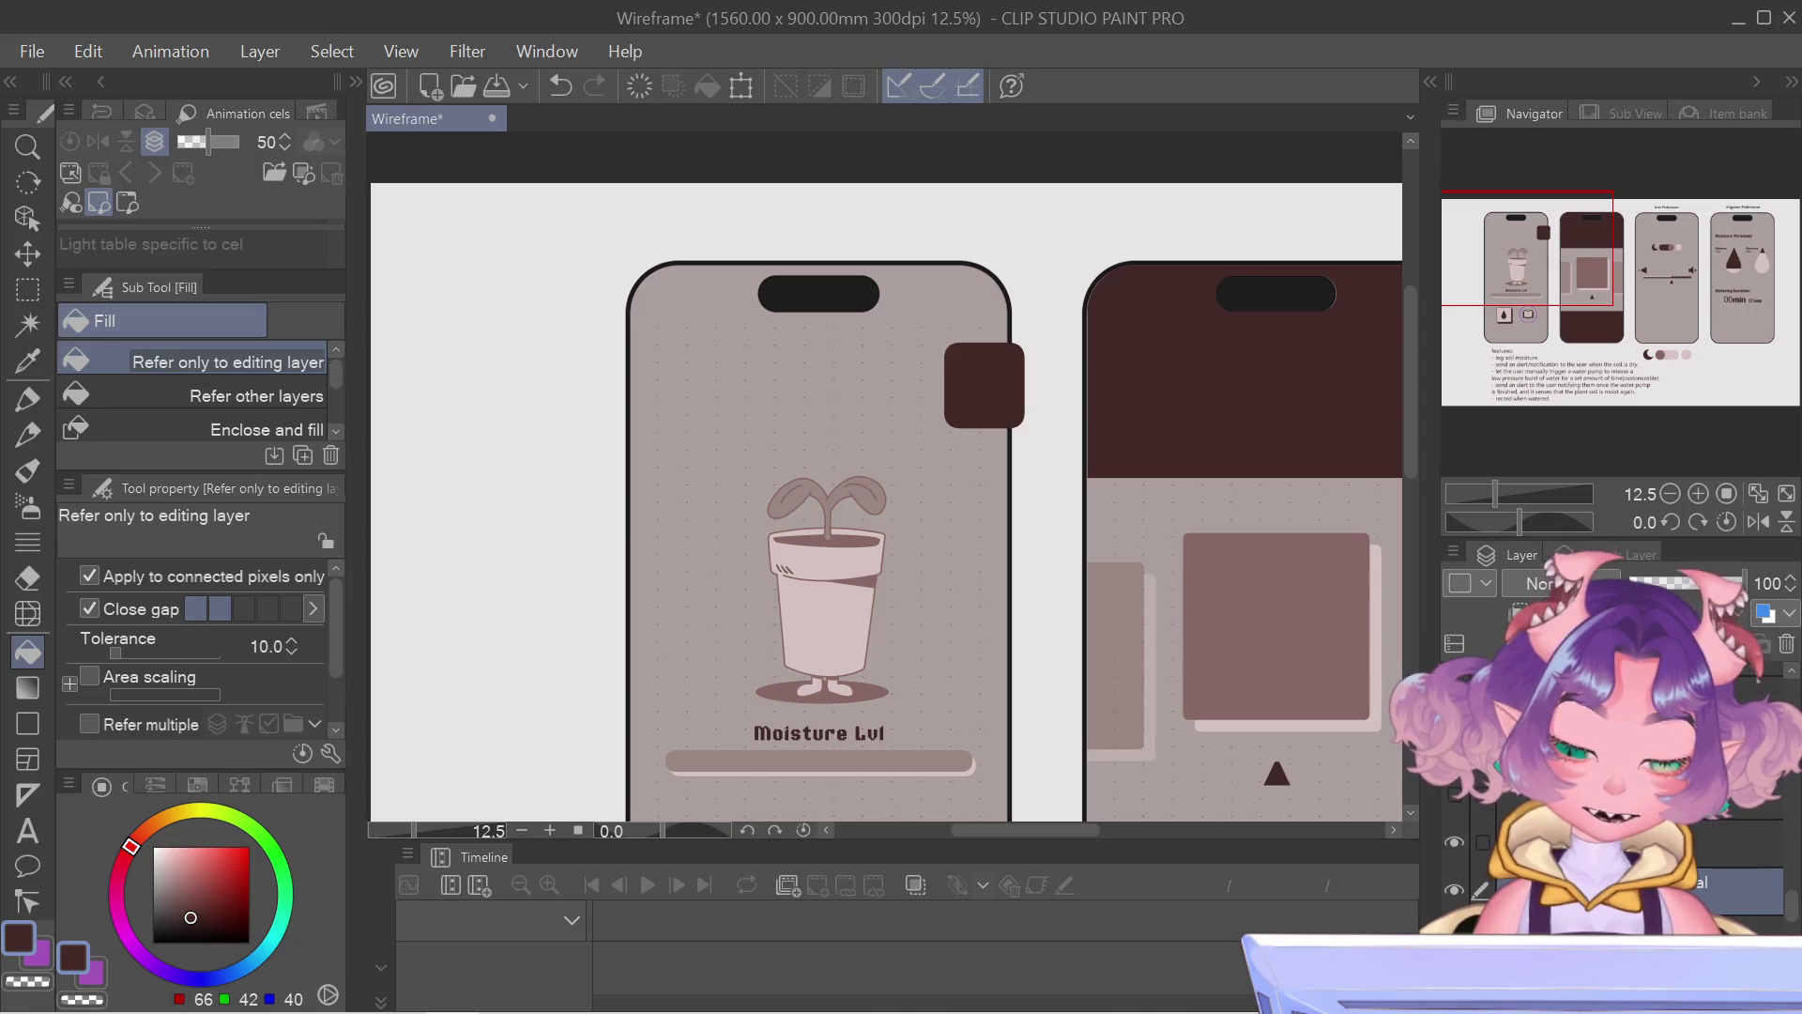
pyautogui.scroll(-3, 423, 431)
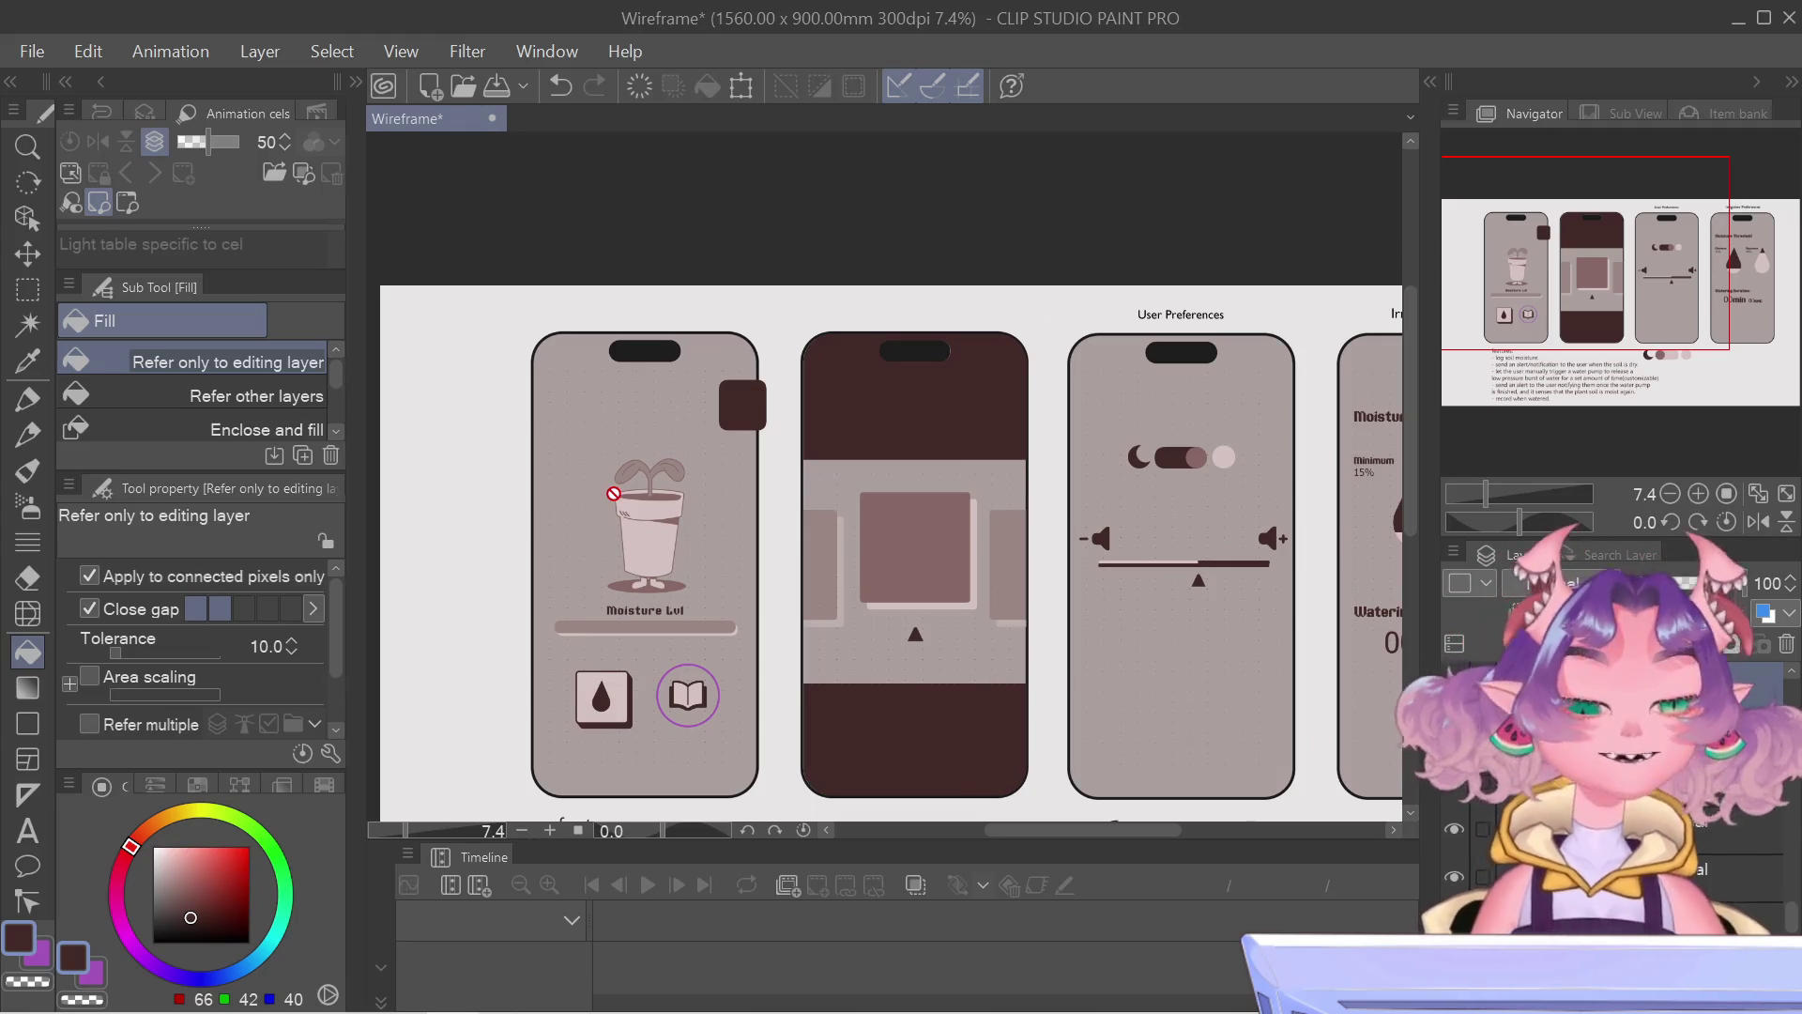
# Step: Pan the canvas so all four phones and the features text are in view together
pyautogui.click(27, 217)
pyautogui.moveTo(1507, 377); pyautogui.dragTo(1647, 363)
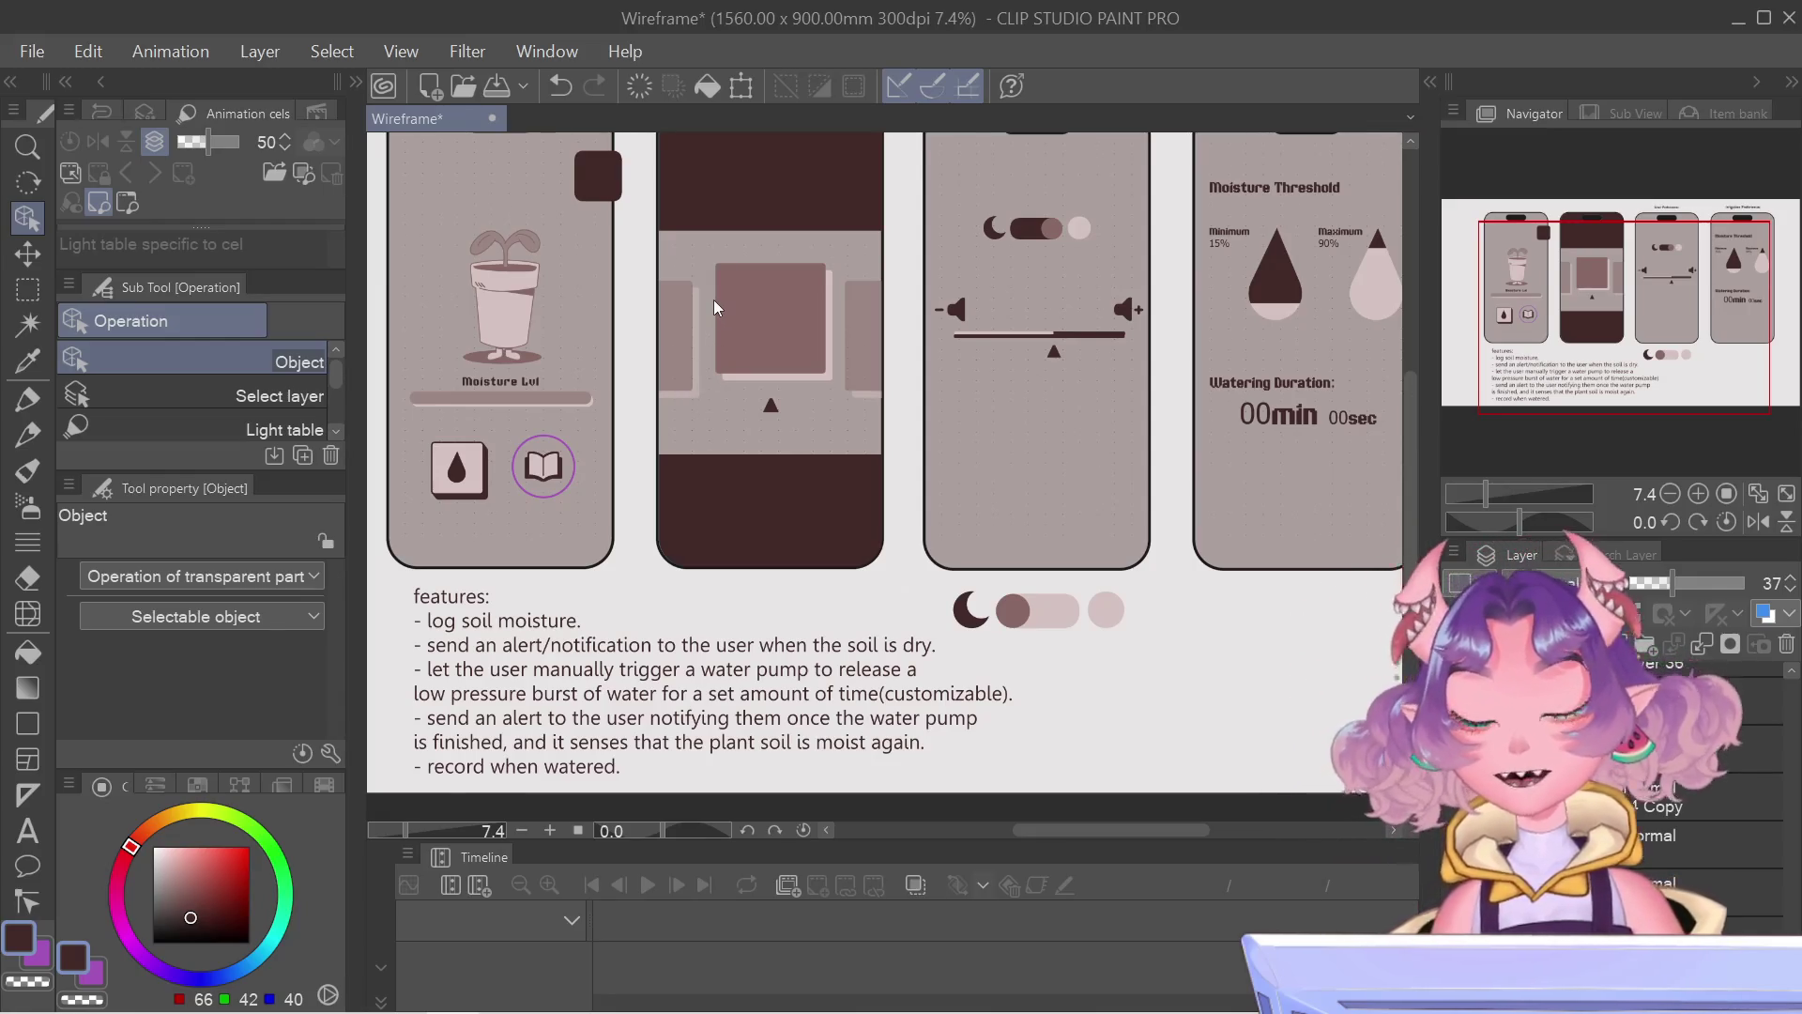
pyautogui.scroll(-1, 1650, 319)
pyautogui.moveTo(1650, 318); pyautogui.dragTo(1650, 283)
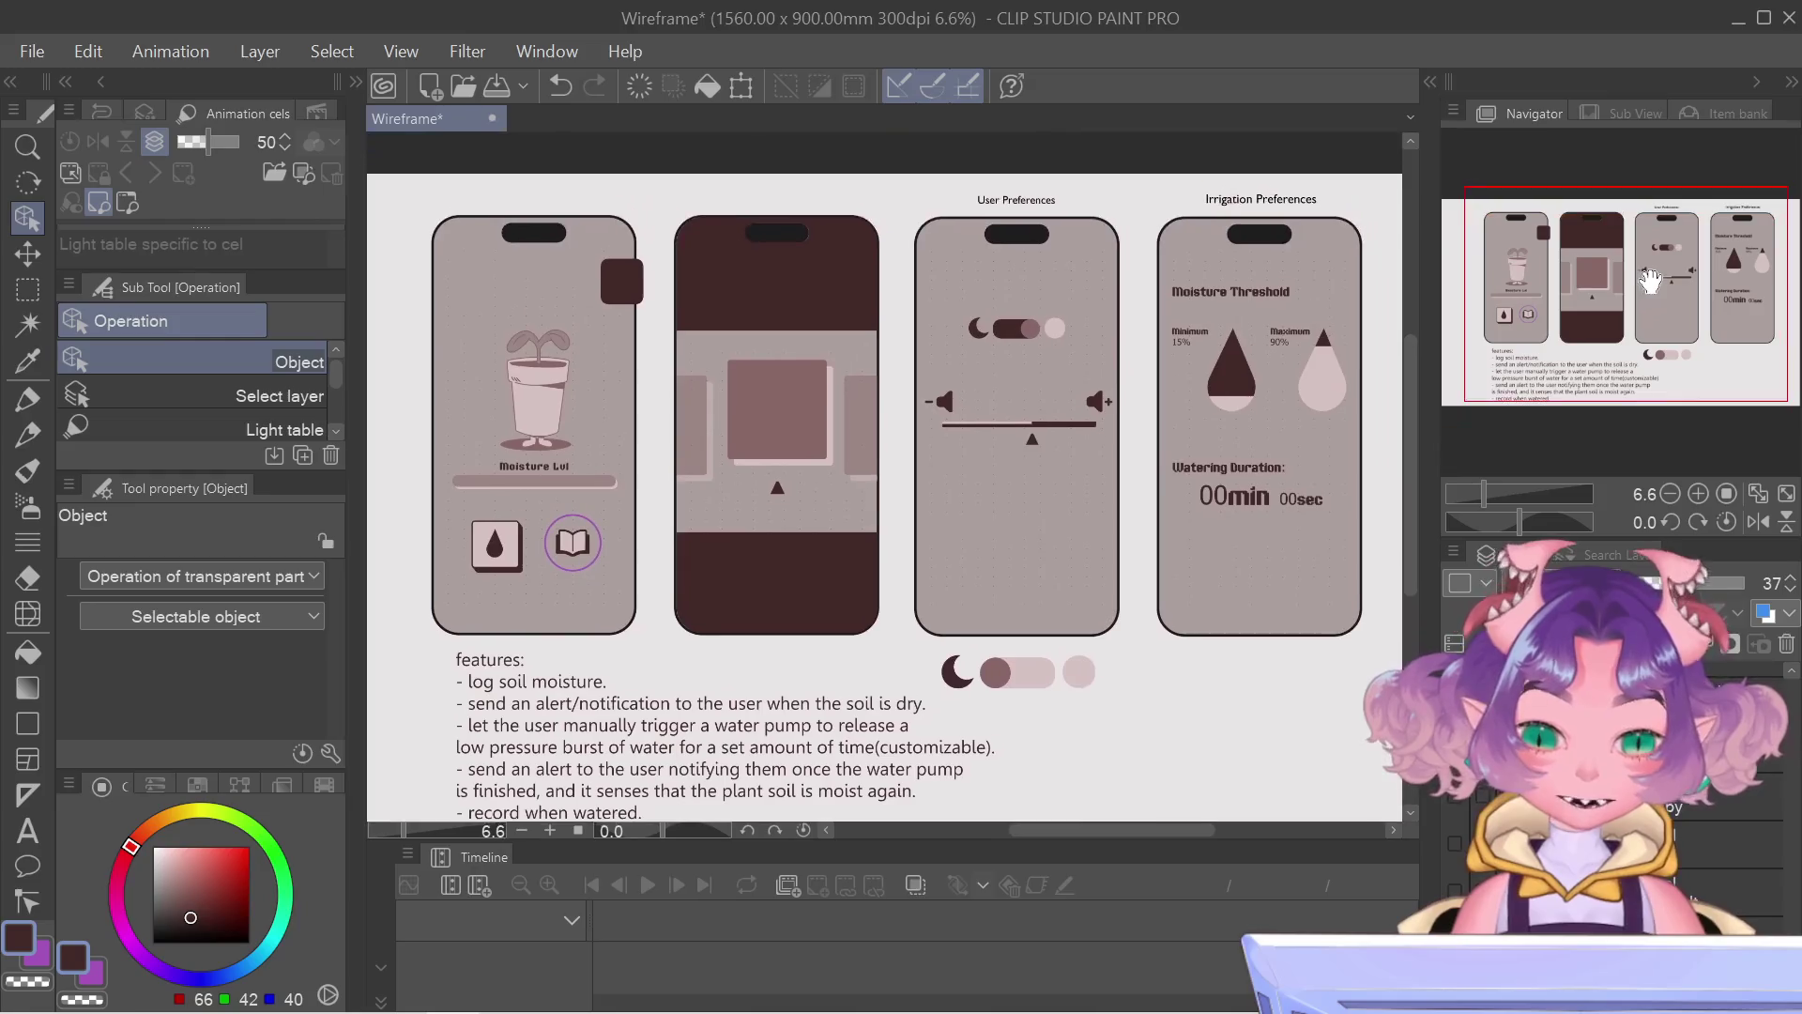
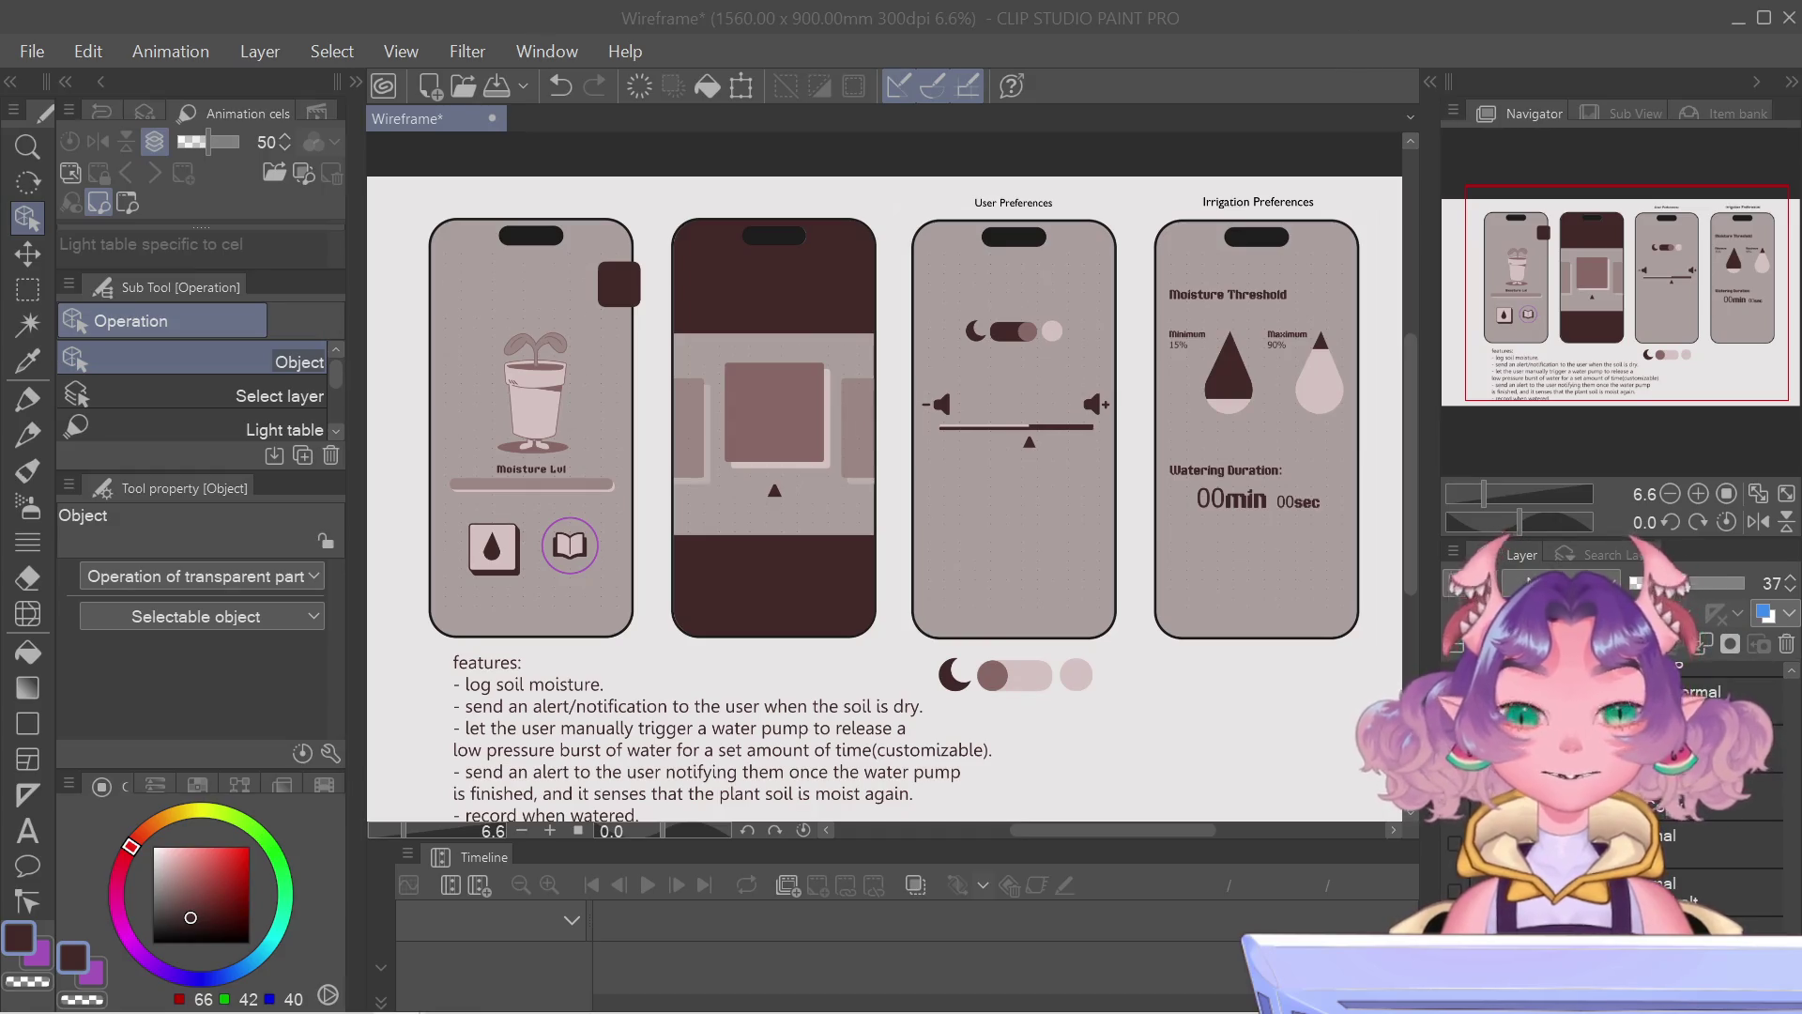
pyautogui.click(1301, 427)
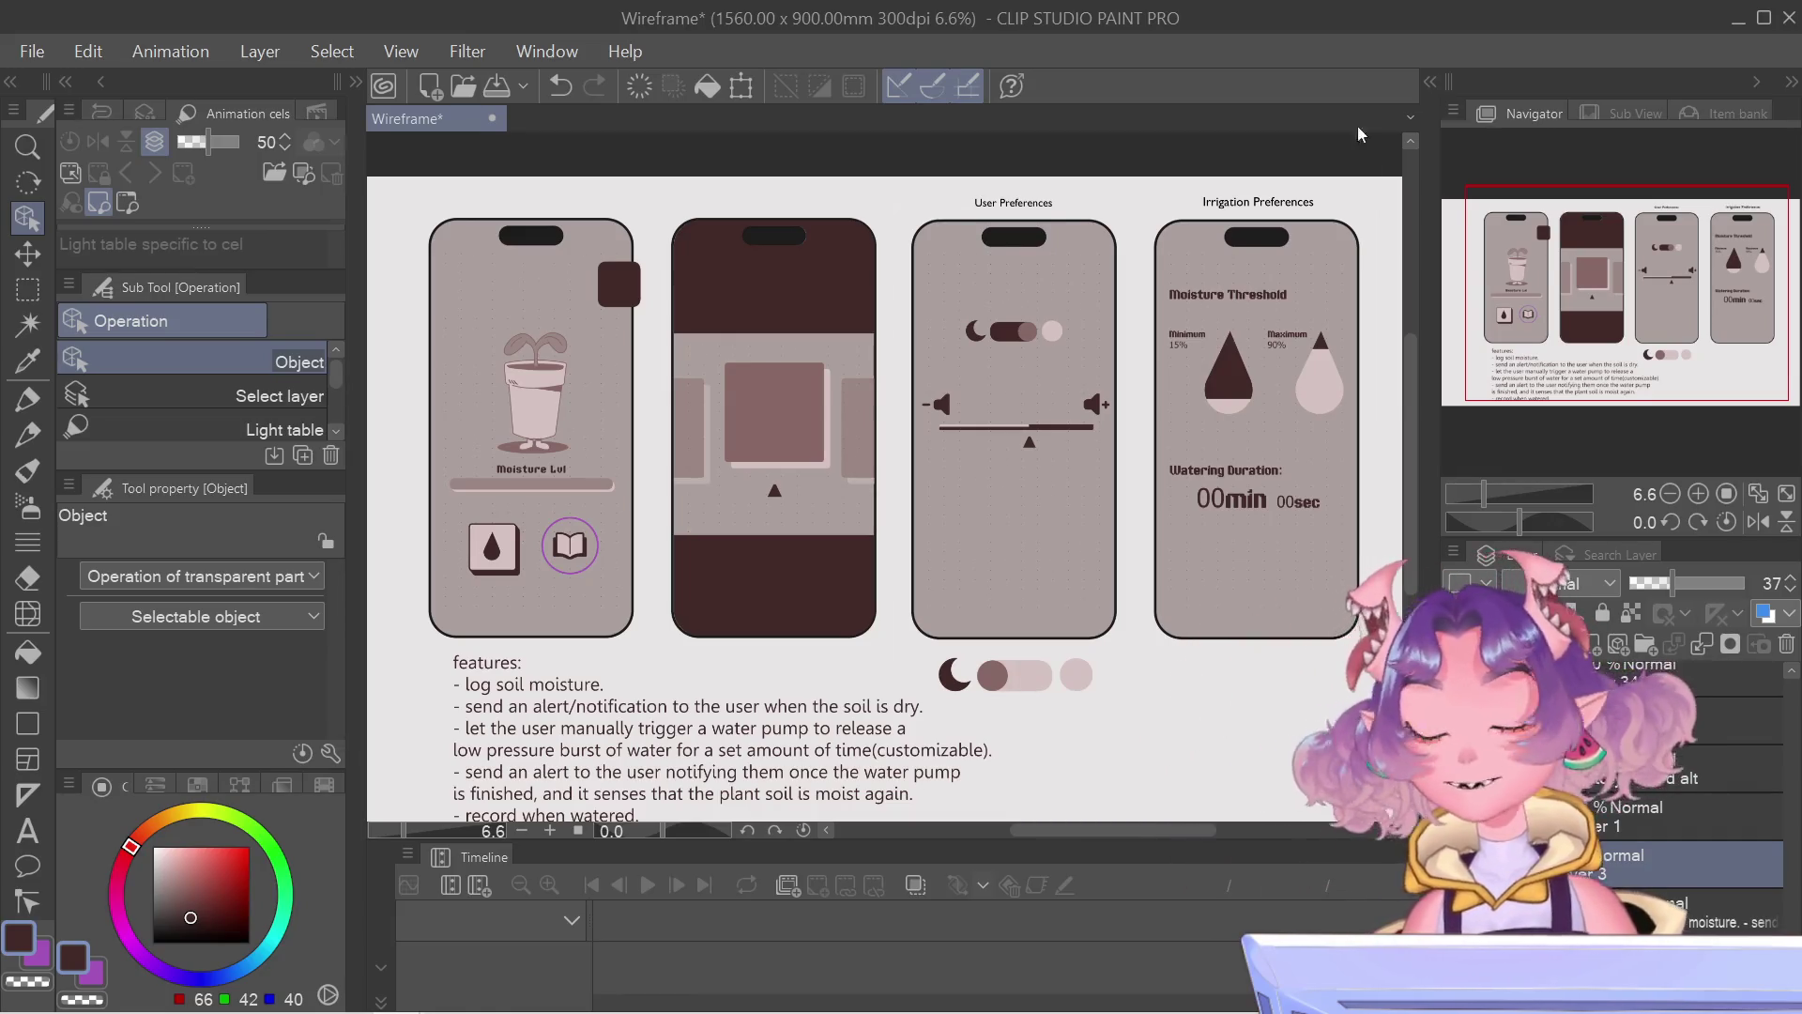
pyautogui.moveTo(1602, 329)
pyautogui.mouseDown()
pyautogui.moveTo(1586, 357)
pyautogui.moveTo(1601, 324)
pyautogui.mouseUp()
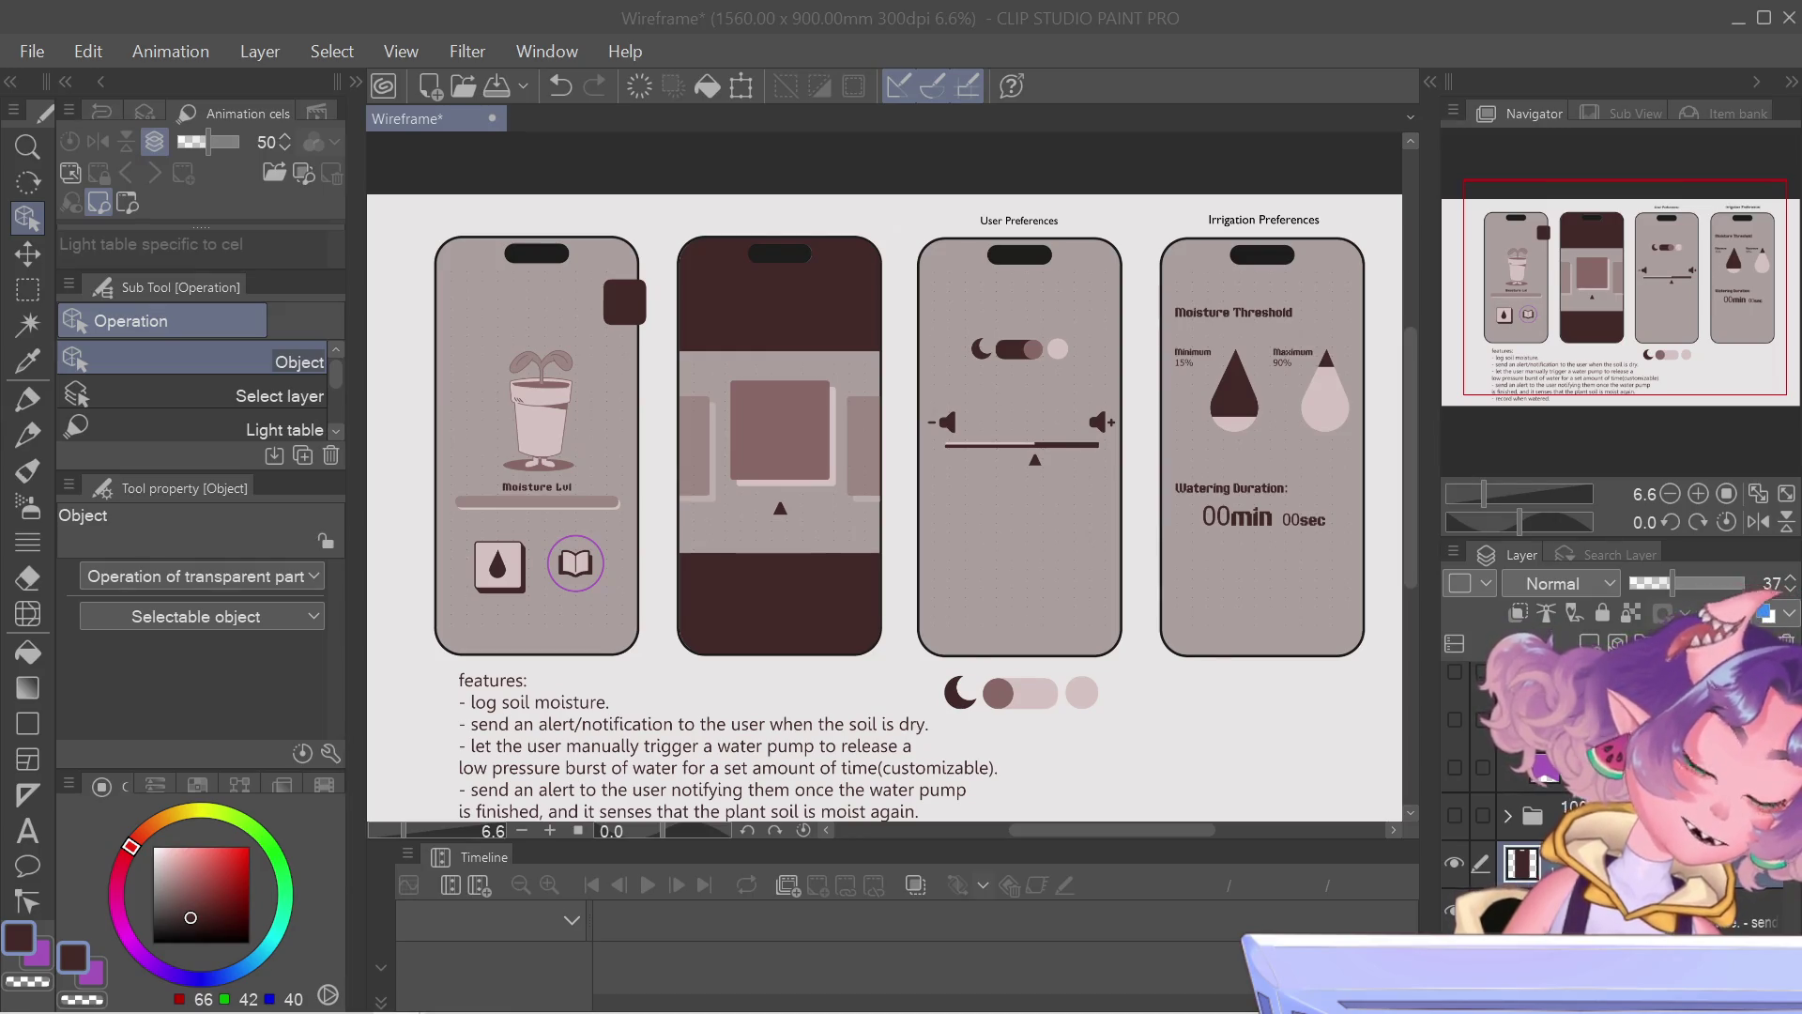
pyautogui.click(1379, 168)
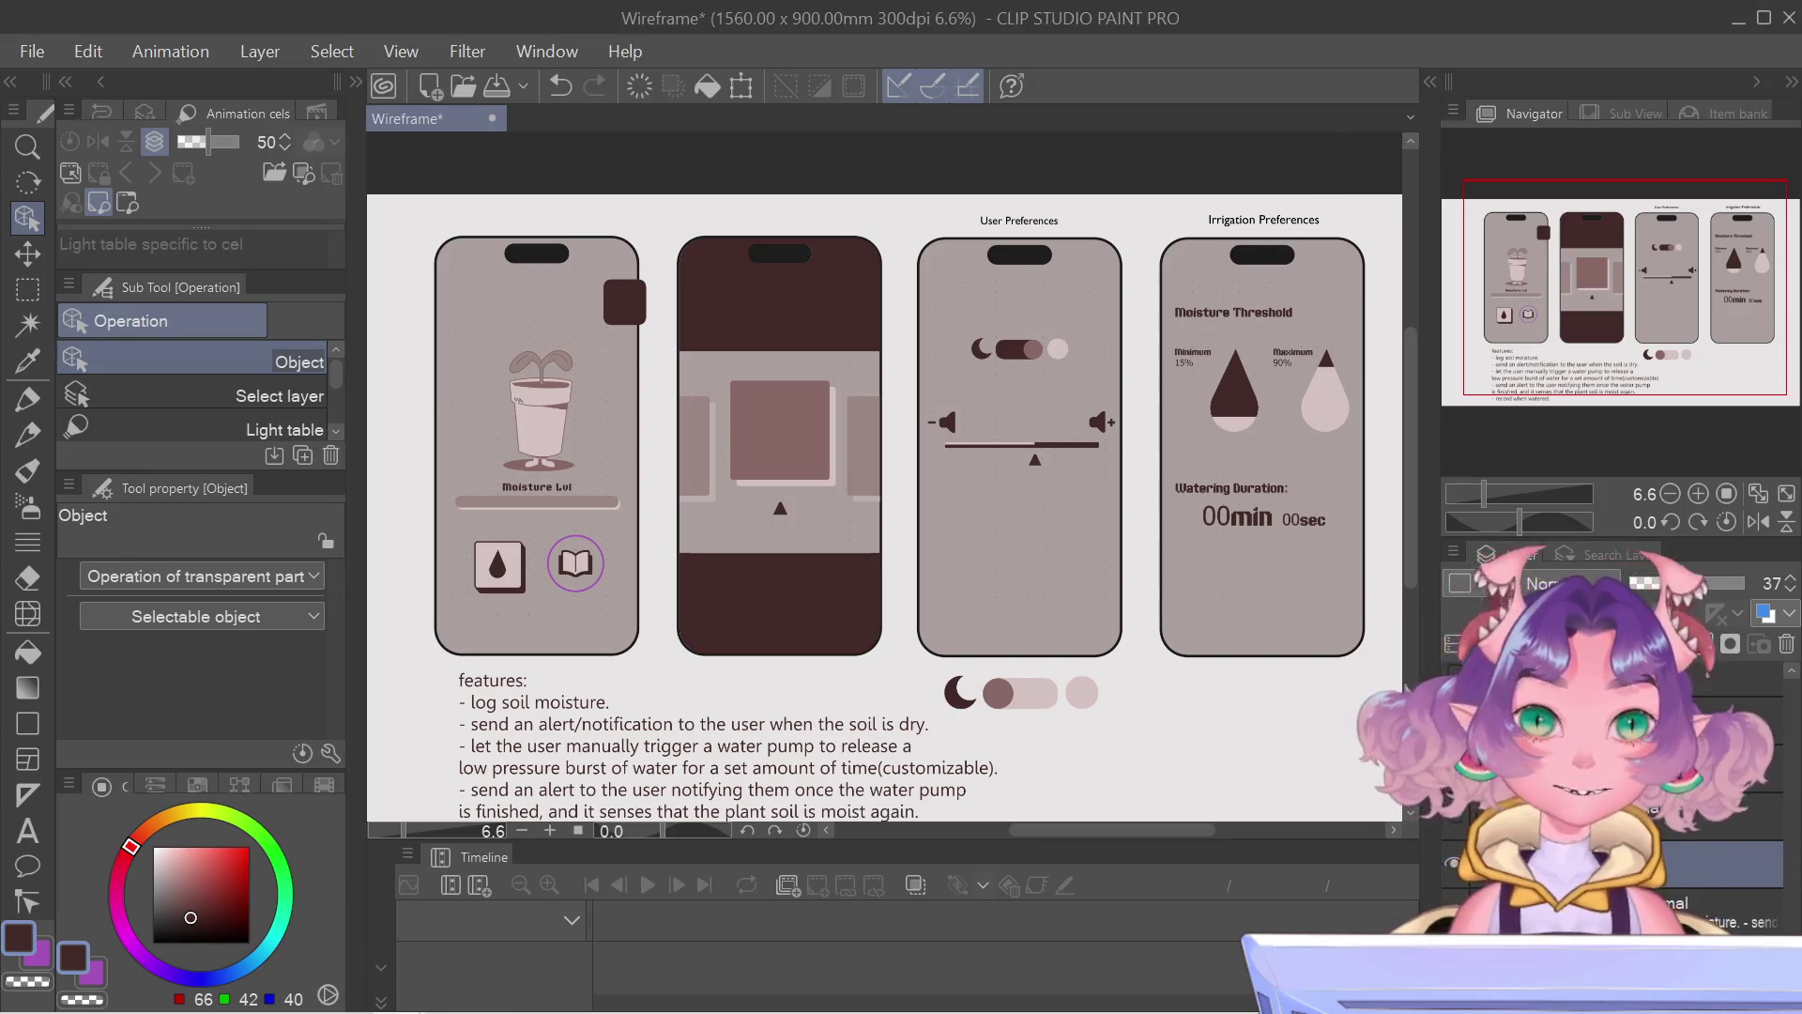